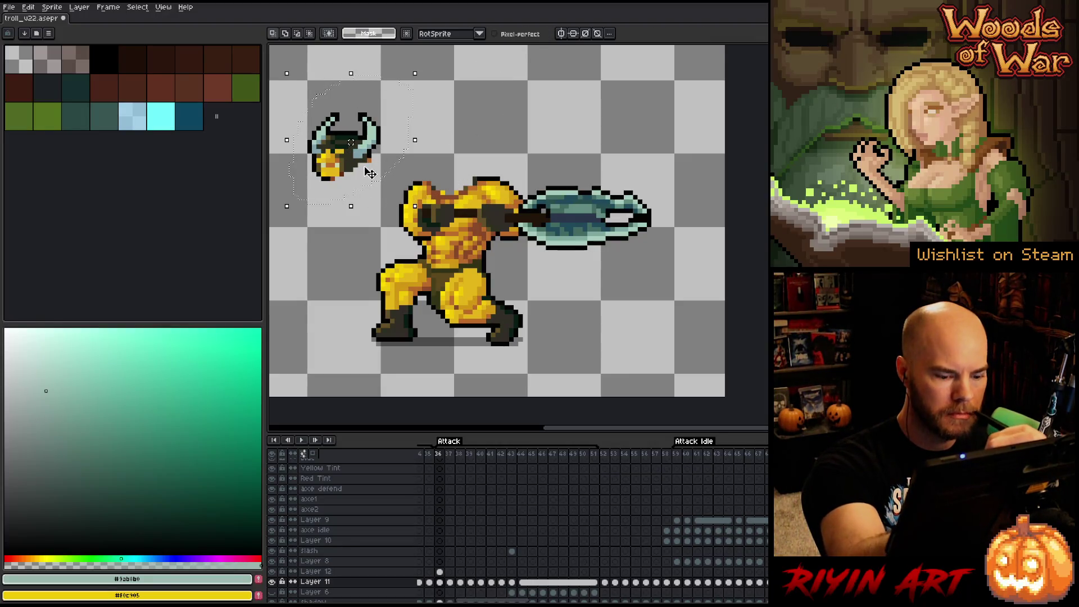
- Drag the floating horned head onto the troll's shoulders on frame 36 and drop it
left_click(439, 572)
left_click_drag(354, 158, 464, 162)
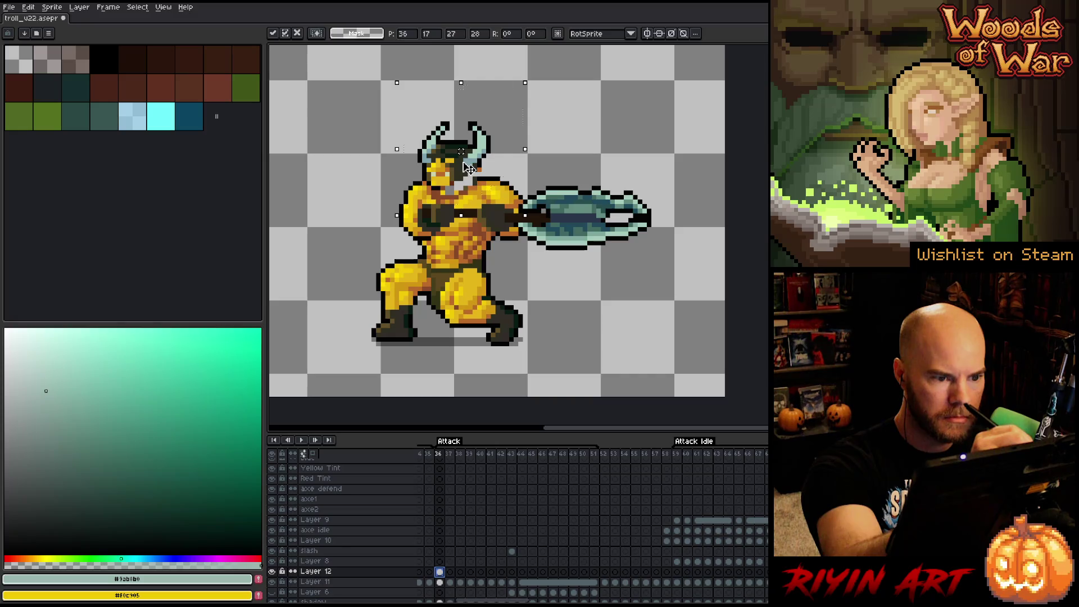
key("ctrl+d")
- Compare frame 36 with idle frame 59 and raised-axe frame 37, ending on 36
left_click(678, 456)
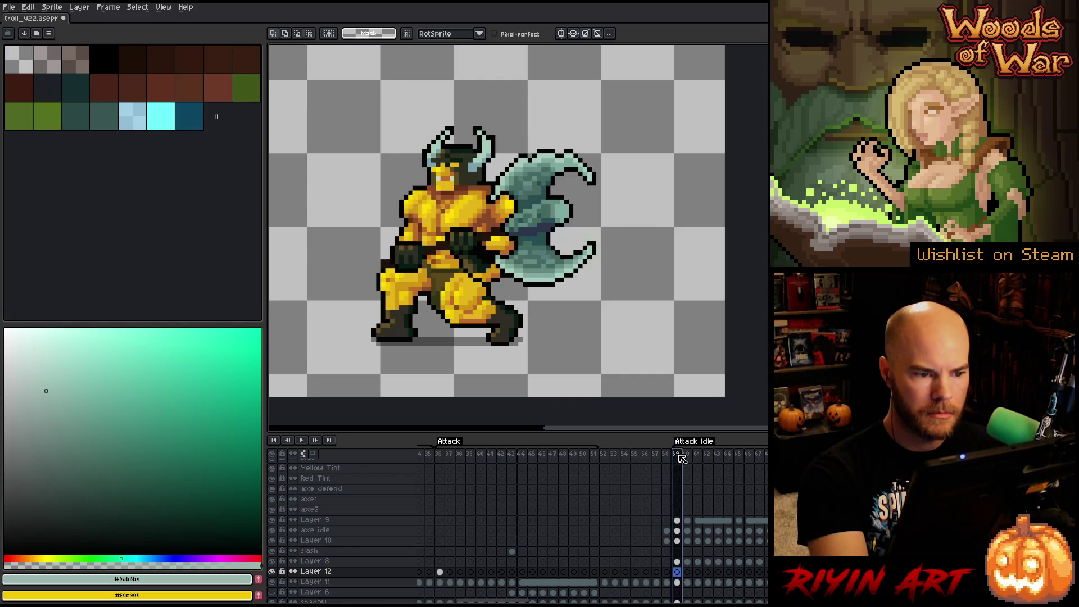
left_click(439, 455)
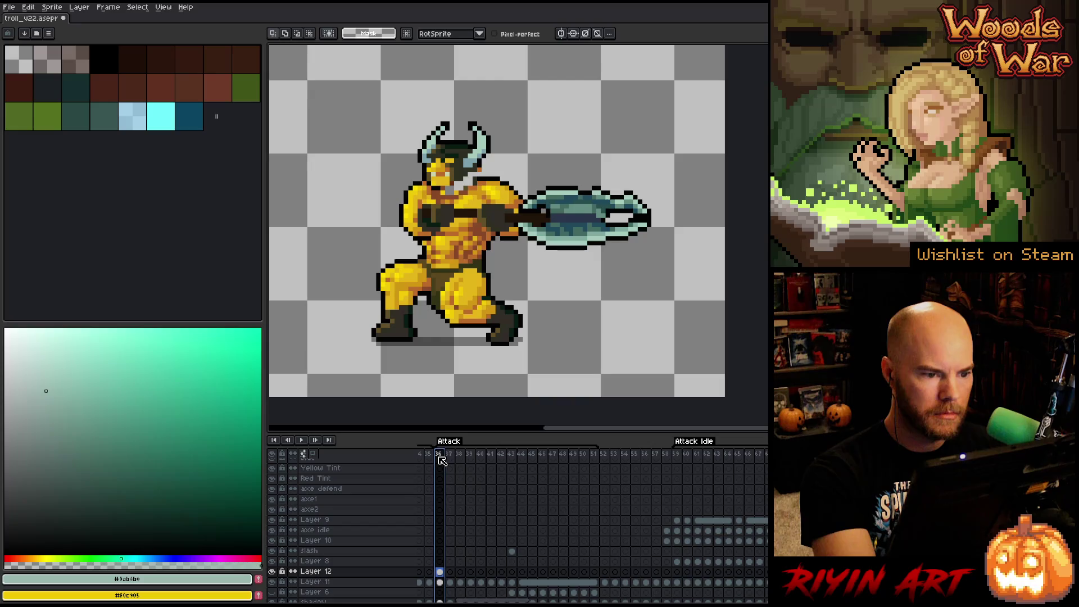
left_click(450, 454)
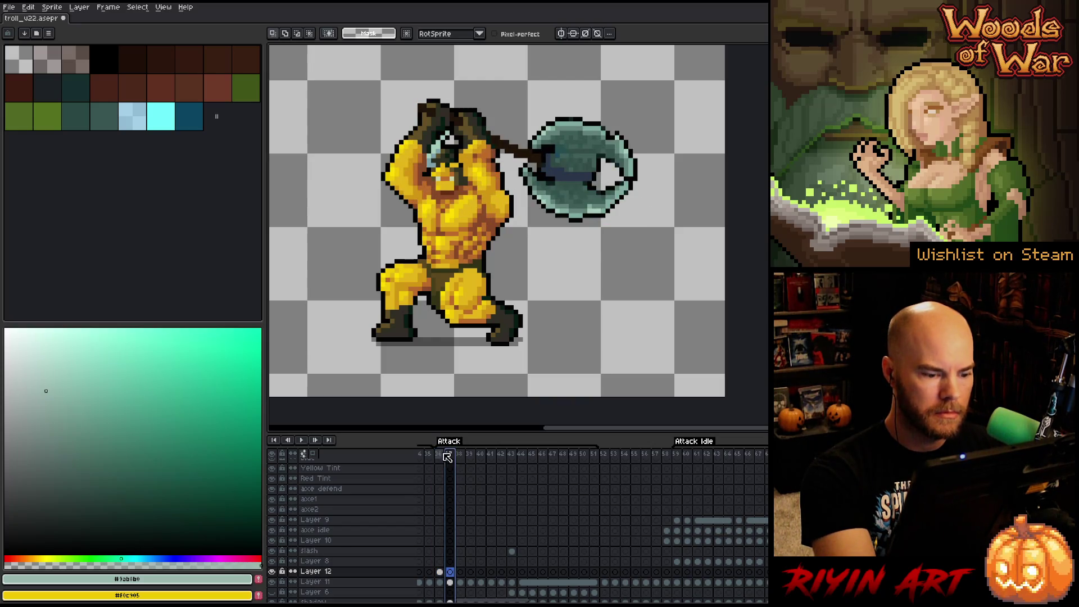
key("Left")
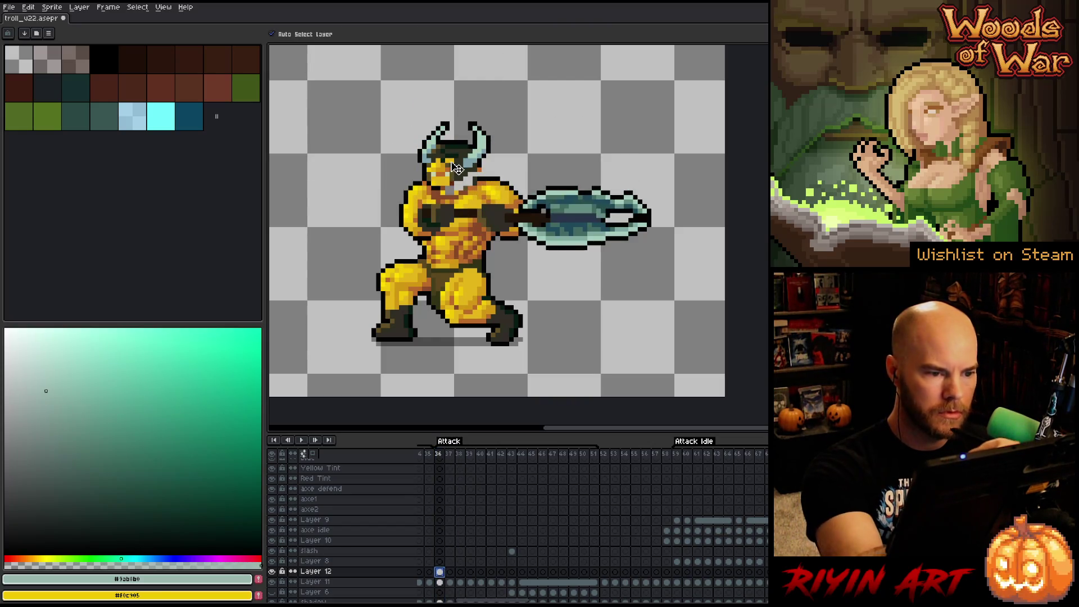
- Nudge the horned head down slightly and compare poses across frames 35–38
left_click_drag(457, 167, 456, 172)
left_click(683, 454)
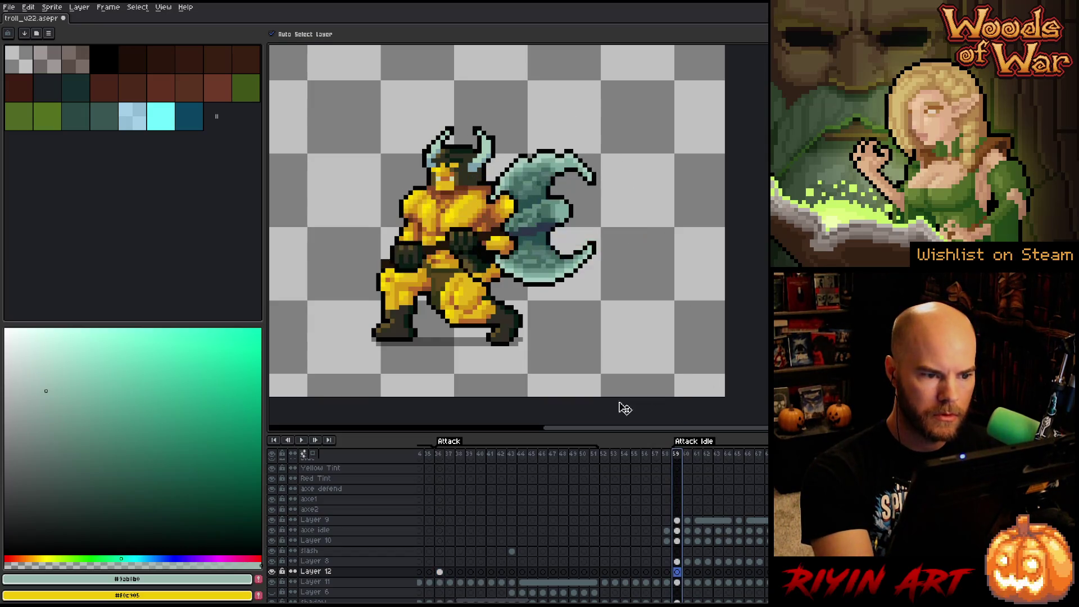
left_click_drag(439, 454, 461, 457)
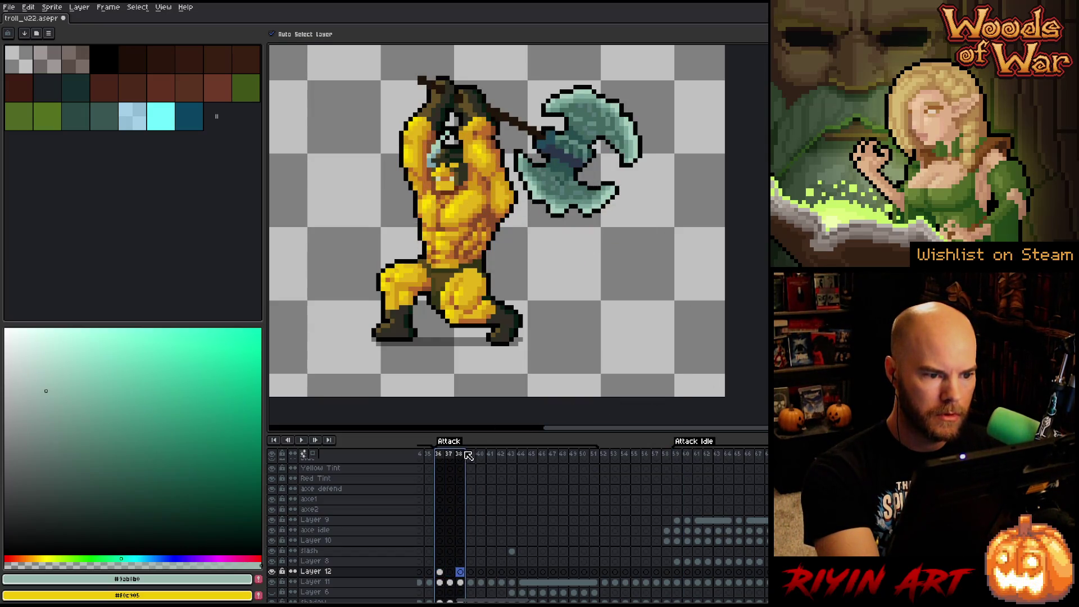
left_click(432, 454)
left_click(442, 454)
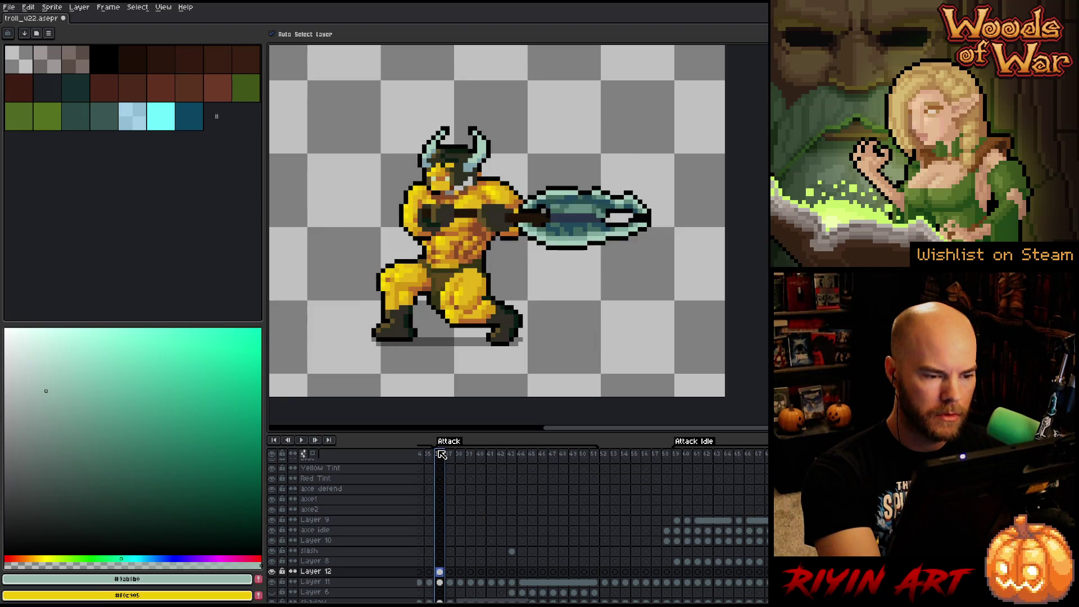
- Shift the horned head right on Layer 12 and compare frames 36 and 37
left_click(440, 572)
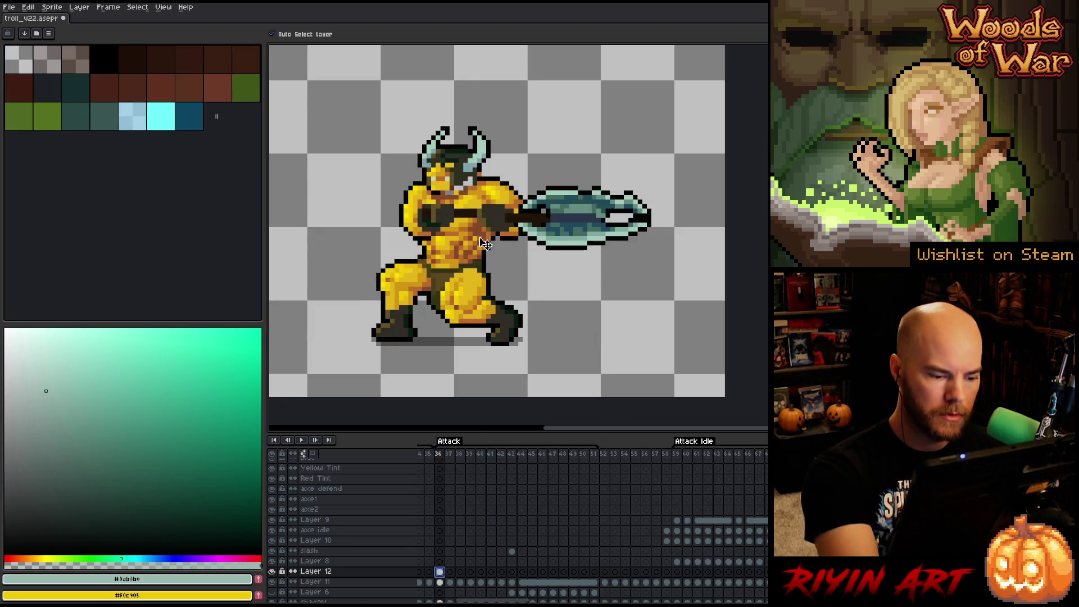
left_click(676, 454)
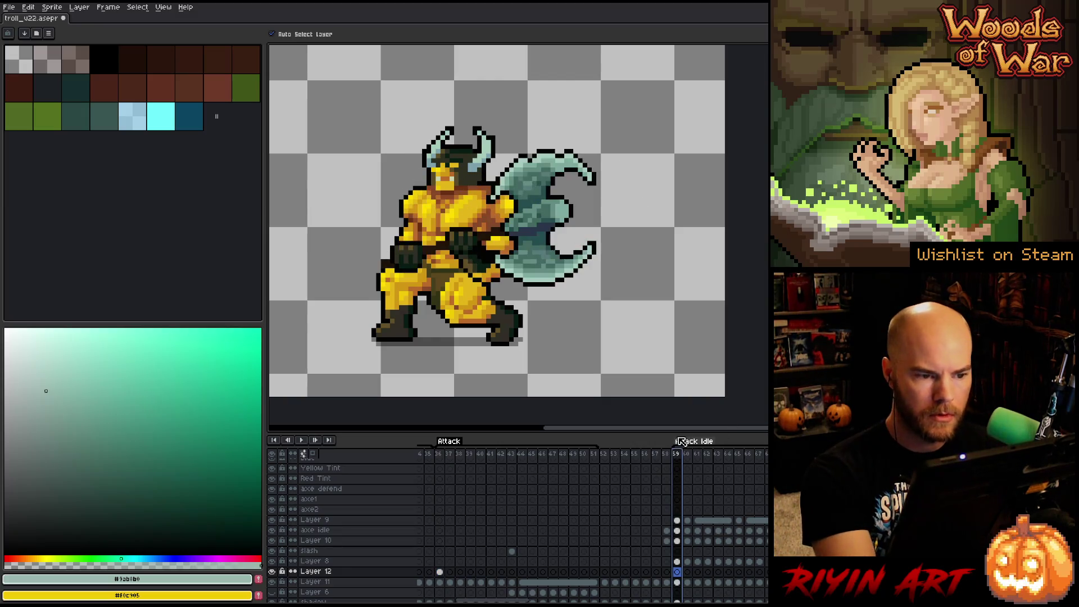
left_click(440, 454)
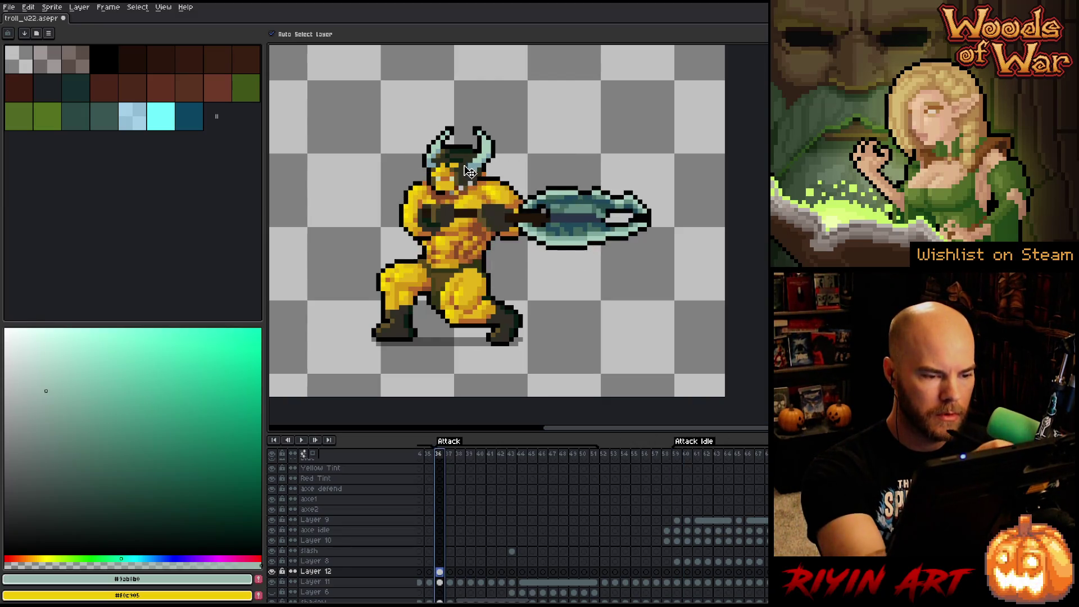
left_click(441, 573)
left_click_drag(469, 163, 474, 163)
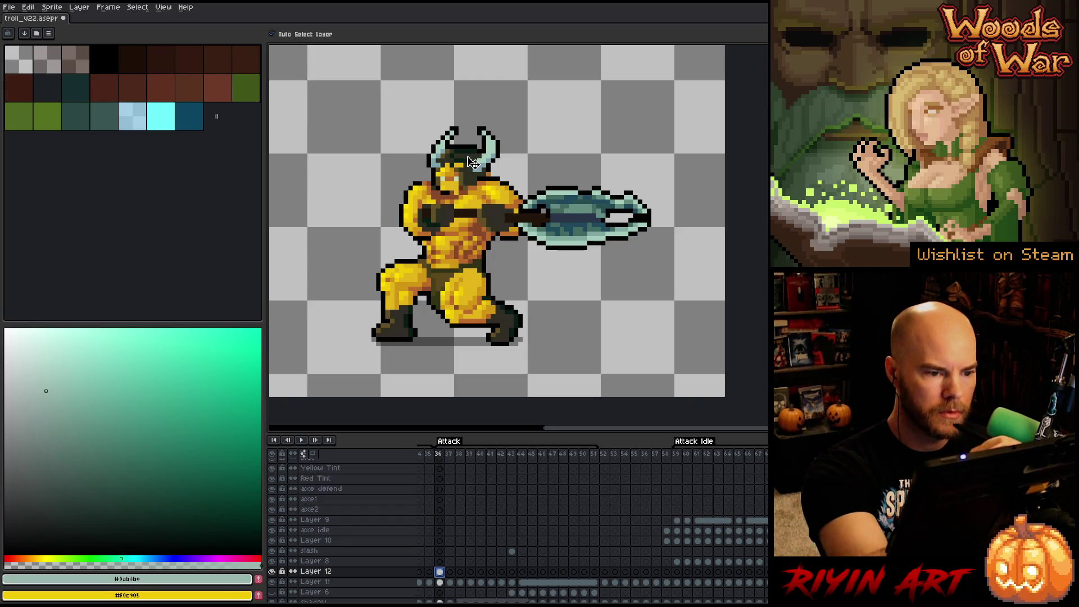
left_click_drag(444, 457, 469, 456)
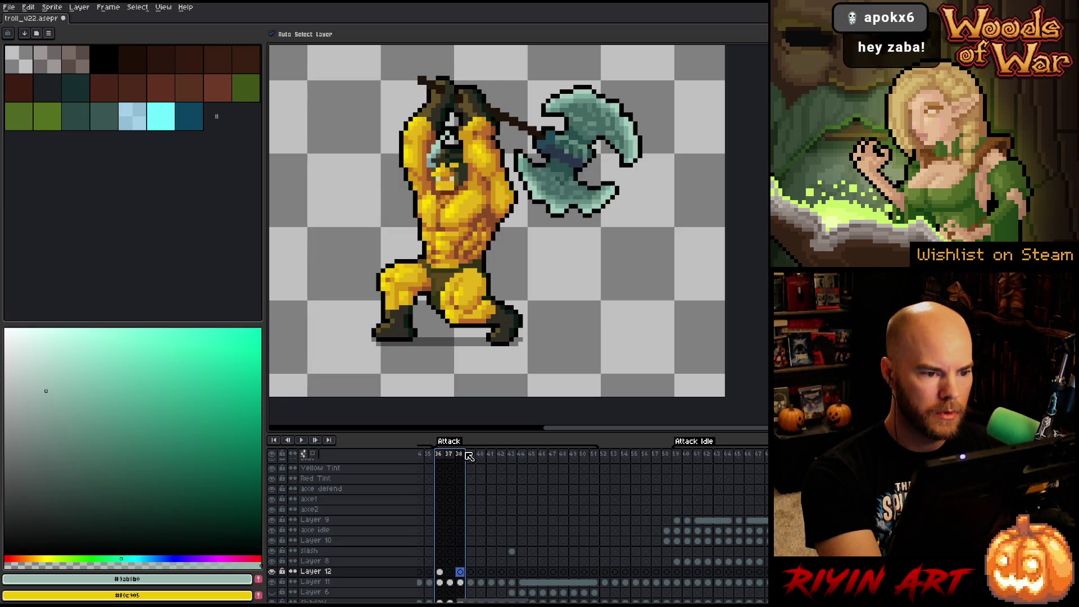
left_click(449, 455)
- Fine-tune the head position on frame 36, scrub frames 36–38, then play the animation
left_click(439, 561)
left_click_drag(470, 163, 461, 162)
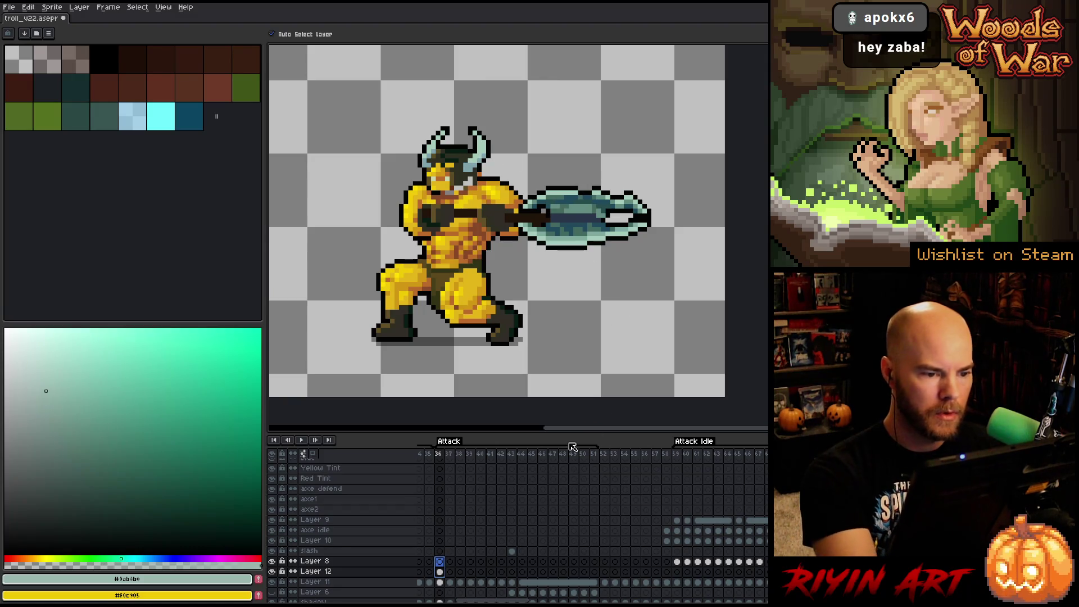
mouse_move(439, 457)
left_mouse_down()
mouse_move(459, 455)
mouse_move(444, 448)
left_mouse_up()
left_click(441, 572)
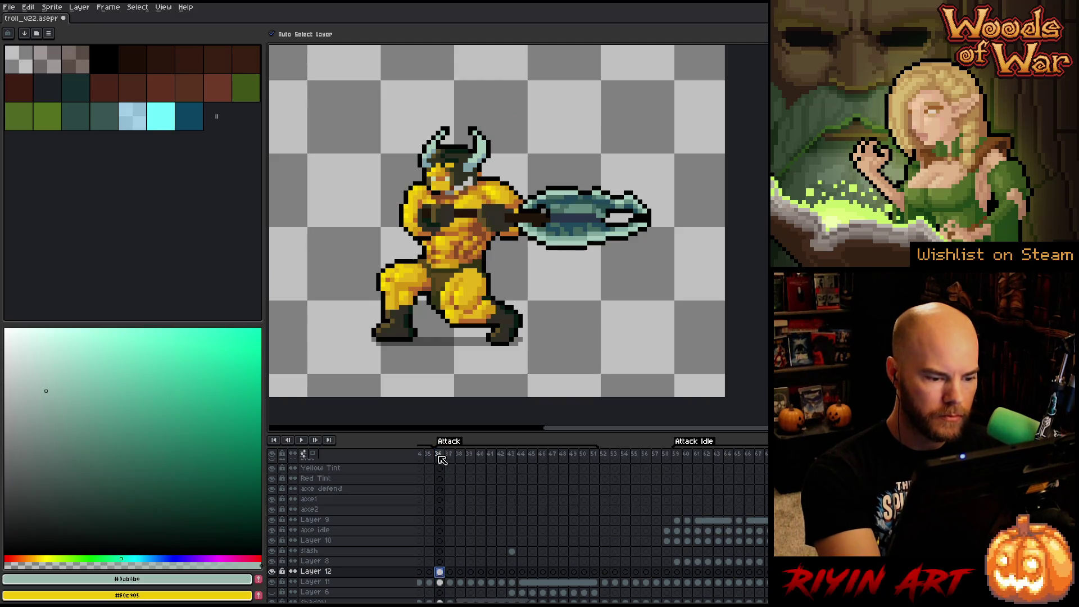
left_click(677, 455)
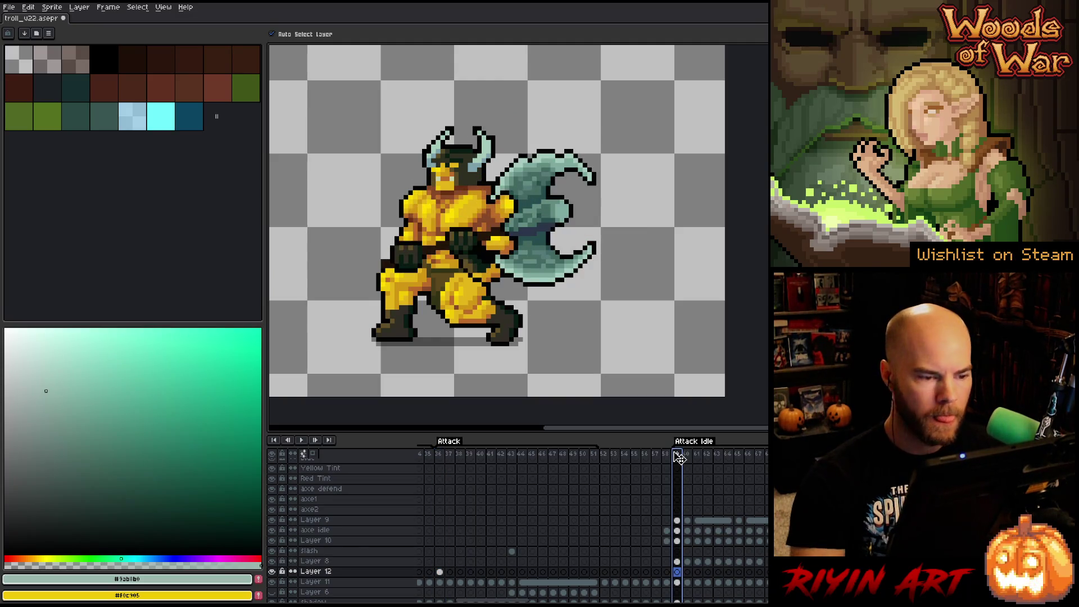
key("Return")
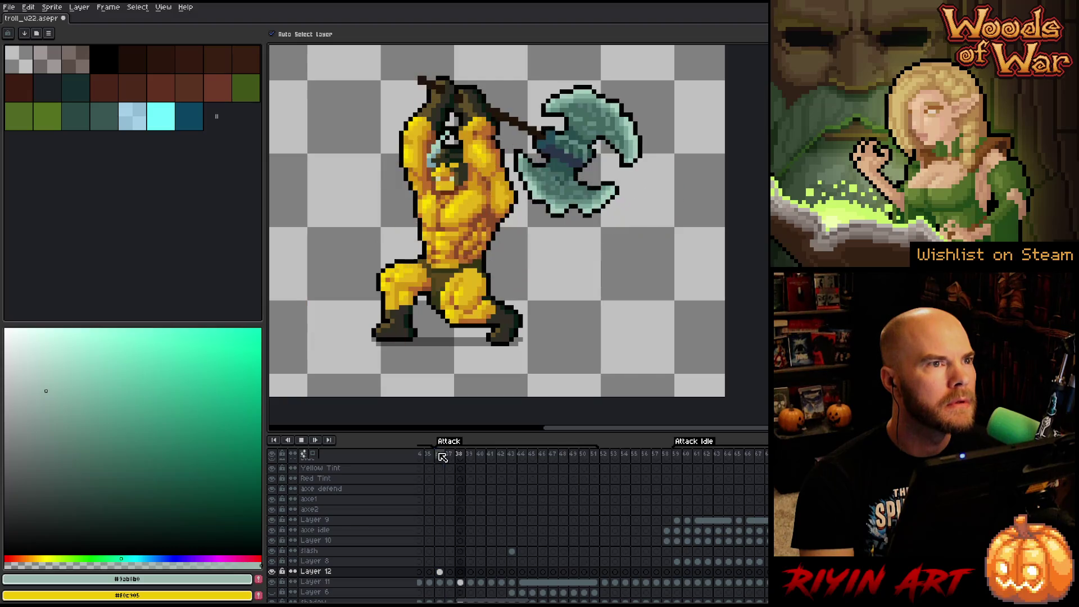
- Jump between Attack Idle and Attack frames during playback, then stop the animation
left_click(681, 456)
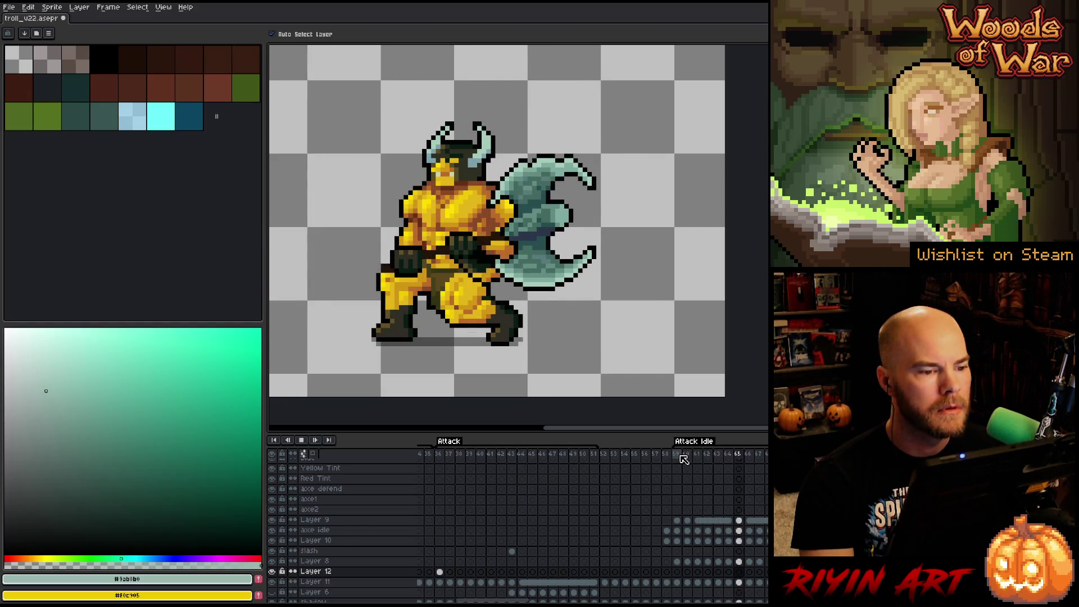
left_click(447, 460)
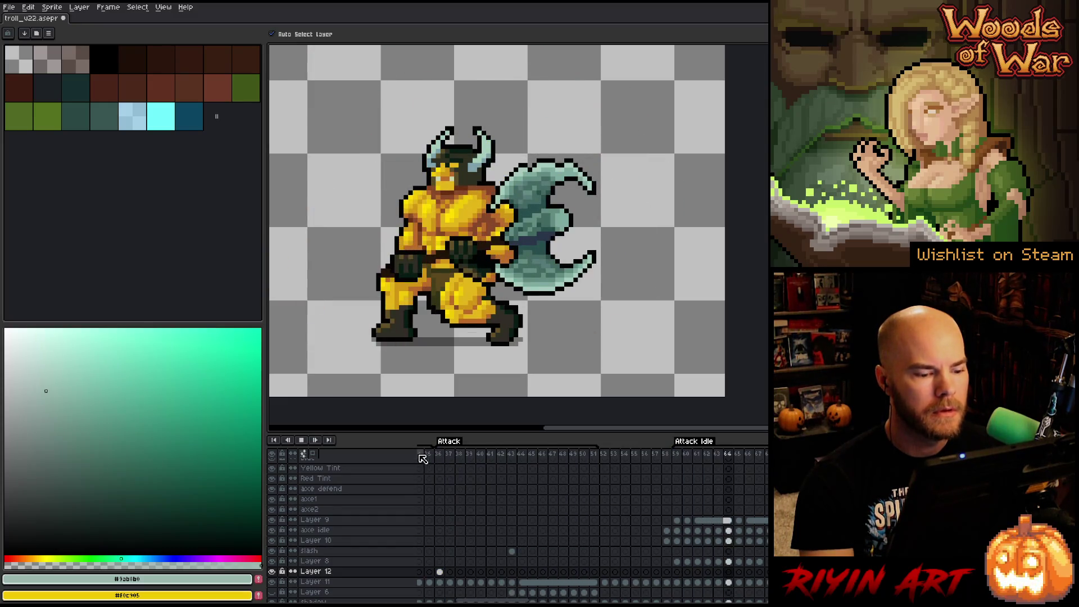
left_click(443, 457)
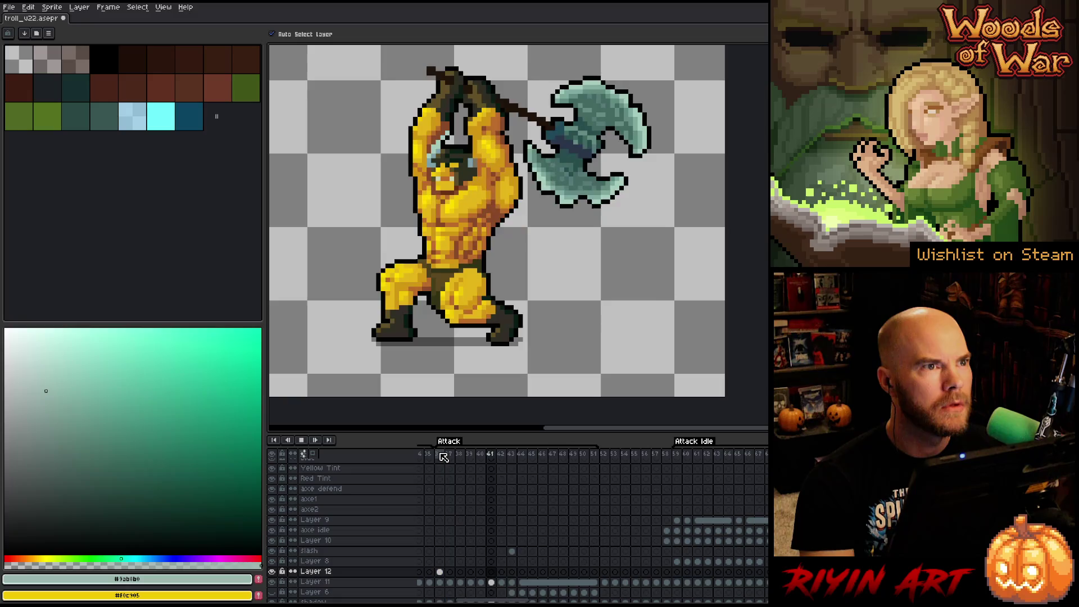
key("Return")
- Return to frame 36 on Layer 12 with the Pencil and near-black from the horn outline
left_click(440, 572)
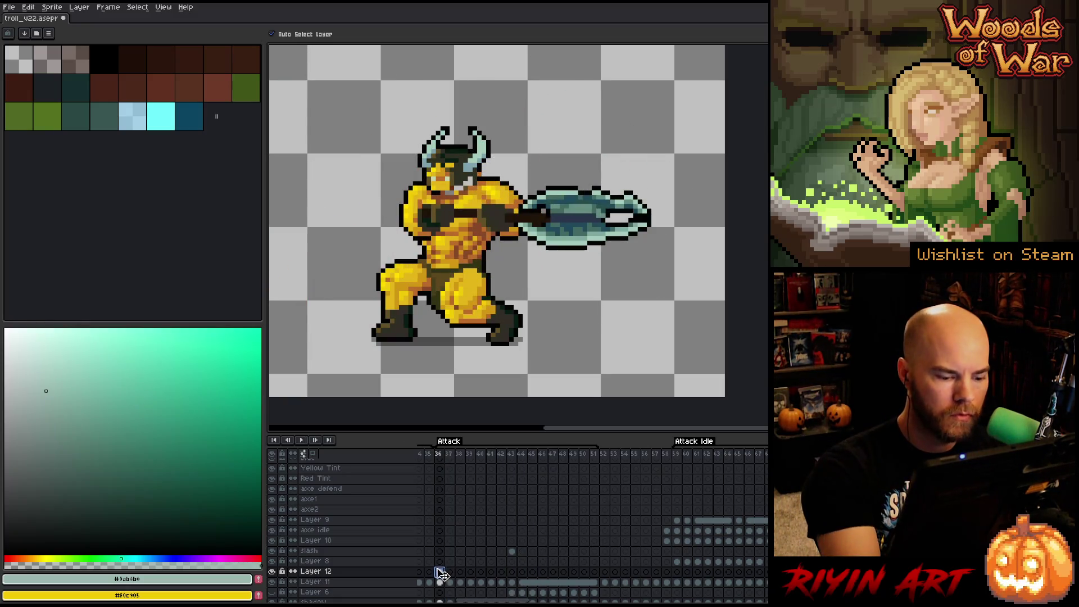
key("b")
left_click(479, 167, "alt")
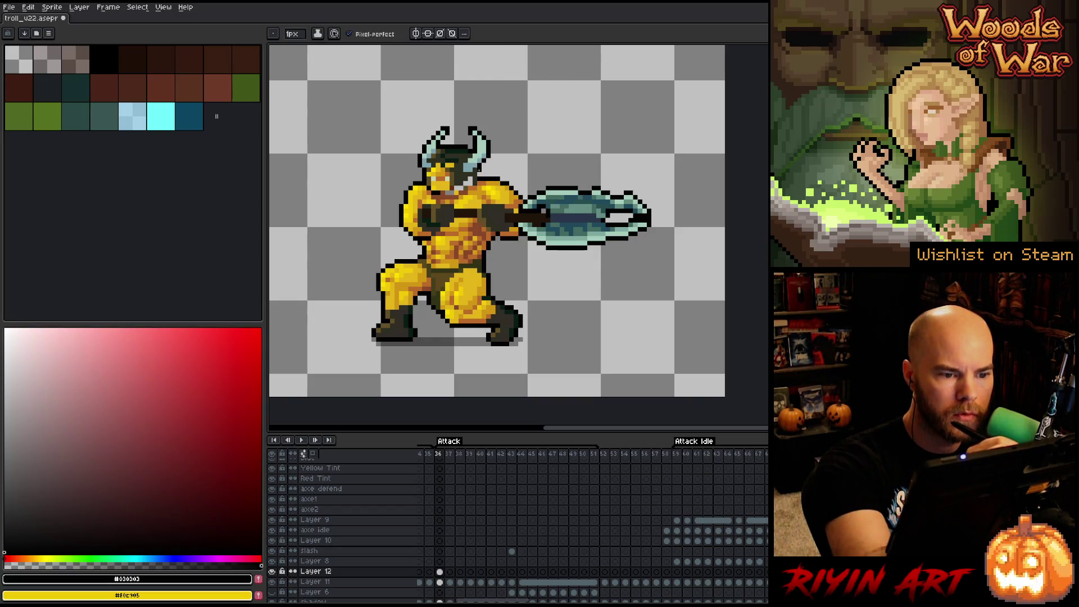
- Sample olive, brown and orange shades from the troll, ending on yellow-orange skin #d19615
left_click(470, 179, "alt")
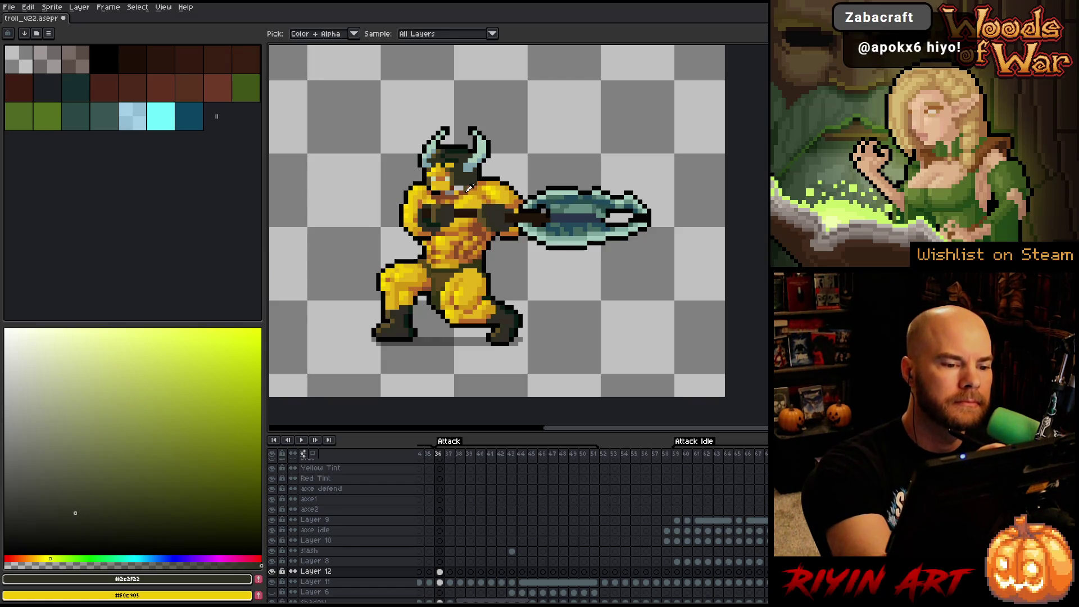
left_click(458, 252, "alt")
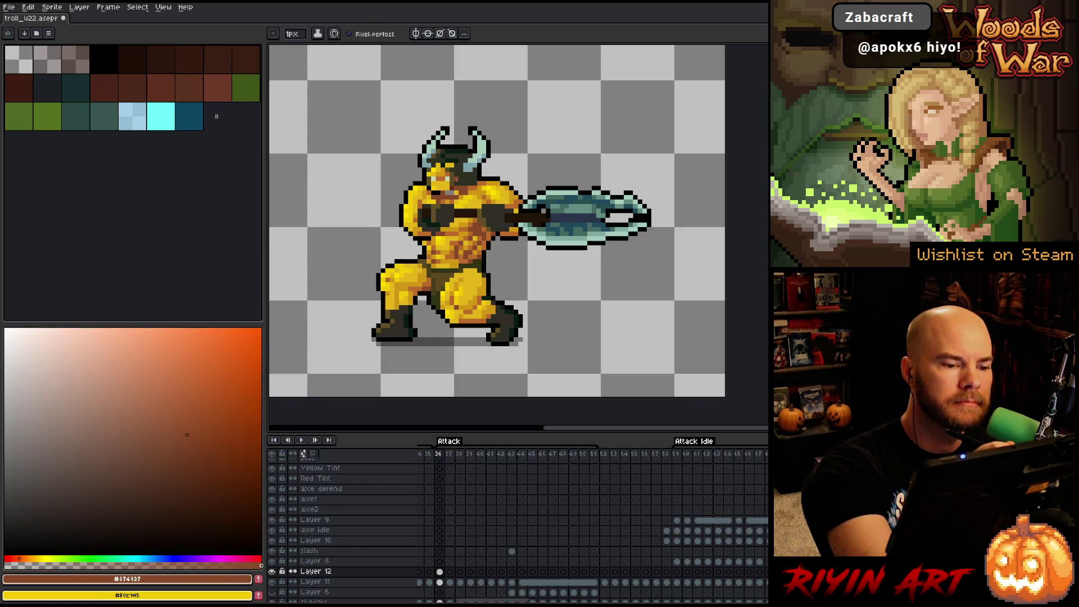
left_click(405, 329, "alt")
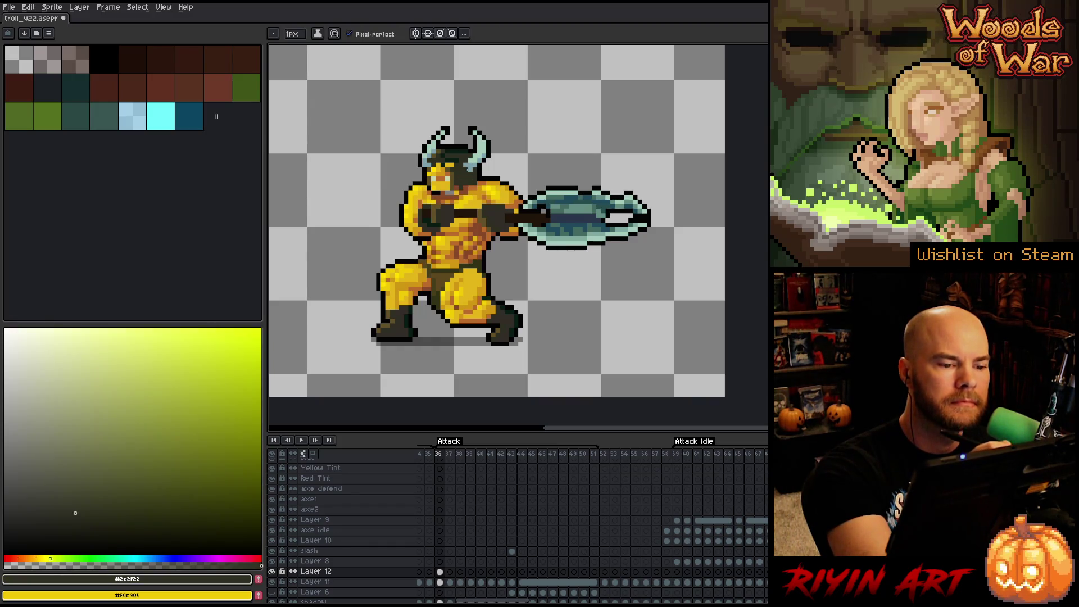
left_click(459, 192, "alt")
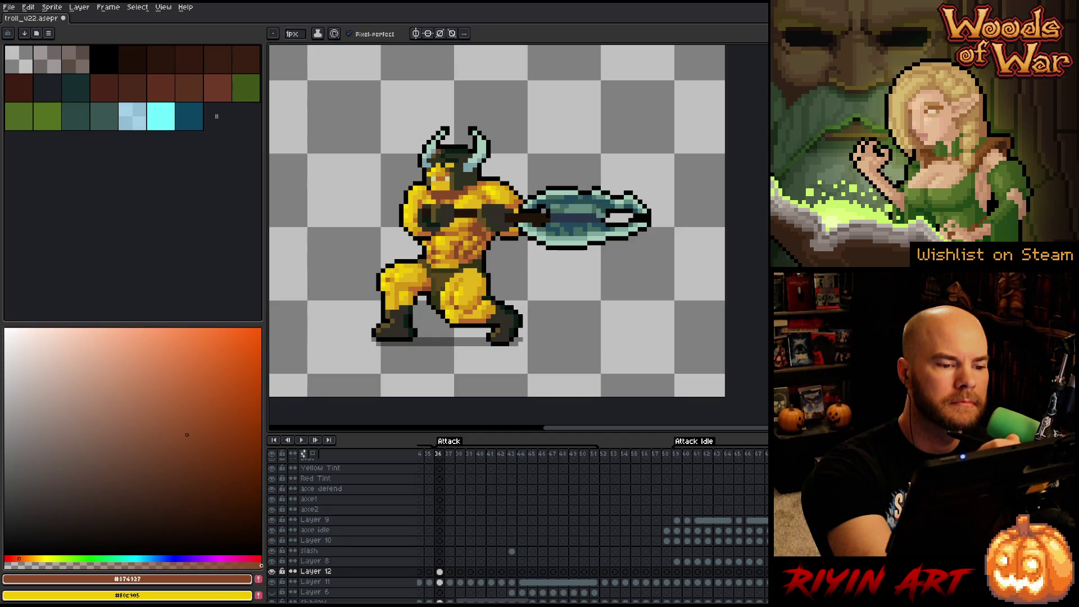
left_click(456, 129, "alt")
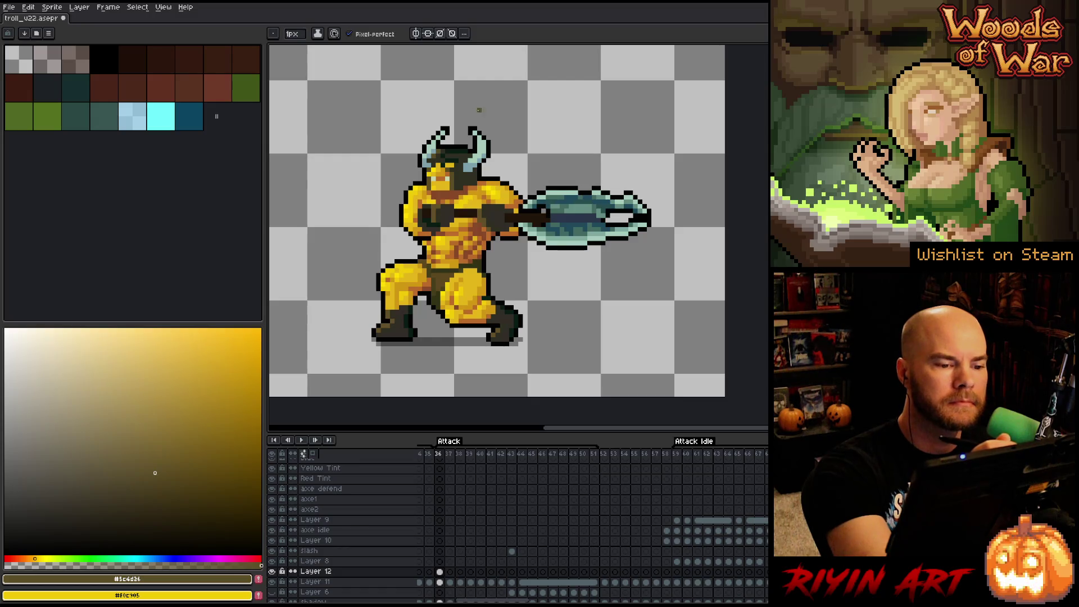
left_click(442, 188, "alt")
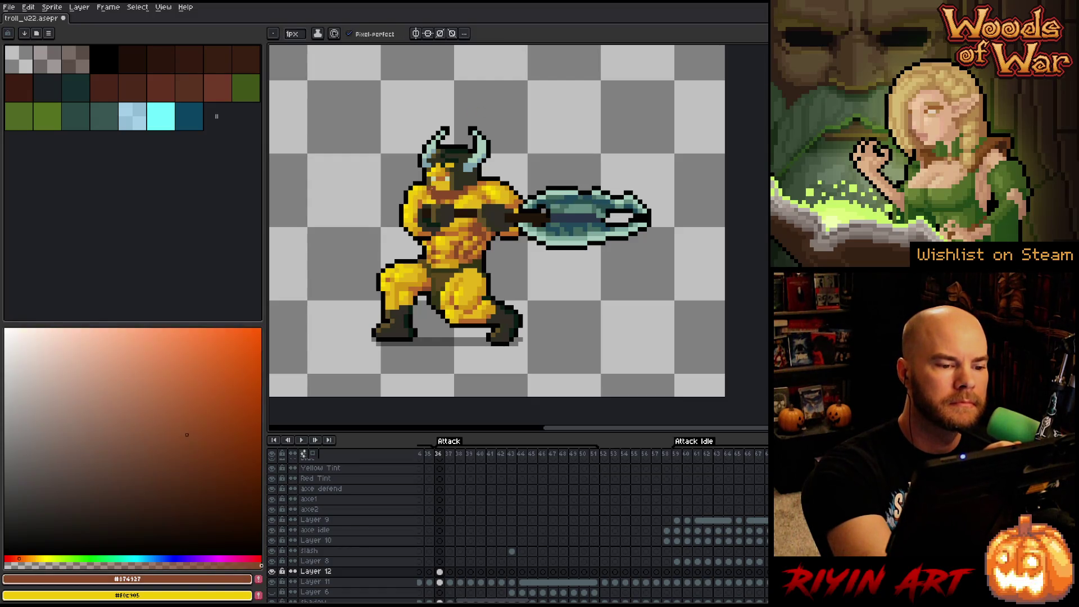
left_click(433, 194, "alt")
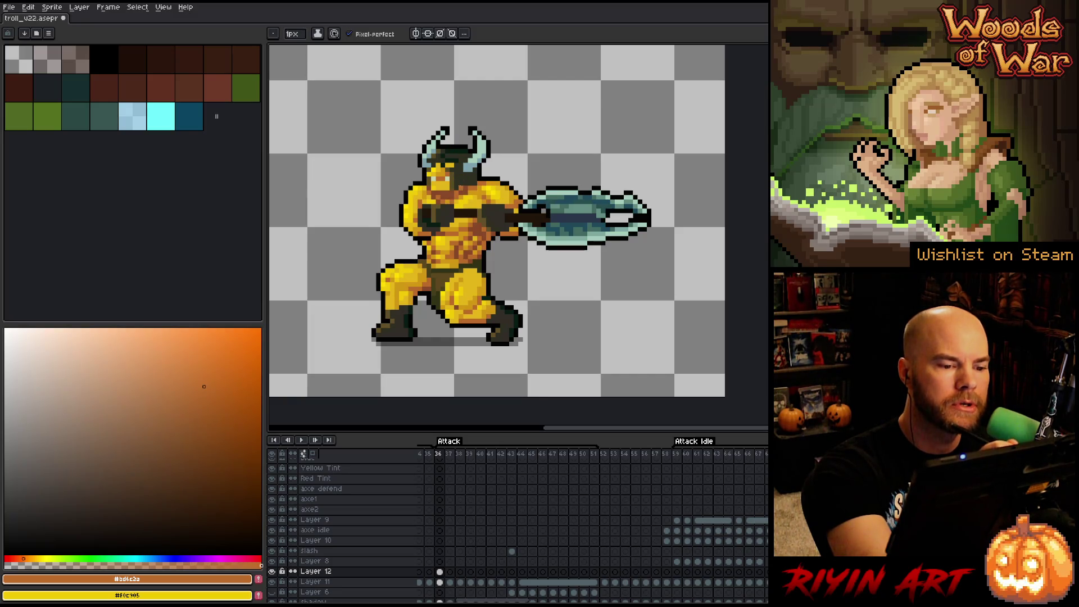
left_click(467, 203, "alt")
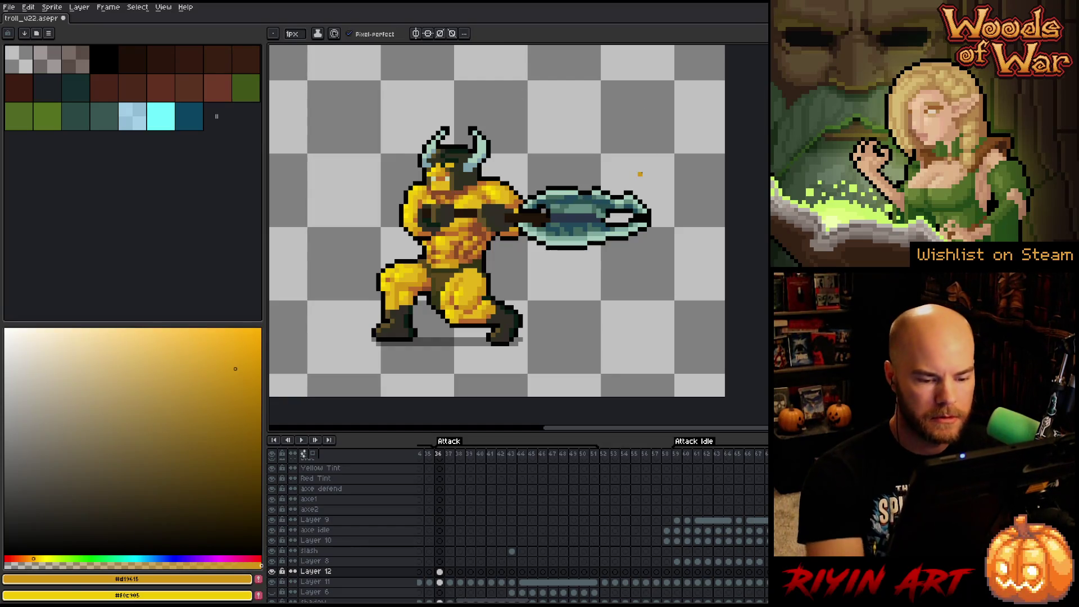
left_click(677, 454)
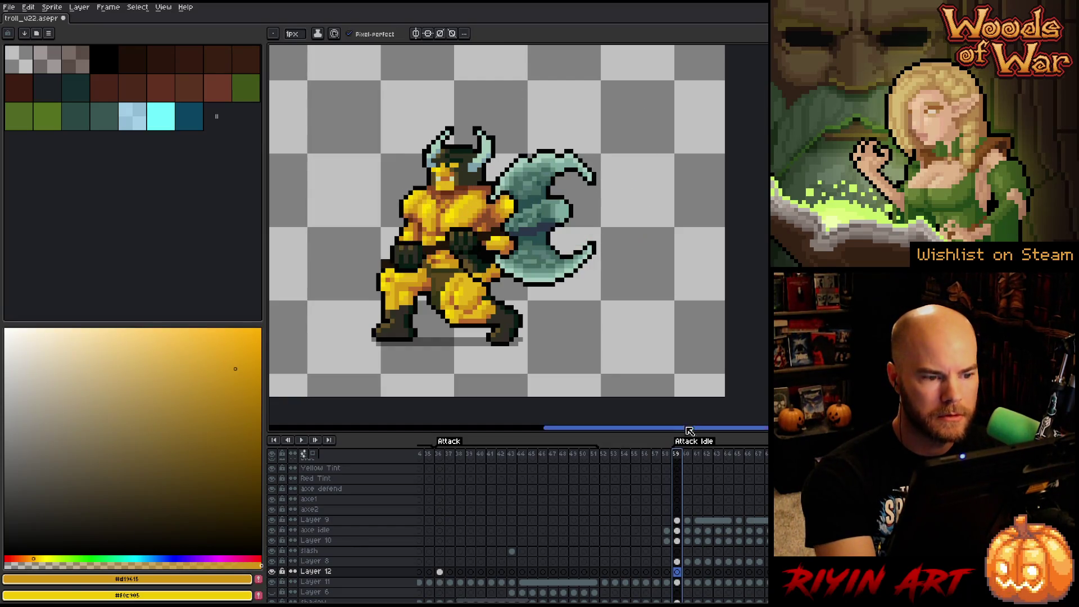
- Flip between axe-thrust frame 36 and idle frame 59, picking brown shades along the way
left_click(440, 454)
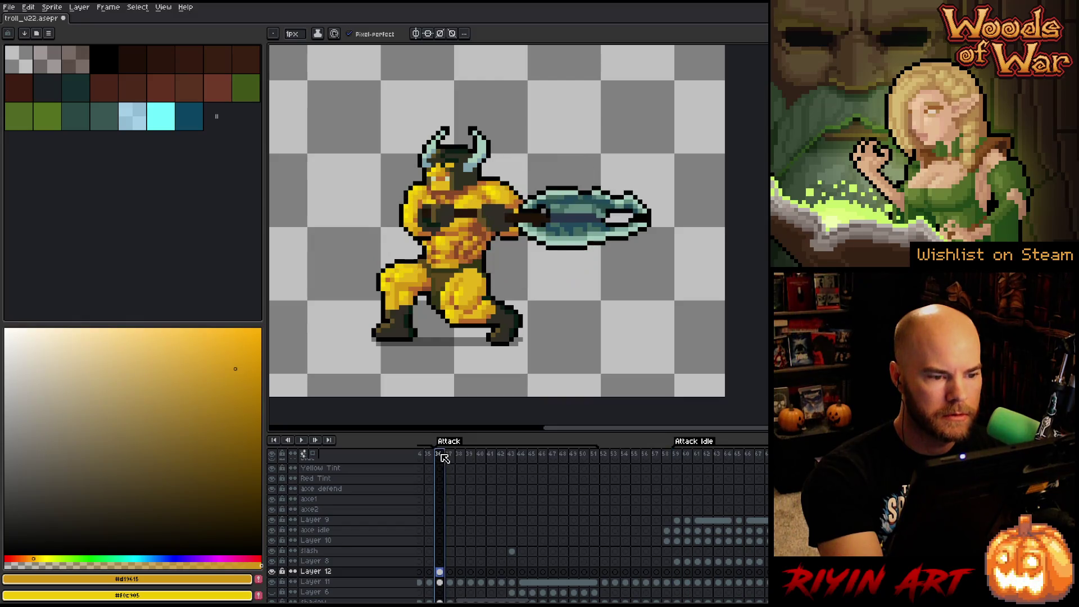
left_click(676, 454)
left_click(439, 454)
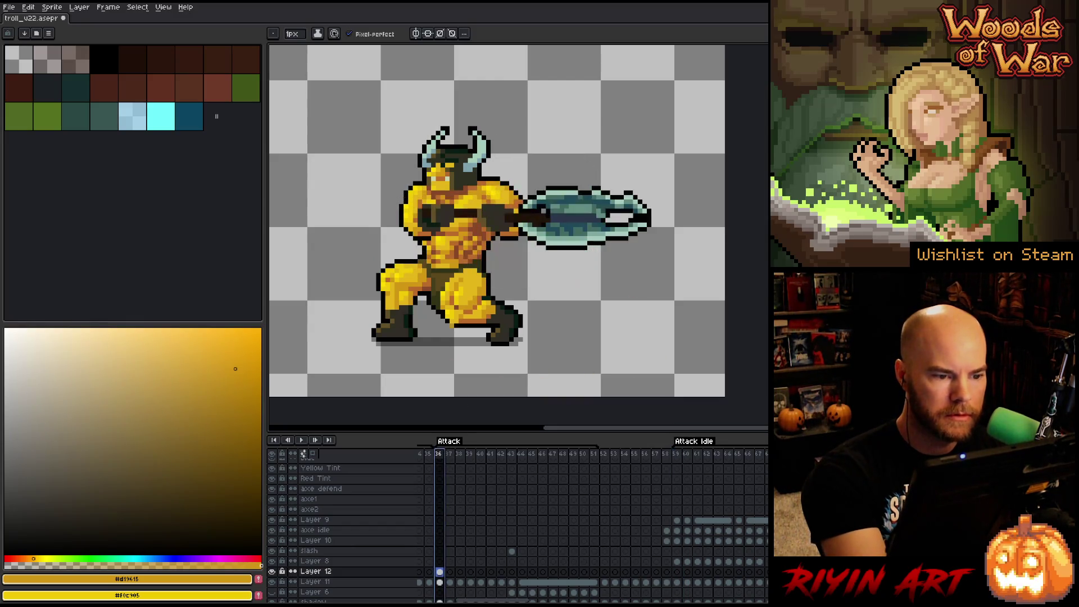
left_click(443, 196, "alt")
left_click(676, 454)
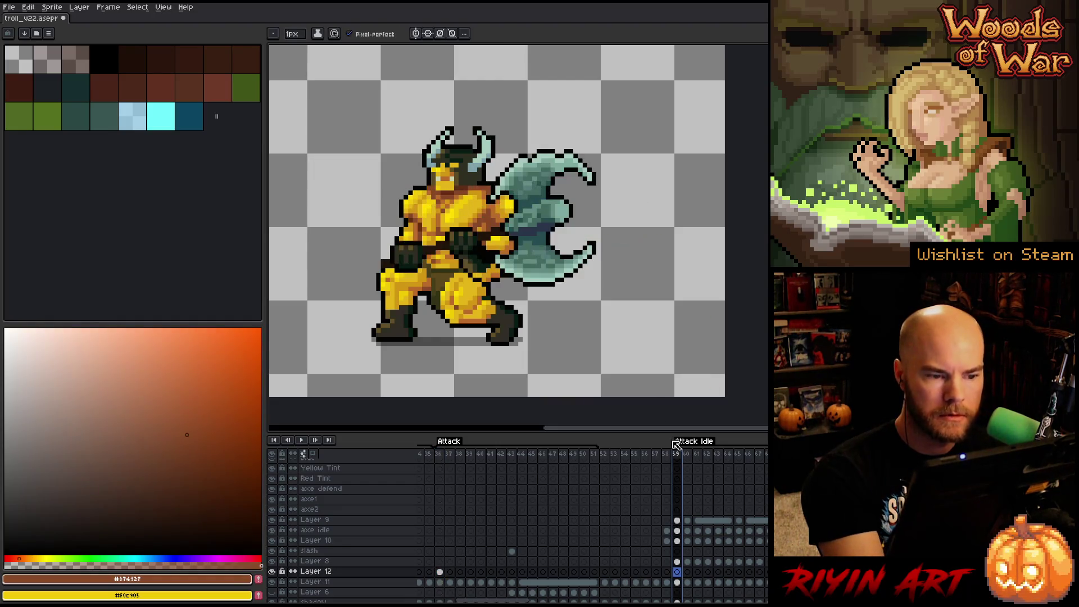
left_click(454, 185, "alt")
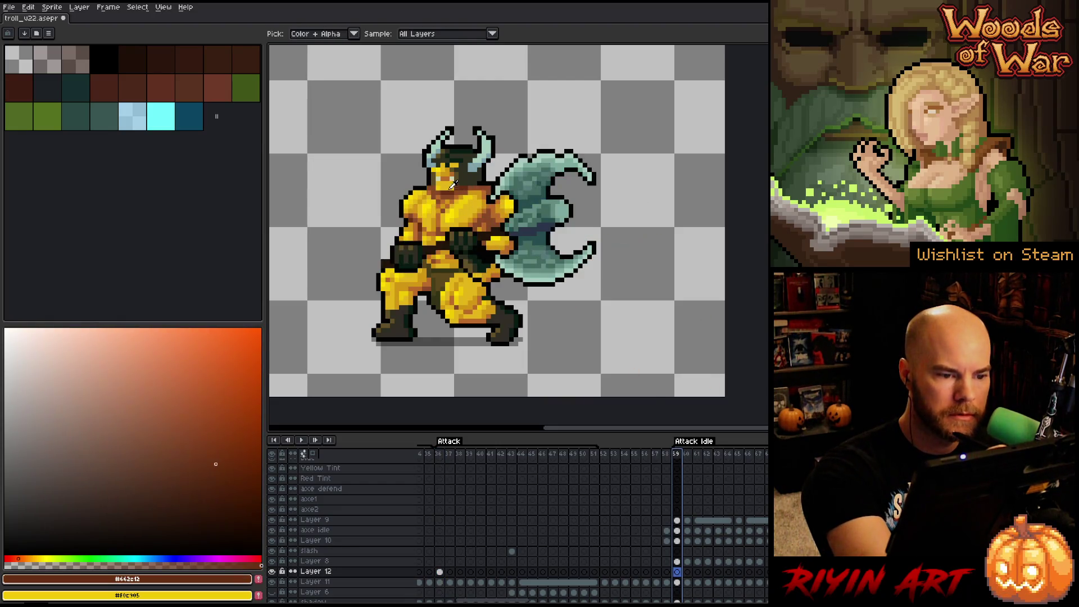
left_click(440, 572)
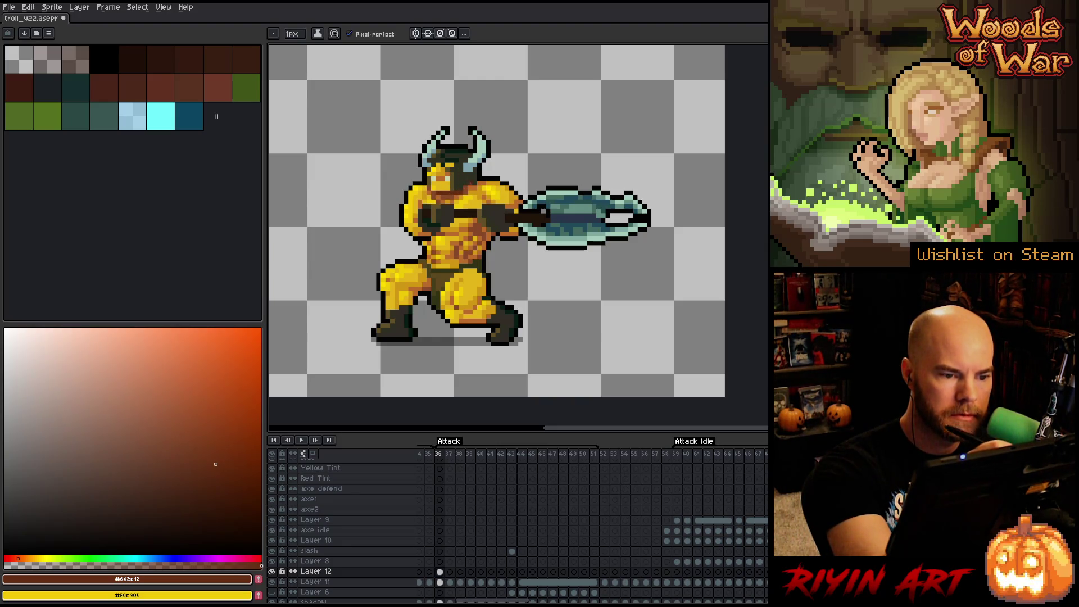
left_click(677, 454)
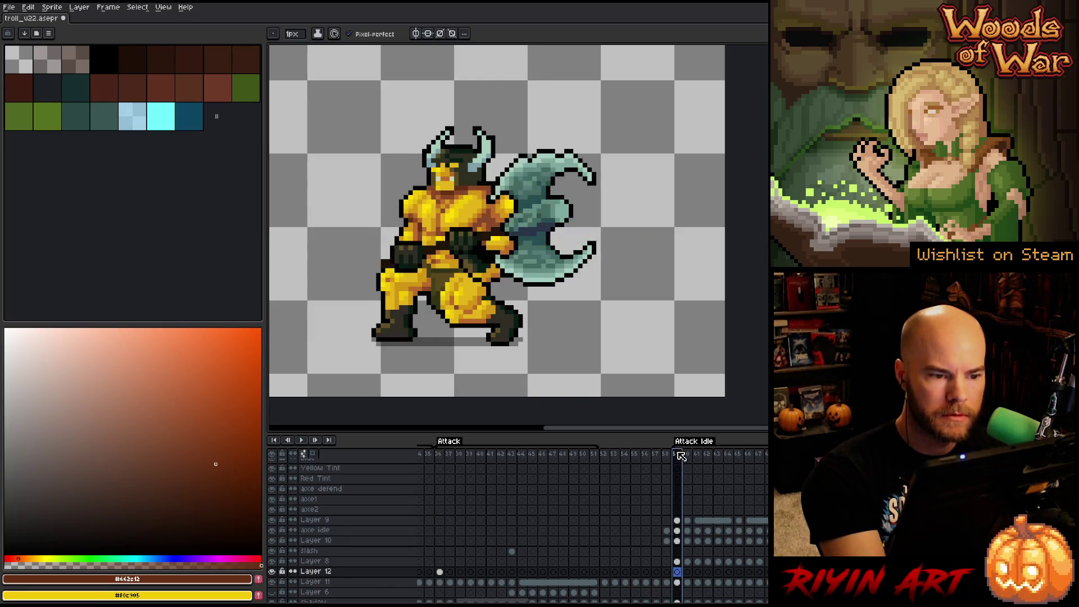
left_click(440, 454)
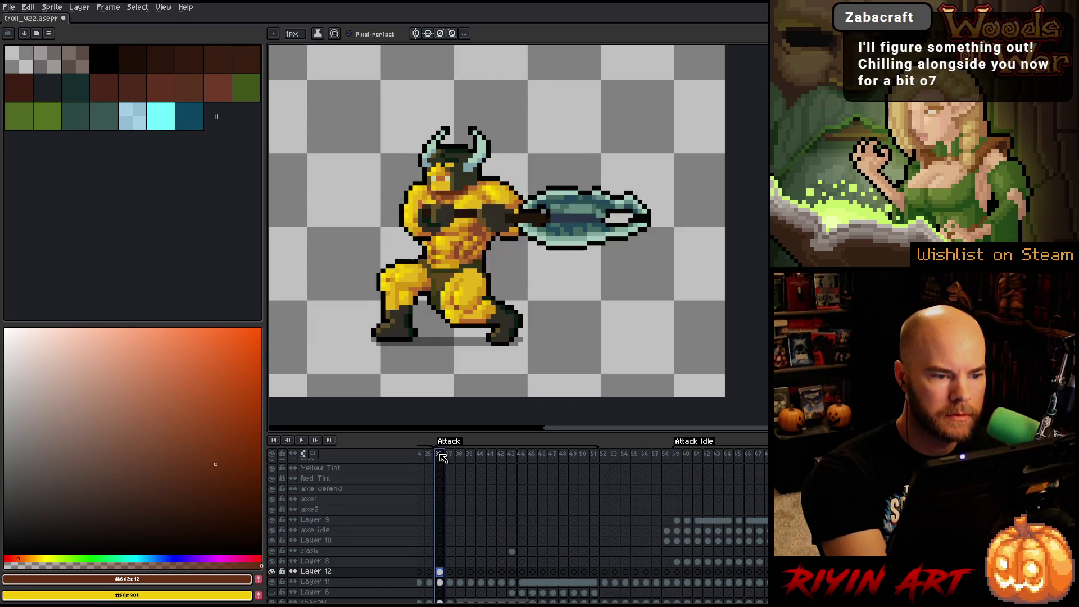
left_click(187, 434)
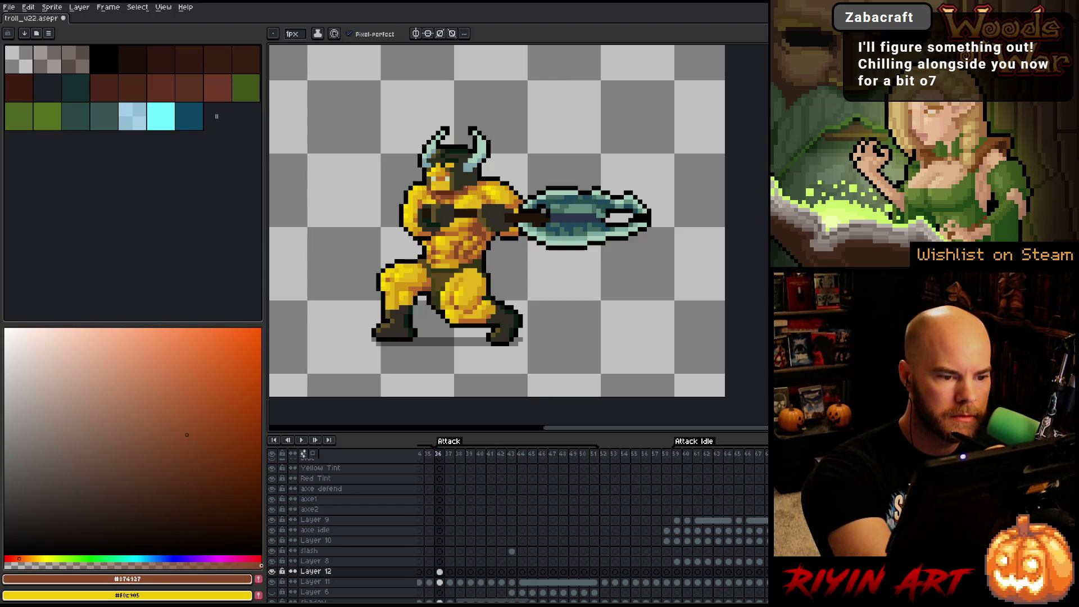
- Keep comparing frames 59 and 36, sampling outline and brown colours, back on the Pencil
left_click(676, 454)
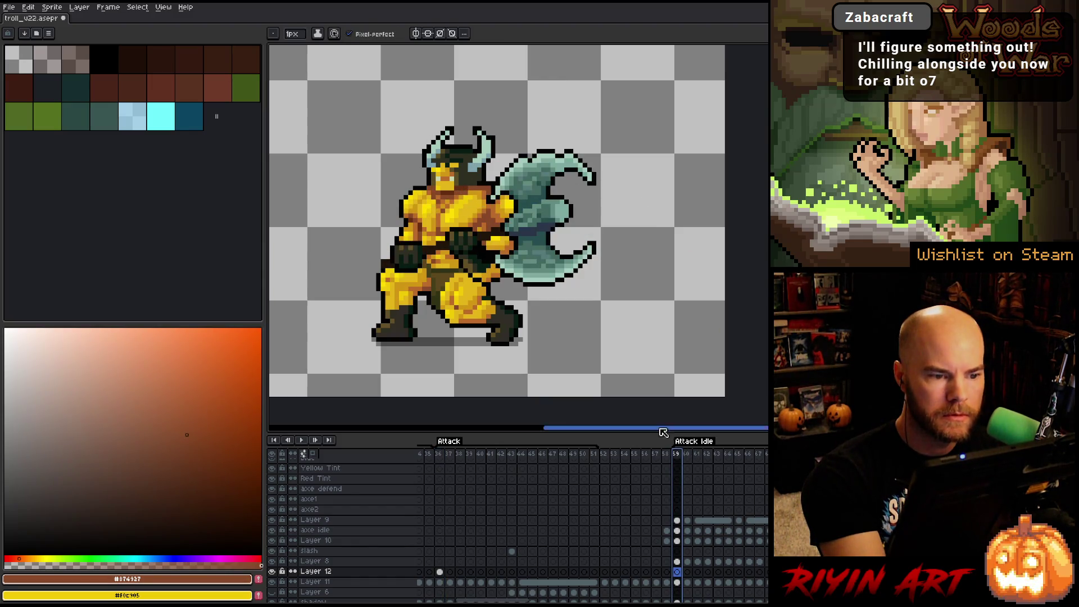
left_click(443, 454)
left_click(474, 168, "alt")
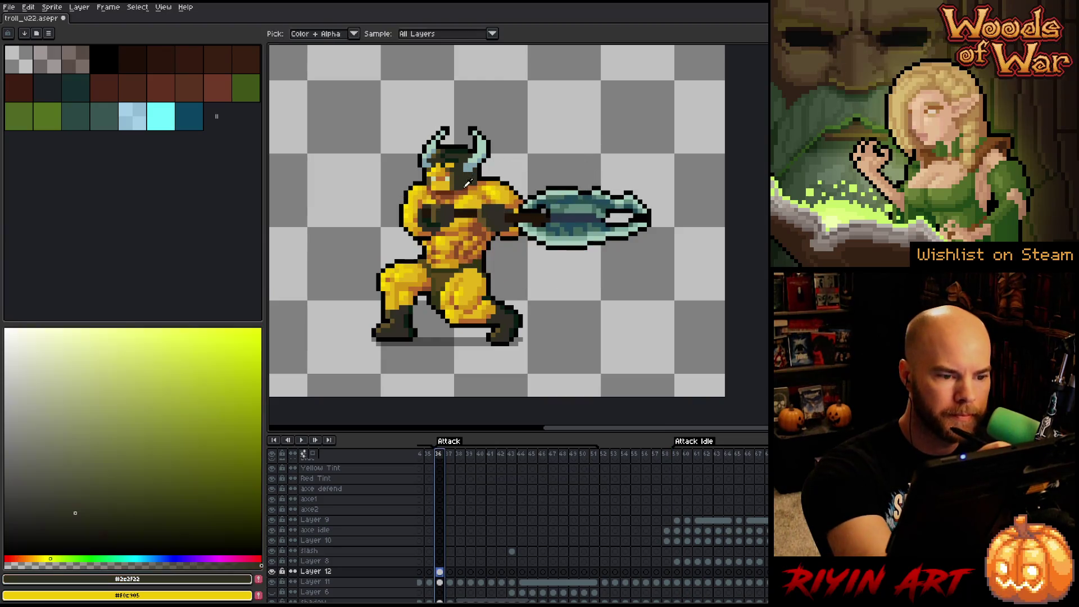
left_click(466, 187, "alt")
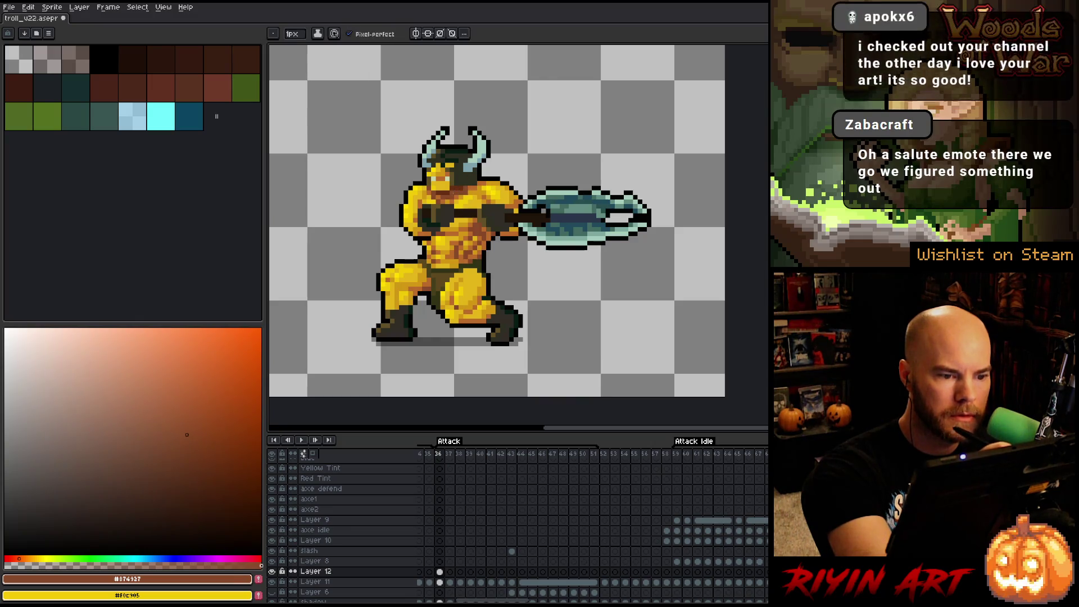
left_click(677, 454)
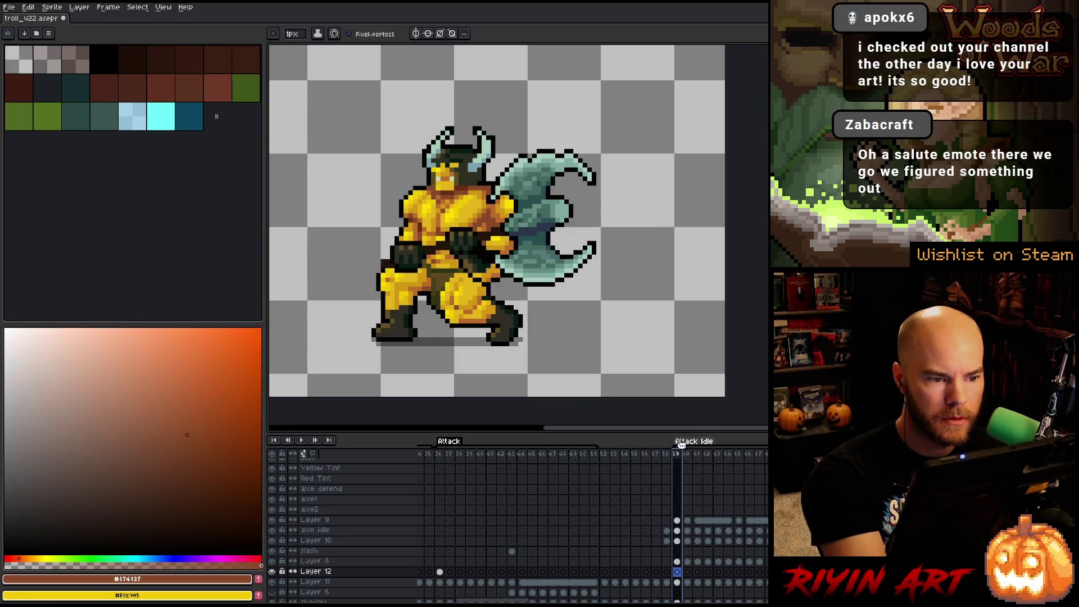
left_click(439, 454)
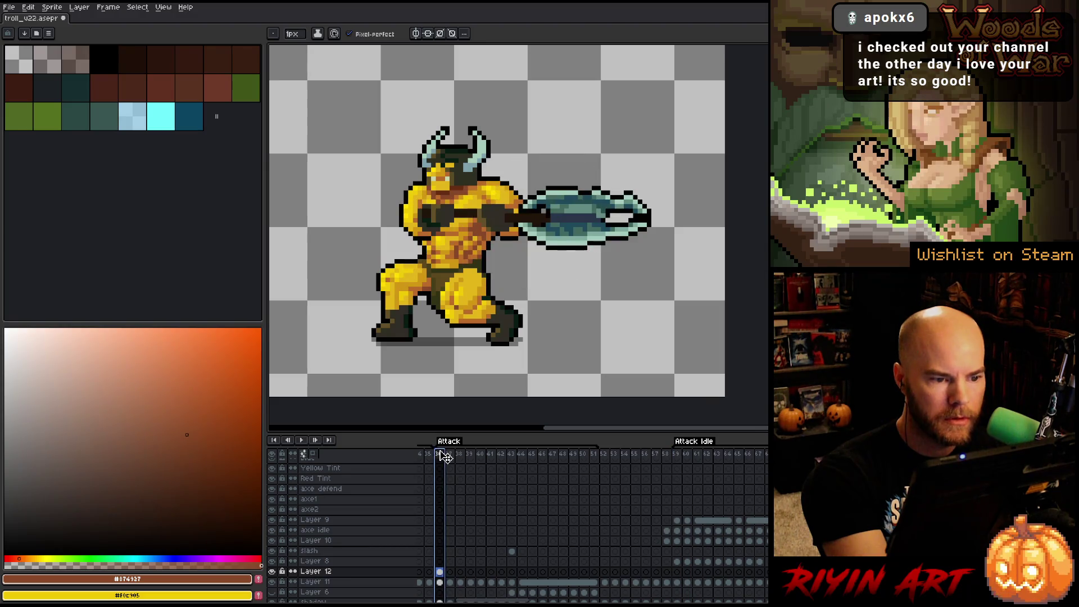
left_click(677, 454)
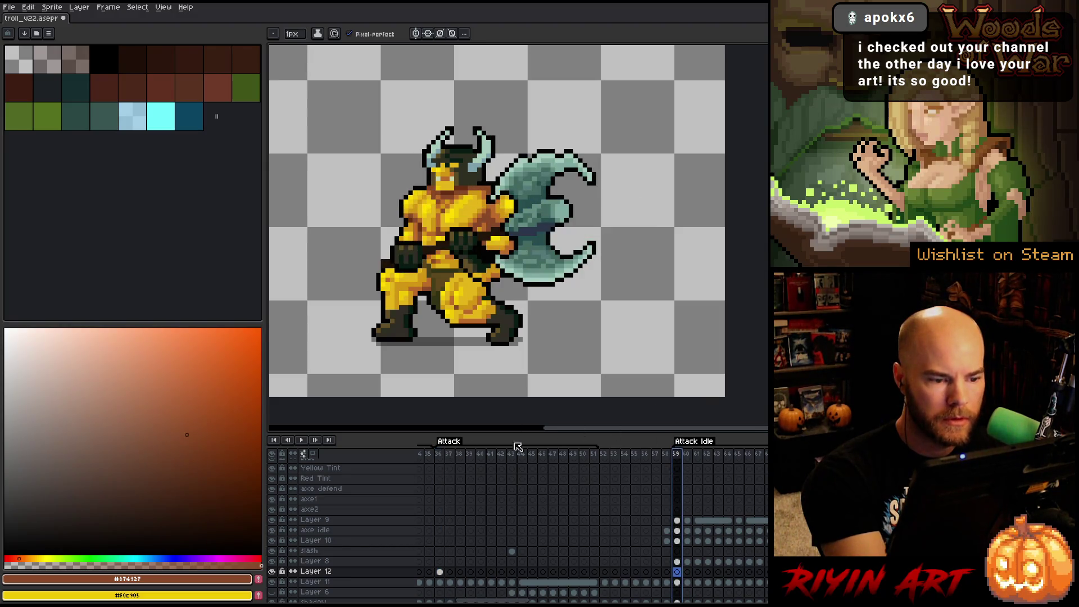
left_click(439, 454)
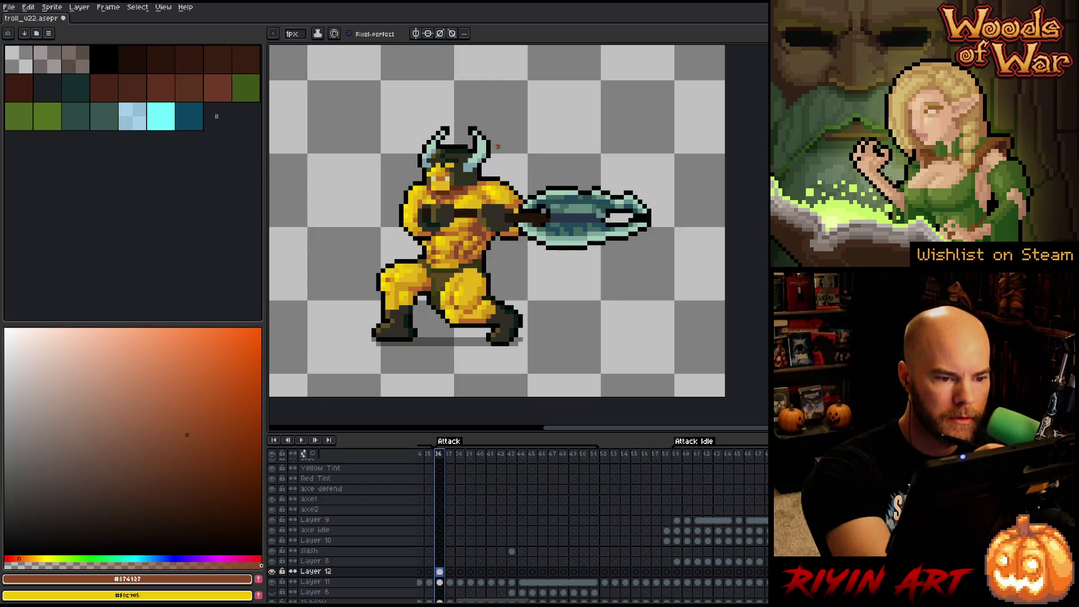
key("i")
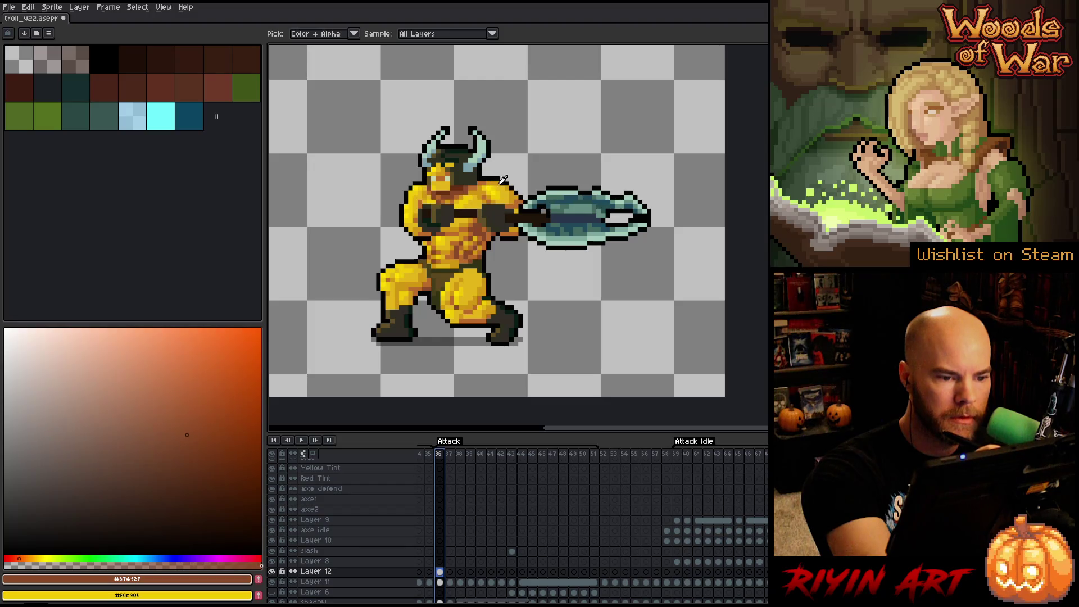
key("b")
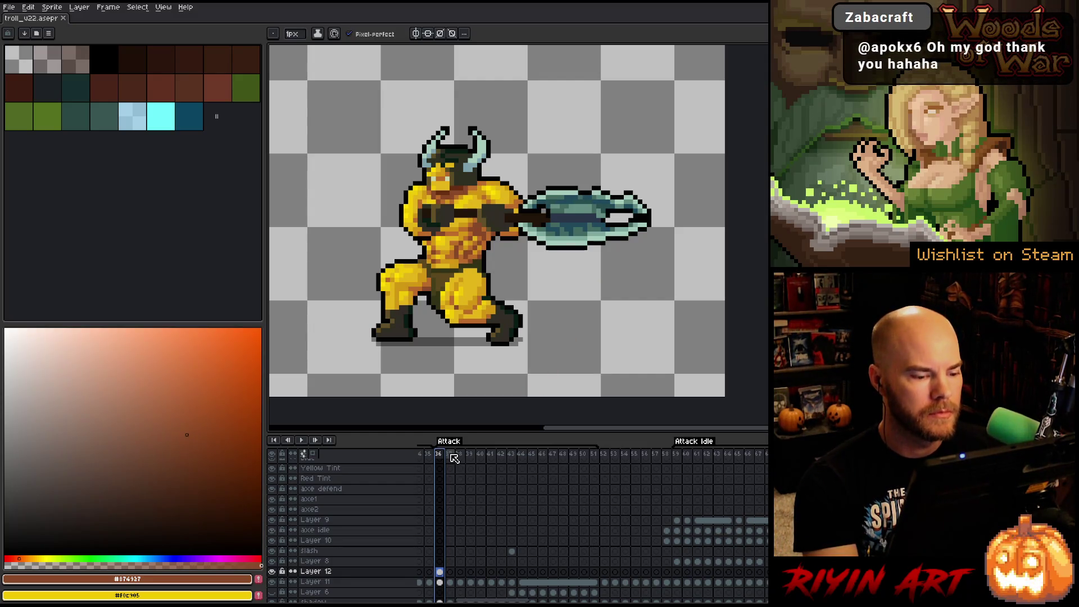
- Play the Attack animation loop and stop it on frame 45
key("Return")
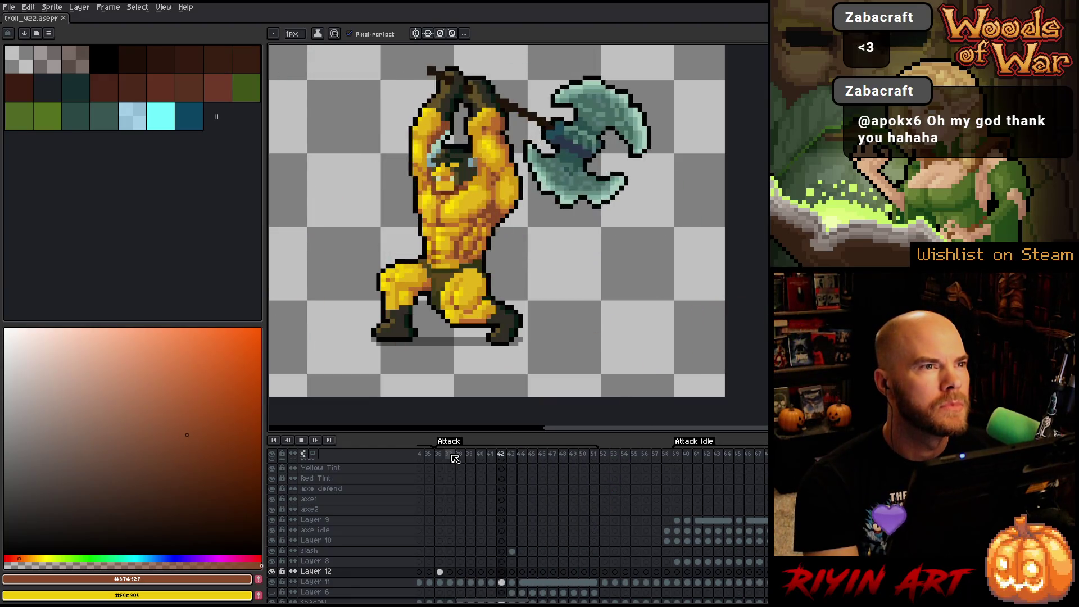
key("Return")
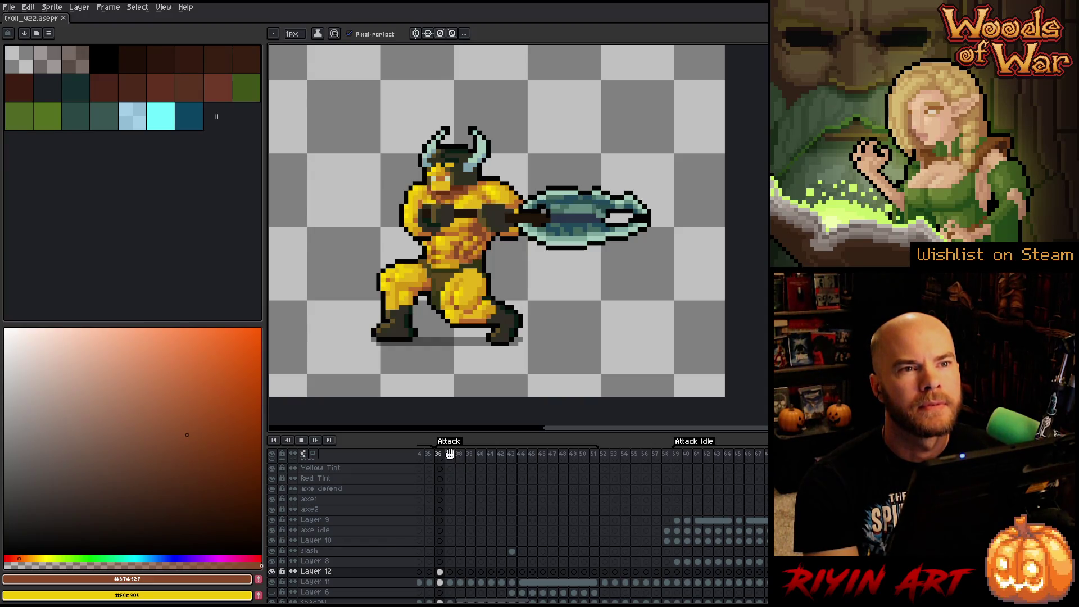
key("Return")
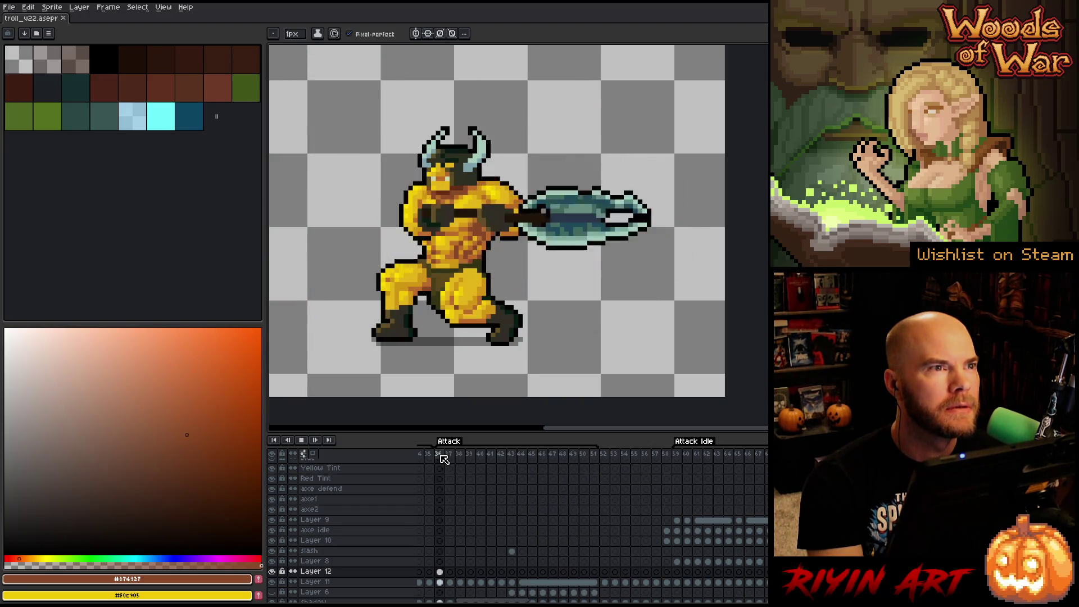
key("Return")
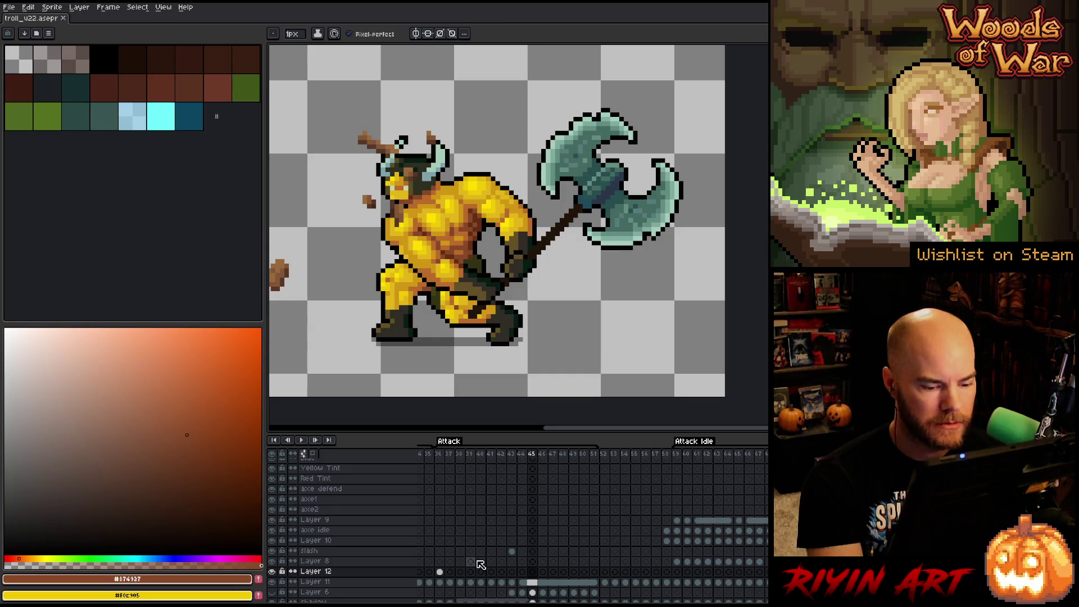
- Step back and forth through Attack frames 42 to 45 to review the swing
left_click(499, 459)
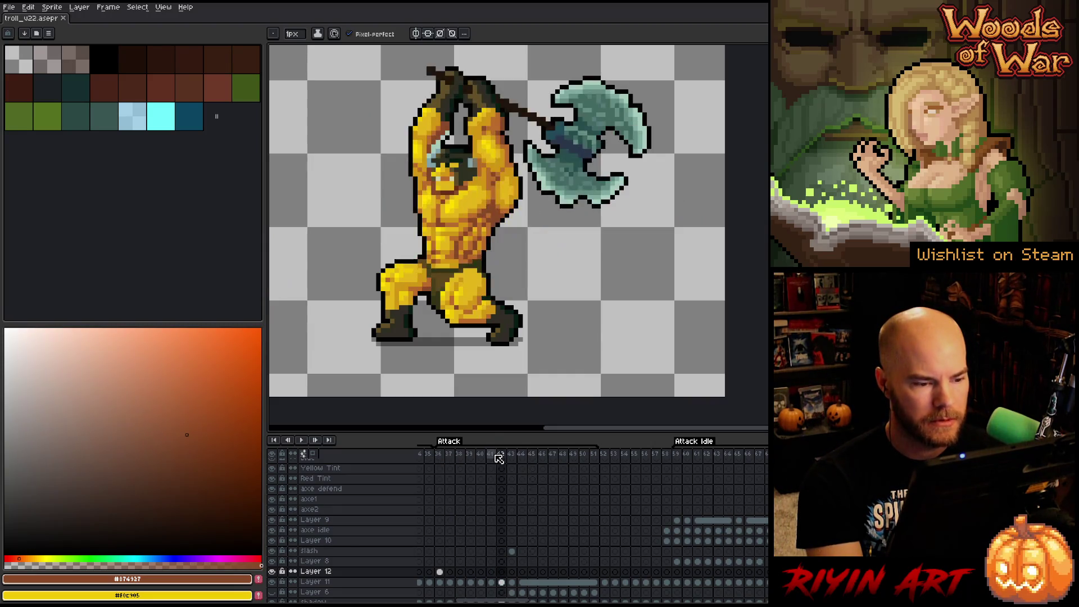
key("period")
key("period")
key("Right")
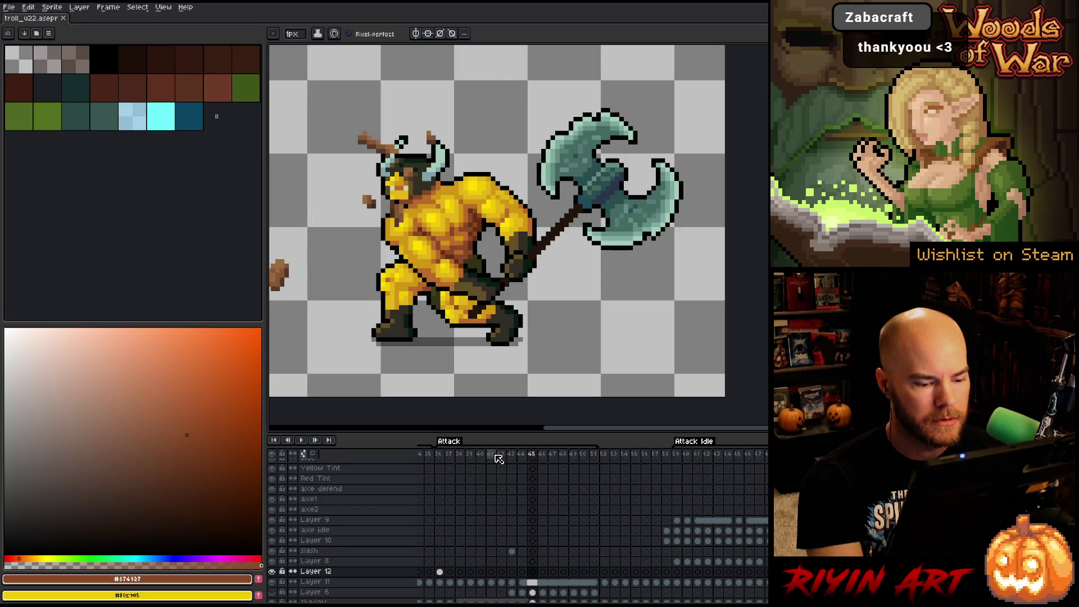
key("Left")
key("Left")
key("Right")
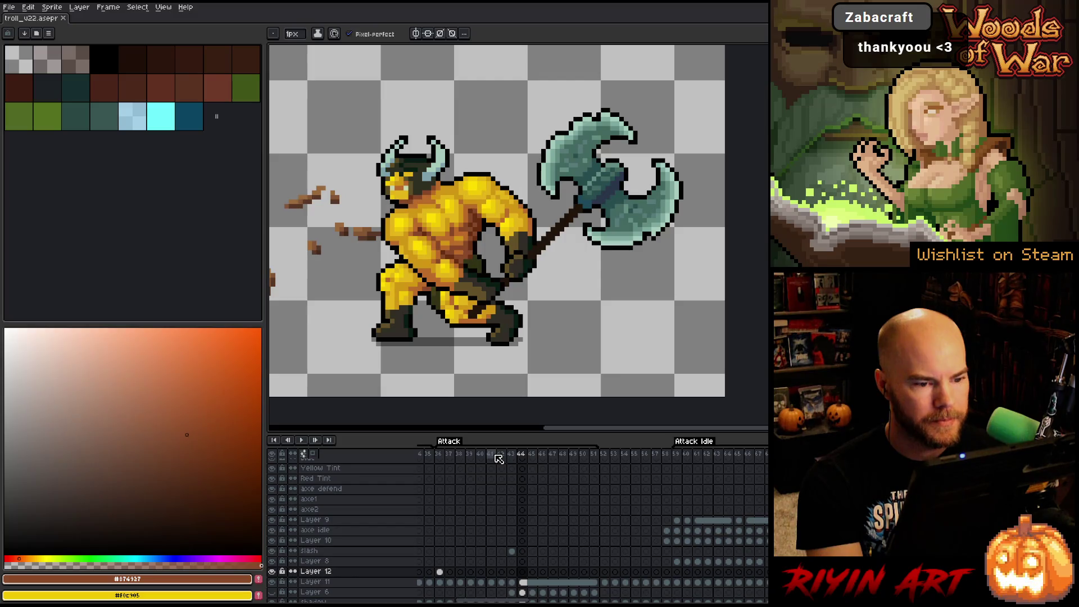
- Select Layer 11's cels for frames 45 through 47 in the timeline
left_click(534, 583)
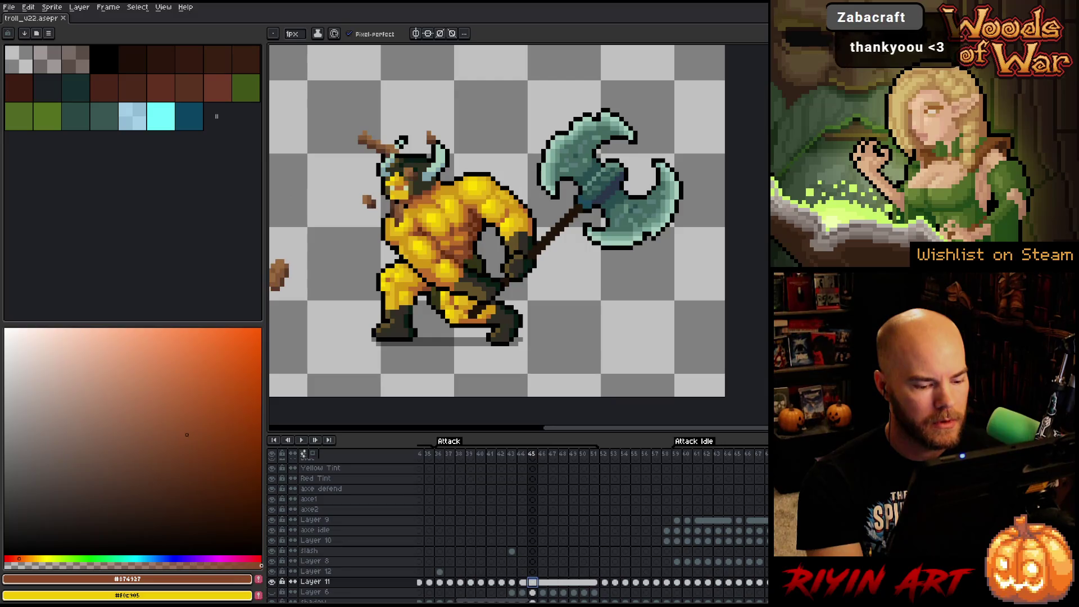
left_click_drag(540, 586, 597, 586)
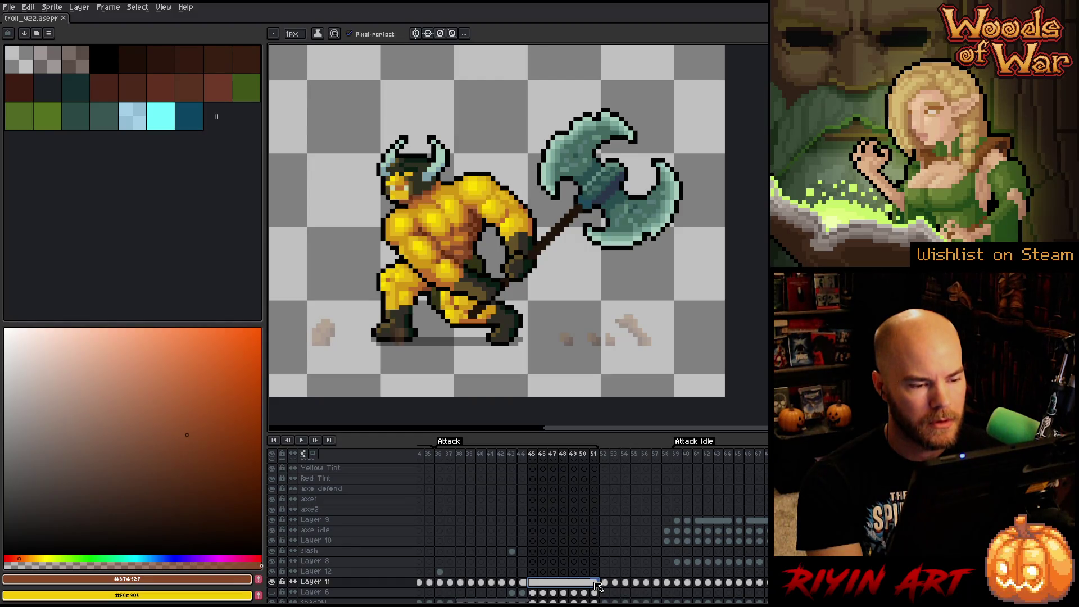
mouse_move(595, 586)
left_mouse_down()
mouse_move(522, 584)
mouse_move(569, 586)
left_mouse_up()
- Link the selected Layer 11 cels for frames 45–47
right_click(569, 586)
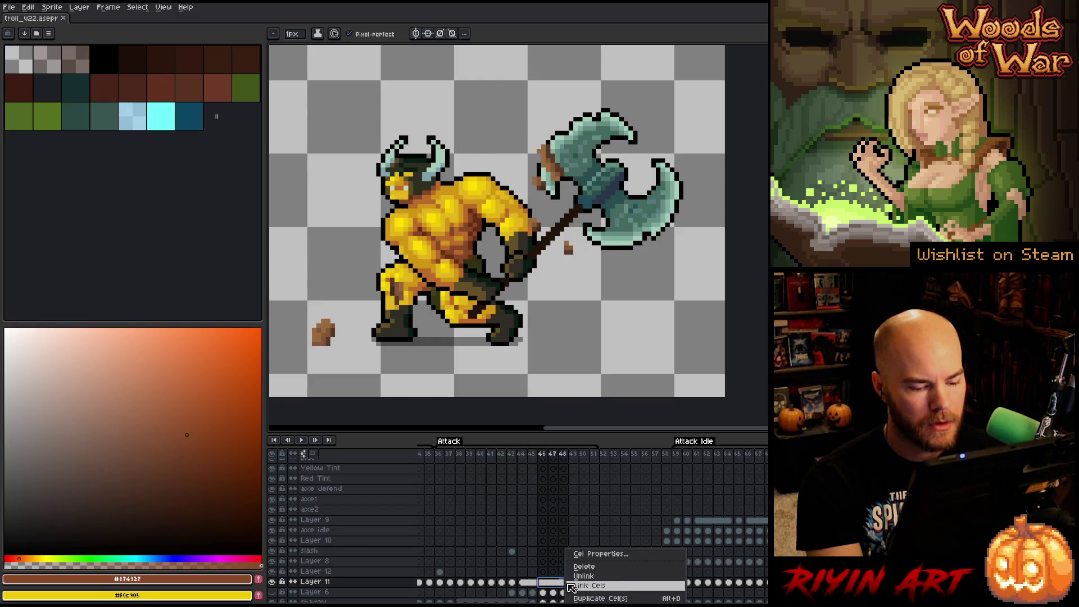
left_click(571, 586)
left_click(544, 584)
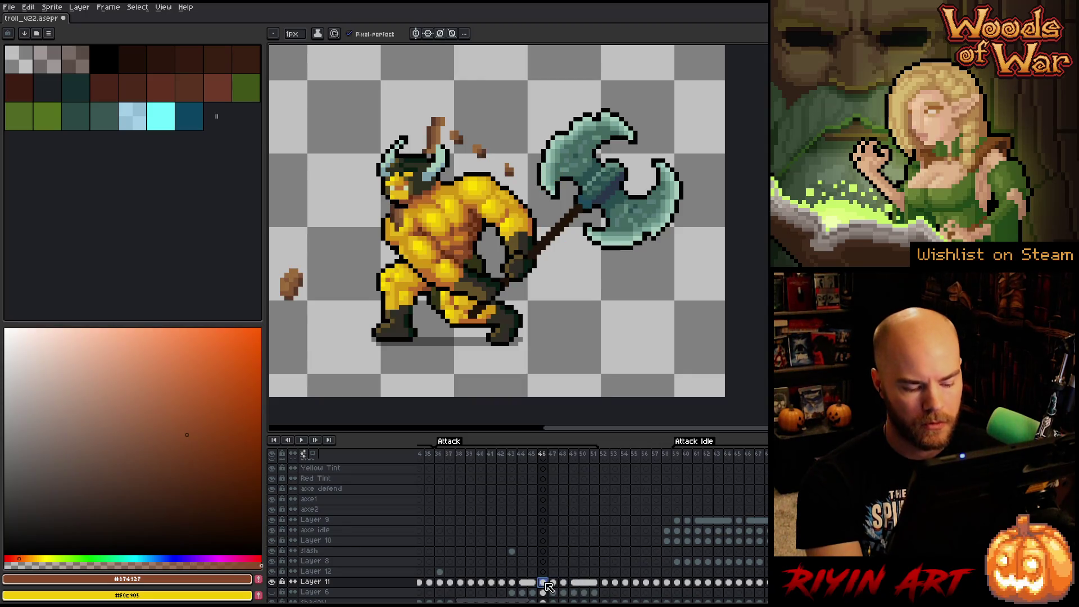
- Draw a rectangular selection around the troll's torso, redrawing it until it fits
key("m")
mouse_move(685, 49)
left_mouse_down()
mouse_move(607, 144)
mouse_move(334, 261)
left_mouse_up()
mouse_move(551, 105)
left_mouse_down()
mouse_move(724, 335)
mouse_move(538, 103)
left_mouse_up()
mouse_move(612, 375)
left_mouse_down()
mouse_move(515, 236)
mouse_move(493, 231)
mouse_move(474, 198)
left_mouse_up()
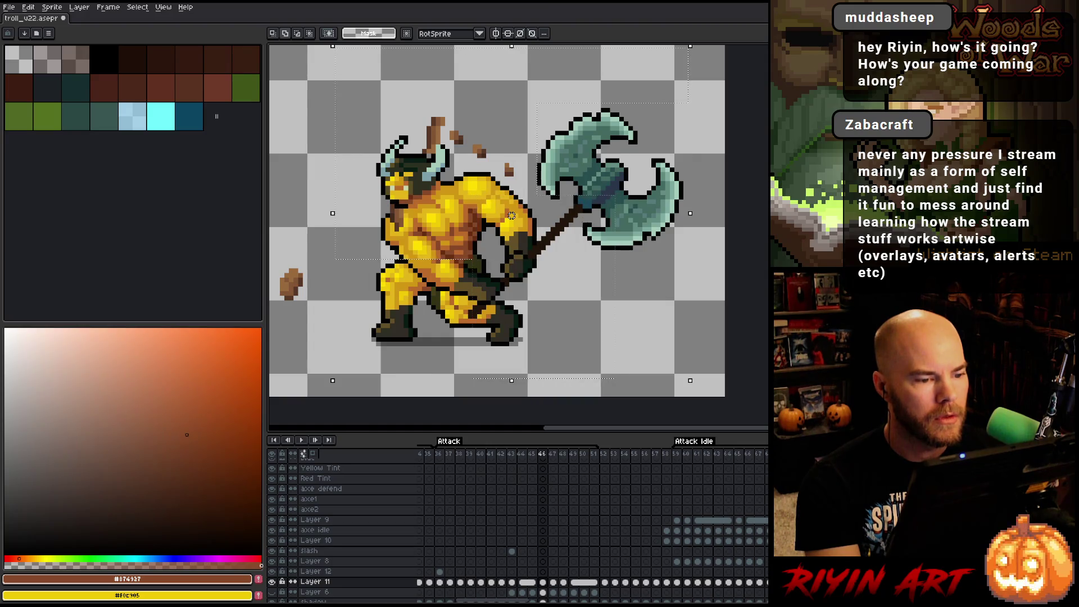
left_click_drag(587, 303, 479, 202)
left_click_drag(587, 268, 493, 198)
left_click_drag(558, 294, 497, 182)
mouse_move(572, 354)
left_mouse_down()
mouse_move(436, 256)
mouse_move(423, 229)
left_mouse_up()
left_click_drag(528, 319, 446, 217)
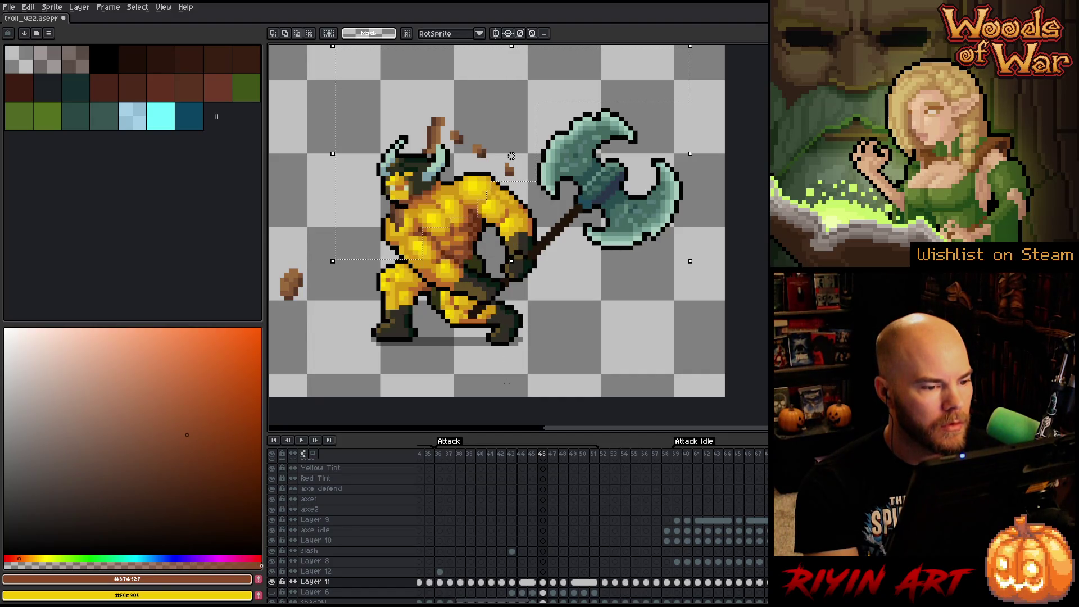
left_click_drag(509, 278, 467, 204)
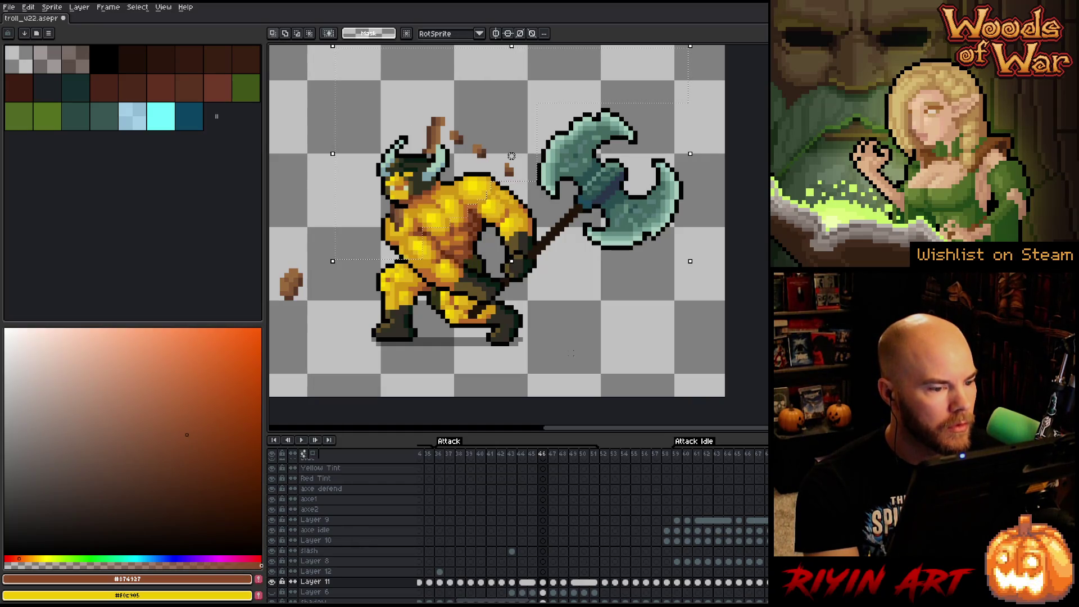
- Move the selected torso up about 8 px and 1 px left, then commit it
left_click_drag(511, 156, 511, 151)
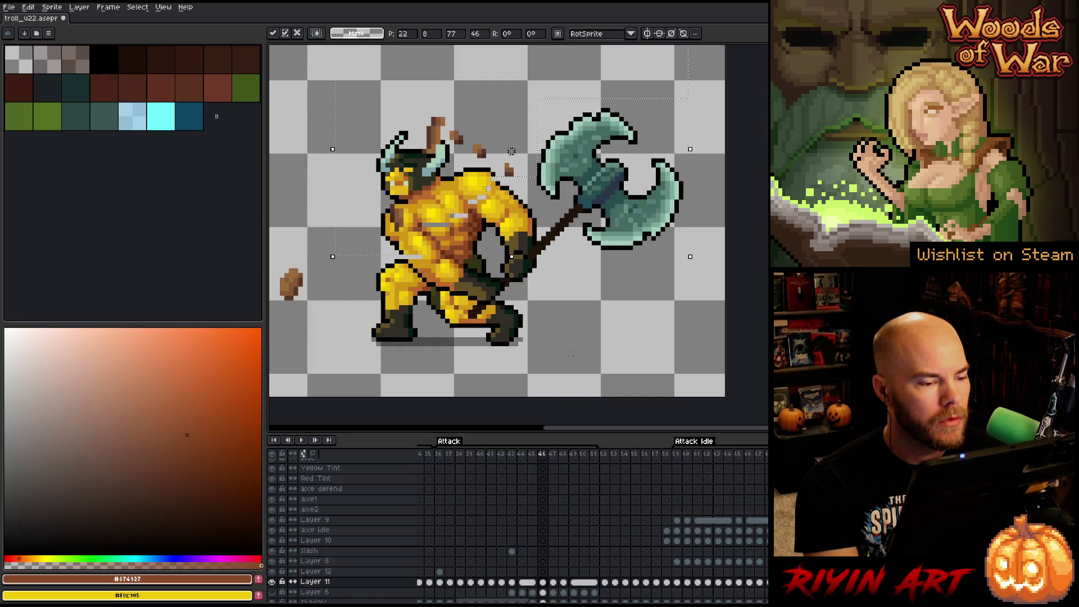
left_click_drag(511, 151, 511, 151)
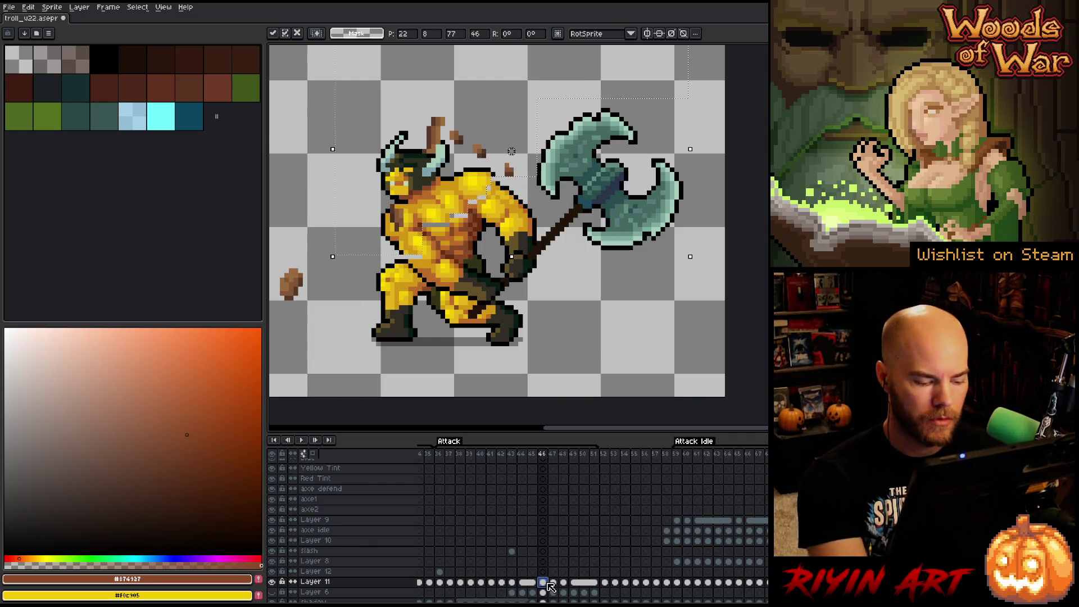
key("ctrl+d")
- On frame 47, pencil a curved guide arc for the swing, then select and delete it
left_click(553, 582)
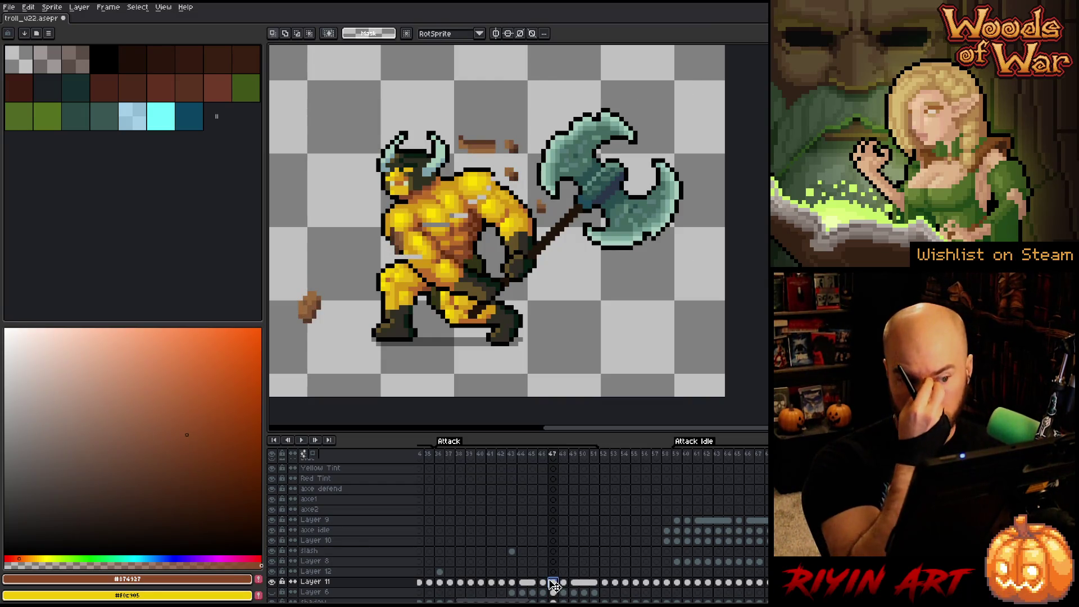
key("b")
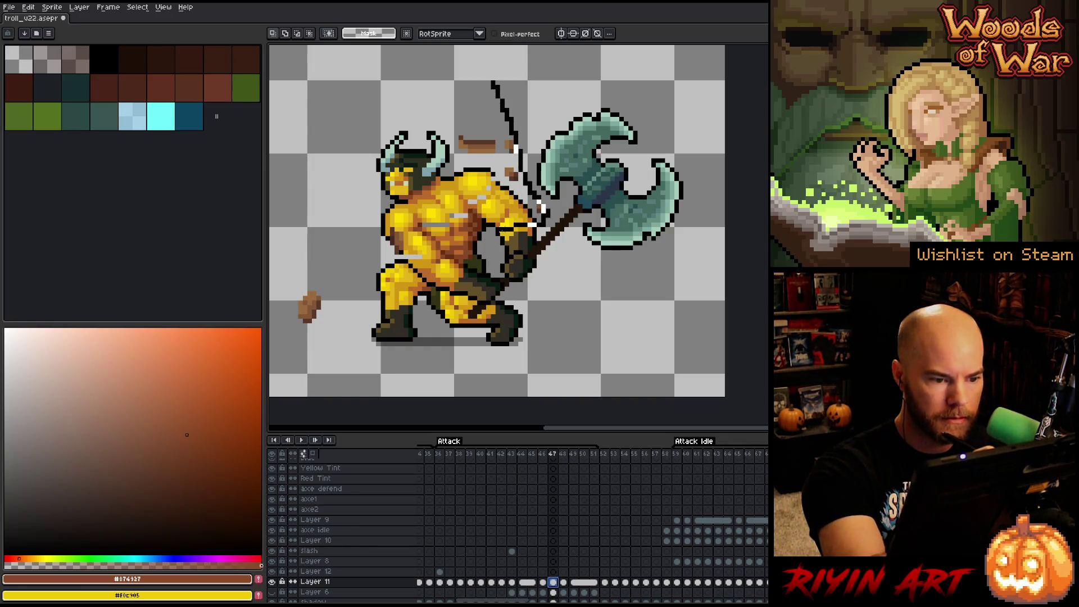
left_click(521, 161)
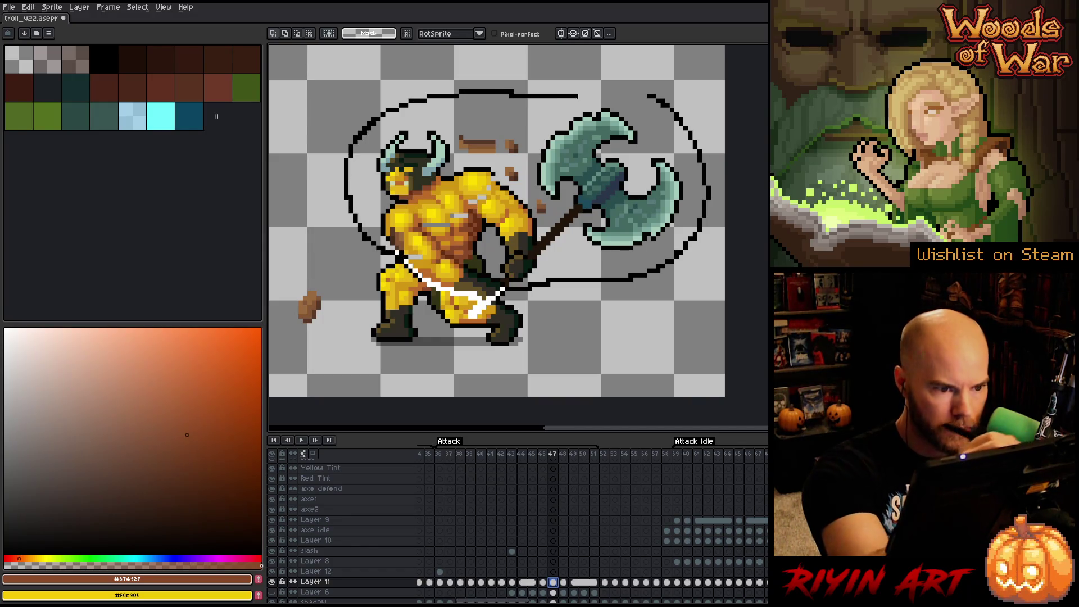
key("Delete")
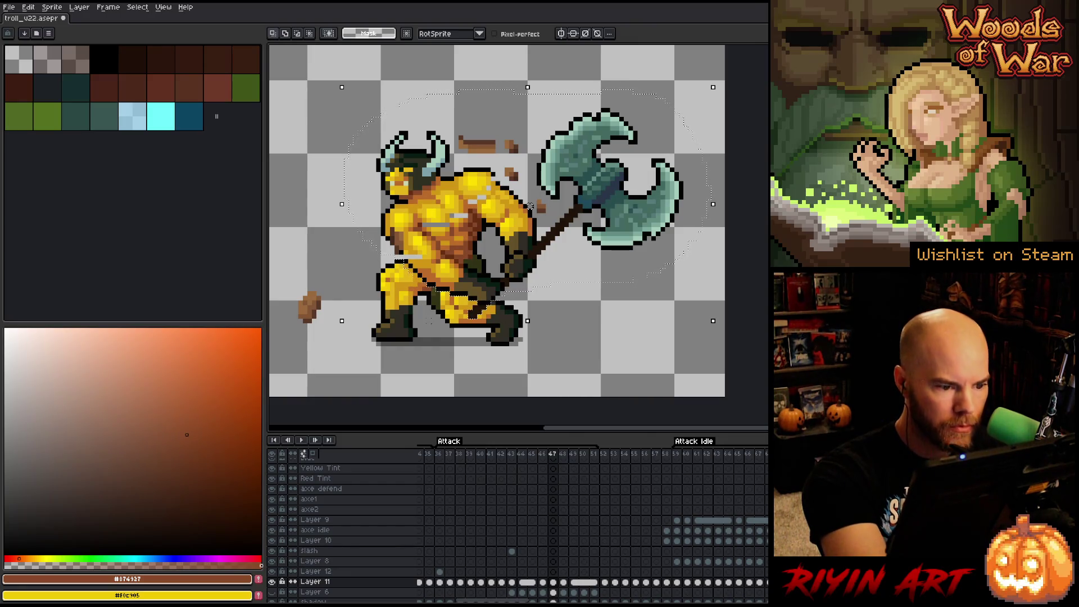
key("ctrl+d")
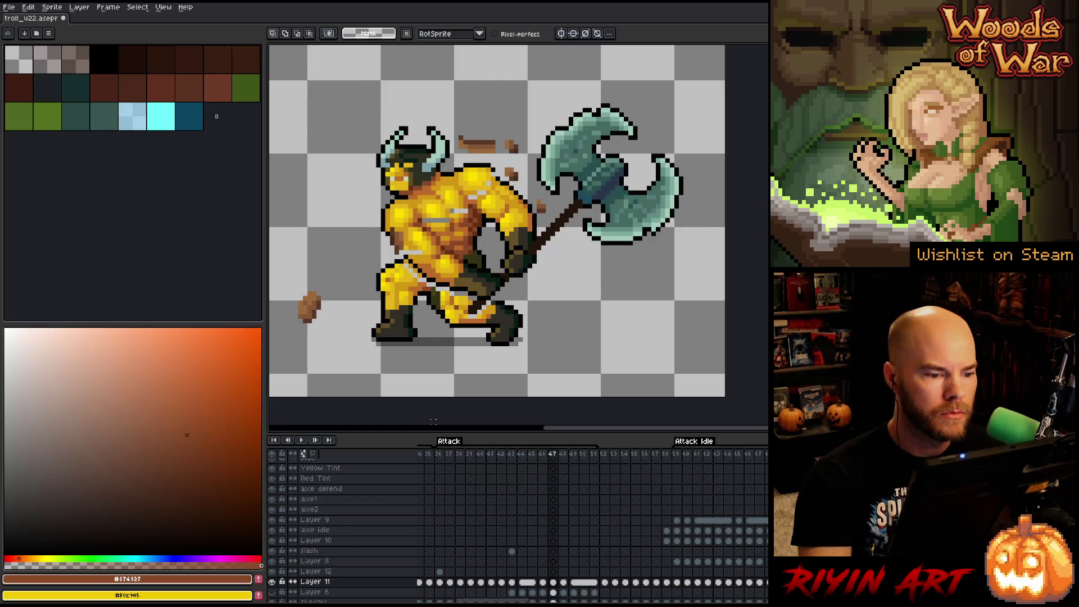
- Review Layer 11 poses on frames 47, 48, 46, 45, 49 and 50, then play from frame 41
left_click(554, 583)
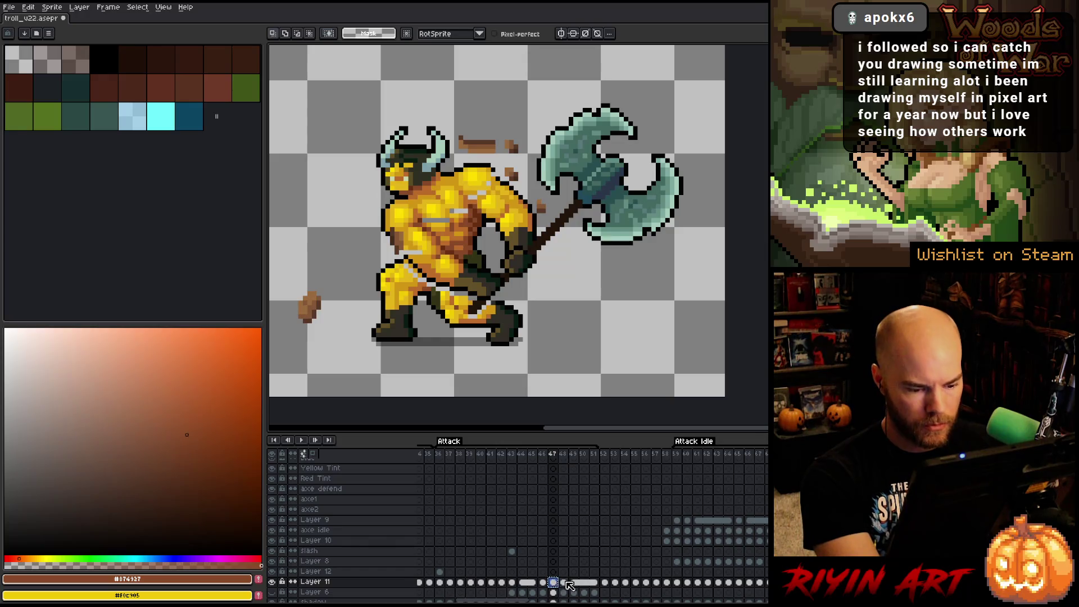
left_click(565, 584)
left_click(545, 583)
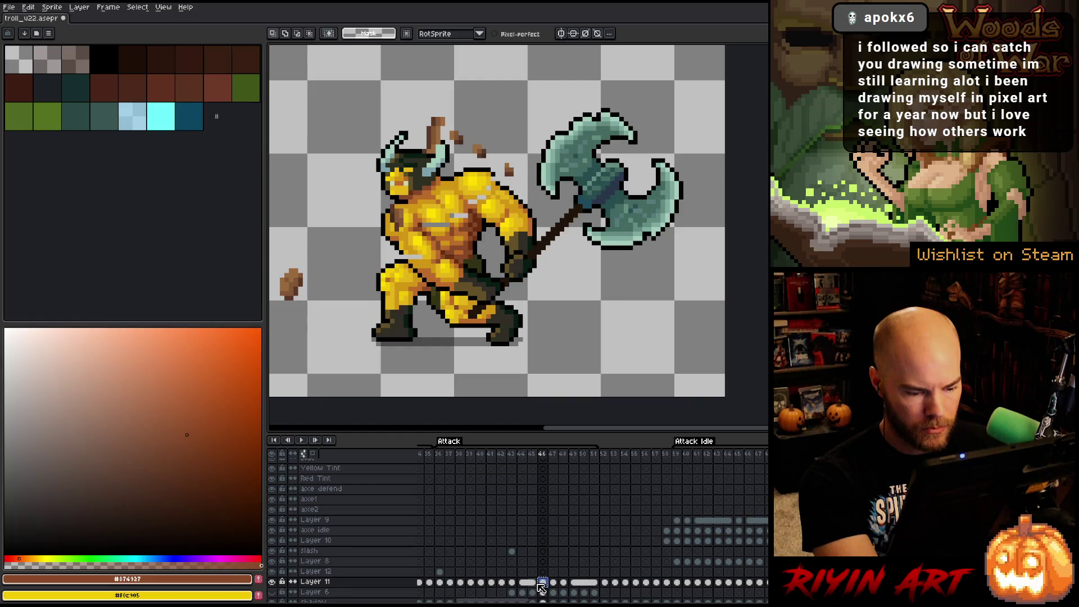
left_click(532, 584)
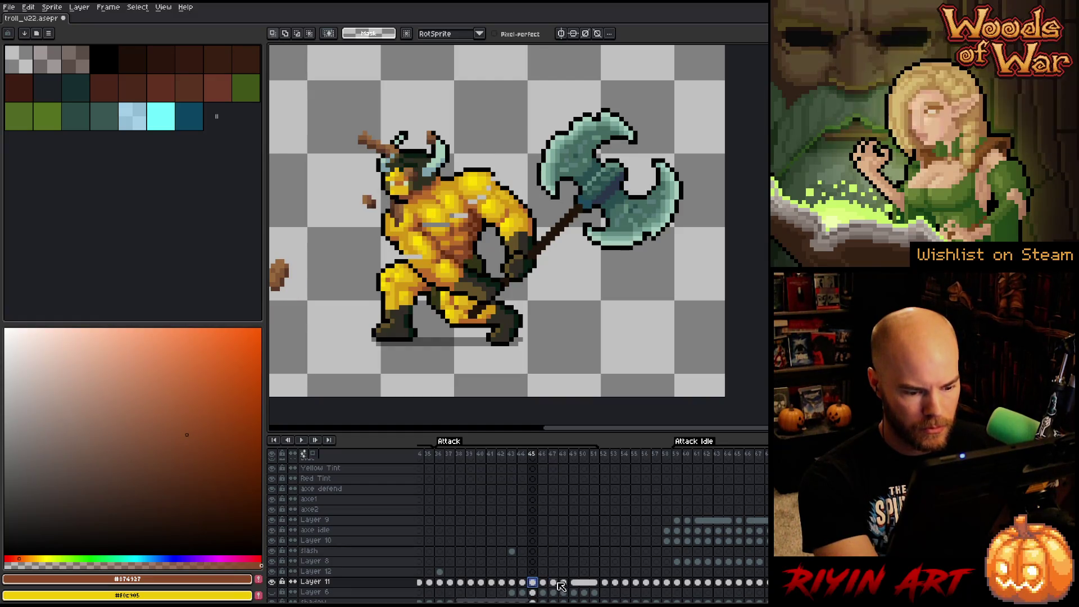
left_click(574, 583)
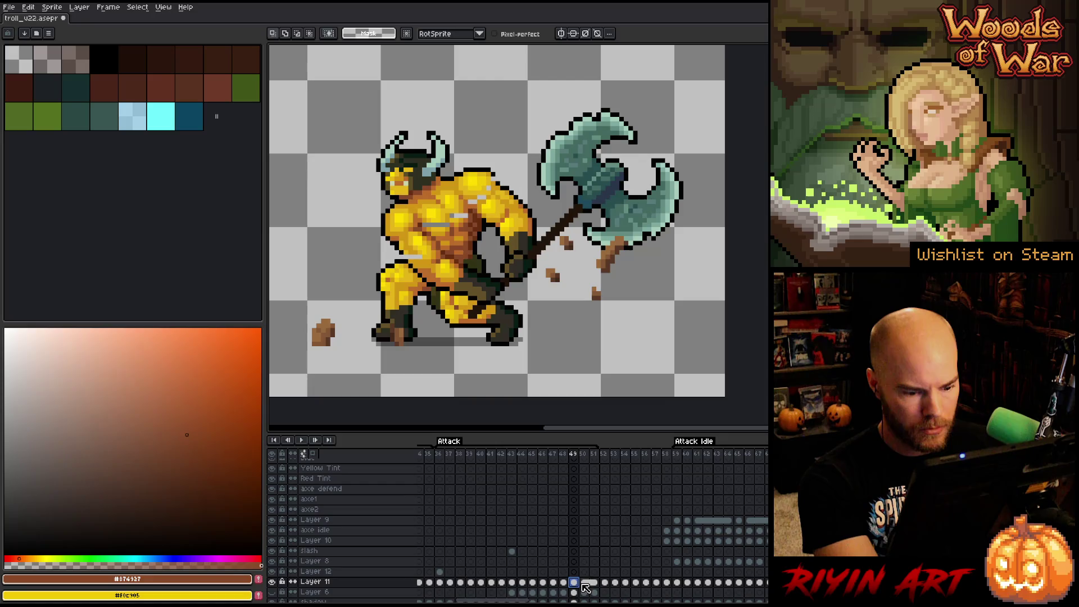
left_click(585, 584)
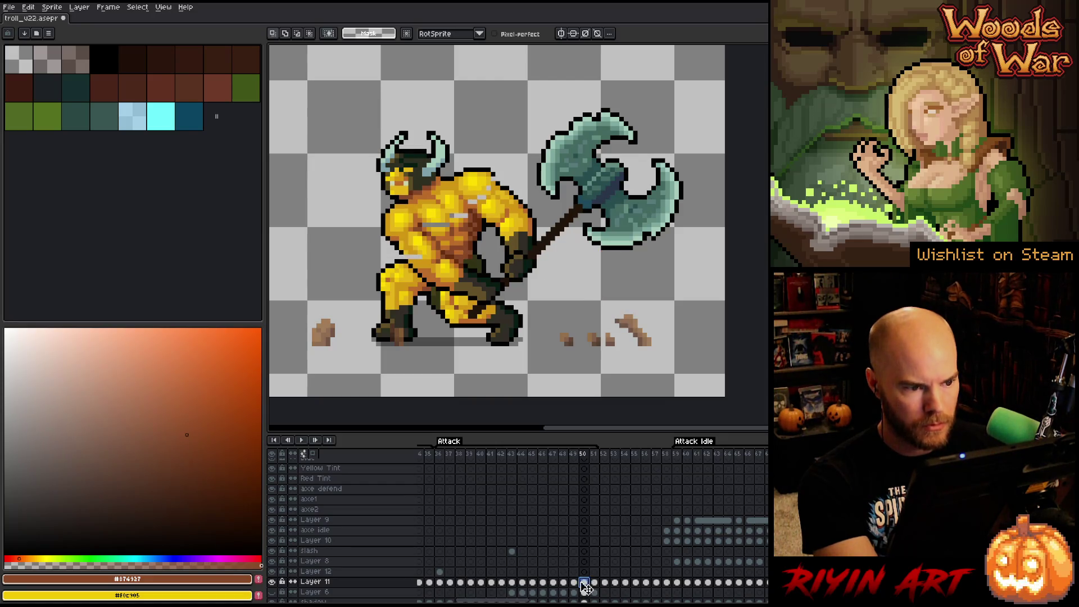
left_click(484, 455)
key("Return")
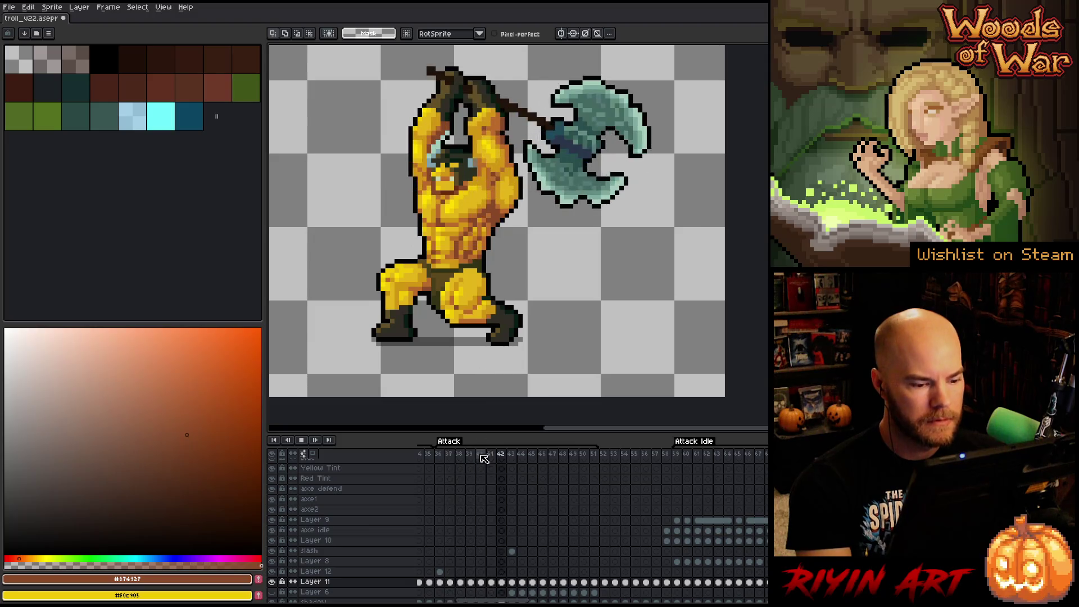
- Stop the Attack playback on frame 45, with the troll mid-swing
key("Return")
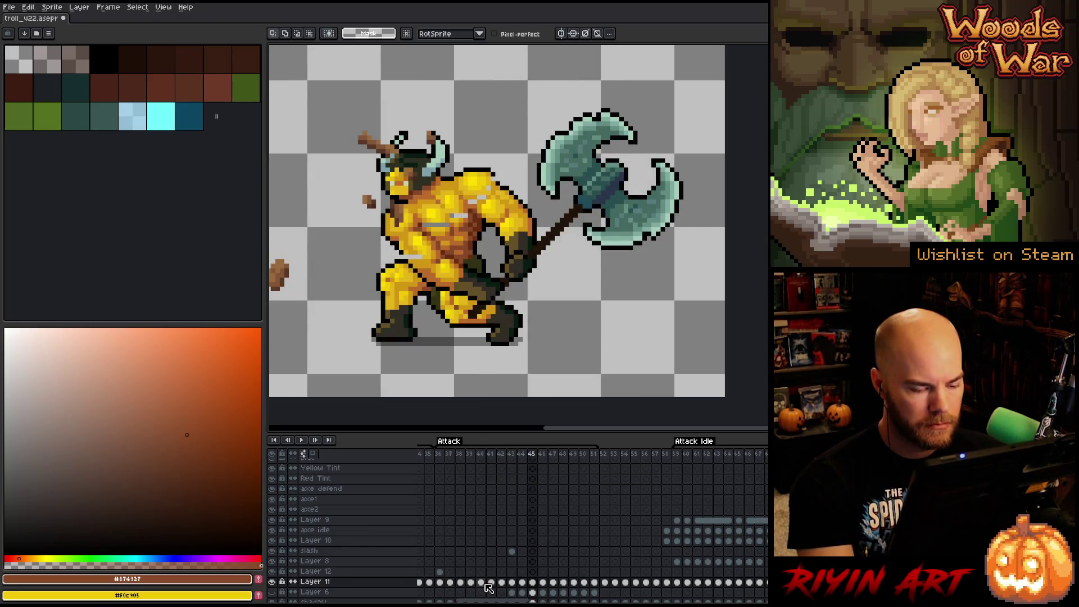
- Check Layer 11's content on frame 40, rename it to 'Troll', and save the sprite
left_click(486, 585)
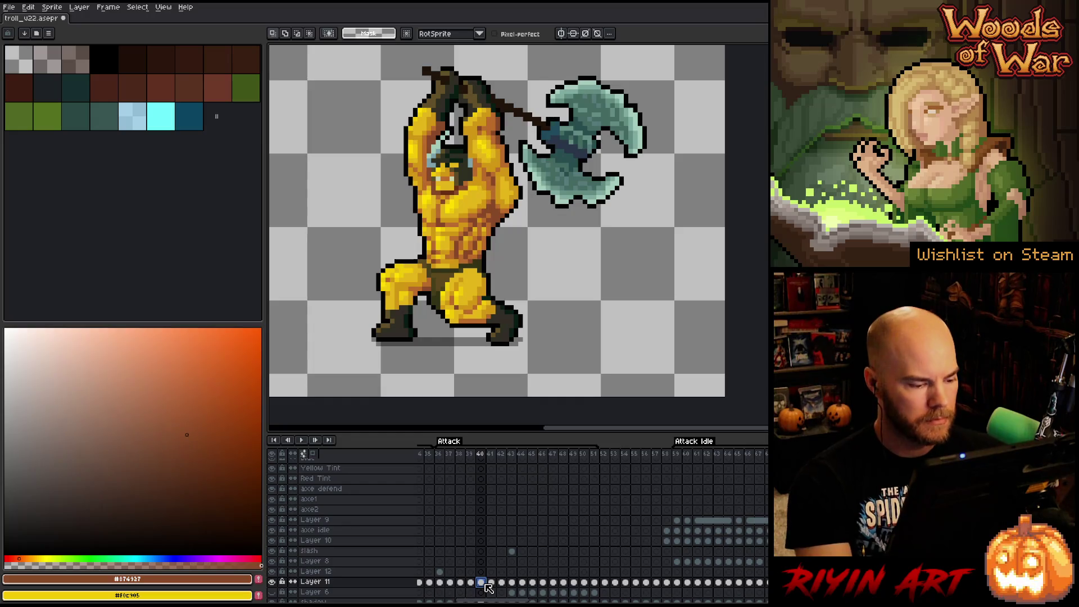
scroll(483, 585, "down", 2)
left_click(271, 566)
left_click(271, 565)
double_click(303, 566)
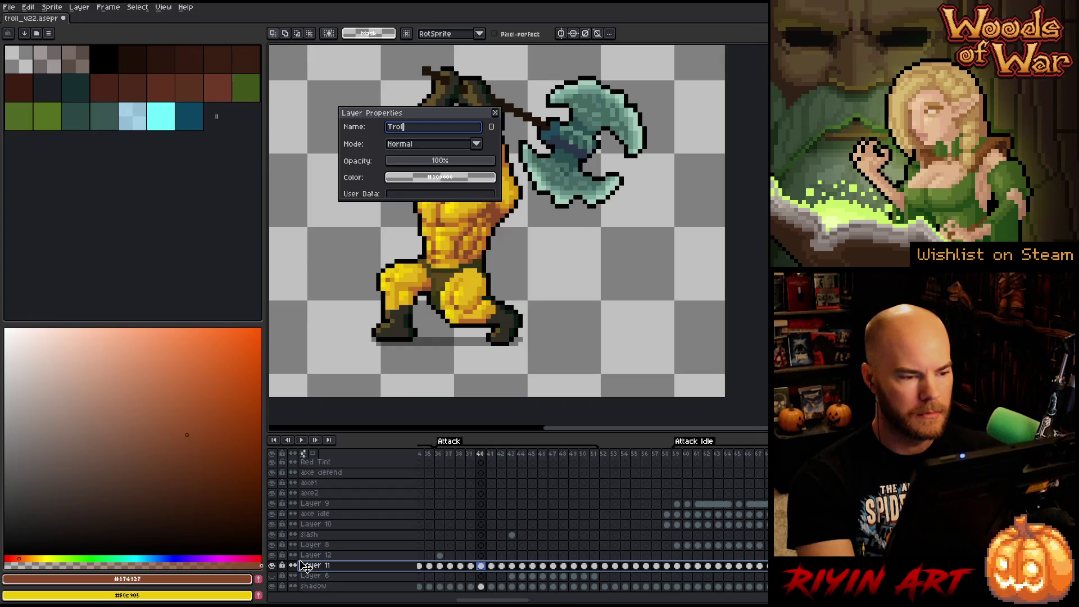
type("l")
key("Return")
key("ctrl+s")
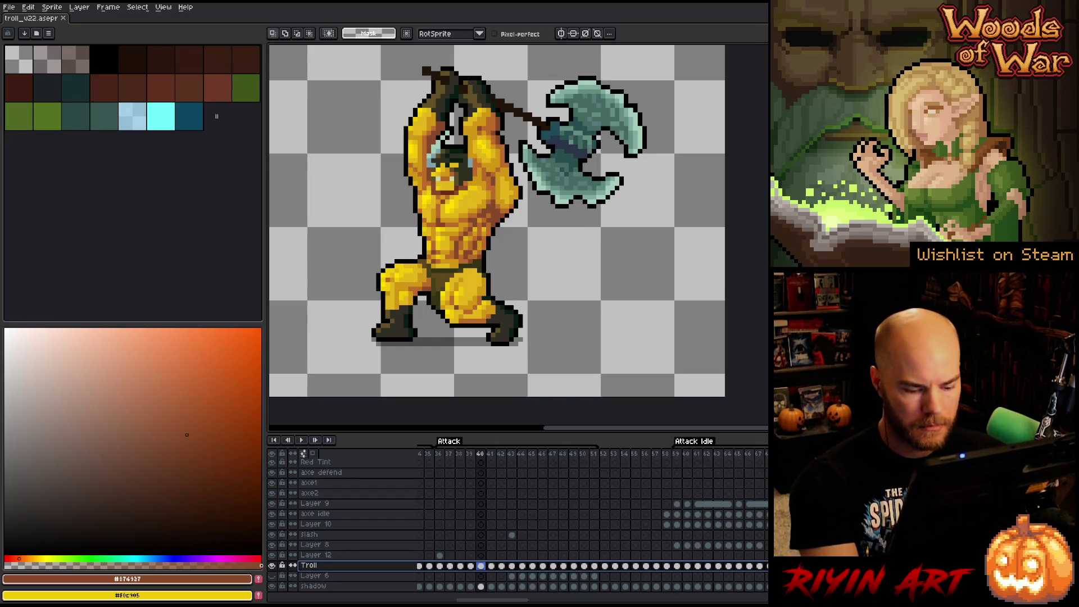
- Step forward to frame 45 of the swing
key("Right")
key("Right")
key("Right")
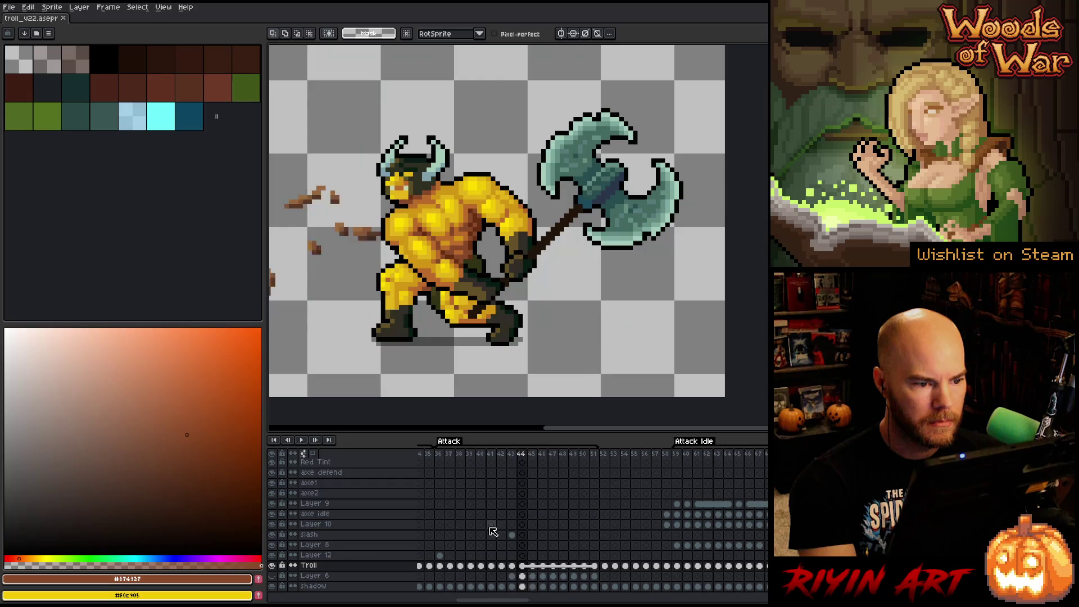
key("Right")
scroll(402, 214, "up", 2)
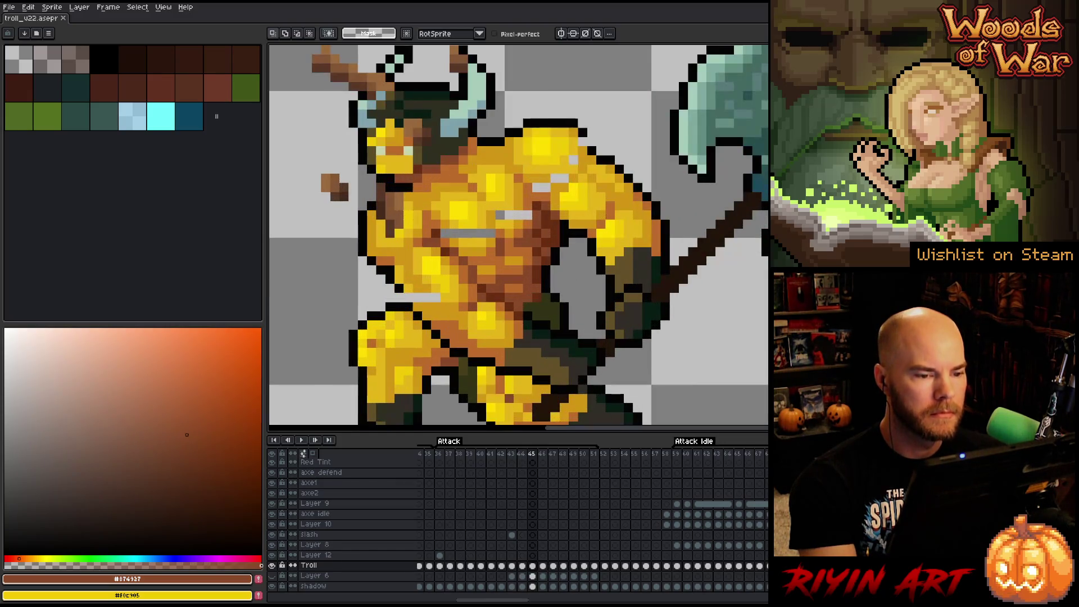
- With the Pencil, paint sampled orange and yellow #e3b419 over the upper grey chest streak on frame 45
key("b")
left_click(588, 141, "alt")
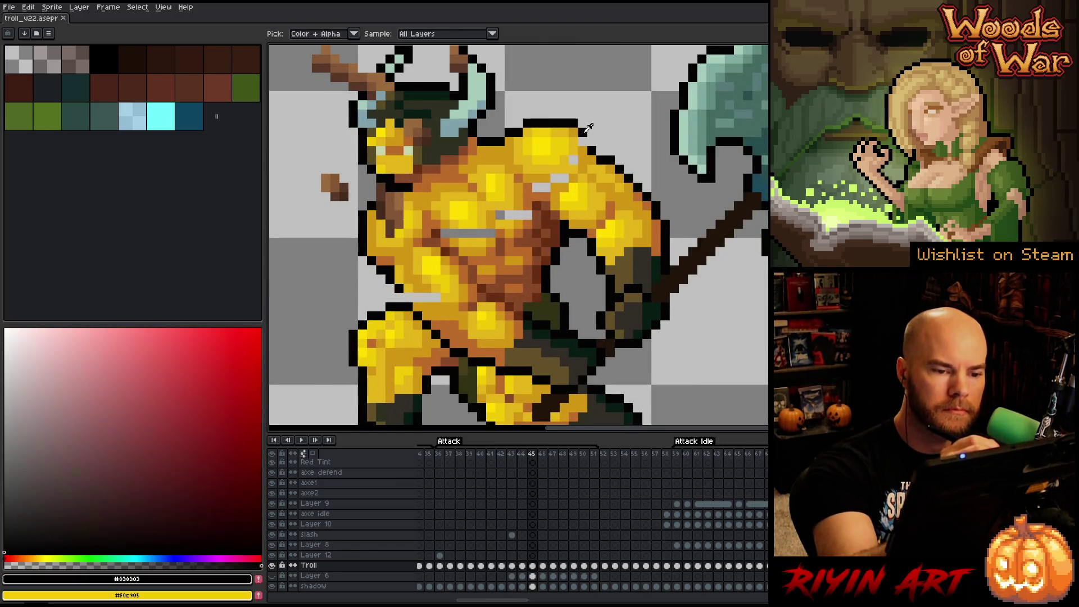
left_click(584, 141, "alt")
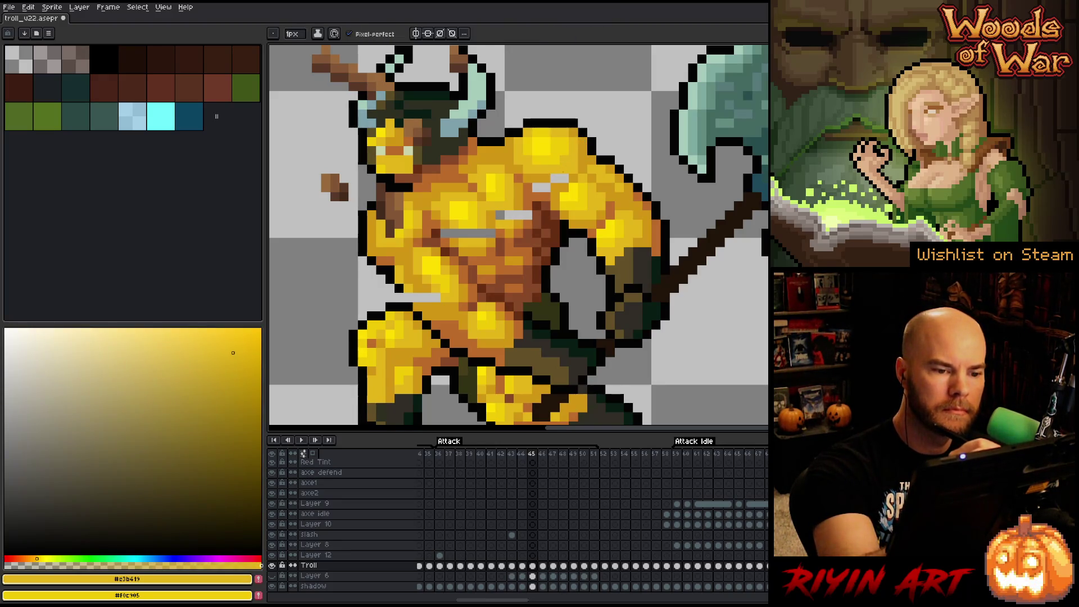
left_click(540, 187, "alt")
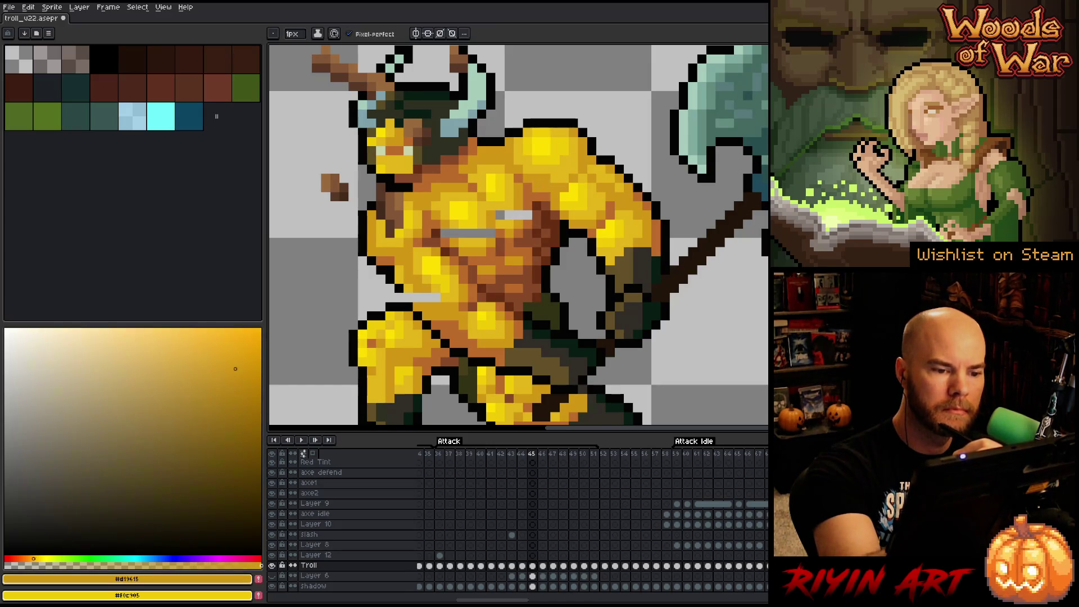
left_click(546, 150, "alt")
left_click_drag(573, 179, 605, 177)
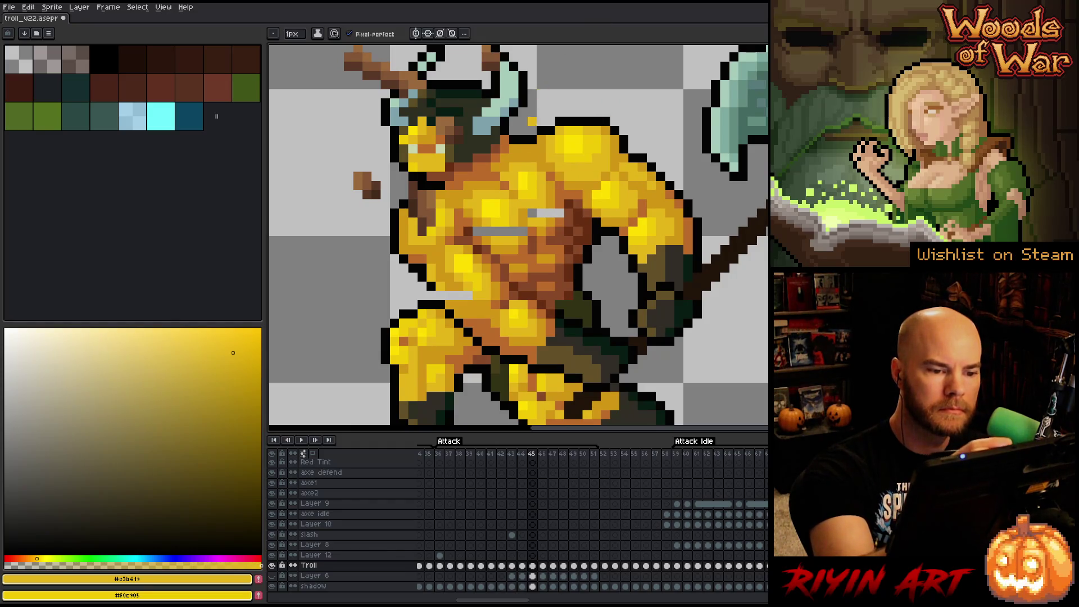
left_click(548, 187, "alt")
left_click(556, 205, "alt")
left_click(554, 213)
left_click(544, 200, "alt")
left_click(536, 212)
- Cover the lower grey streaks with darker gold #d19615 and bright yellow #f0c905
left_click(524, 218, "alt")
left_click(514, 216, "alt")
left_click(508, 231)
left_click(492, 212, "alt")
left_click(494, 230)
left_click(489, 218, "alt")
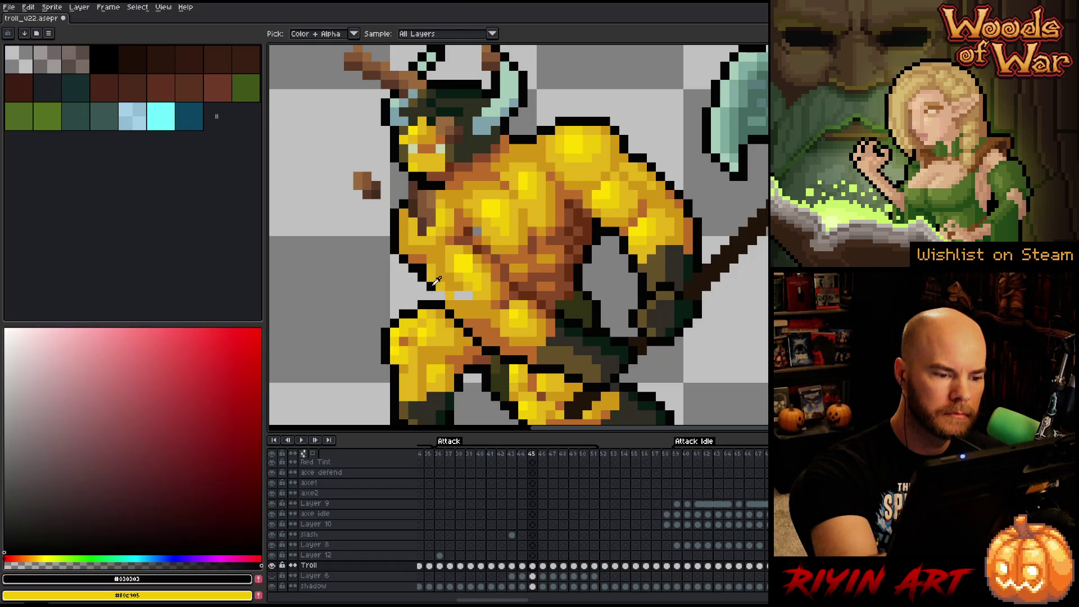
left_click(457, 287, "alt")
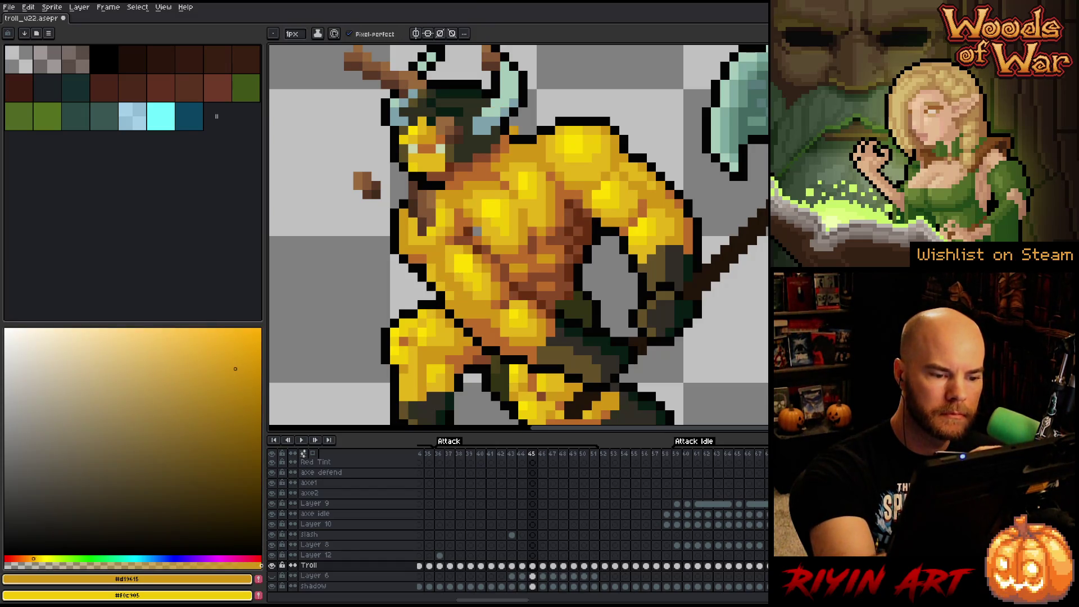
- Check the troll's body on frames 46, 50 and 51
mouse_move(735, 328)
left_mouse_down()
mouse_move(722, 344)
mouse_move(682, 318)
mouse_move(647, 318)
left_mouse_up()
scroll(639, 321, "down", 2)
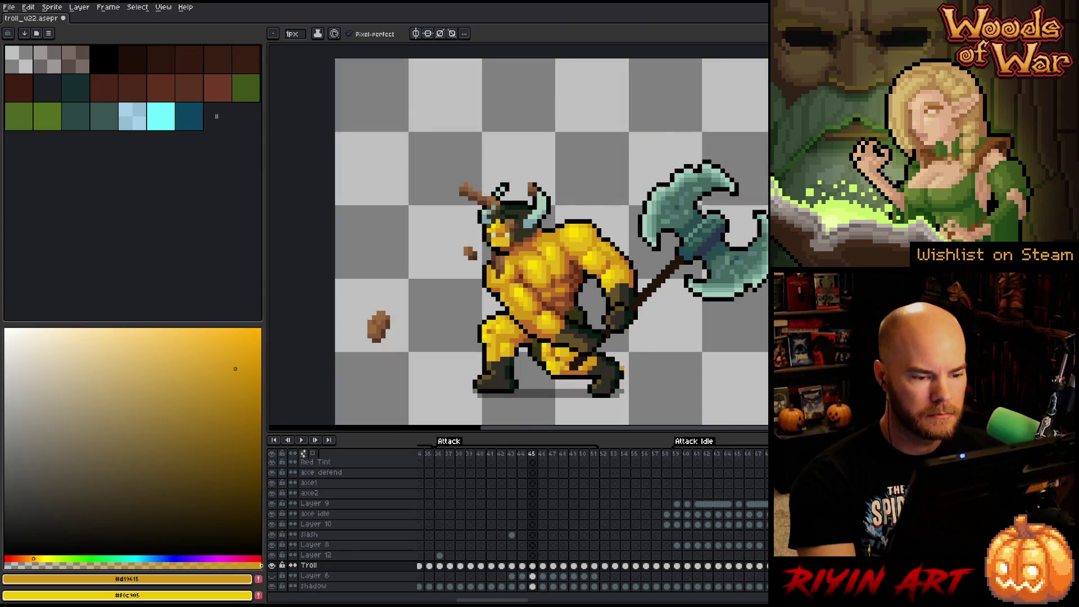
scroll(654, 325, "up", 1)
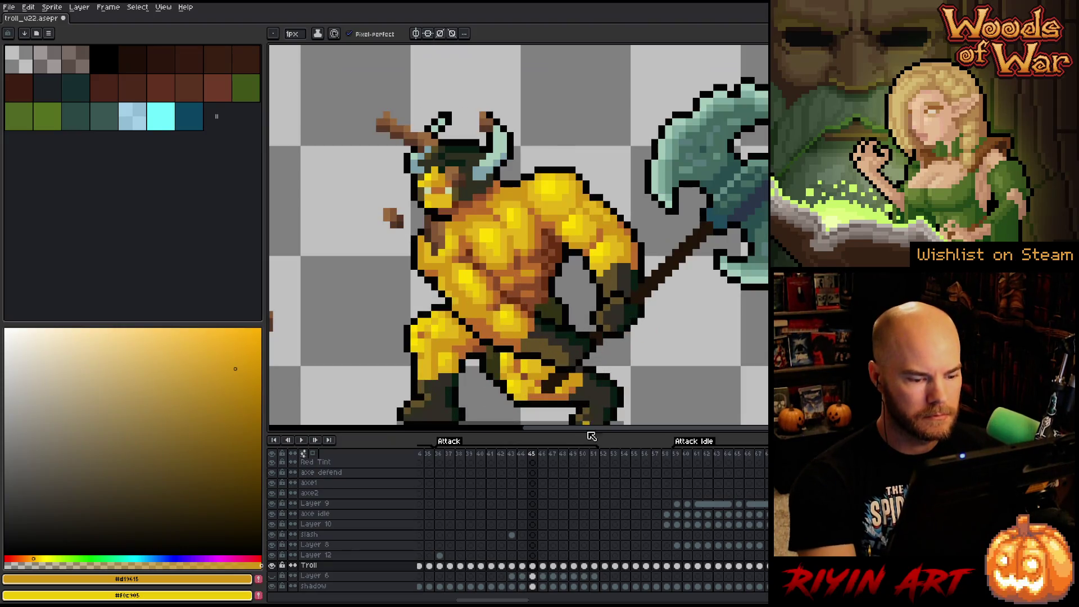
left_click(544, 568)
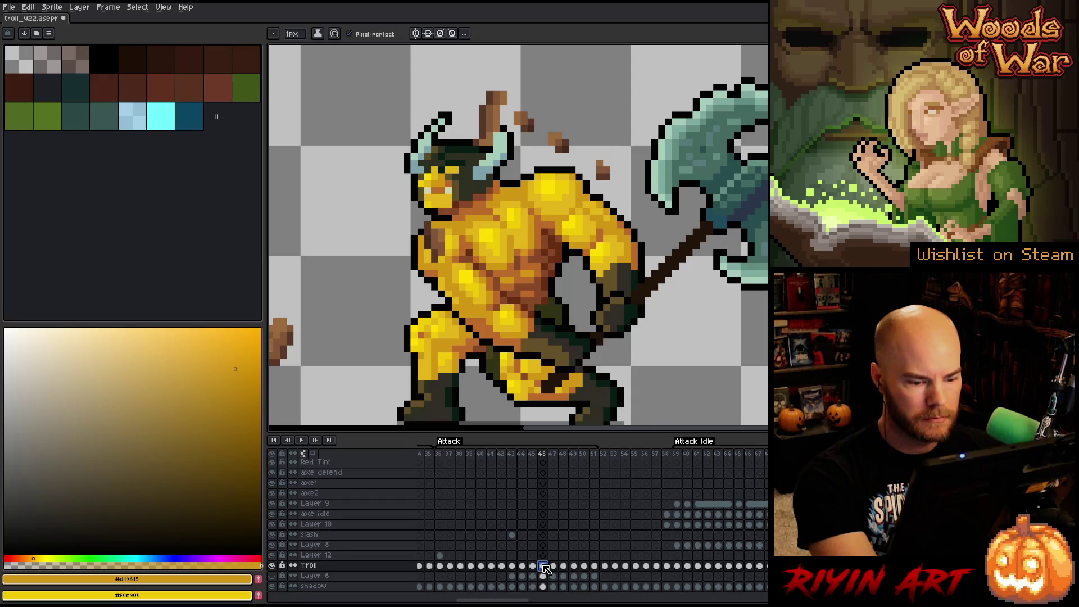
left_click(584, 567)
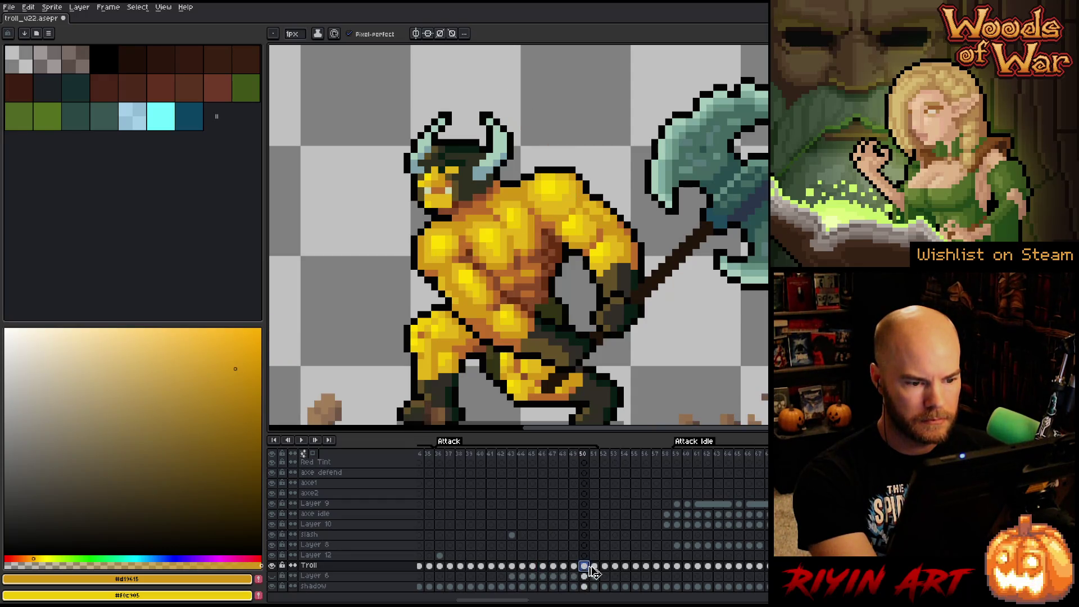
left_click(598, 568)
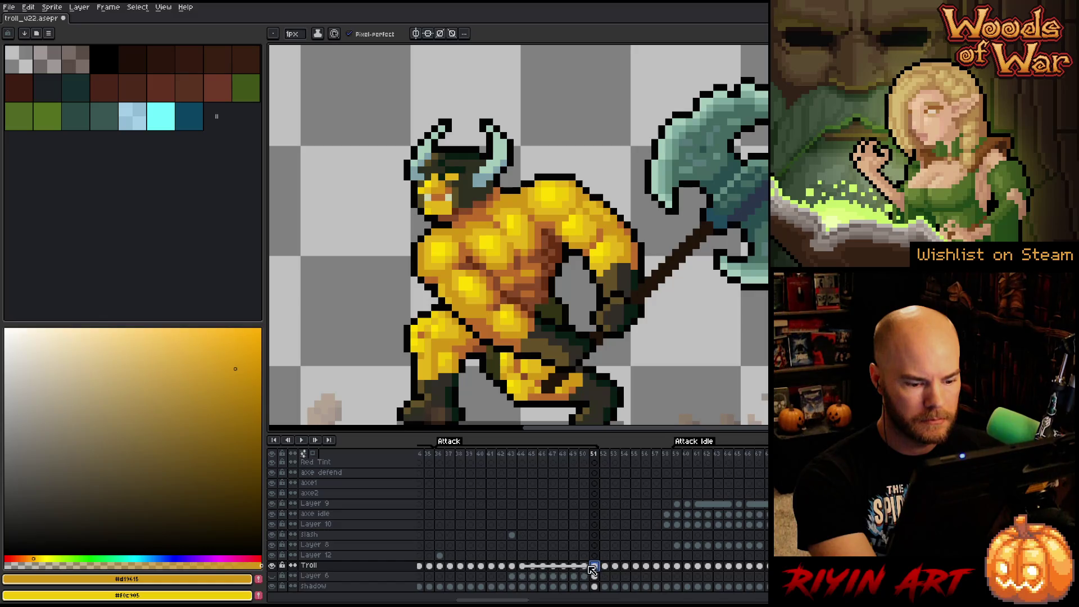
- Review frames 50, 49, 45 and 46, undoing and redoing the last edit on frame 47
left_click(587, 568)
left_click(575, 566)
left_click(576, 568)
left_click(533, 566)
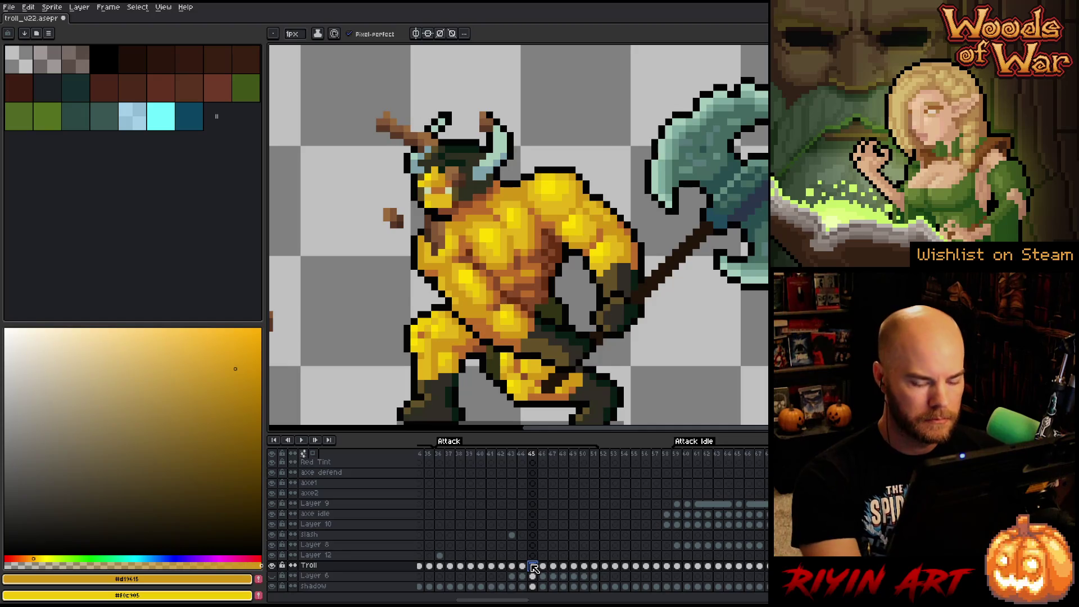
key("Right")
key("Right")
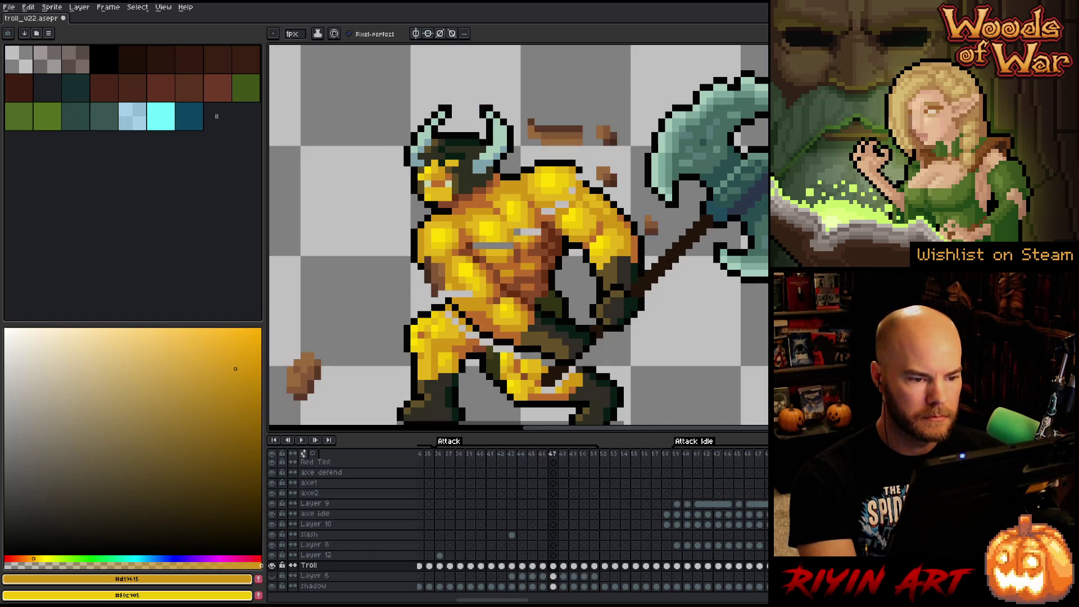
key("ctrl+z")
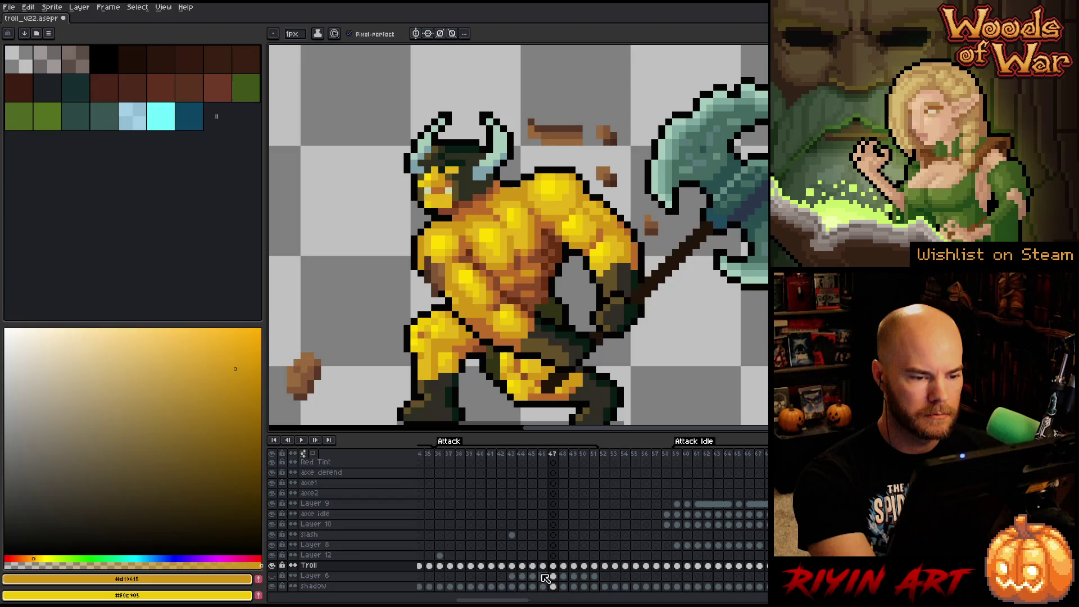
key("ctrl+y")
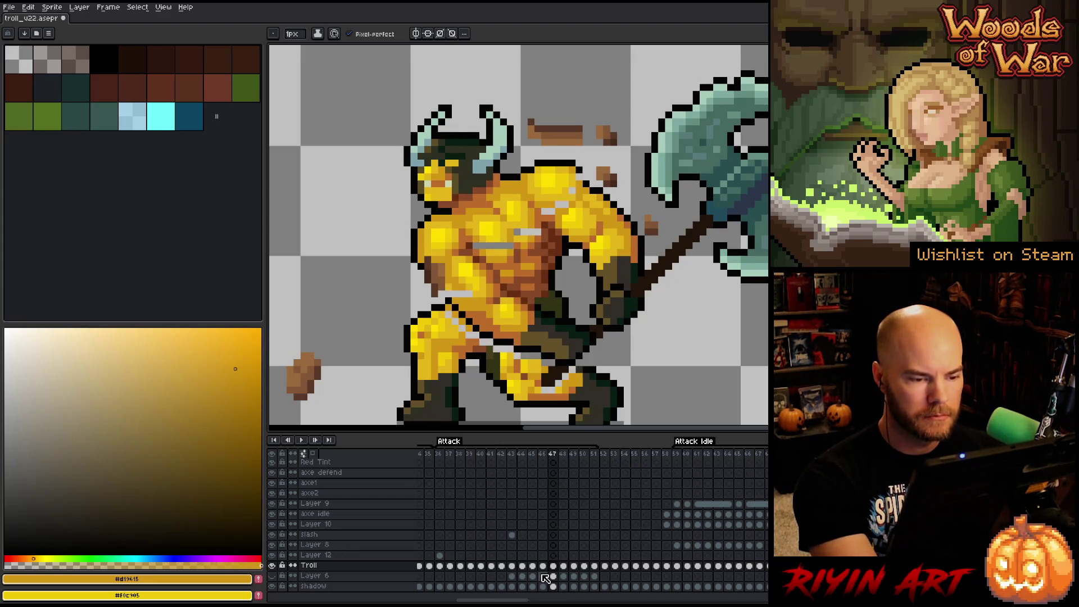
left_click(543, 566)
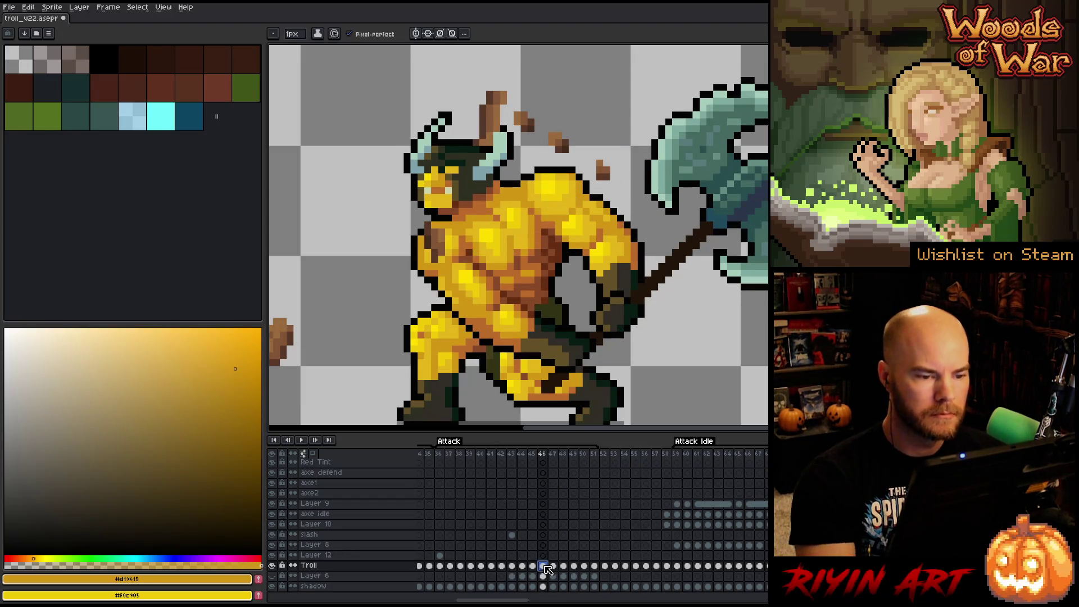
- Lasso-select the troll's upper body on frame 46
key("q")
mouse_move(591, 115)
left_mouse_down()
mouse_move(609, 220)
mouse_move(404, 298)
mouse_move(637, 87)
mouse_move(628, 93)
left_mouse_up()
key("period")
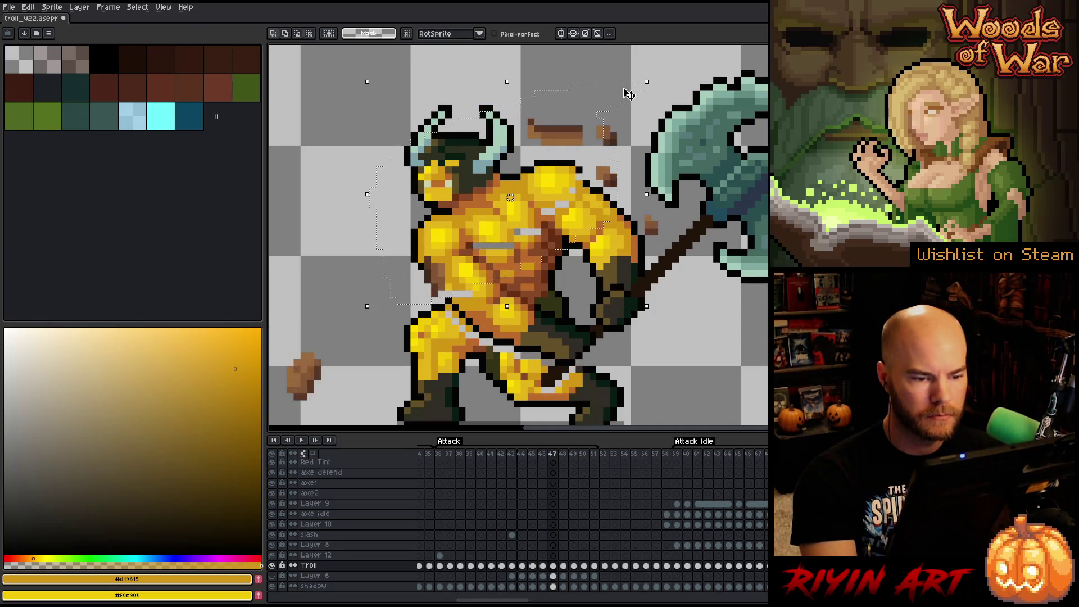
- Stretch the lassoed upper body slightly taller on frame 46, then compare it with frames 47 and 48
key("comma")
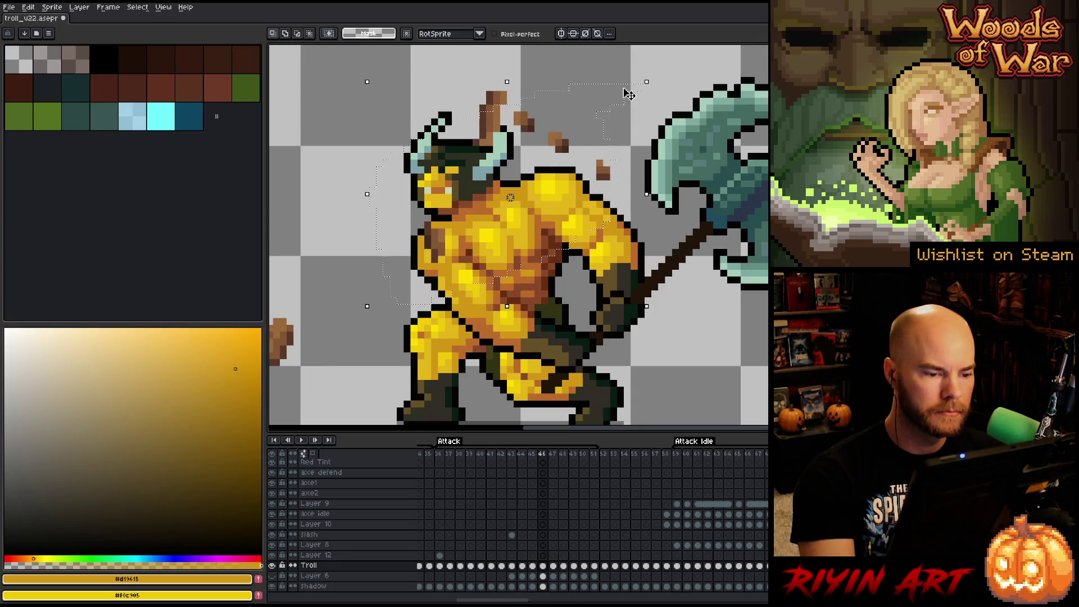
left_click_drag(507, 306, 507, 313)
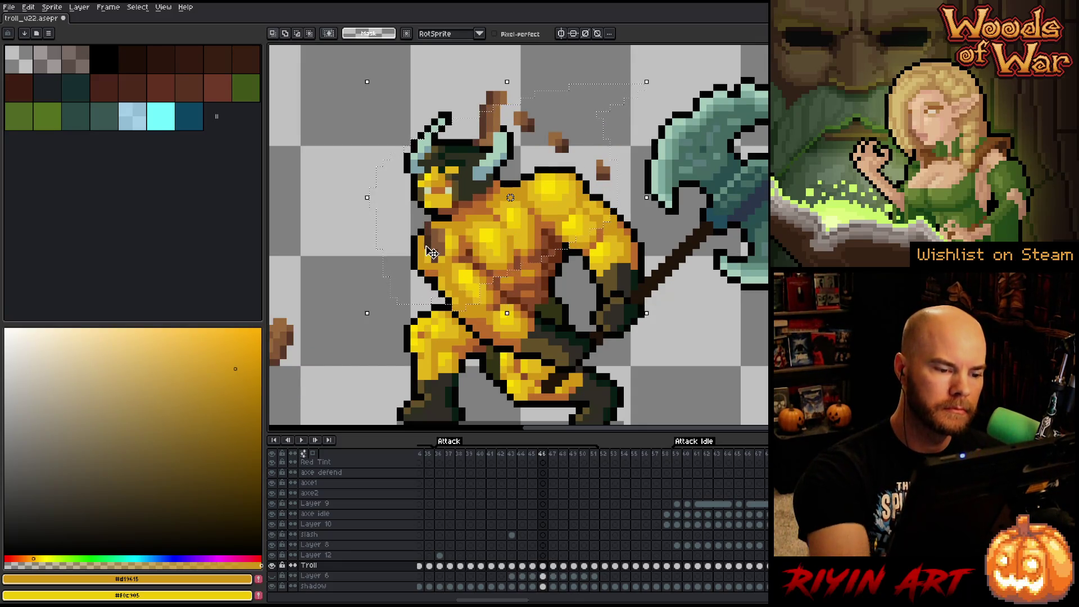
key("period")
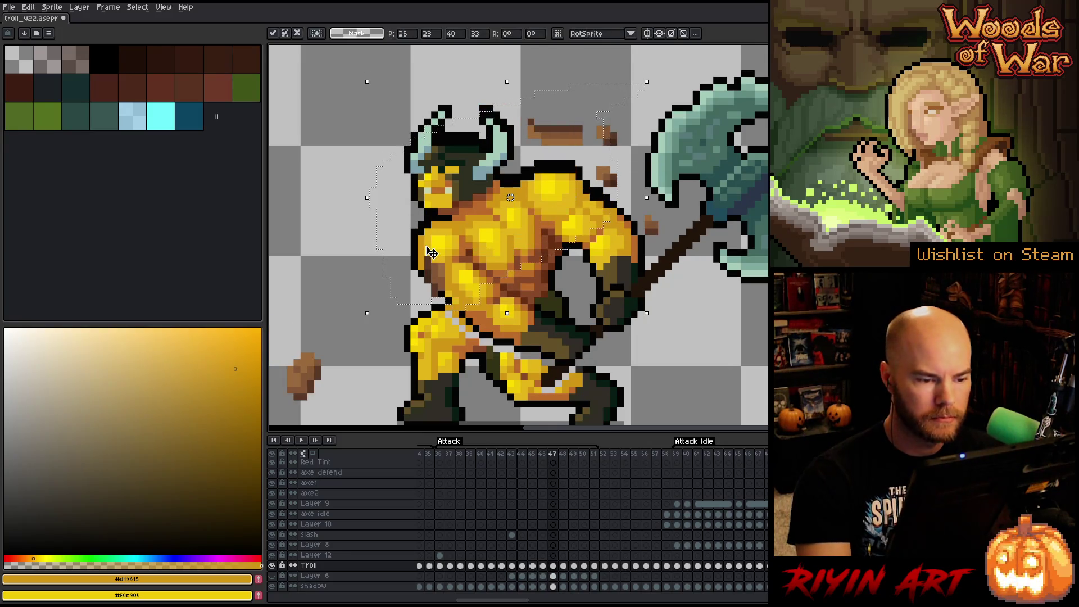
key("period")
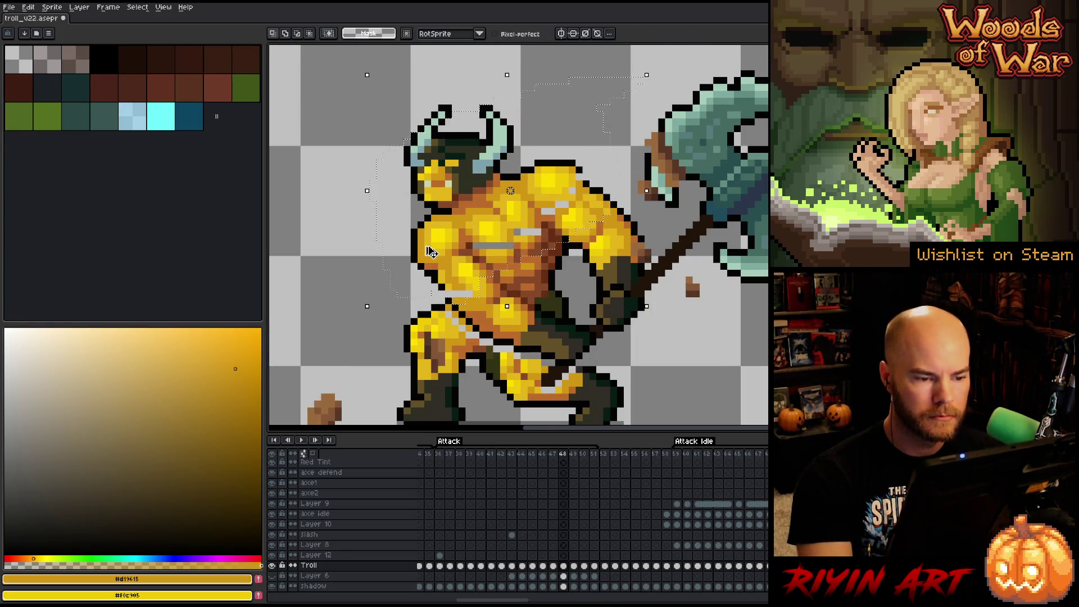
key("comma")
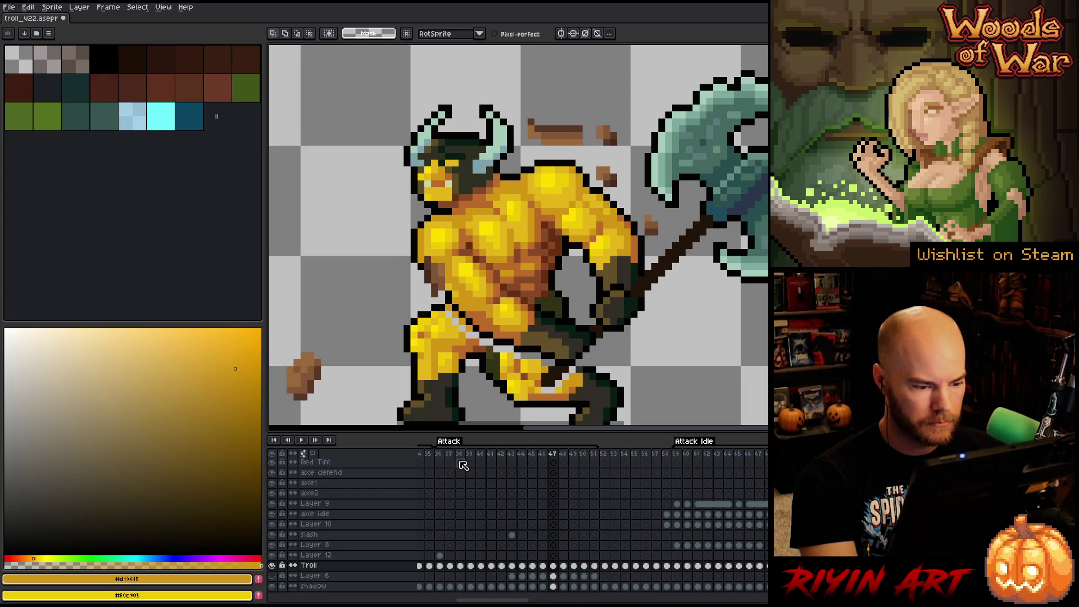
left_click(323, 578)
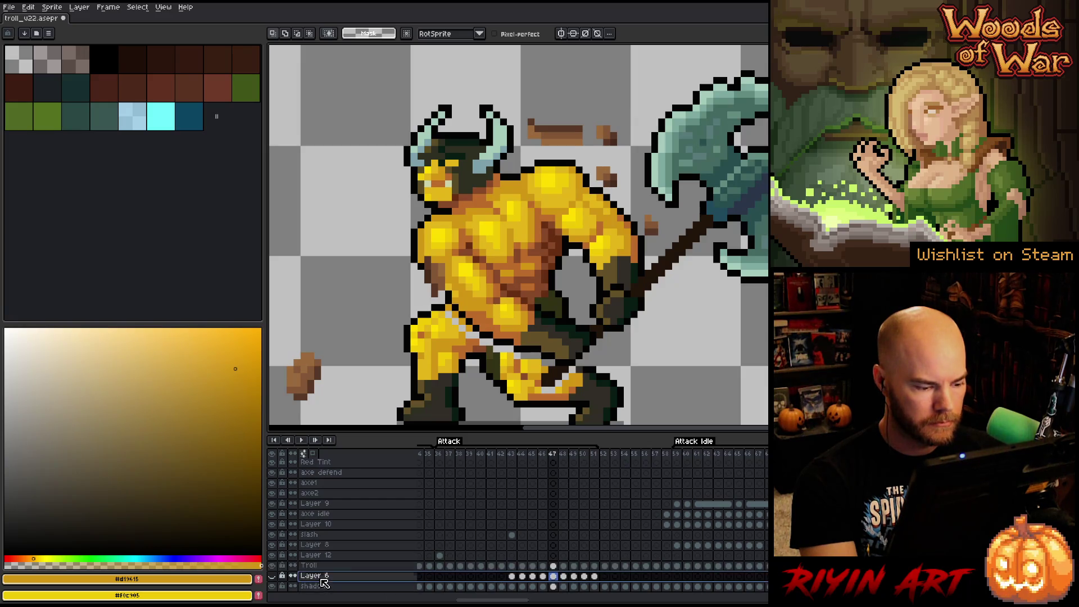
- Toggle Layer 6's axe visibility and add a new layer above it
left_click(272, 576)
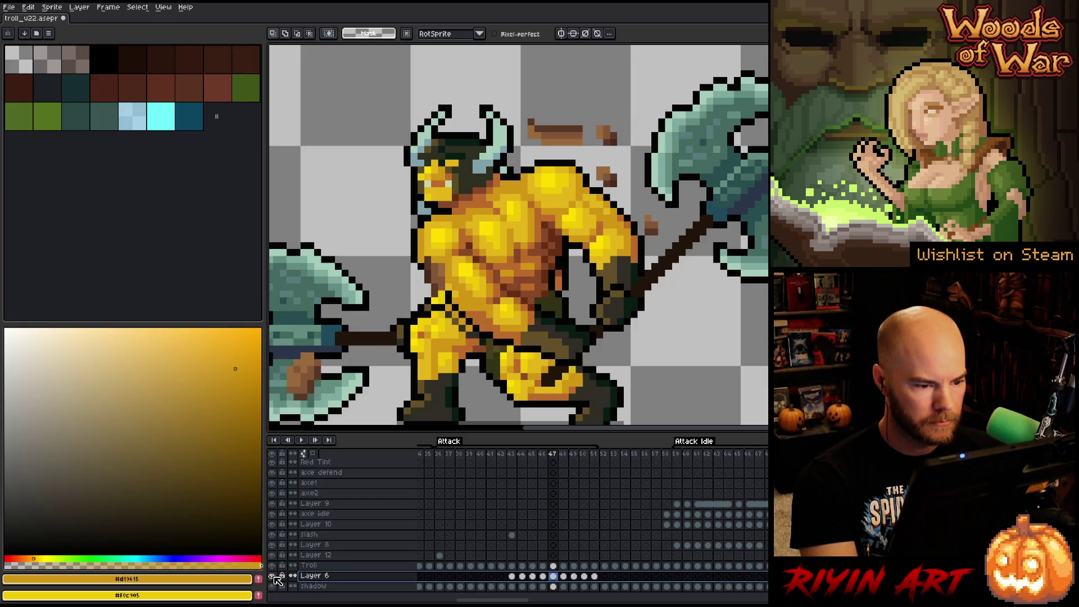
left_click(272, 576)
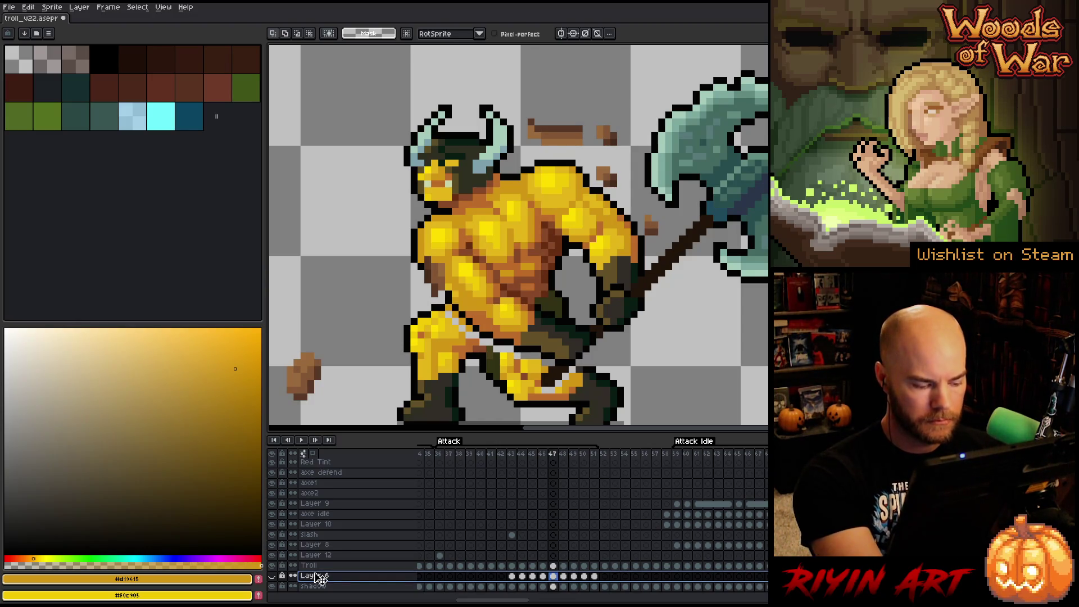
key("shift+n")
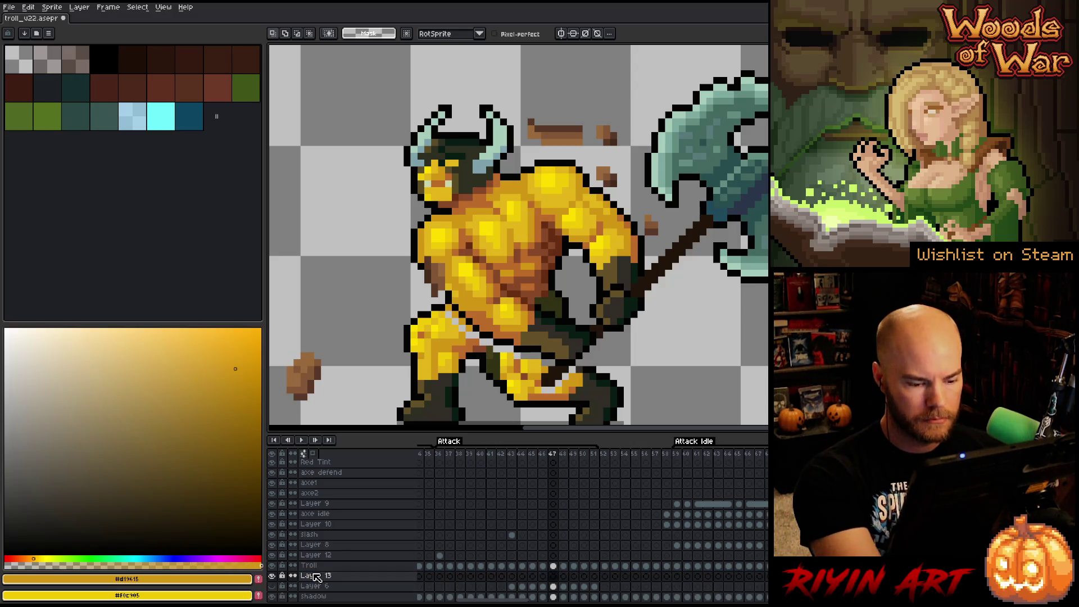
- Lasso the troll's waist and legs on the arms-raised frame 40
left_click(482, 454)
scroll(645, 279, "down", 2)
left_click_drag(639, 296, 685, 374)
left_click_drag(590, 398, 571, 284)
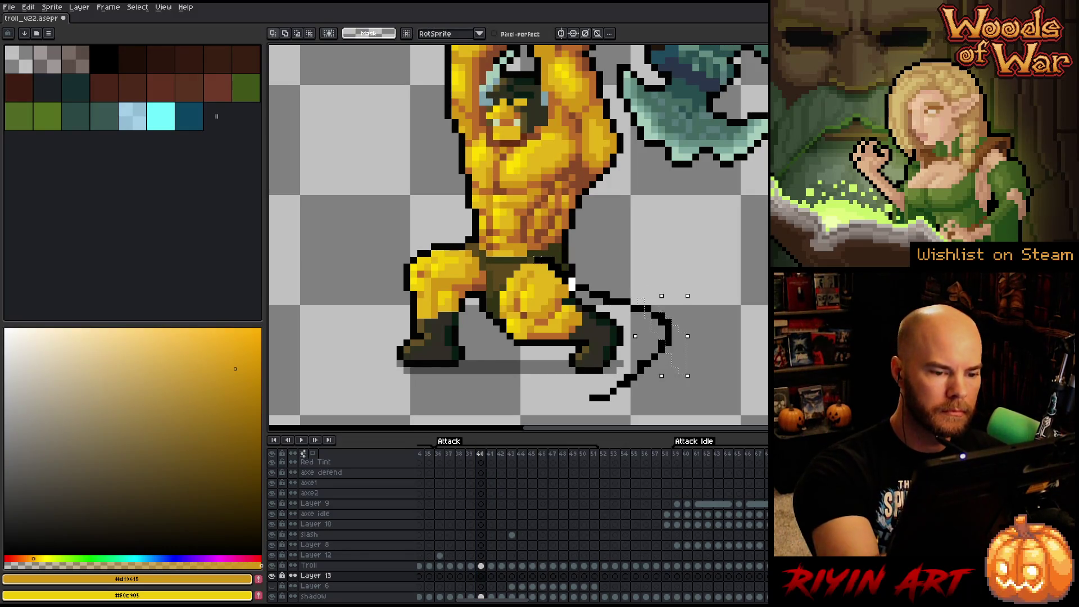
key("ctrl+z")
mouse_move(562, 398)
left_mouse_down()
mouse_move(542, 212)
mouse_move(472, 384)
left_mouse_up()
left_click_drag(625, 384, 627, 385)
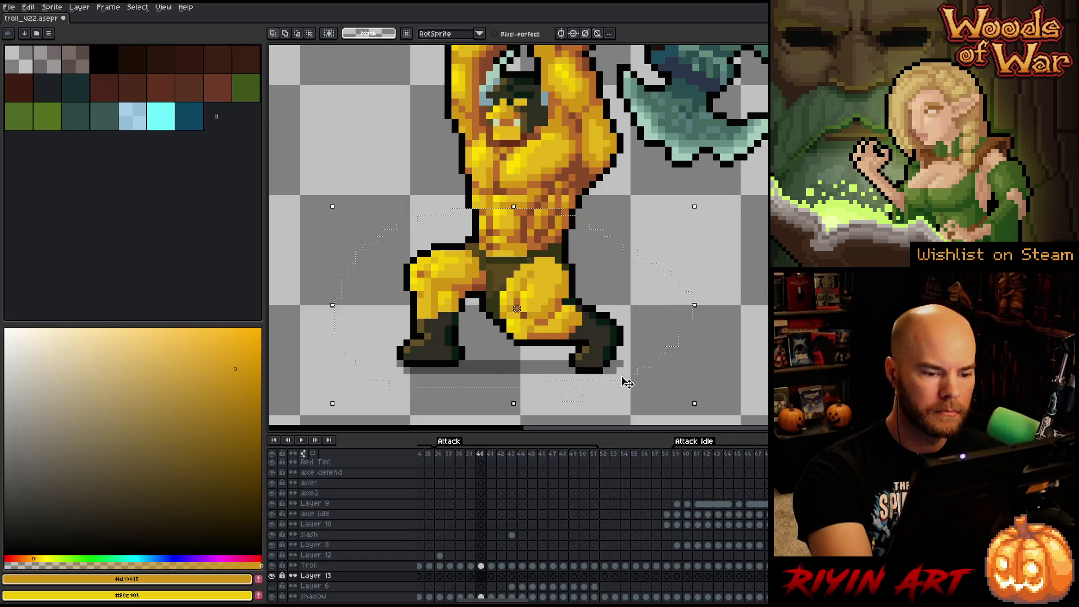
left_click(605, 341)
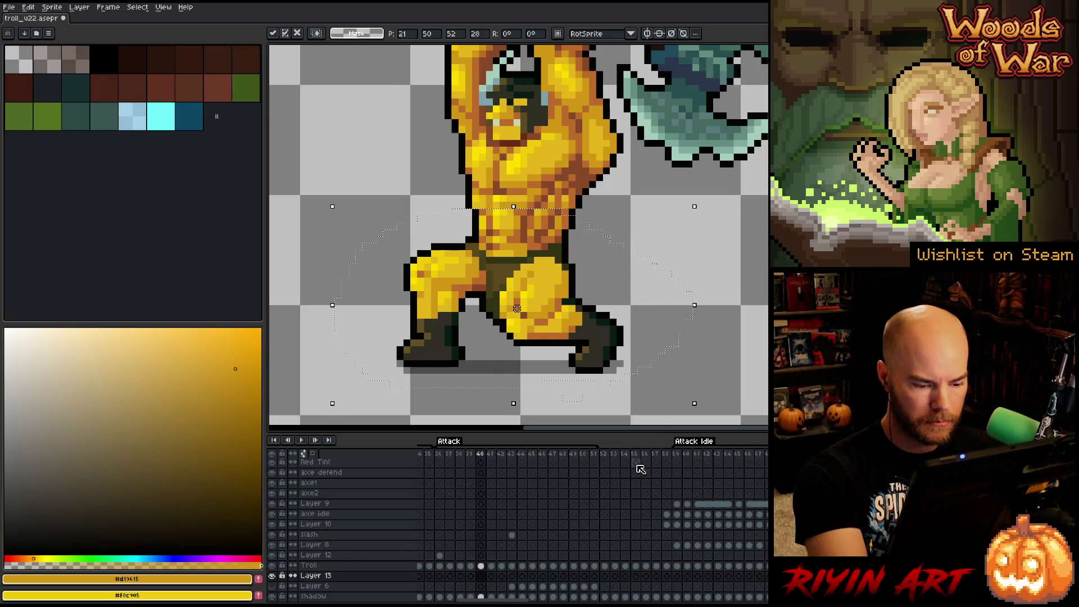
- Paste the lower body into Layer 13 on frame 46 and commit it
key("period")
key("period")
key("period")
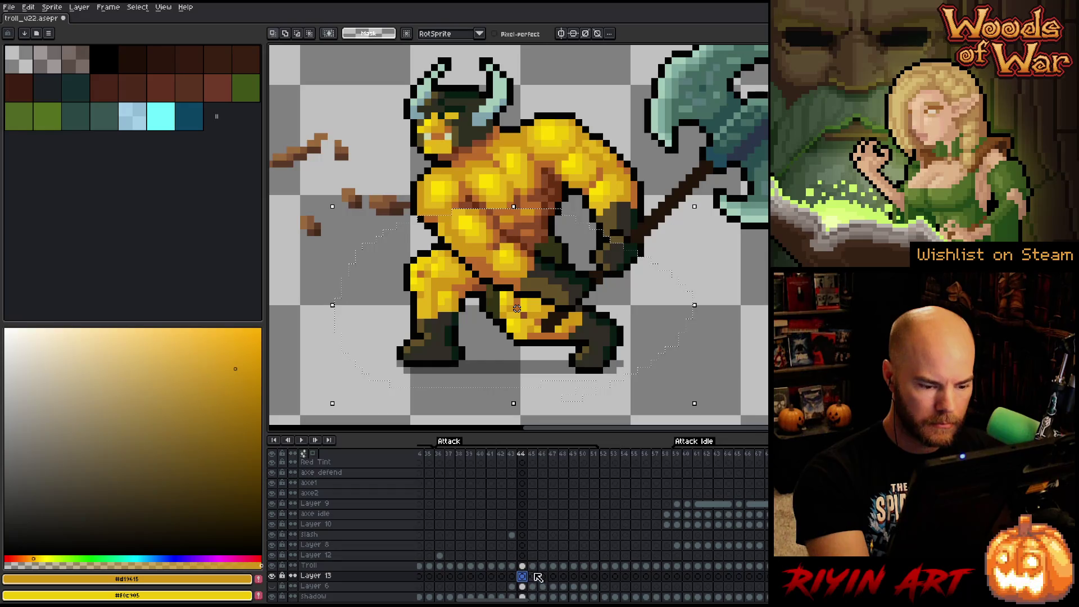
key("period")
key("period")
key("period")
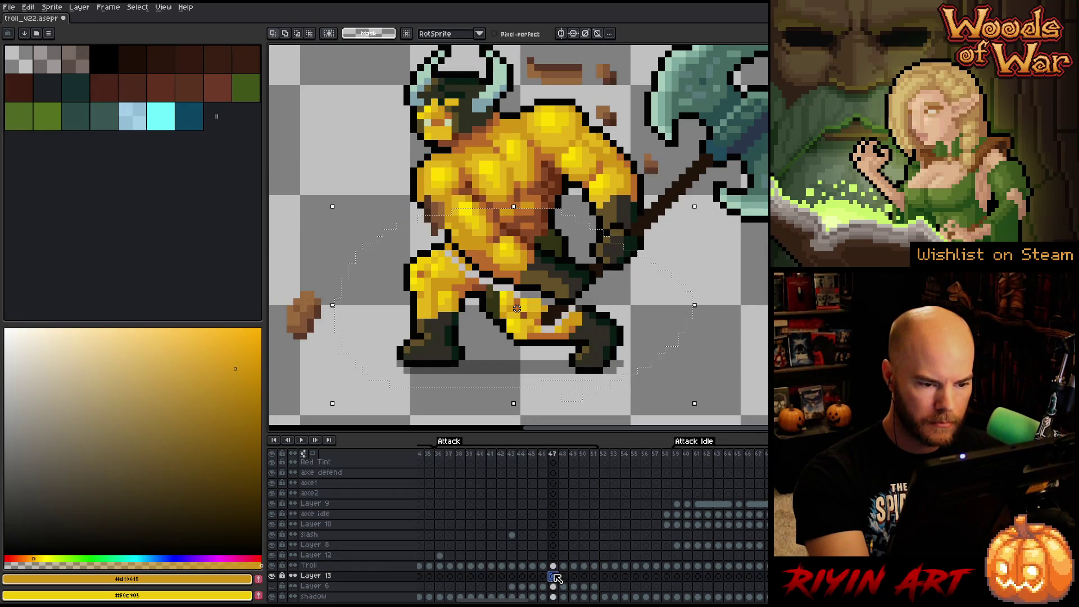
key("ctrl+t")
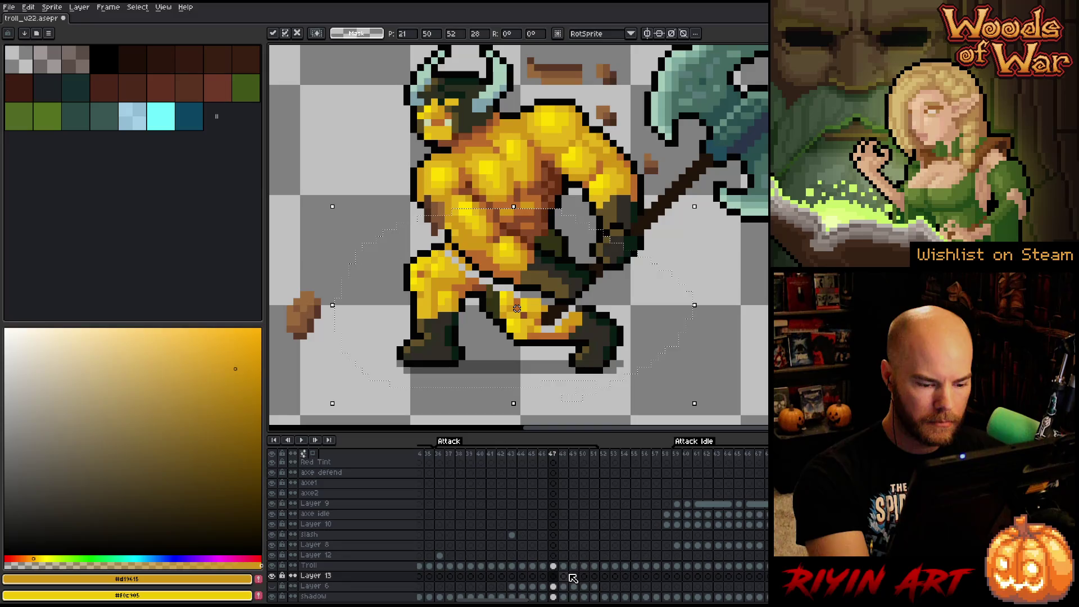
left_click(554, 576)
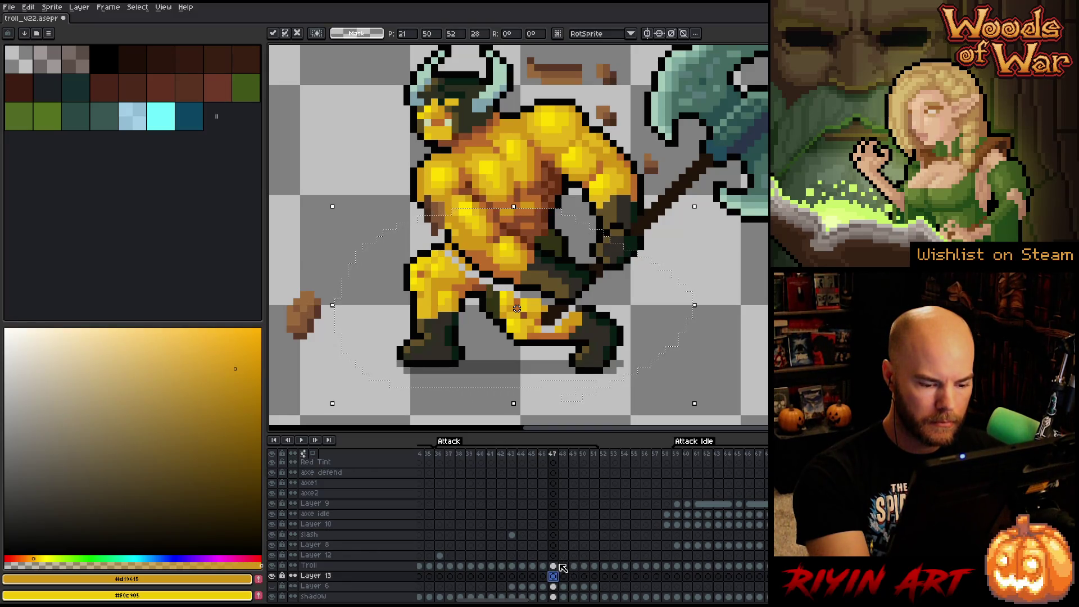
key("Return")
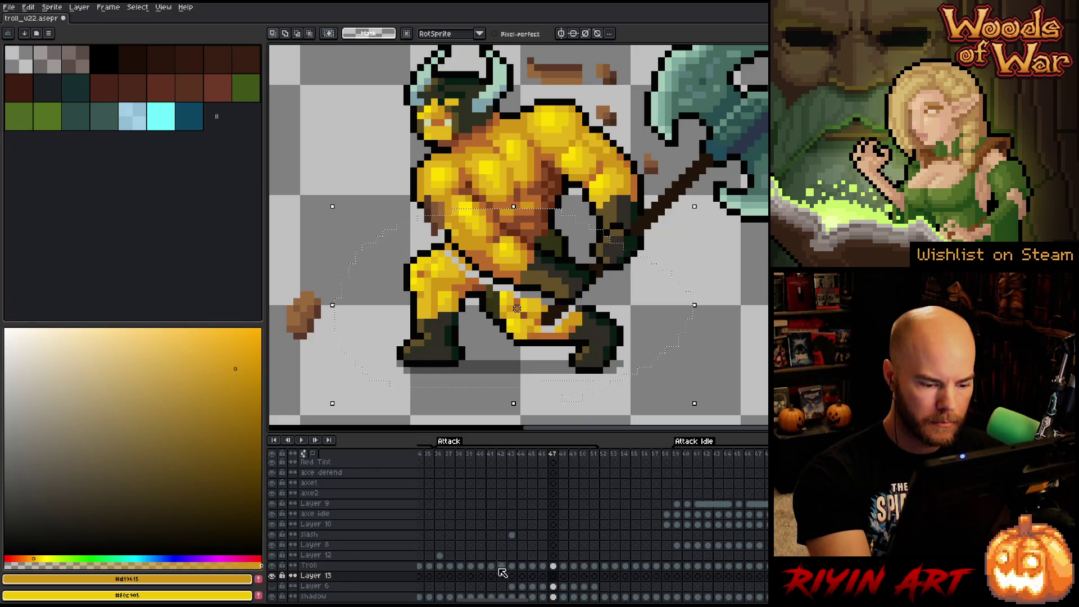
- Take the lower body from frame 39 again and paste it into frame 47 of Layer 13
left_click(471, 567)
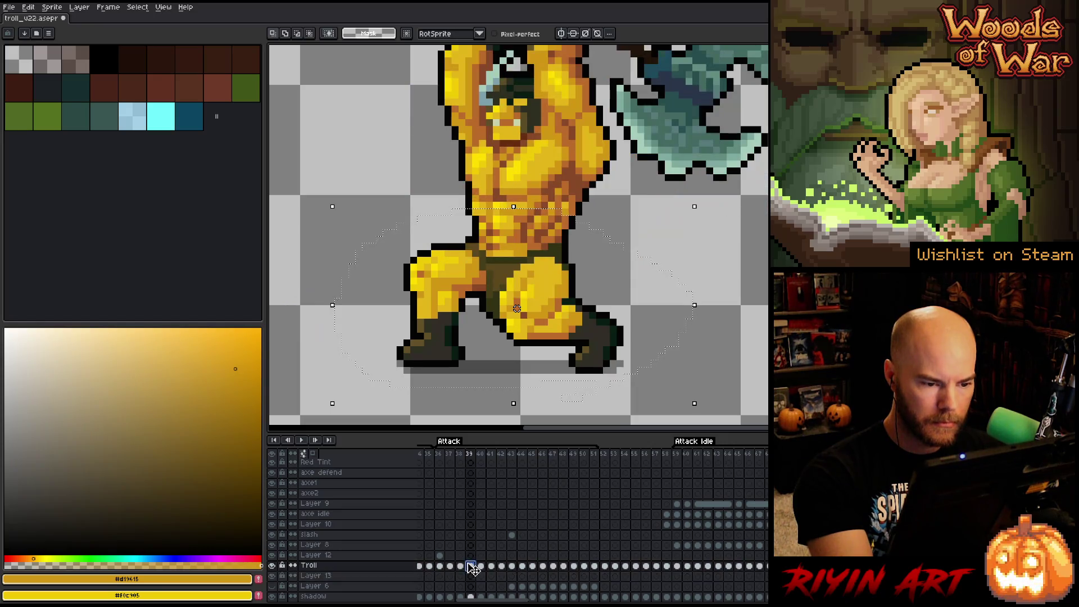
left_click(552, 315)
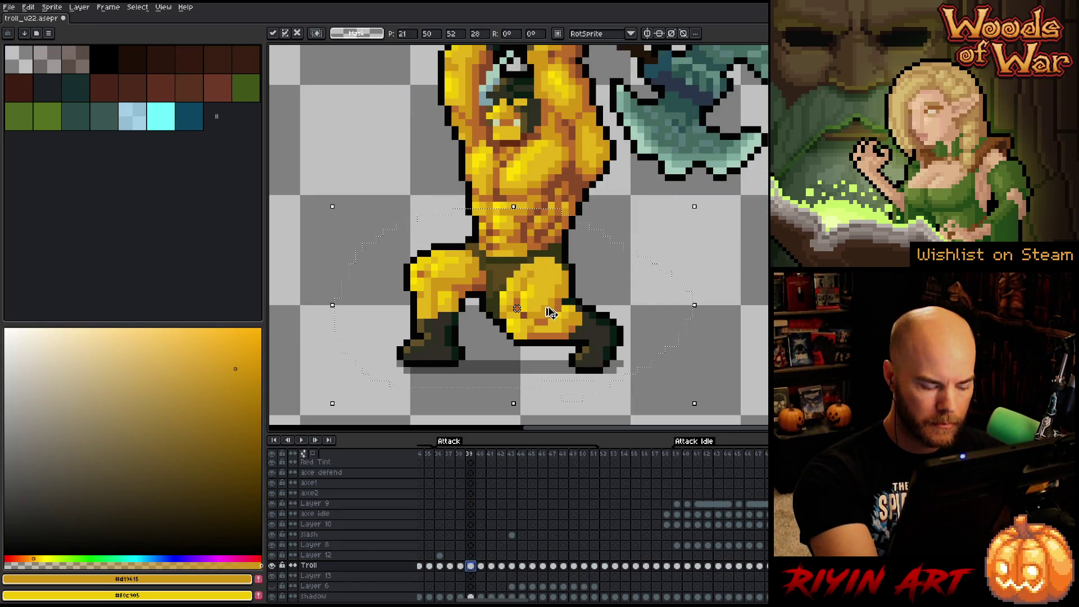
left_click(541, 577)
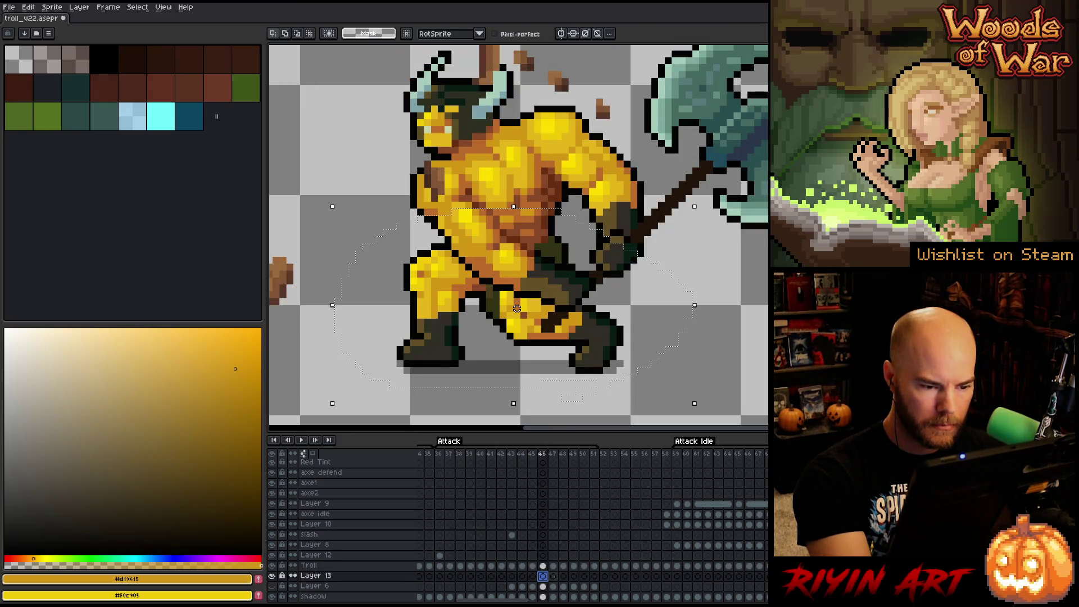
left_click(555, 577)
key("ctrl+t")
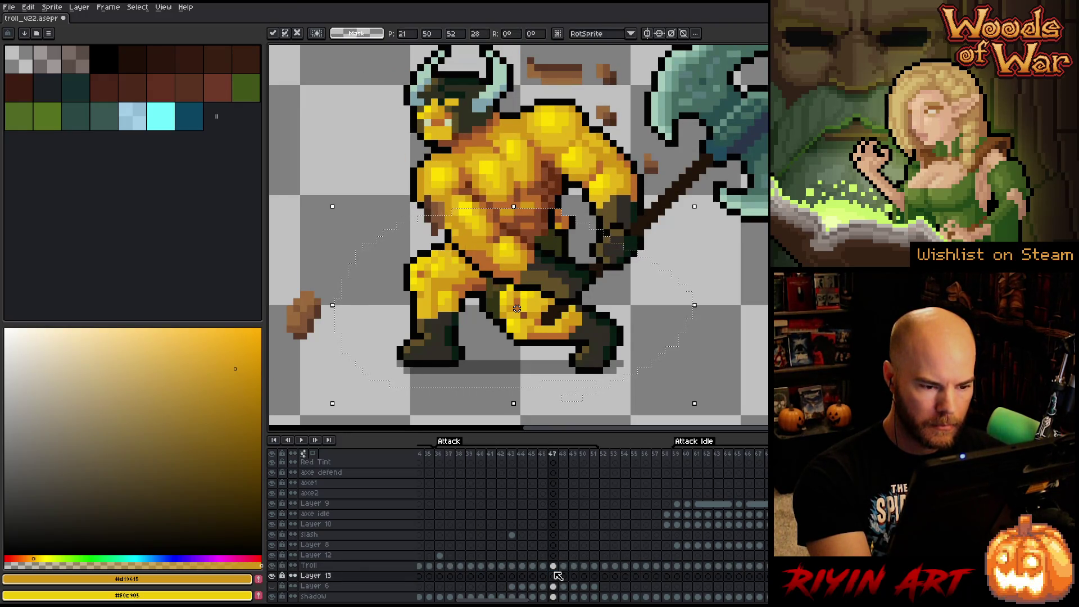
key("Return")
key("b")
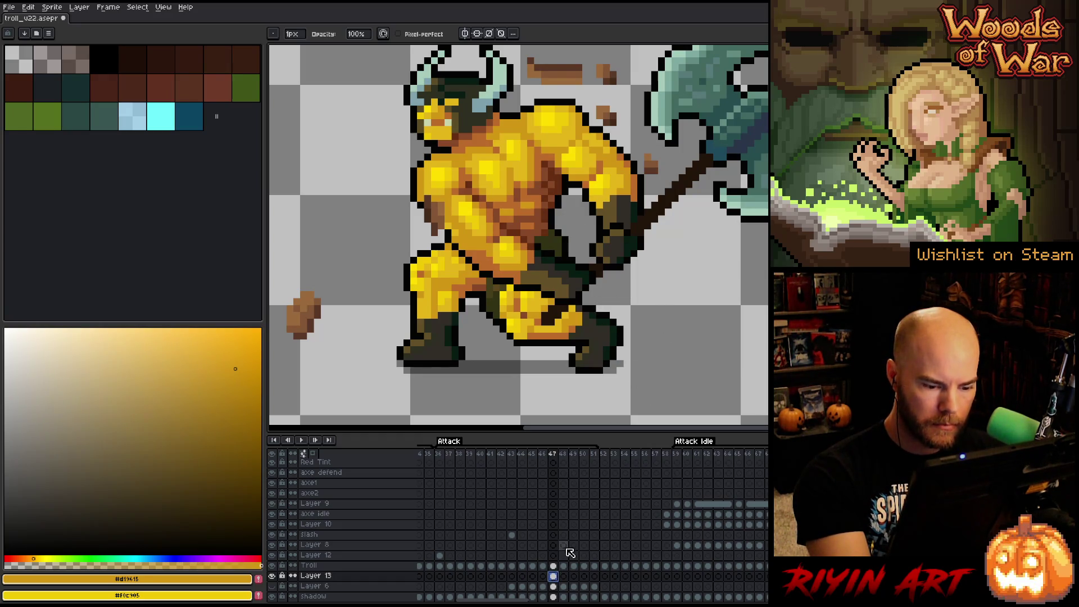
- Merge the Troll layer into Layer 13 and review frames 47 to 49
left_click(315, 566)
key("ctrl+e")
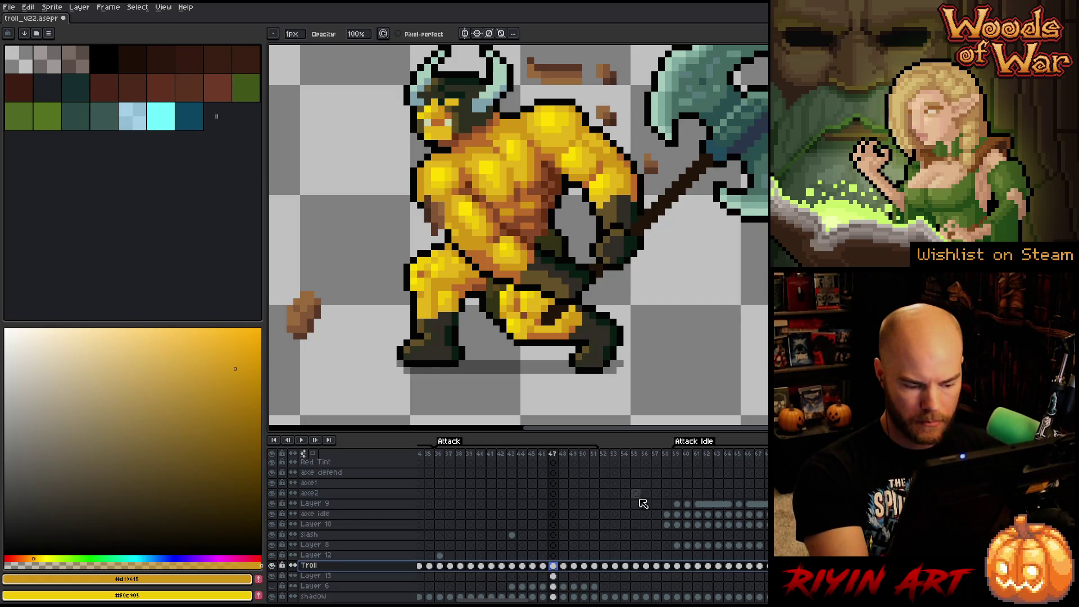
left_click(563, 566)
left_click(575, 566)
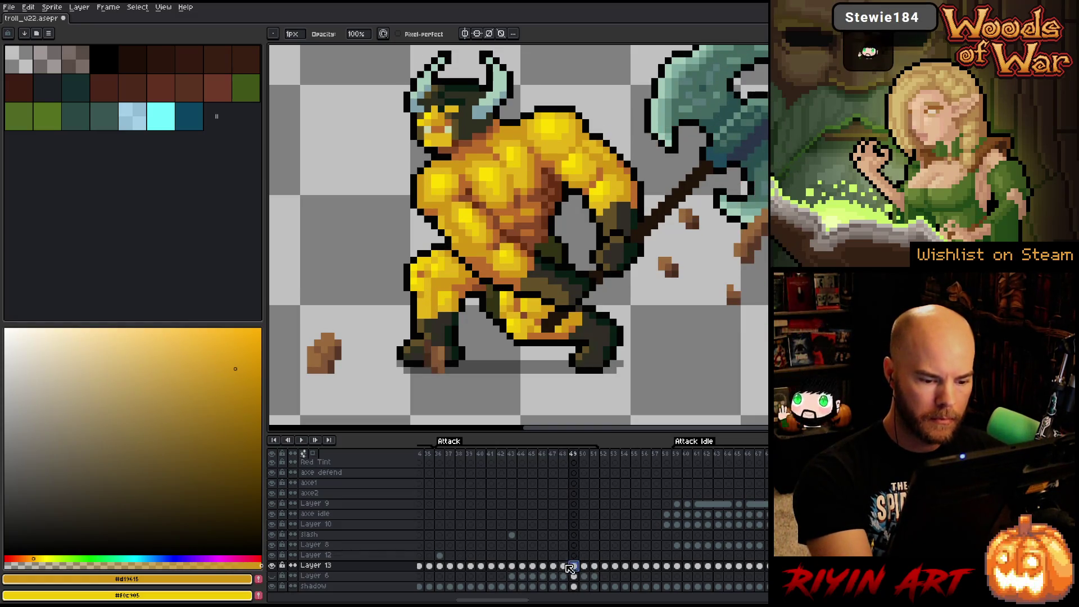
left_click(561, 566)
left_click(553, 566)
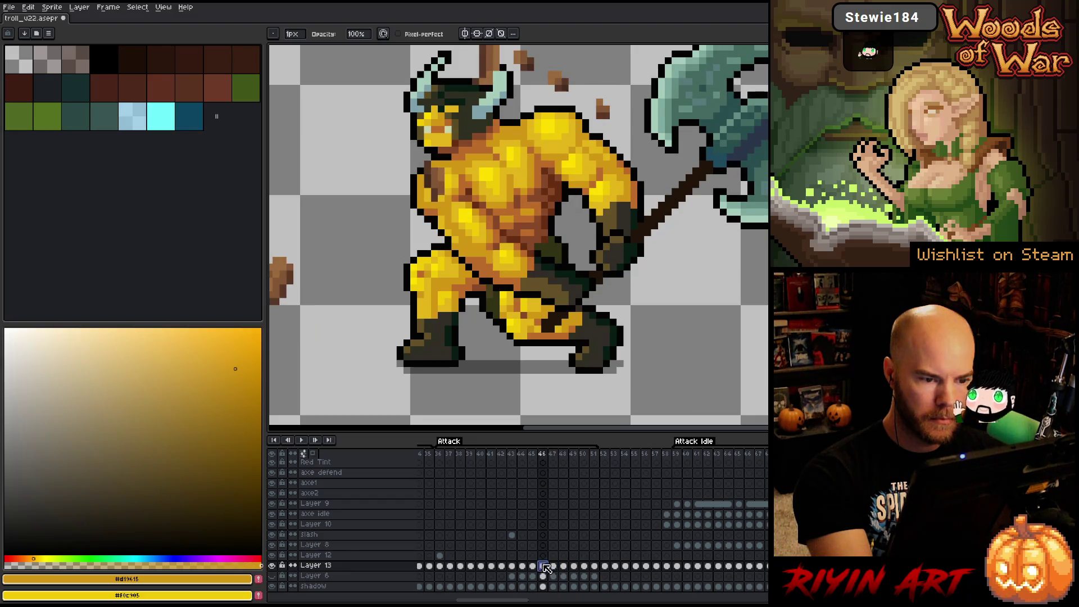
- Show frame 41's overhead axe pose with the whole troll sprite in view
left_click(492, 454)
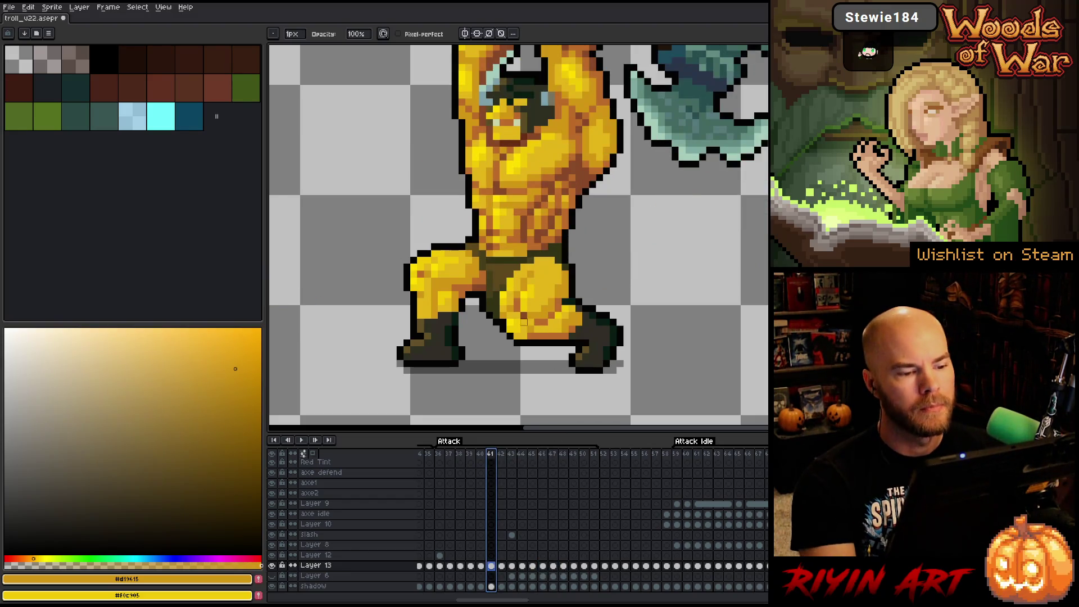
scroll(479, 332, "down", 3)
scroll(480, 332, "up", 2)
scroll(479, 332, "down", 1)
mouse_move(479, 332)
left_mouse_down()
mouse_move(518, 333)
mouse_move(506, 332)
left_mouse_up()
right_click(517, 292)
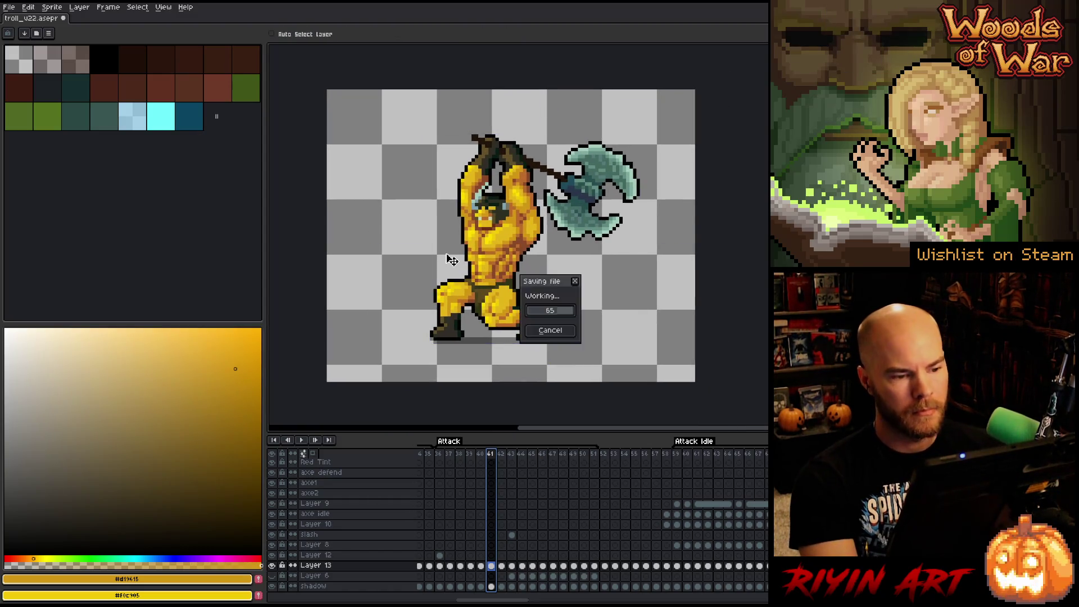
- Loop the Attack animation to review the troll's overhead chop
key("Return")
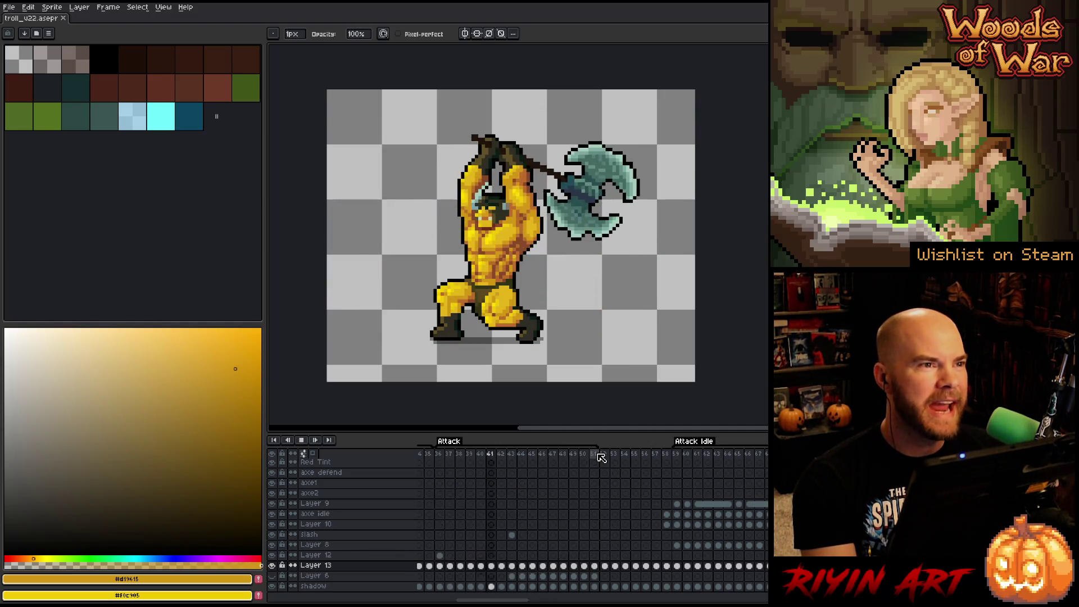
- Stop playback and review the attack frames, ending on frame 51
key("Return")
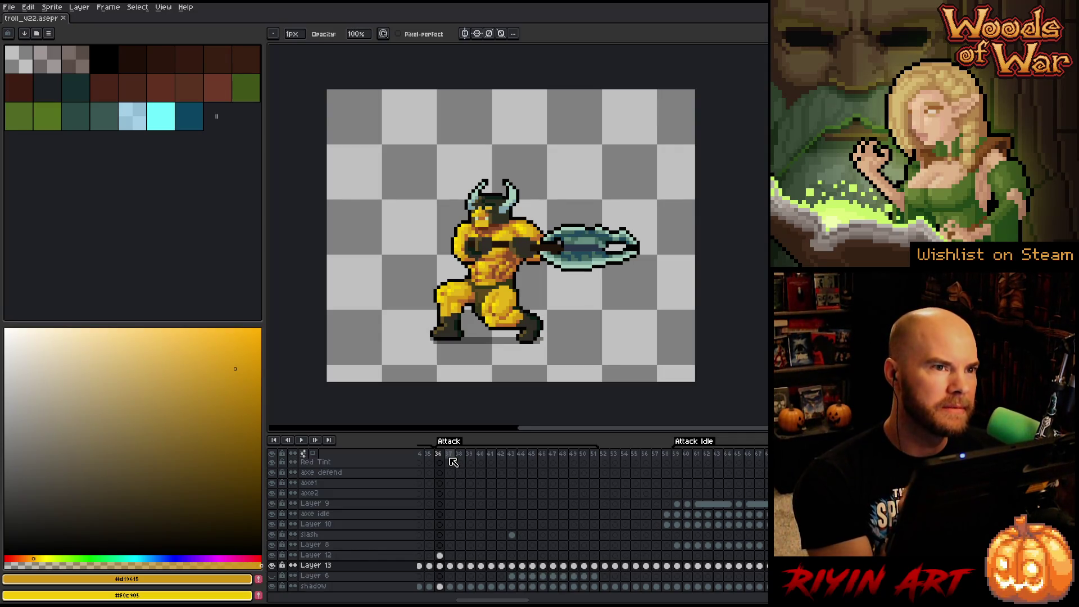
mouse_move(456, 461)
left_mouse_down()
mouse_move(702, 468)
mouse_move(609, 461)
mouse_move(665, 457)
mouse_move(653, 459)
left_mouse_up()
left_click_drag(552, 459, 608, 459)
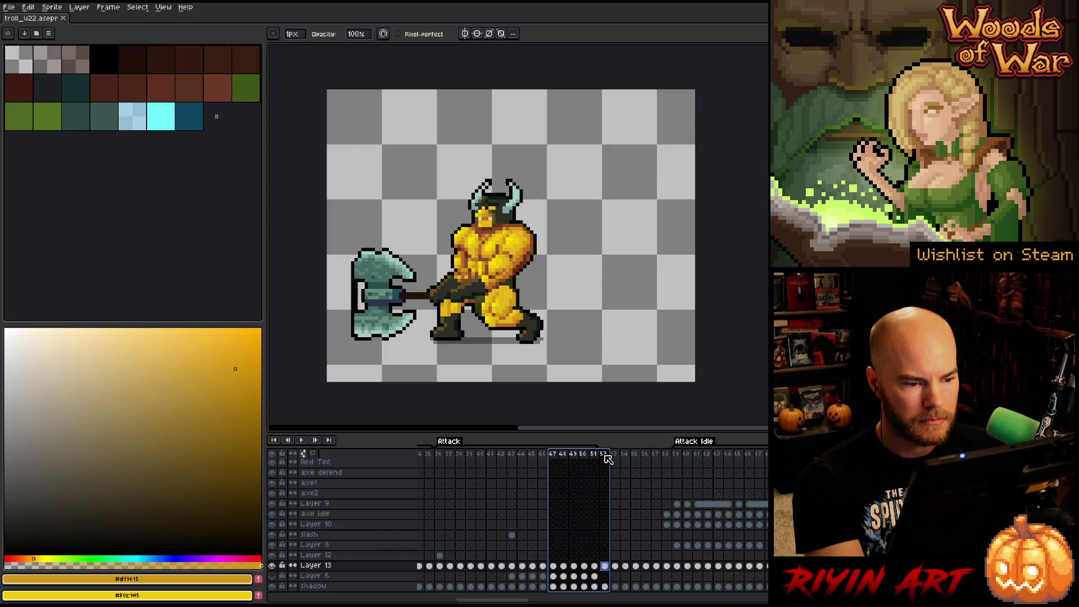
left_click(666, 461)
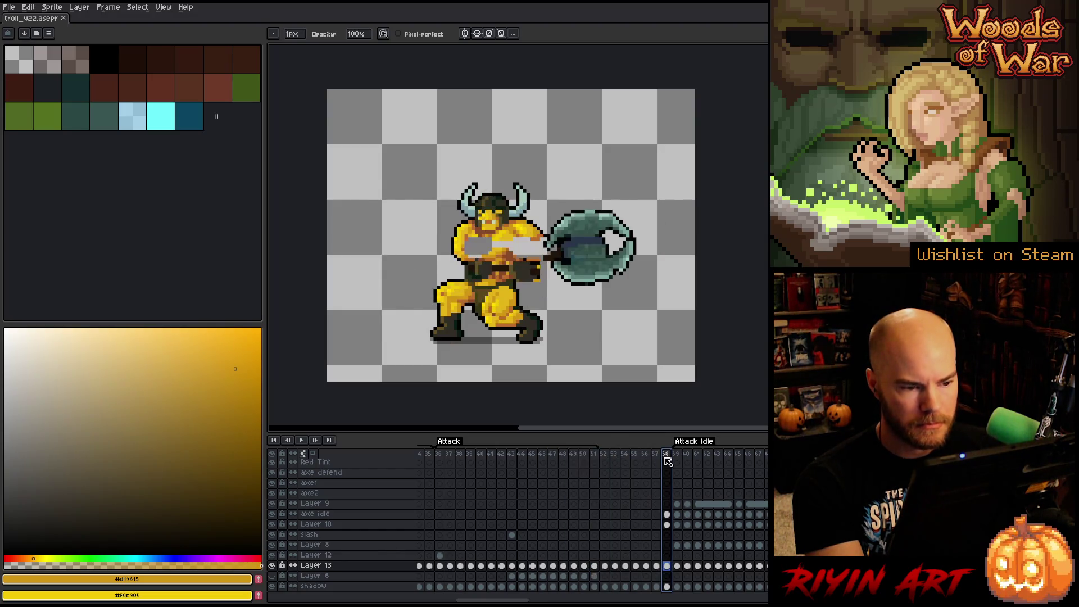
key("Left")
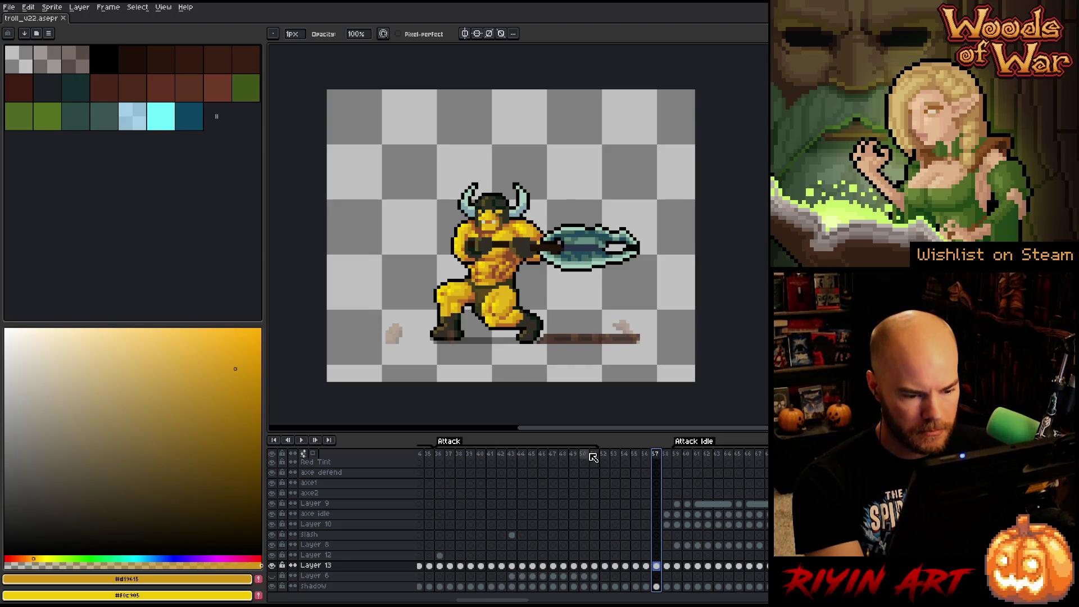
left_click(586, 454)
key("Right")
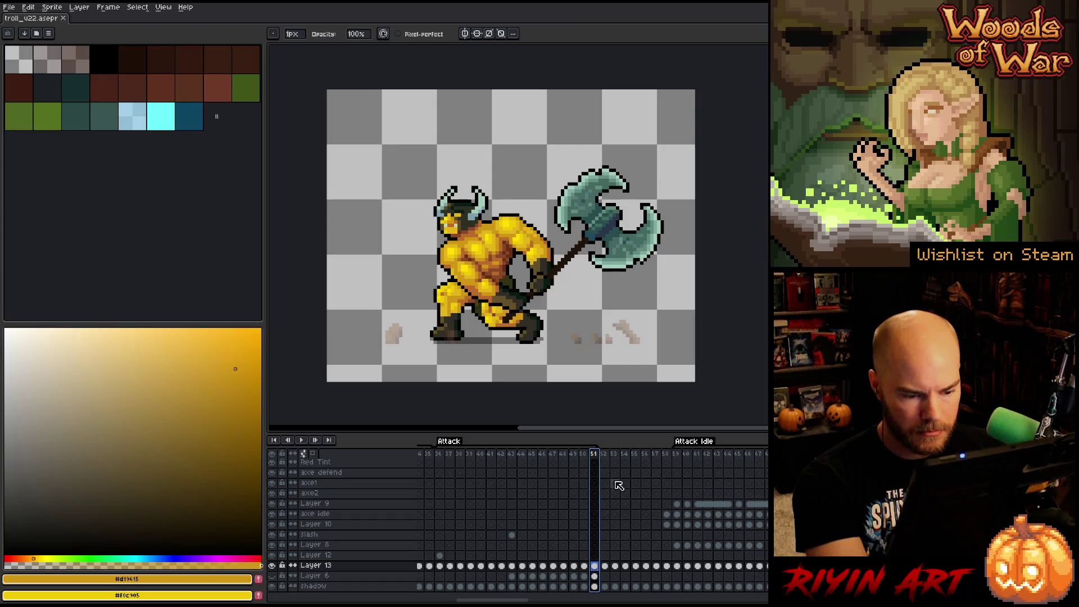
- Insert a new frame 52 and paste frame 36's Layer 13 body cel into it
key("alt+n")
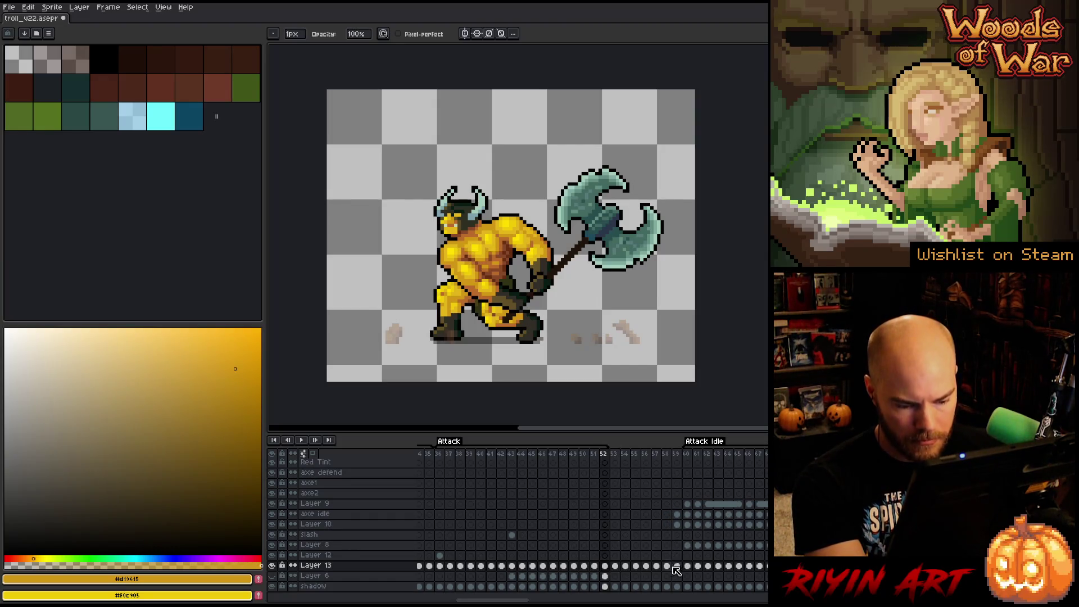
left_click(667, 566)
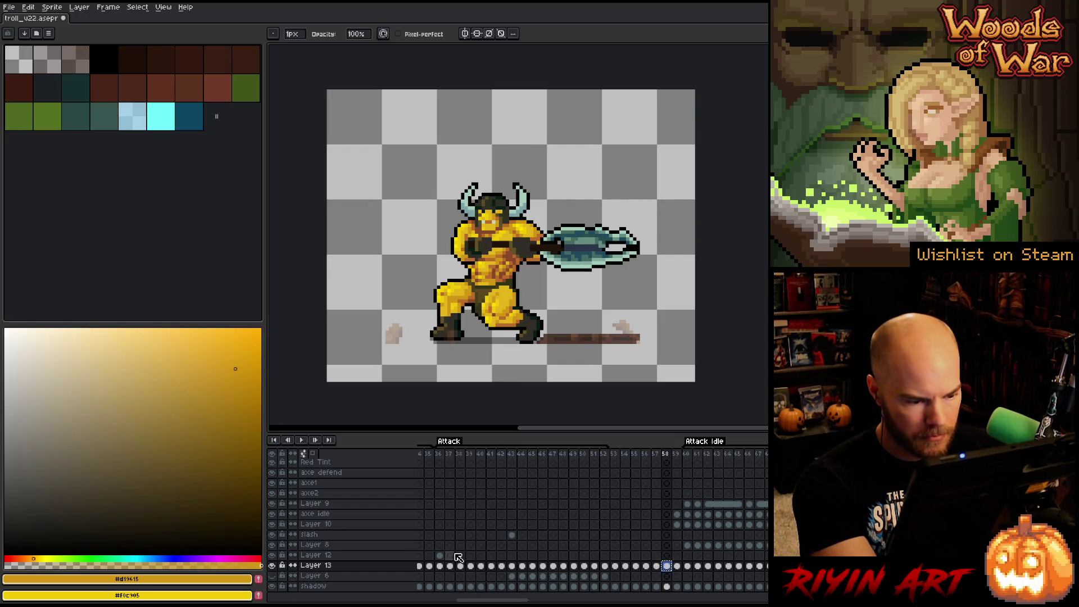
left_click(439, 566)
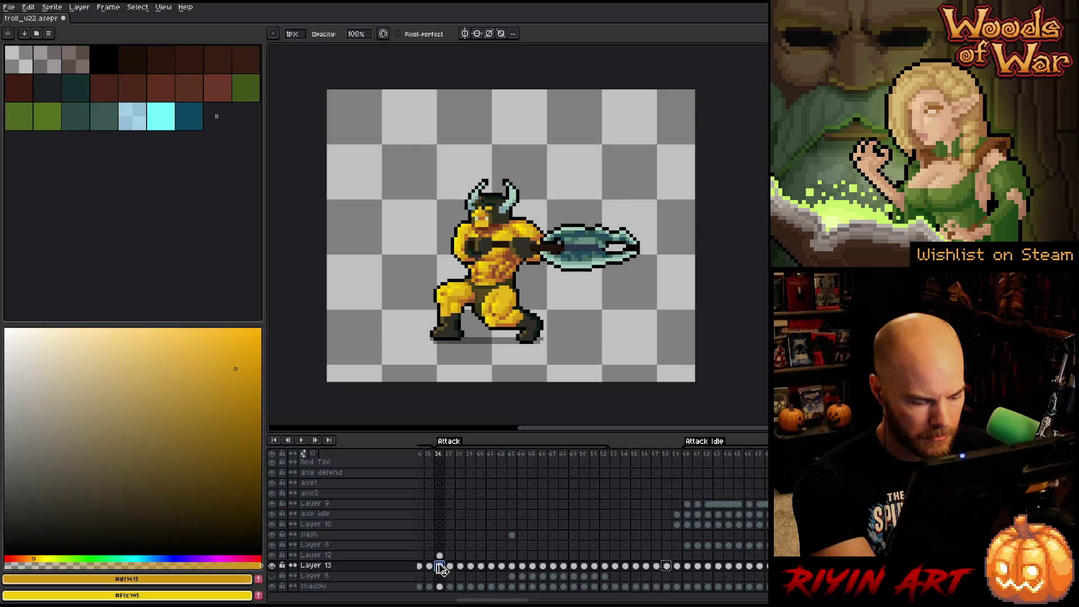
left_click(605, 566)
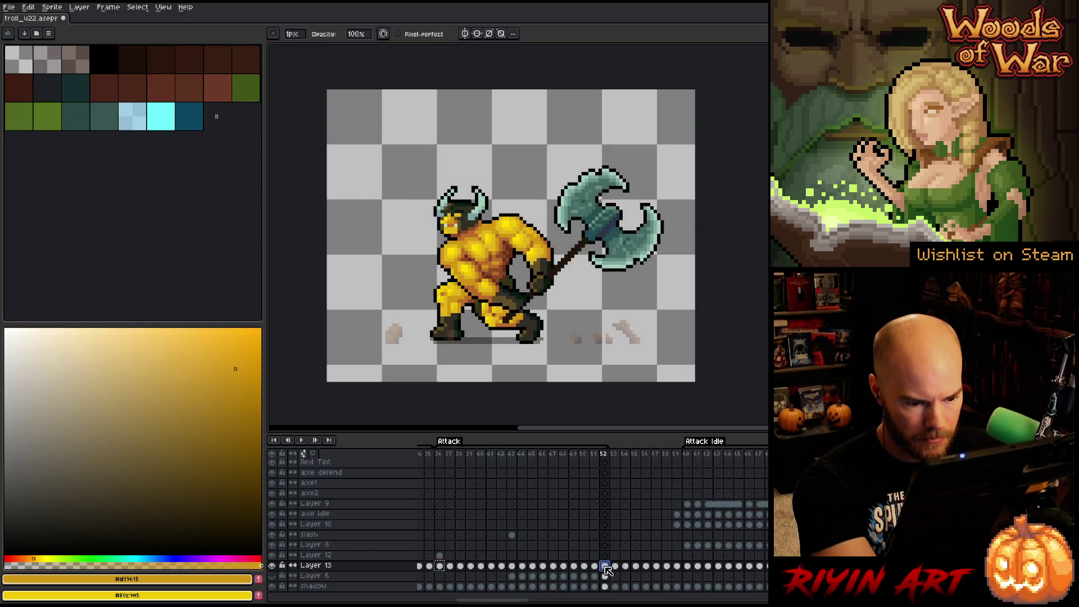
key("ctrl+v")
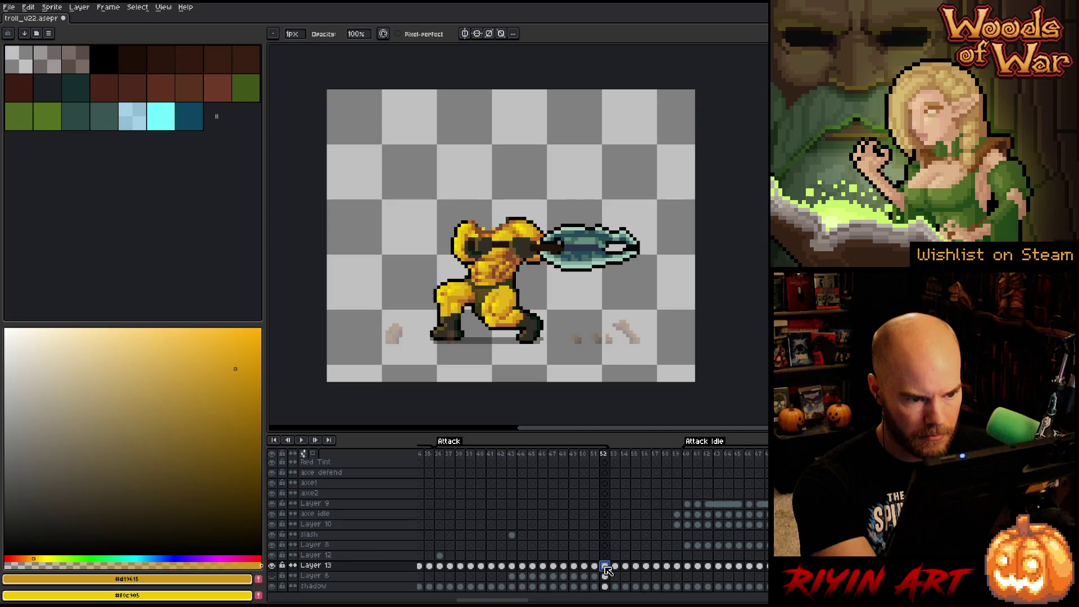
- Paste frame 36's horned head cel into frame 52 of Layer 12, then merge Layer 12 down
left_click(440, 555)
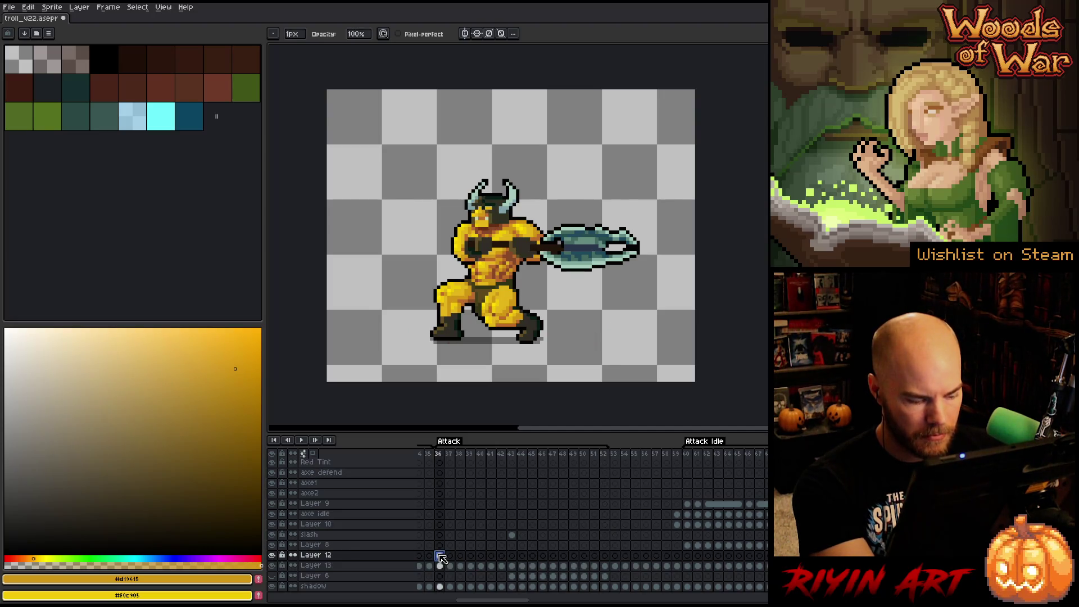
left_click(605, 556)
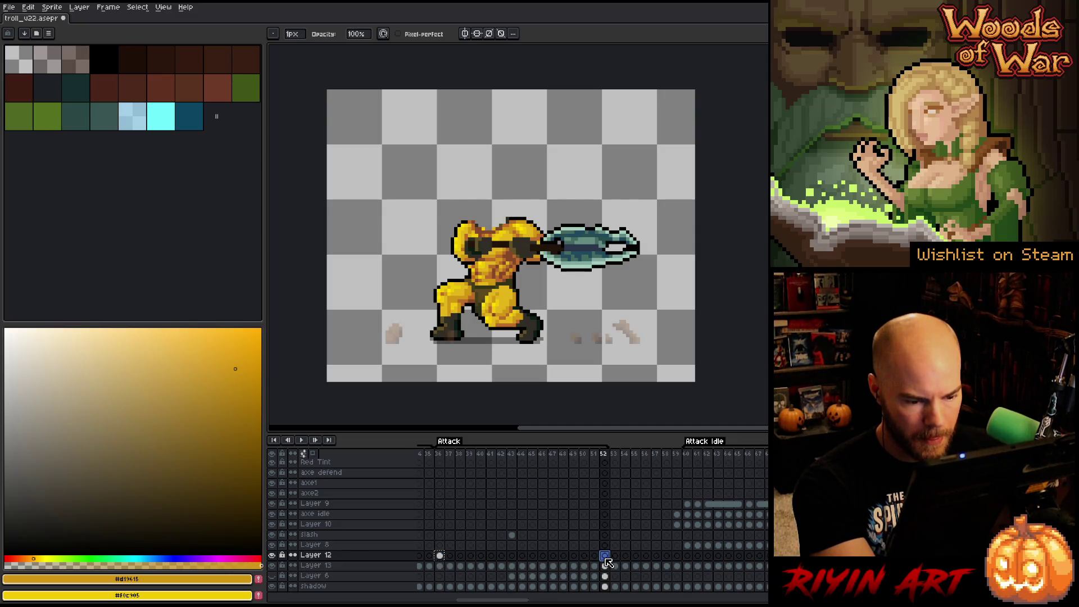
key("ctrl+v")
left_click(358, 558)
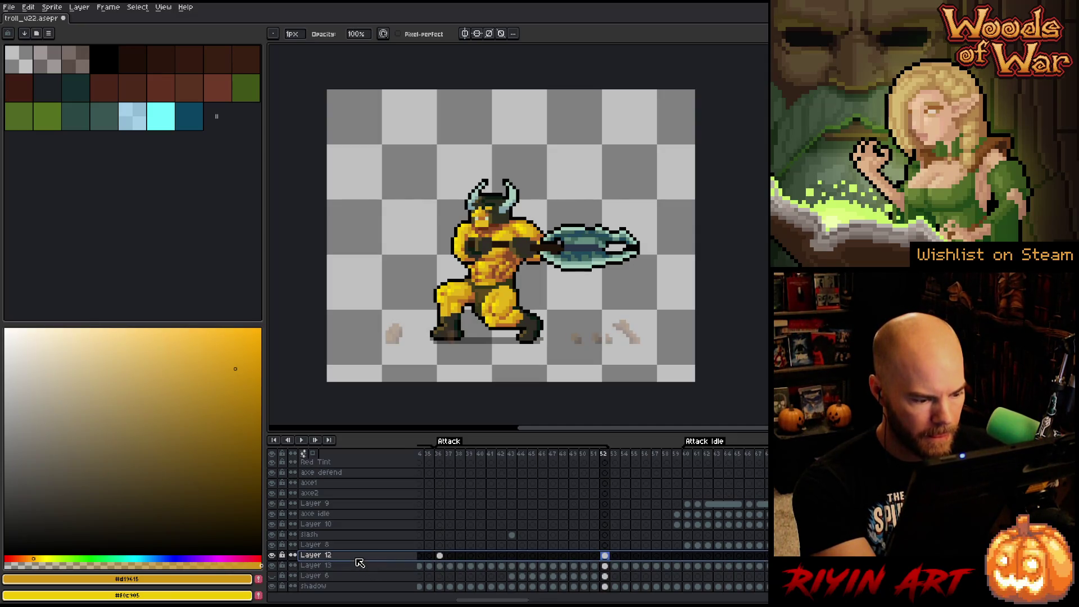
key("ctrl+e")
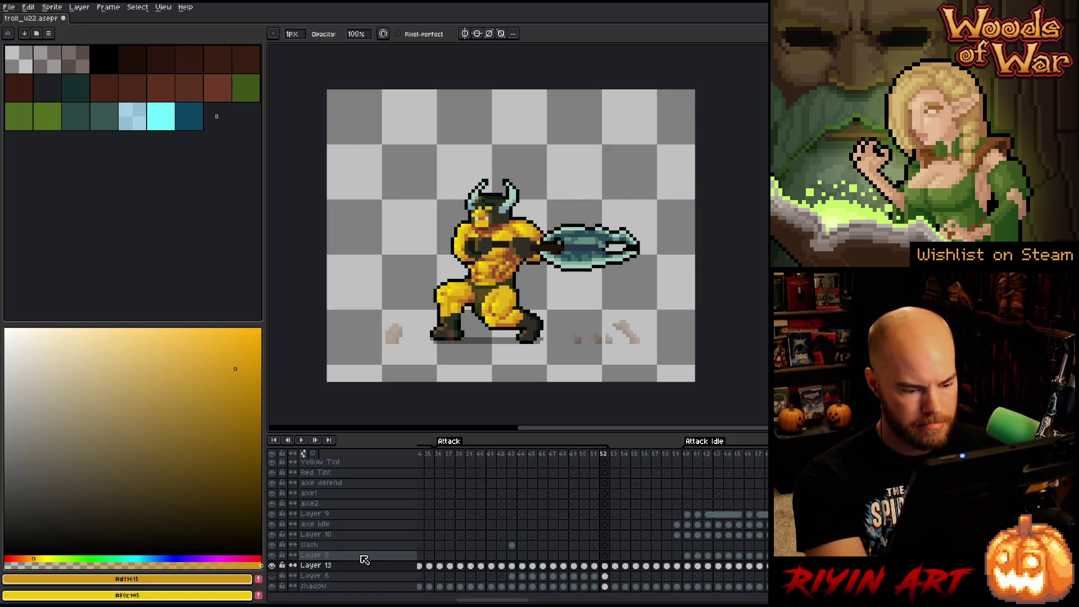
- Play the attack from frame 36 and flip between frames 51 and 52
key("Home")
key("Return")
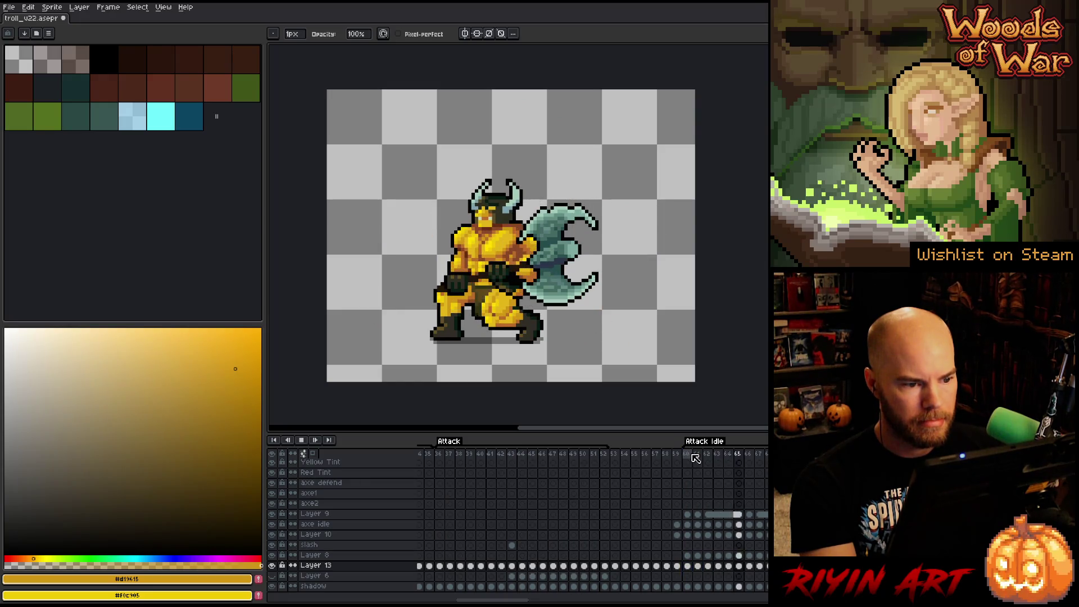
left_click(593, 454)
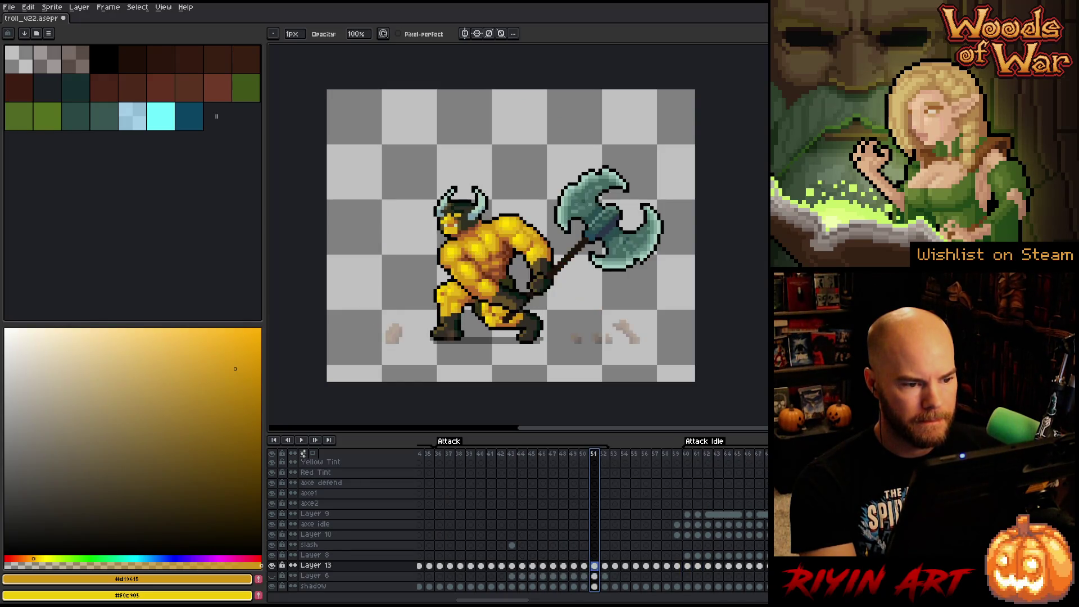
key("Right")
key("Left")
key("Right")
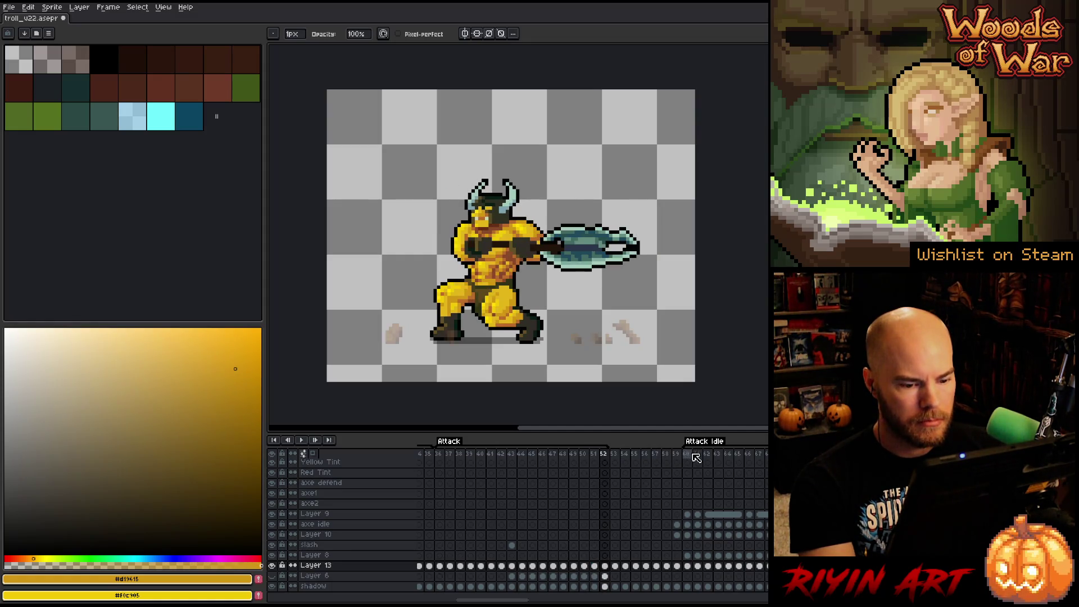
left_click(693, 455)
key("Return")
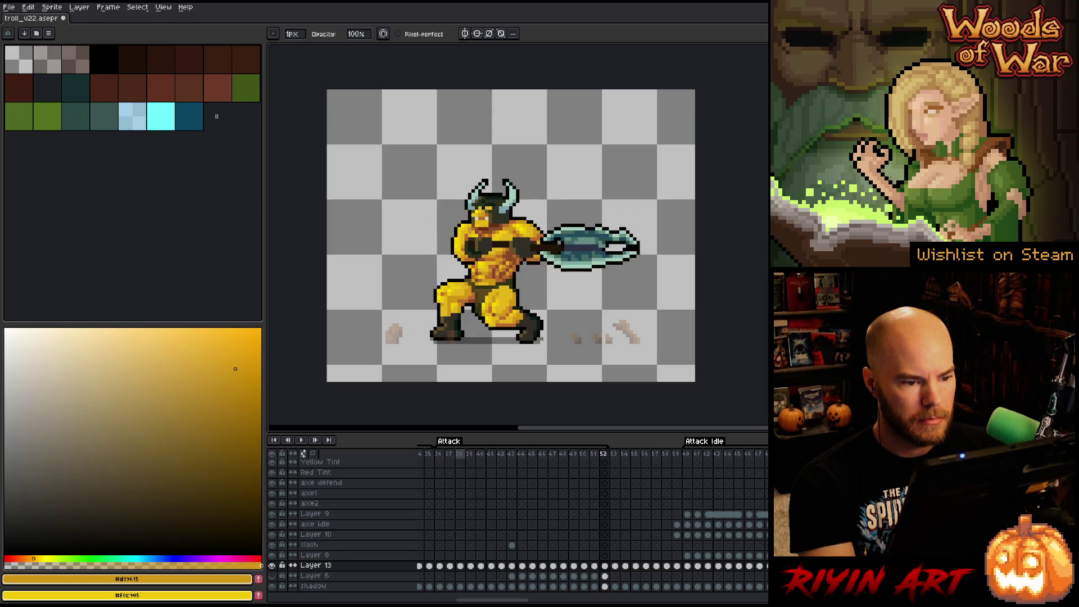
- Compare frame 52 against frame 51 and the Attack Idle poses at frames 59 and 60
left_click(689, 454)
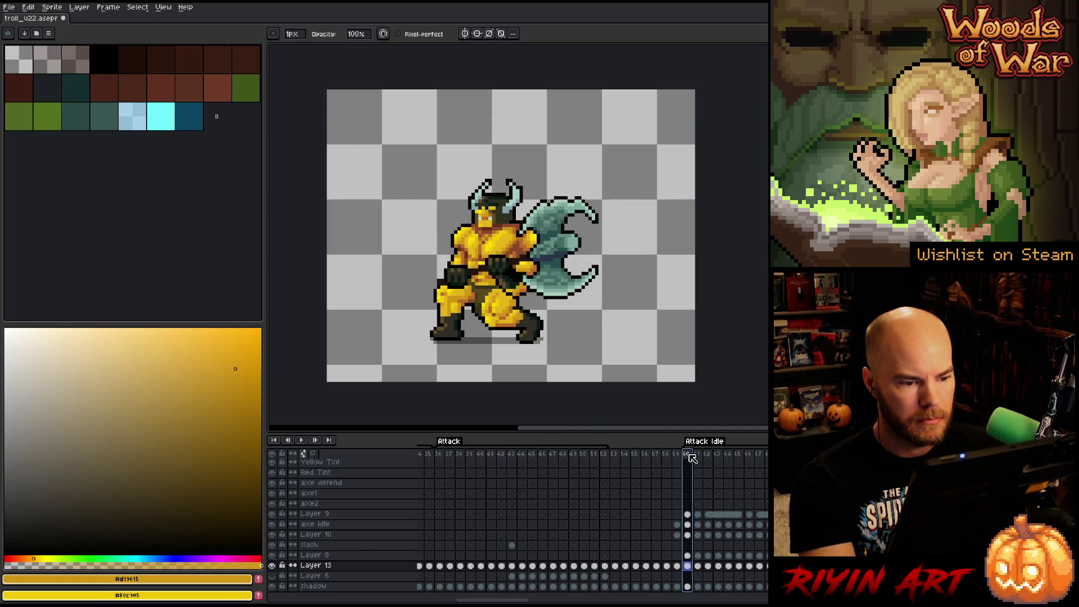
left_click(603, 454)
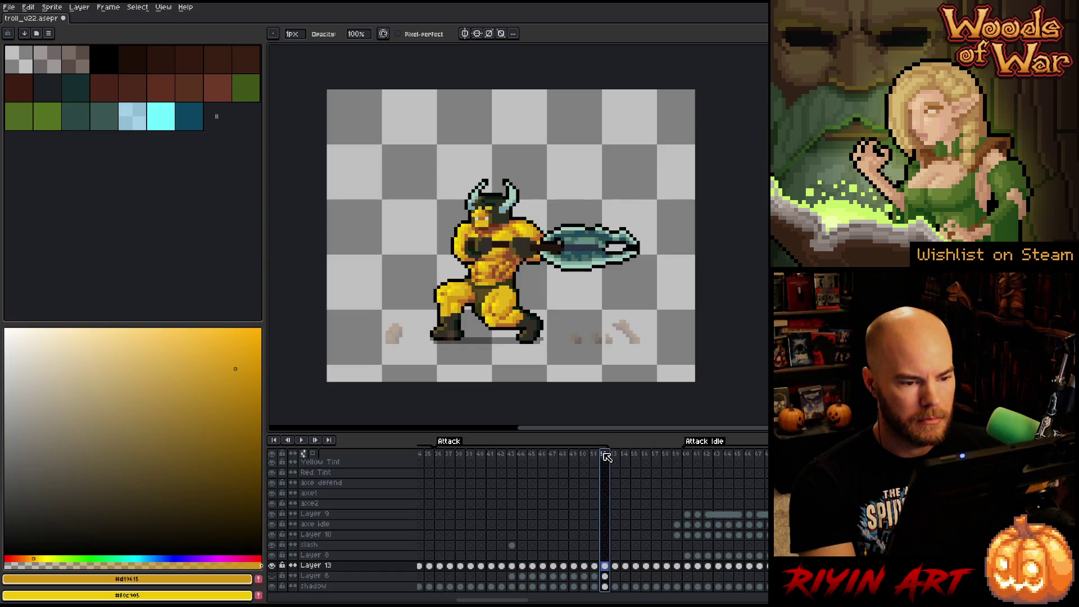
key("Left")
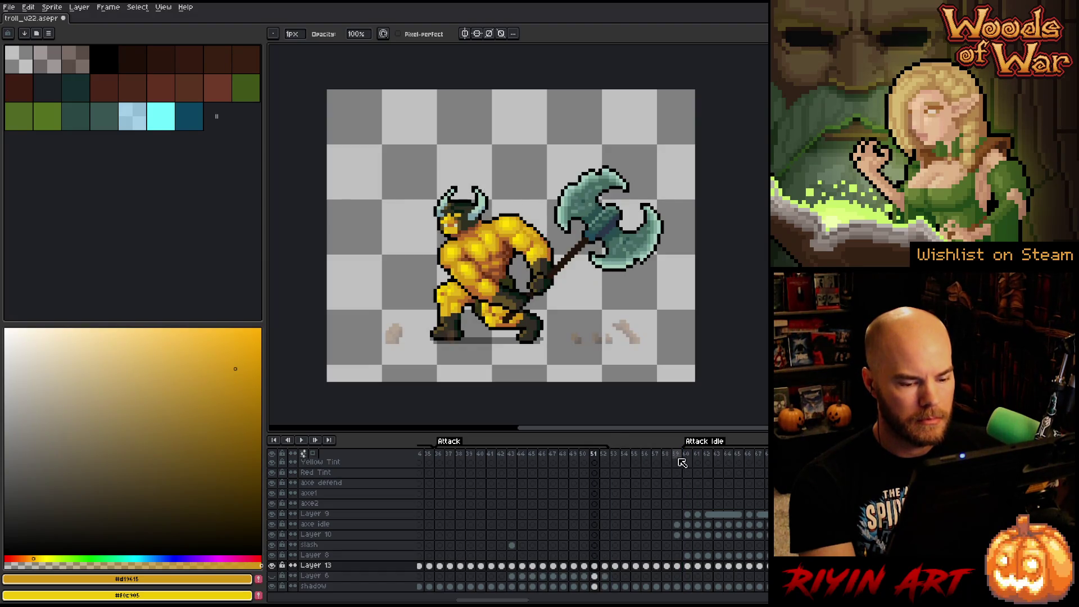
left_click(688, 454)
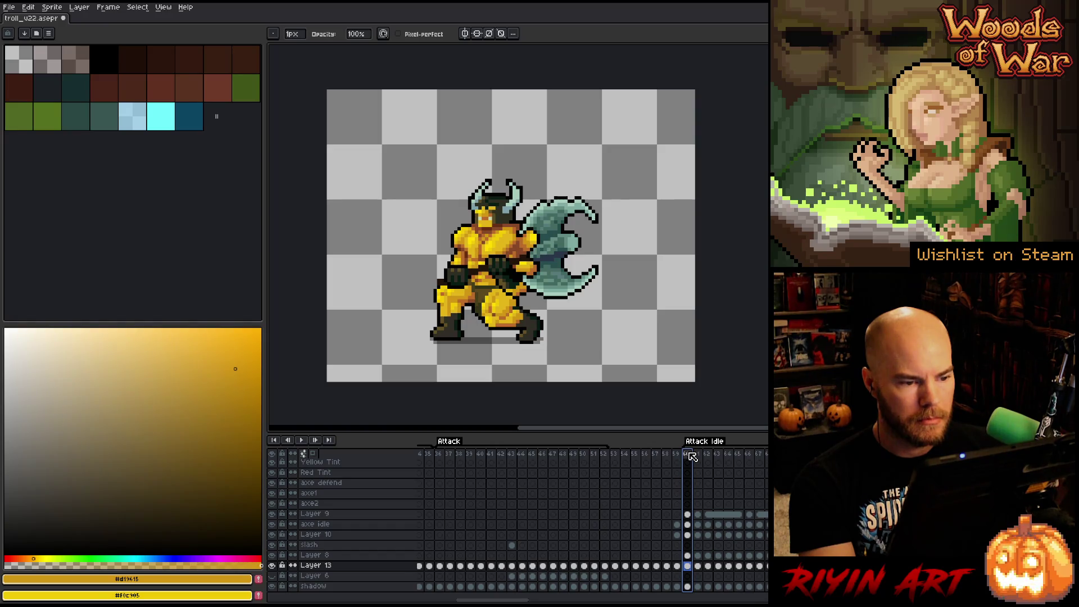
left_click(608, 454)
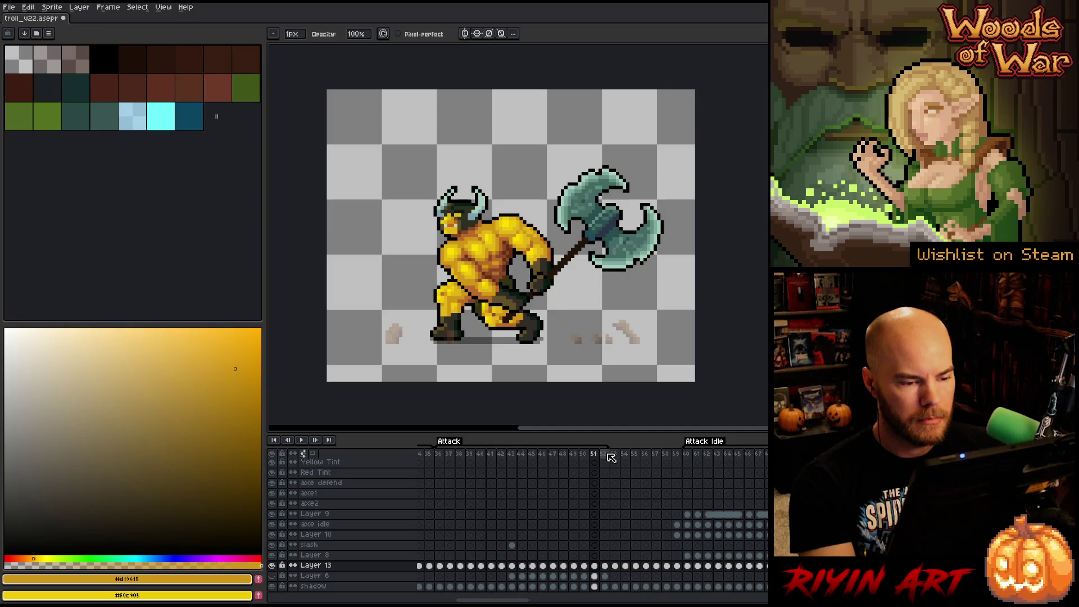
left_click(608, 454)
key("Left")
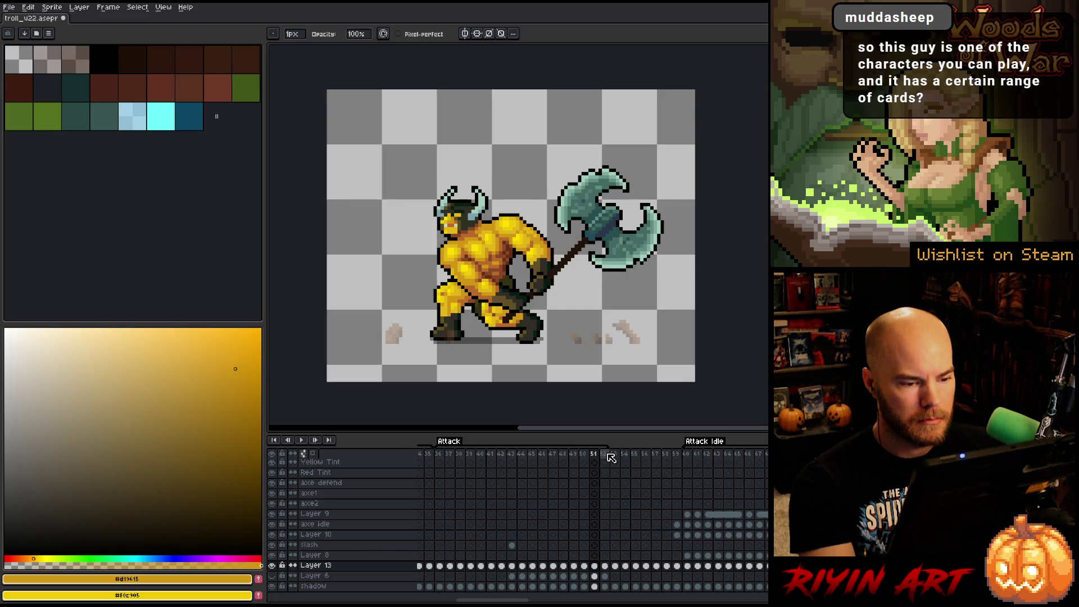
left_click(594, 556)
left_click(595, 566)
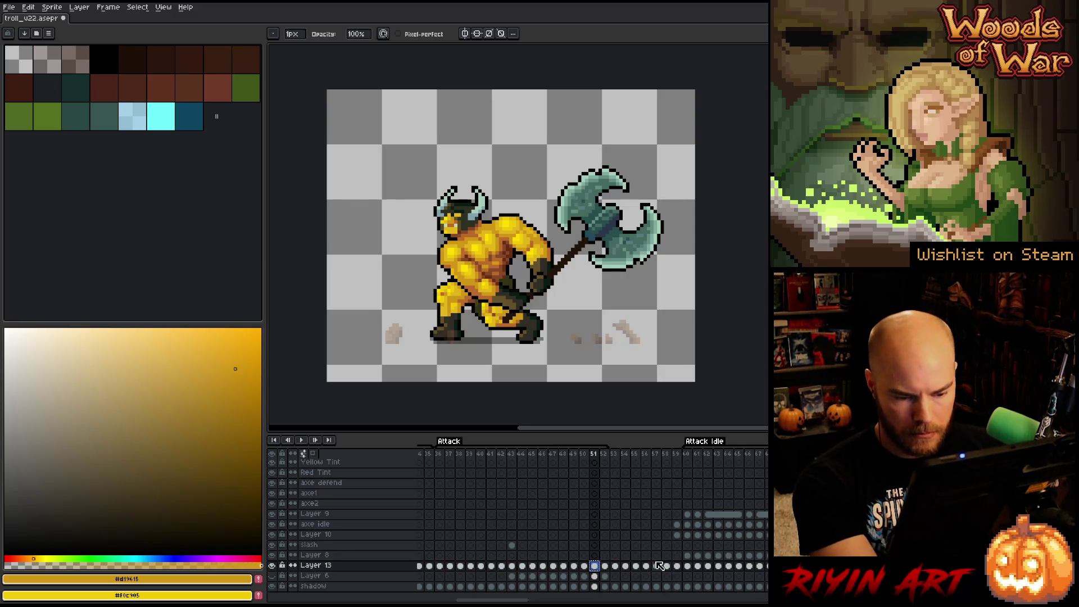
left_click(677, 566)
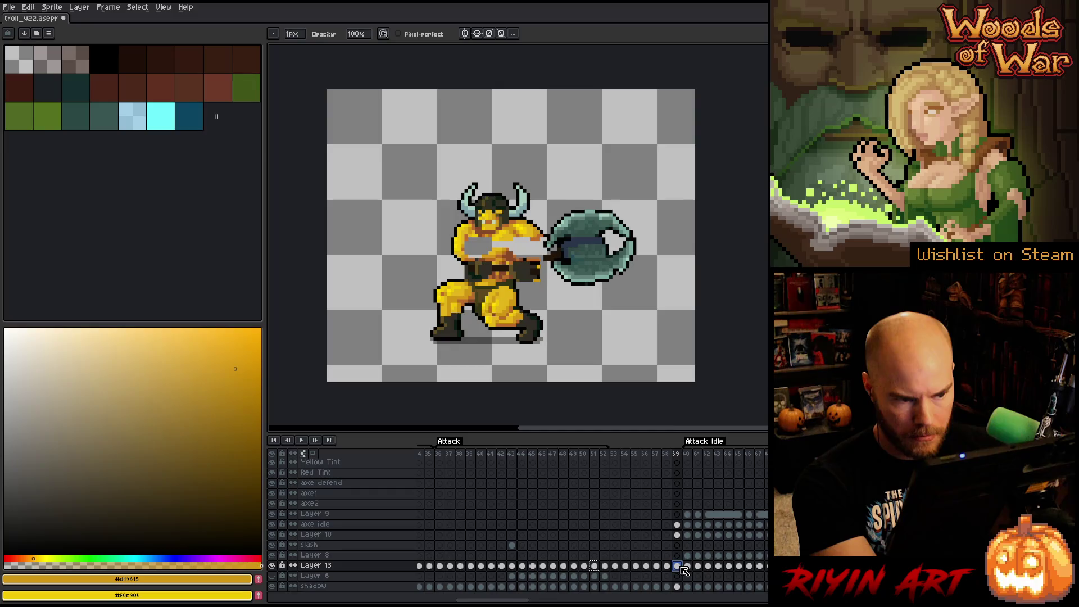
left_click(690, 568)
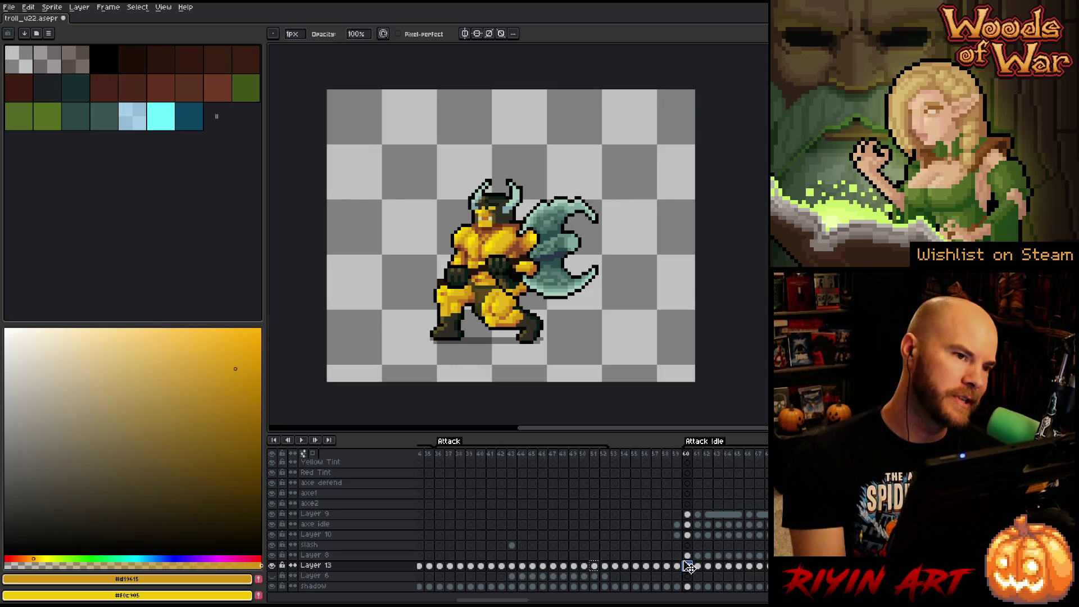
- Delete frames 53–59 with Delete Frame, then play the attack from frame 52
left_click(687, 566)
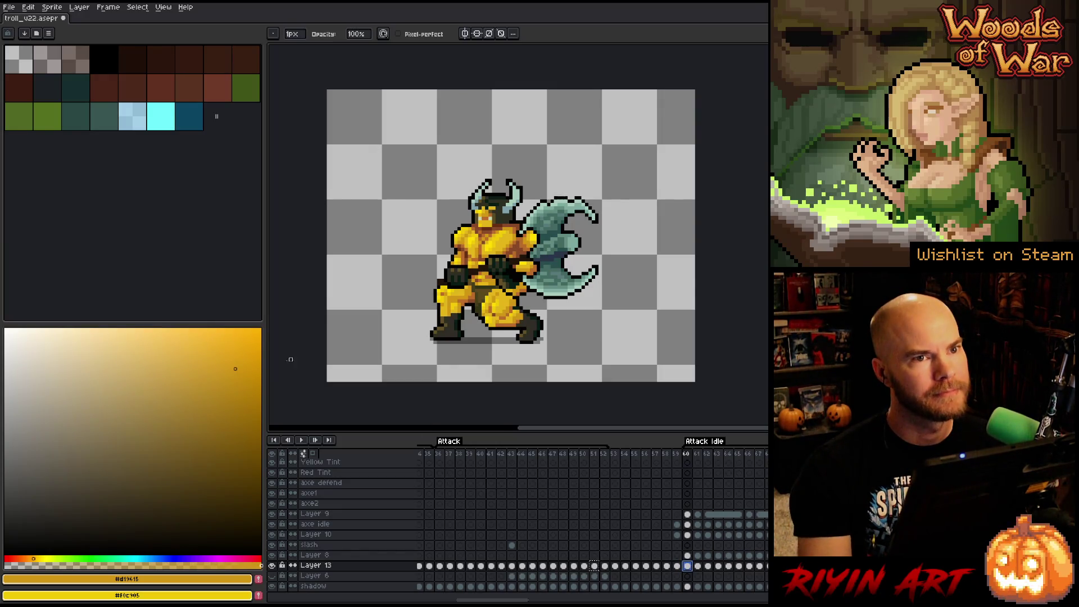
left_click(618, 456)
left_click_drag(621, 459, 680, 459)
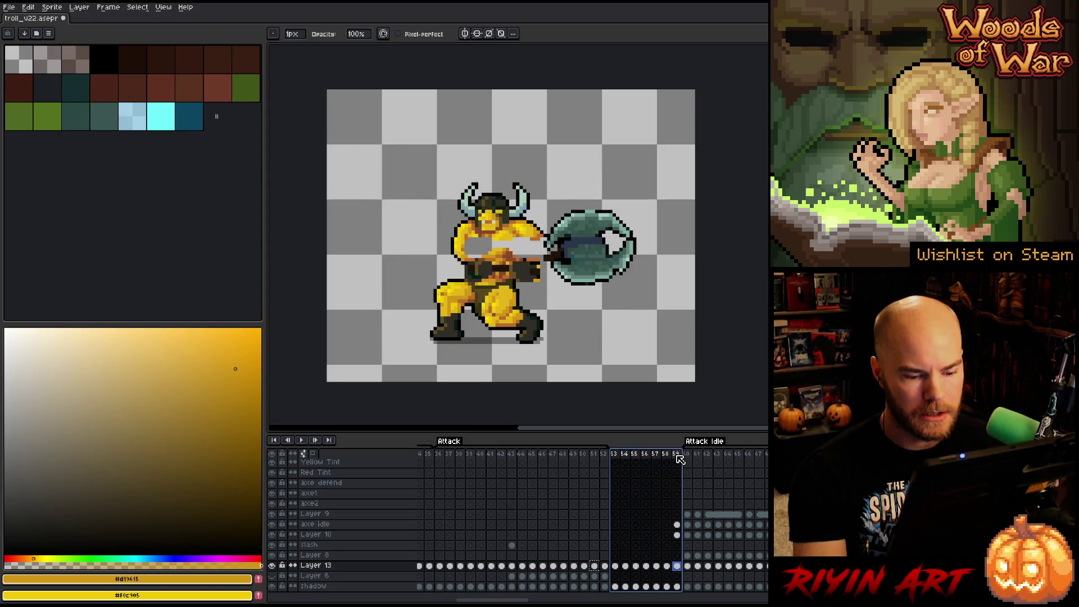
right_click(676, 454)
left_click(697, 503)
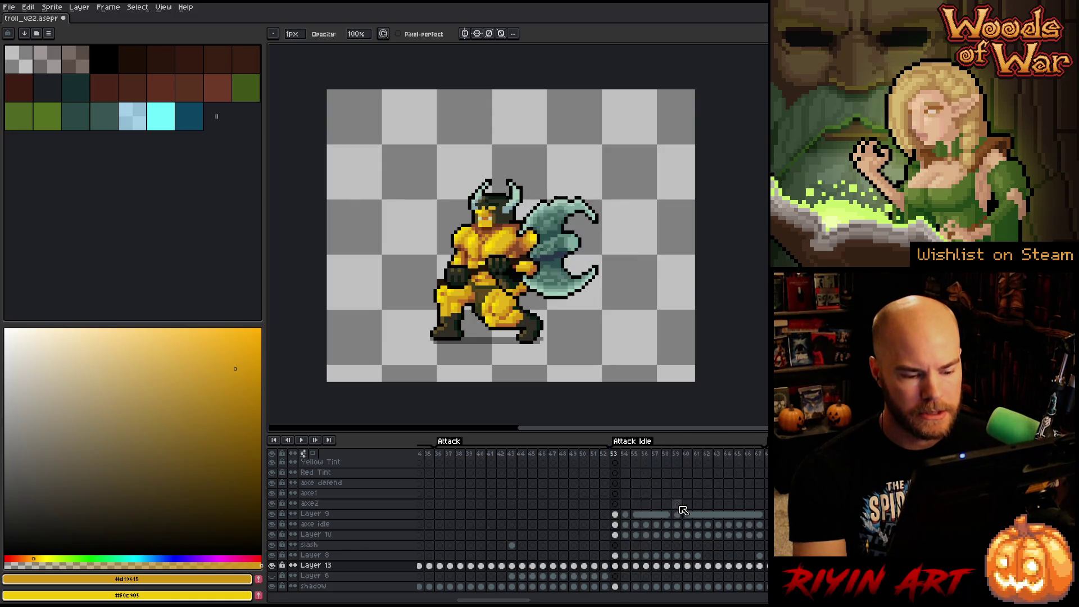
left_click(605, 458)
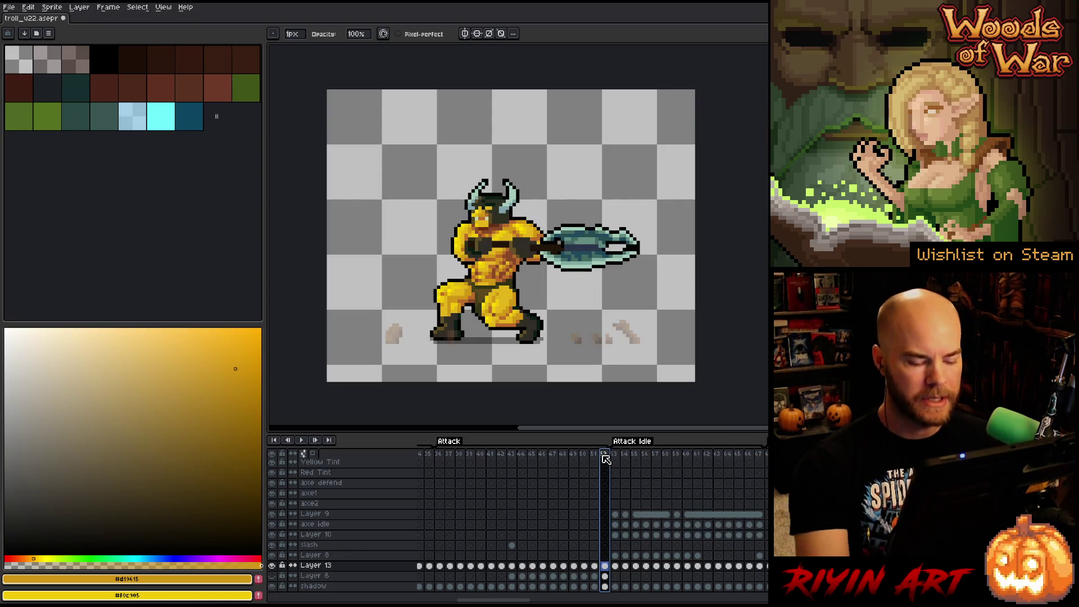
key("Return")
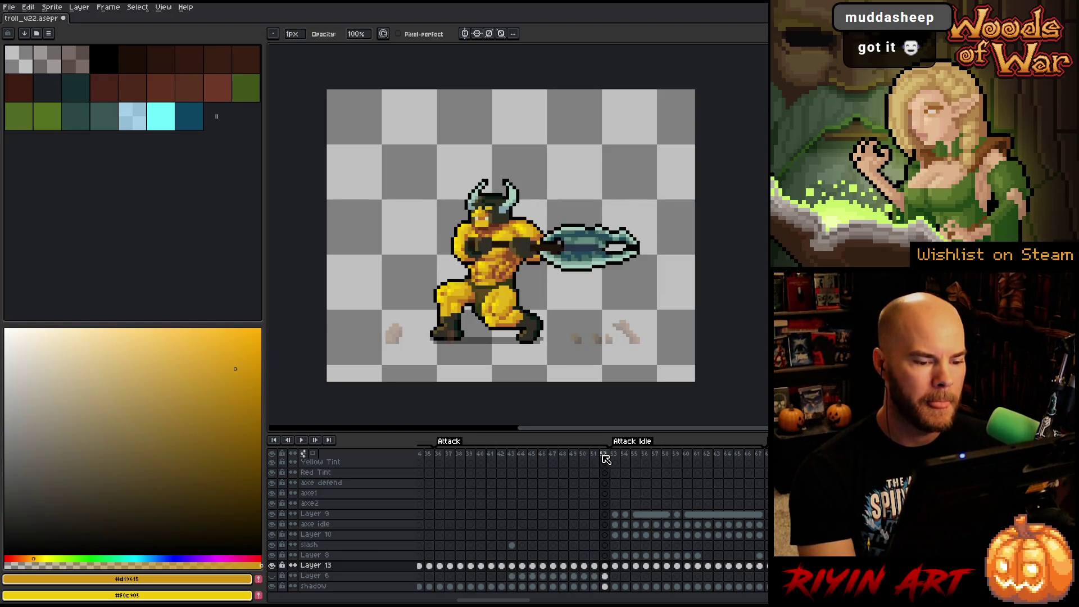
- Stop playback on frame 53, check the layers, and delete Layer 8
left_click(619, 567)
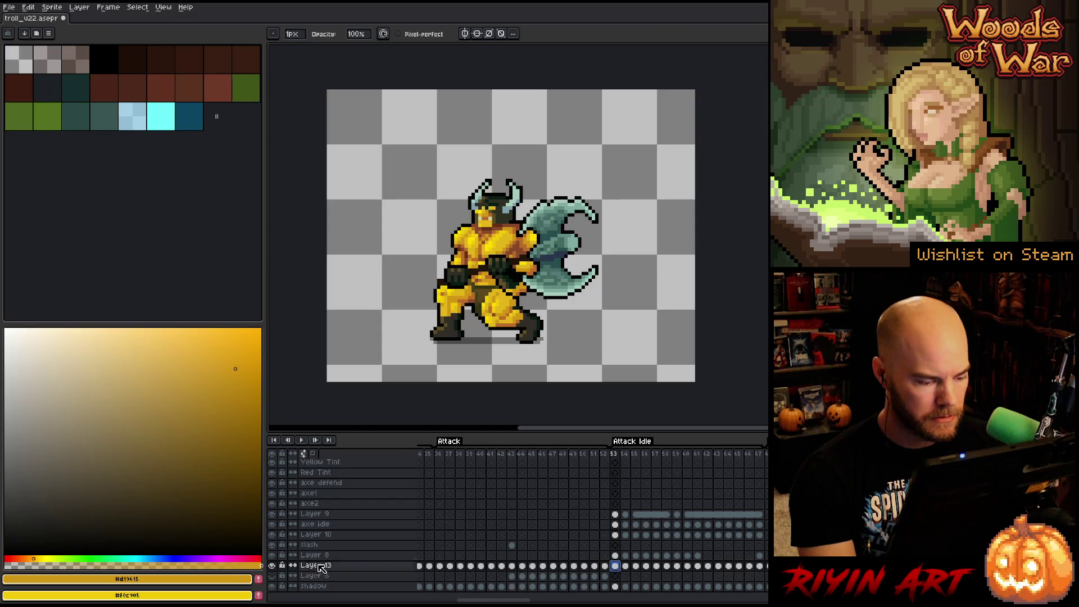
left_click(273, 566, "alt")
left_click(273, 566, "alt")
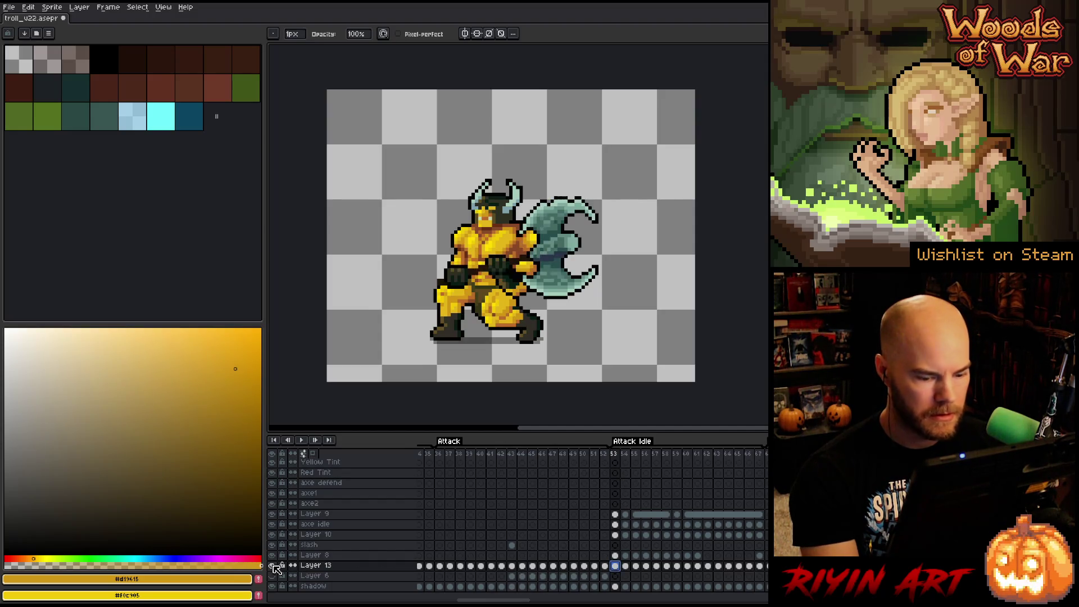
left_click(317, 556)
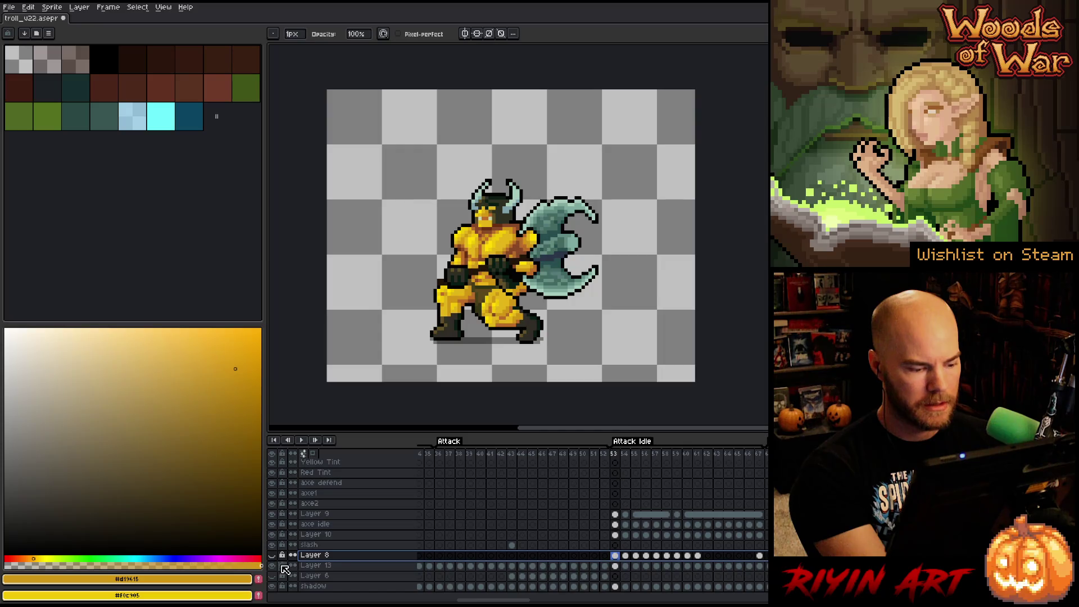
key("Delete")
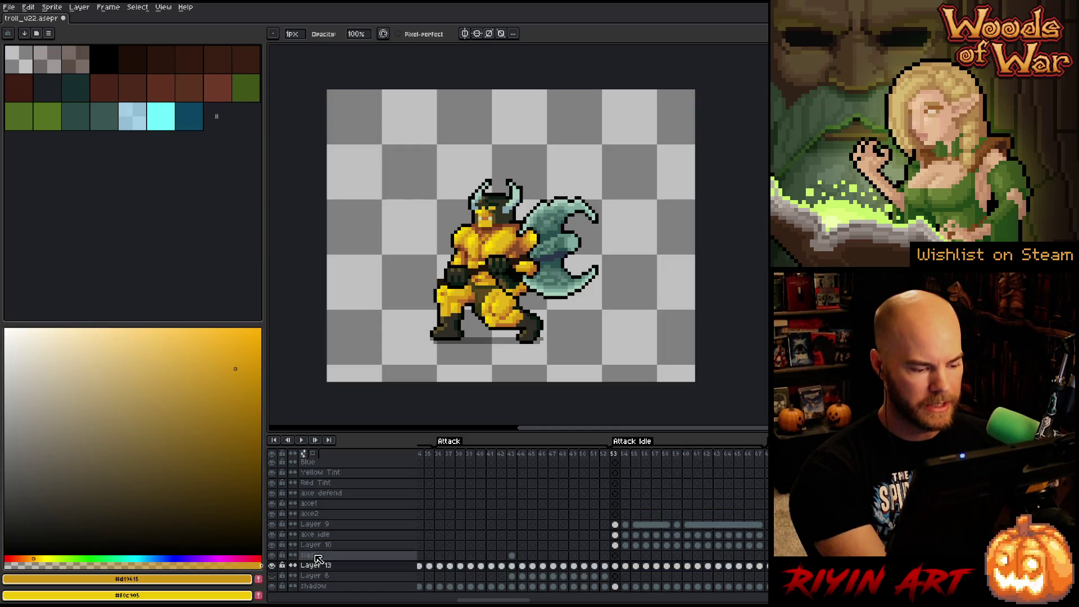
- Move the slash layer up beneath axe2 and delete Layer 10
left_click_drag(326, 544, 325, 518)
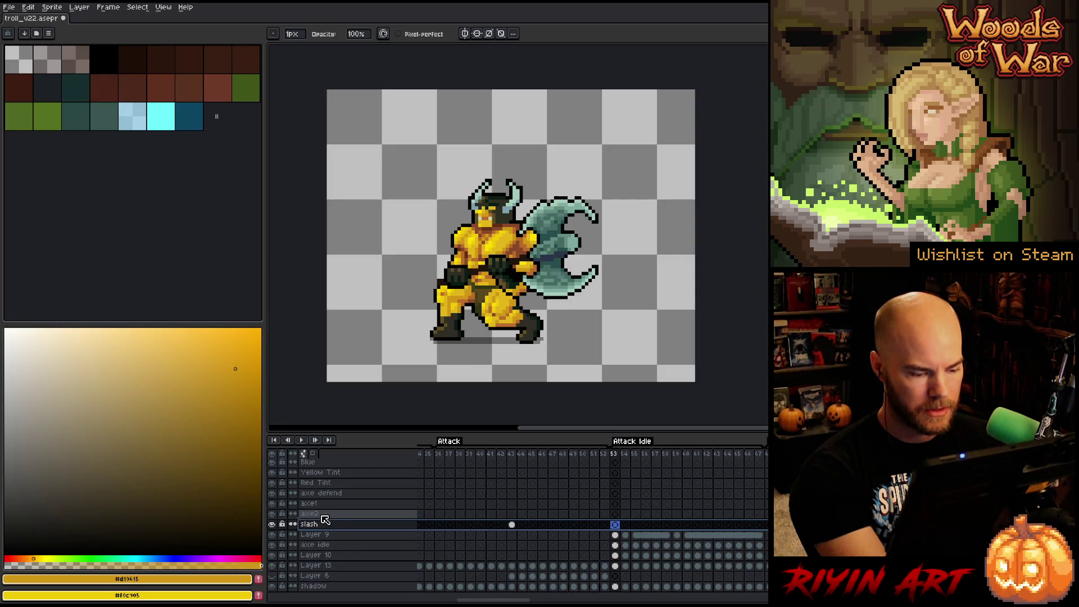
left_click(341, 556)
left_click(271, 556)
left_click(272, 555)
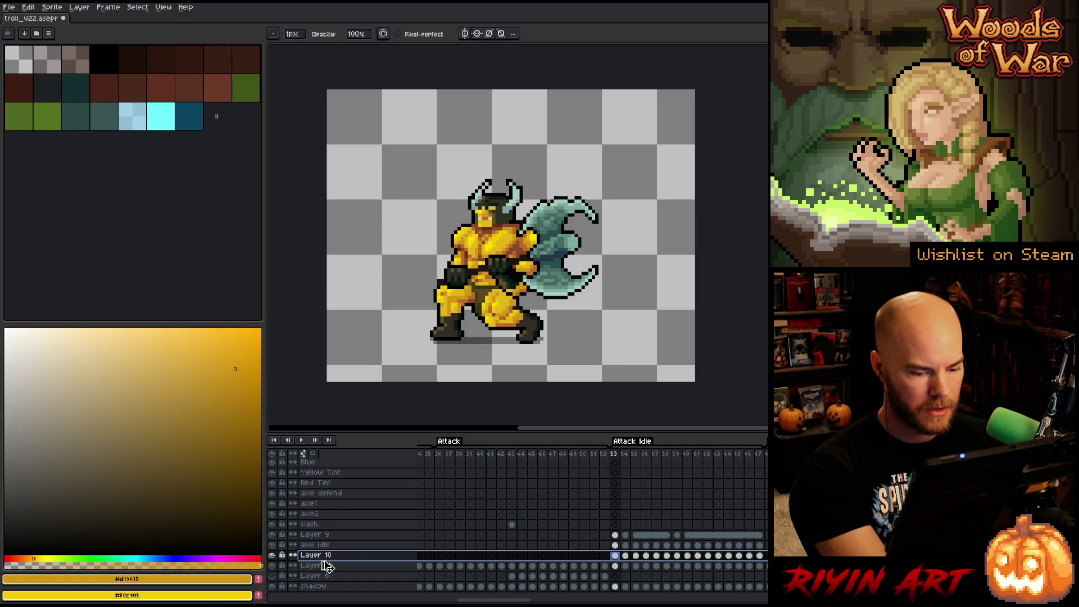
key("Delete")
- Merge Layer 9 down into axe idle, then merge axe idle into Layer 13
left_click(272, 555)
left_click(272, 555)
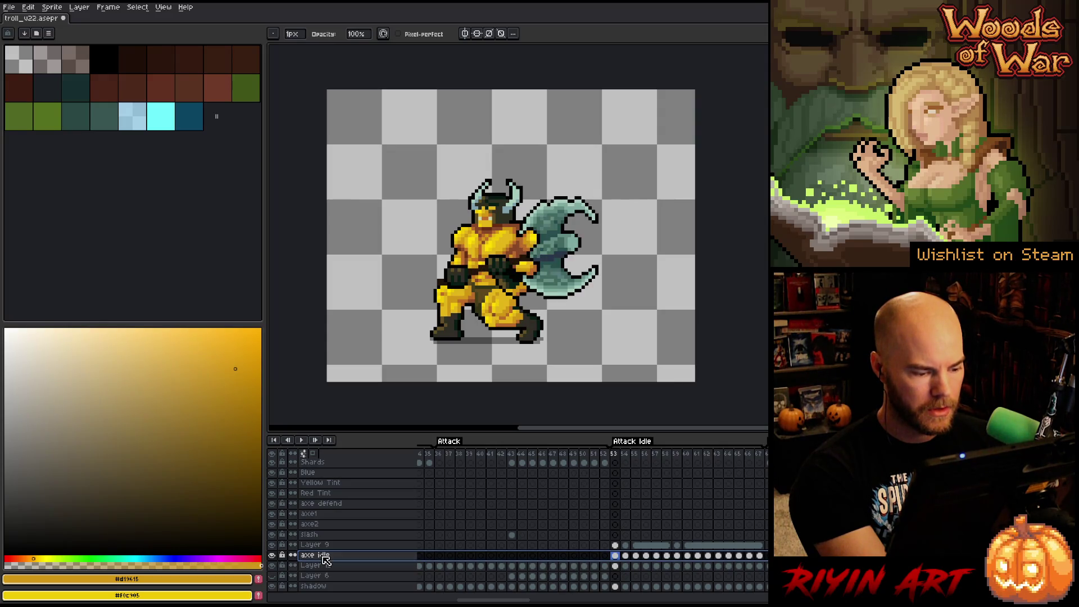
left_click(310, 544)
left_click(272, 545)
left_click(272, 545)
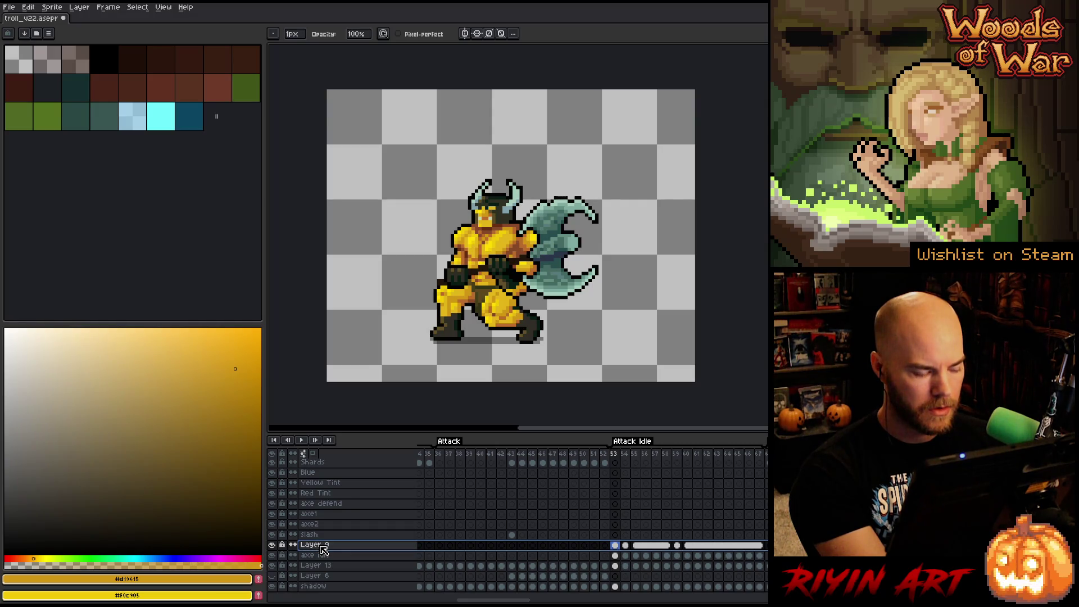
key("ctrl+e")
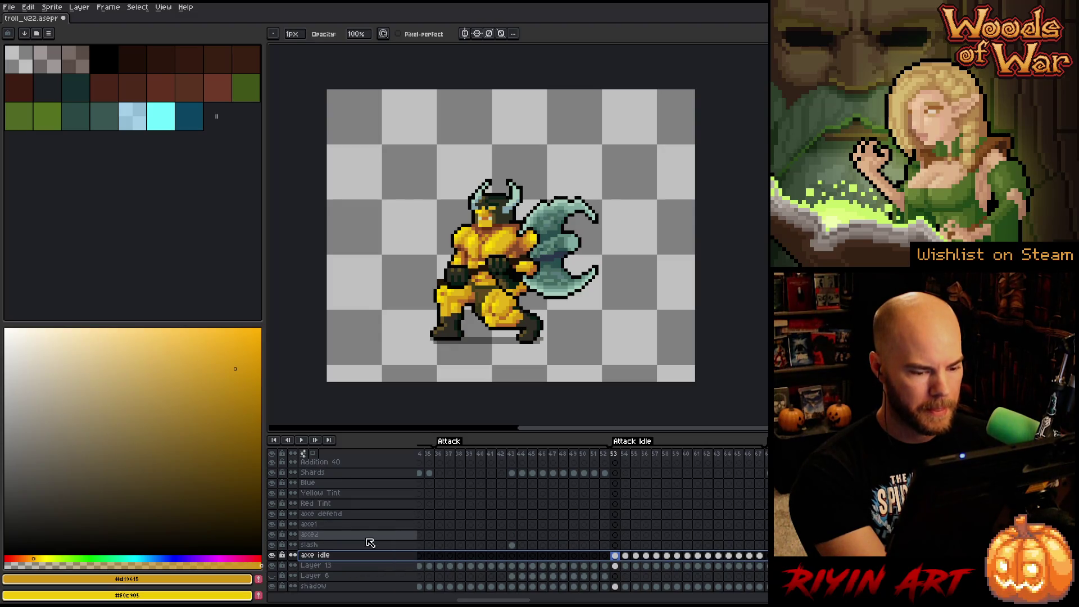
key("ctrl+e")
left_click(9, 7)
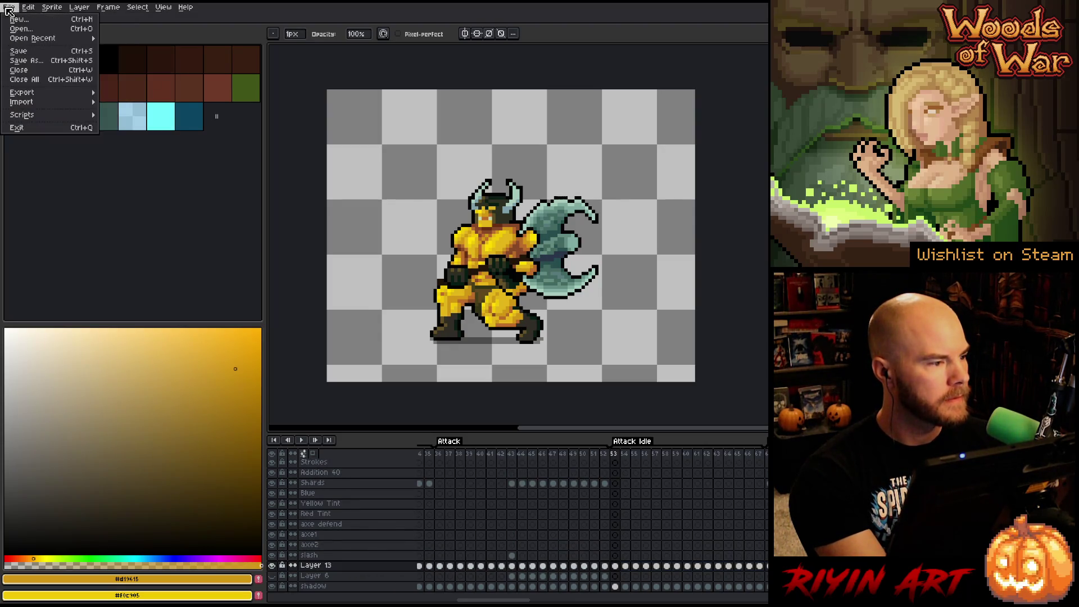
- Save the animation as troll_v23.aseprite
left_click(357, 384)
key("BackSpace")
type("3")
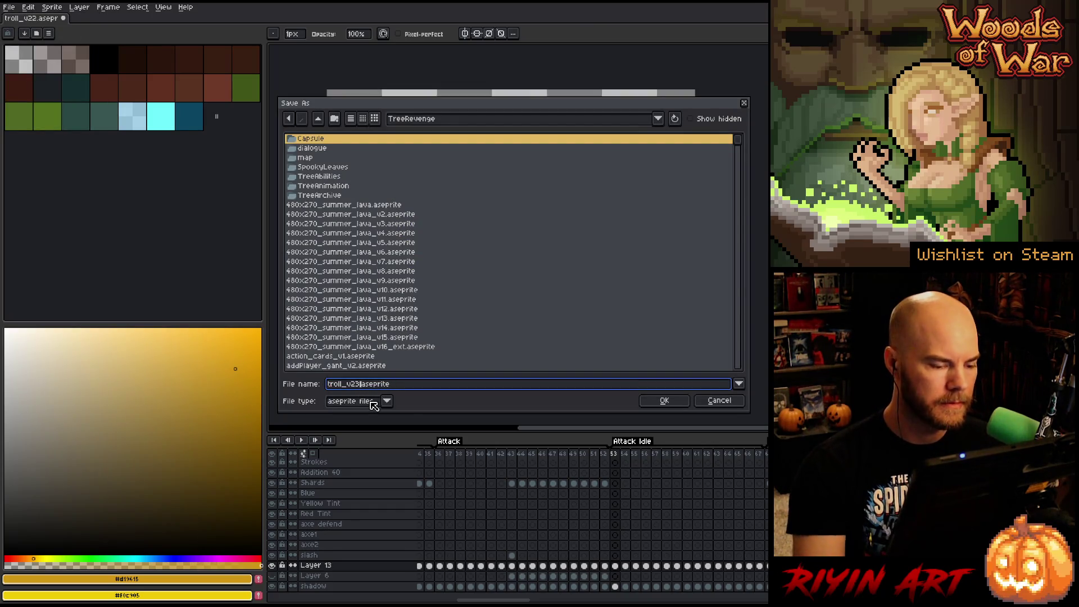
key("Return")
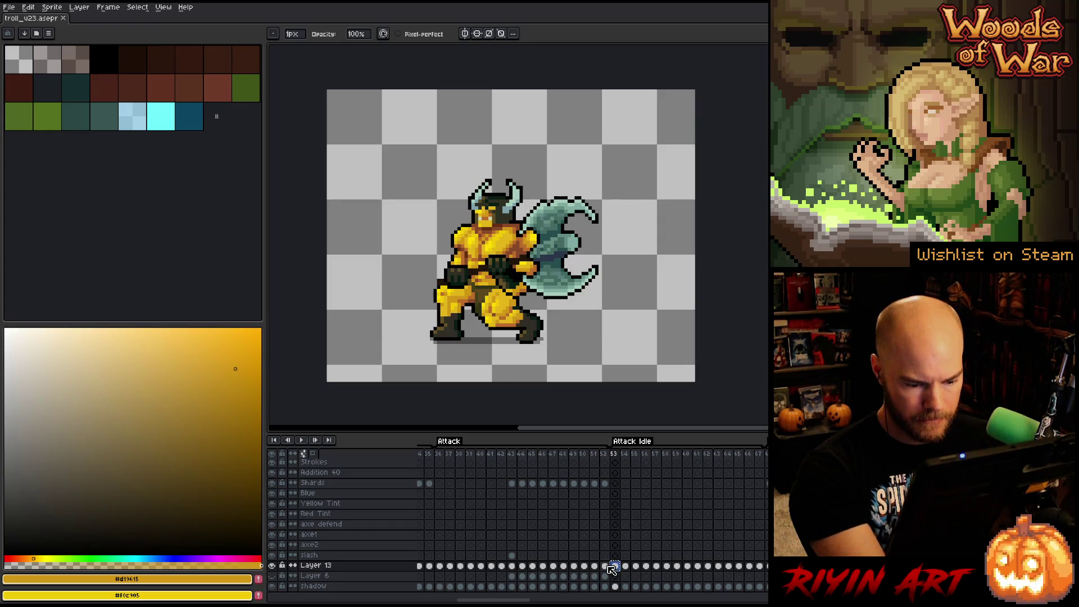
- Flip between frames 51 and 52 to compare the troll's axe poses
key("Left")
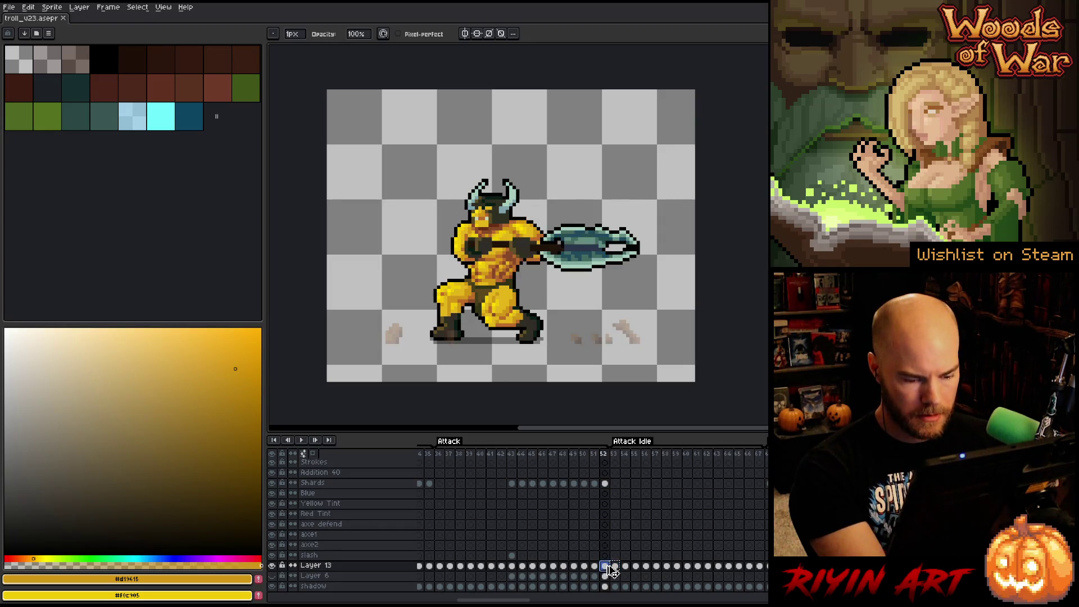
left_click(596, 566)
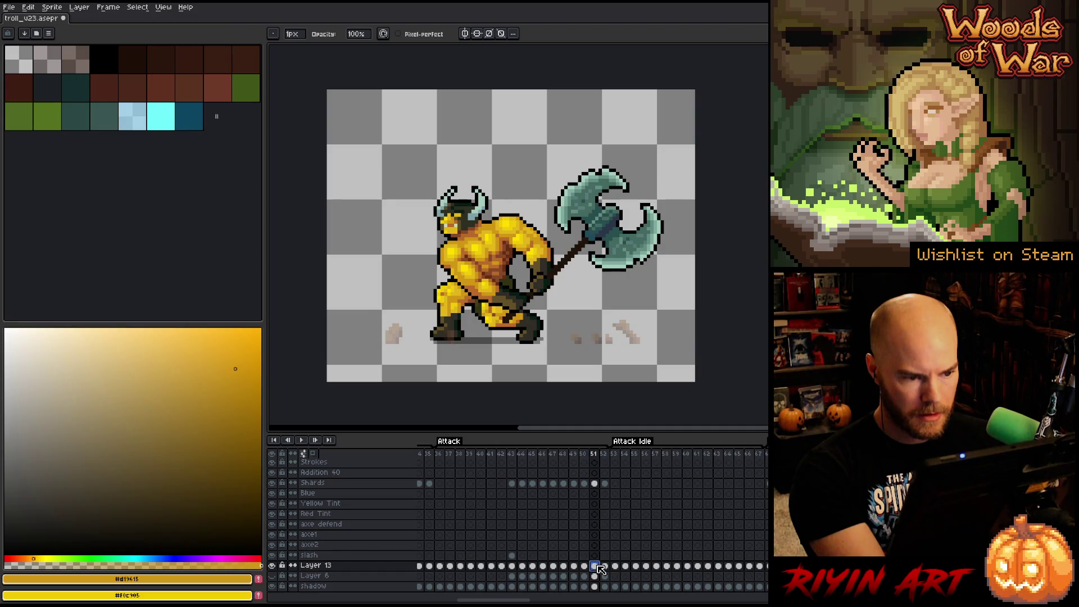
key("Left")
left_click(597, 568)
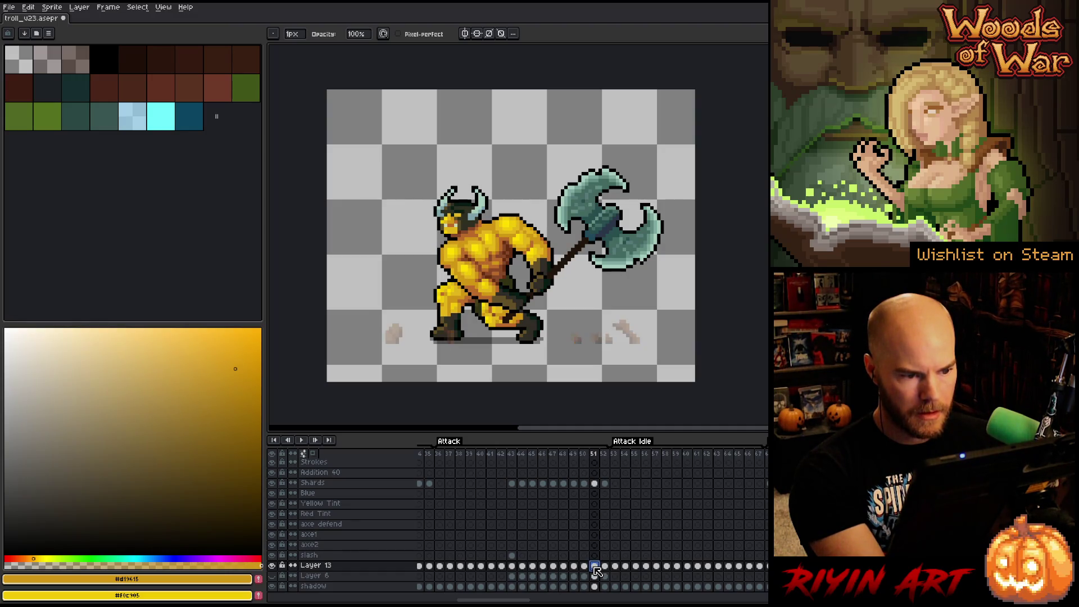
left_click(606, 568)
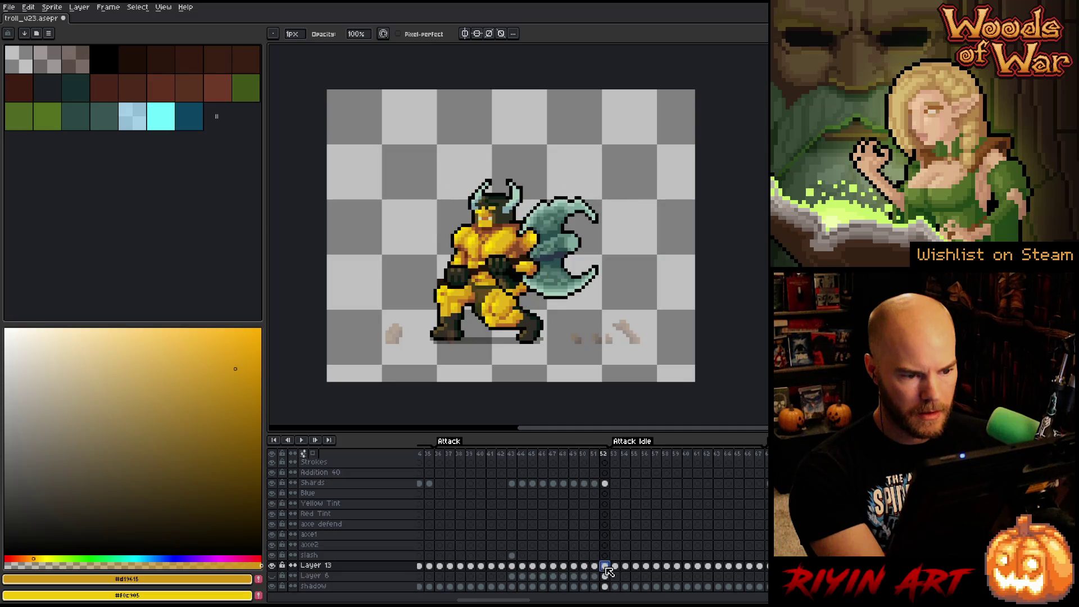
left_click(597, 455)
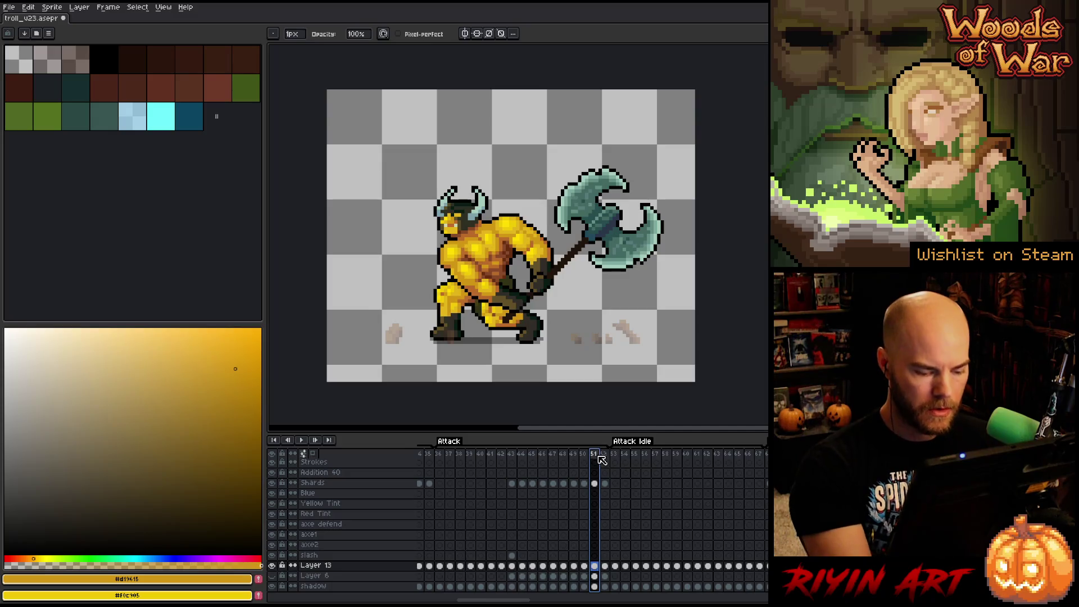
left_click(605, 566)
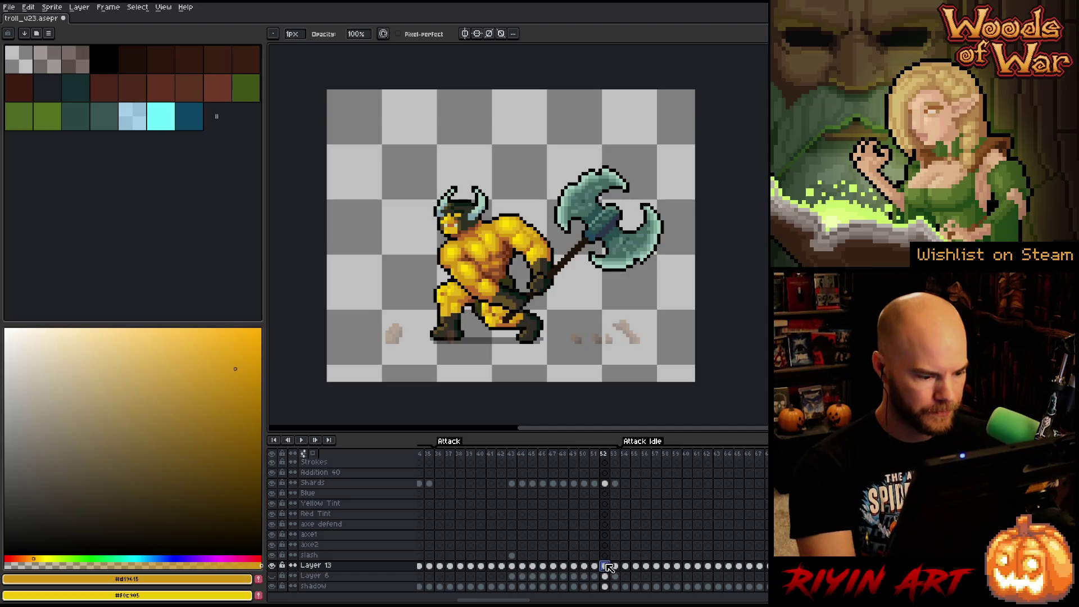
left_click(318, 568)
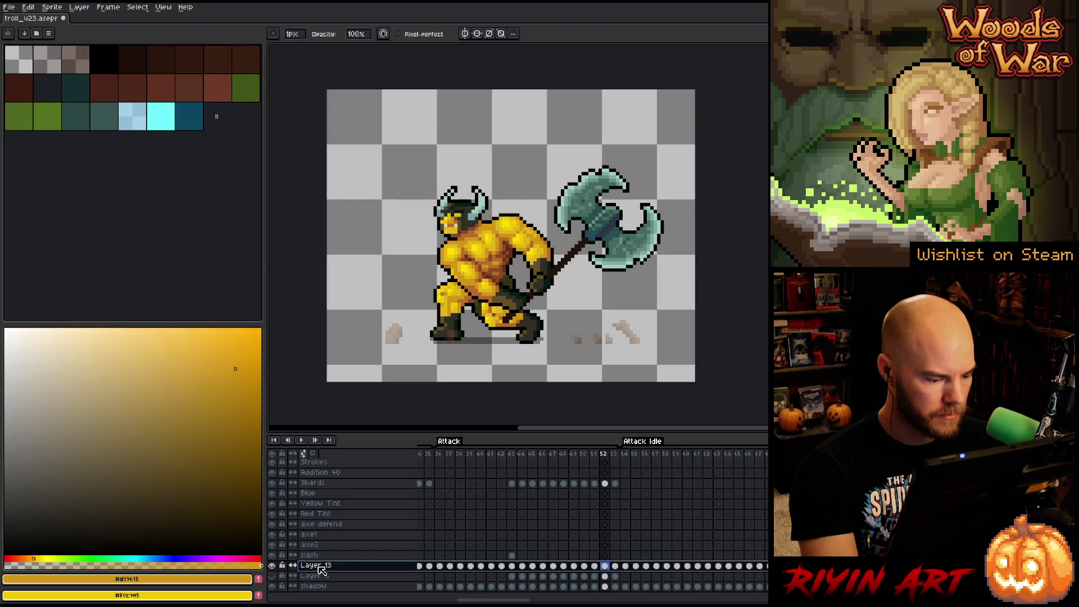
- Rename Layer 13 to 'Troll' and show only that layer
double_click(318, 566)
type("Troll")
key("Return")
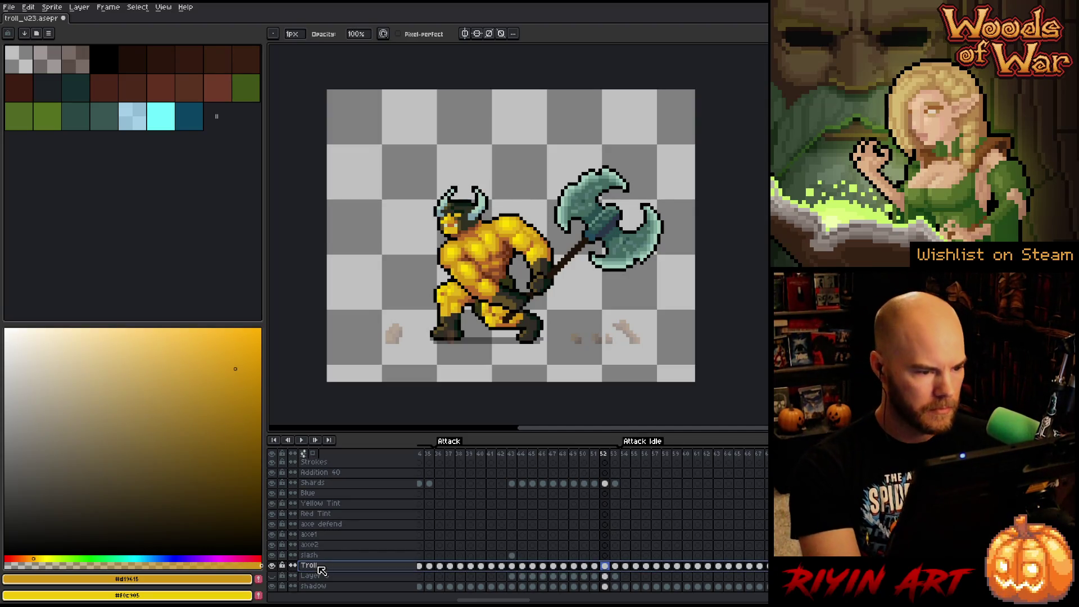
left_click(272, 565, "alt")
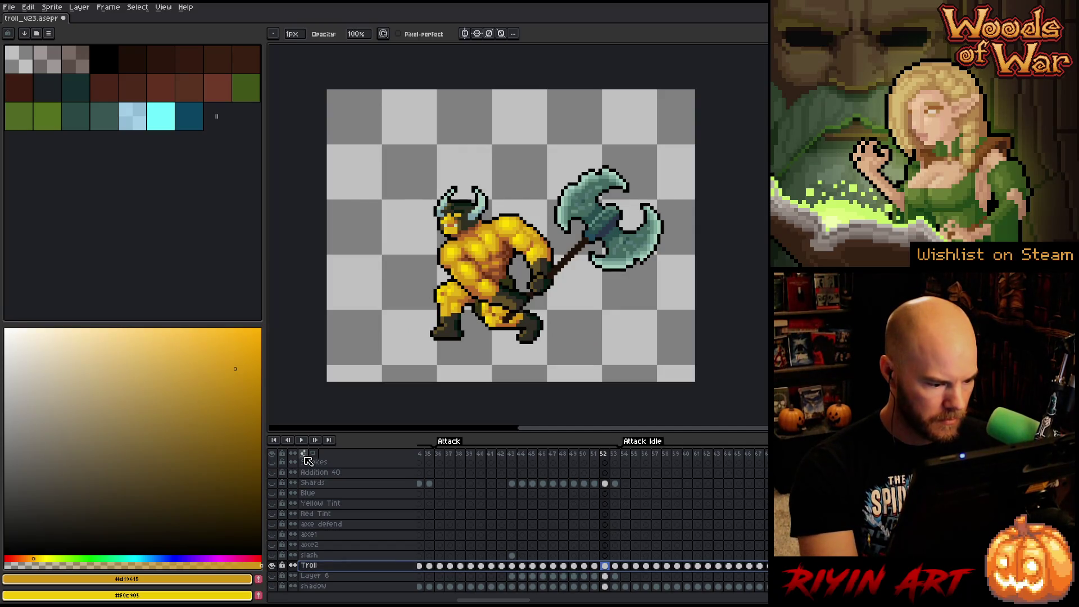
- Enable onion skinning with Red/Blue Tint and frame the troll on frame 52
left_click(312, 456)
left_click(313, 453)
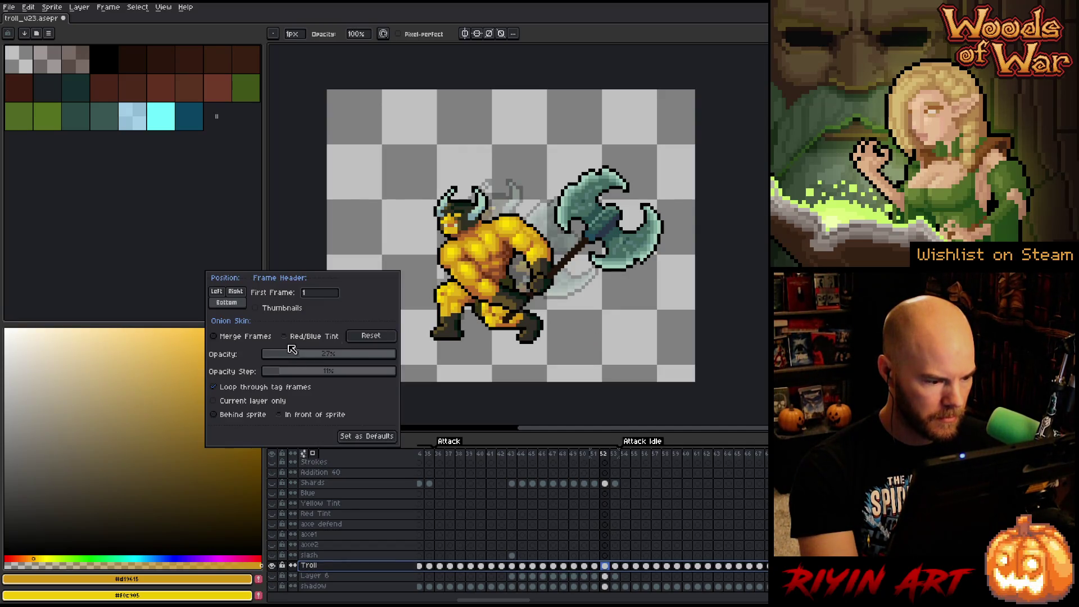
left_click(304, 336)
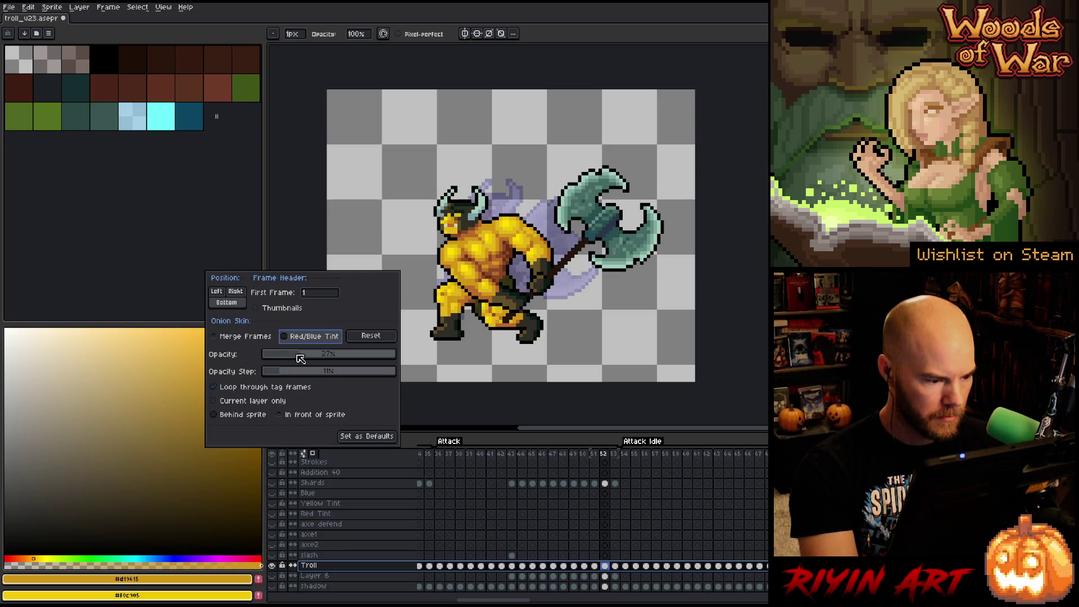
left_click(605, 567)
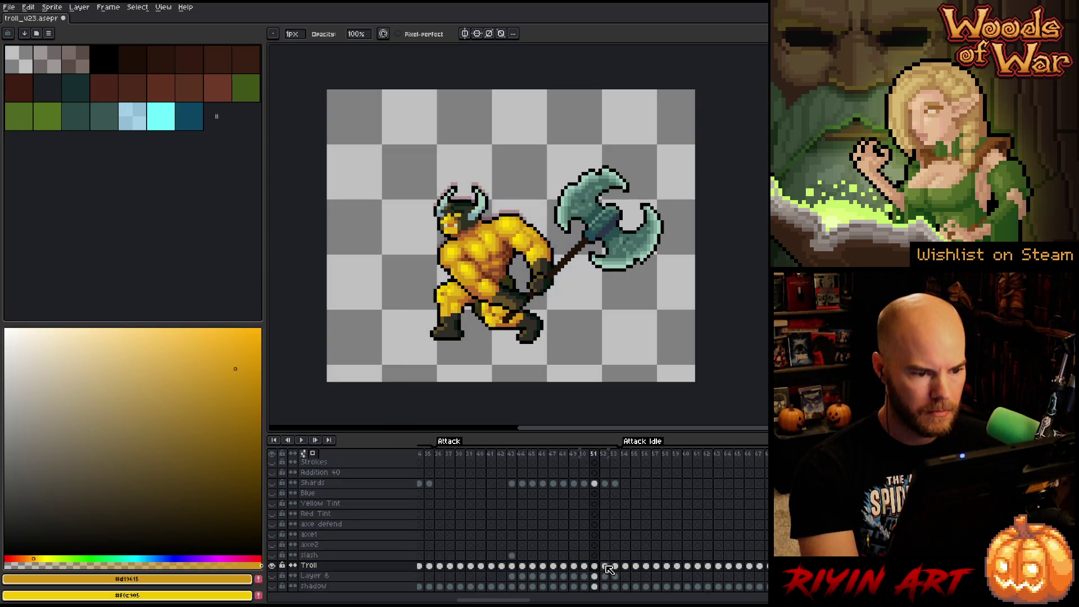
key("Right")
key("Left")
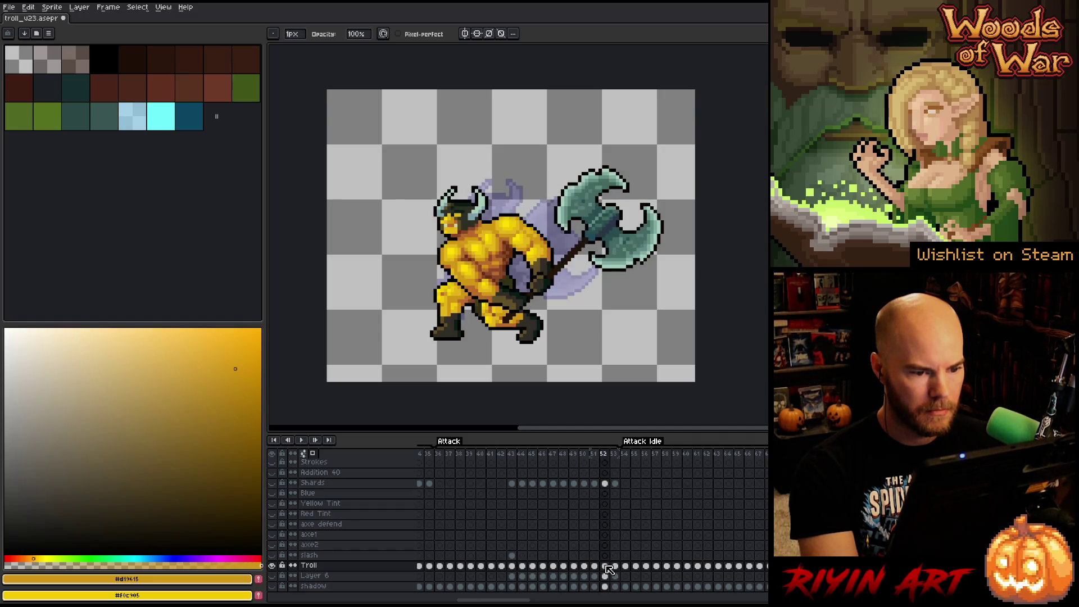
scroll(537, 265, "up", 2)
mouse_move(537, 264)
left_mouse_down()
mouse_move(512, 164)
mouse_move(535, 206)
left_mouse_up()
scroll(512, 165, "down", 1)
- Add two new layers above Troll and return to Troll's frame 52 cel
scroll(543, 210, "up", 1)
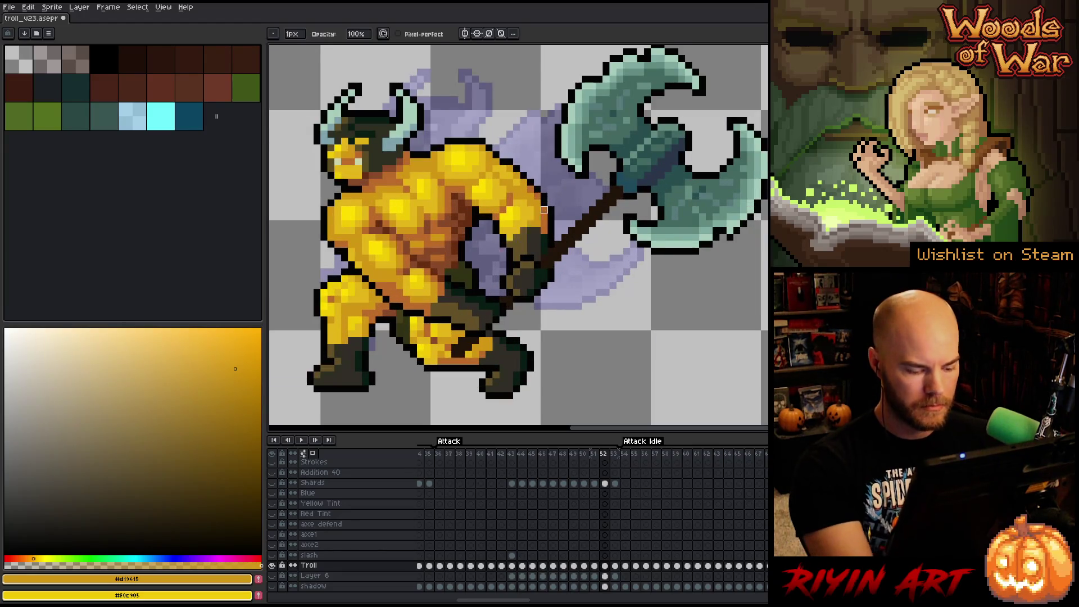
key("shift+n")
key("shift+n")
left_click(604, 586)
scroll(530, 279, "down", 1)
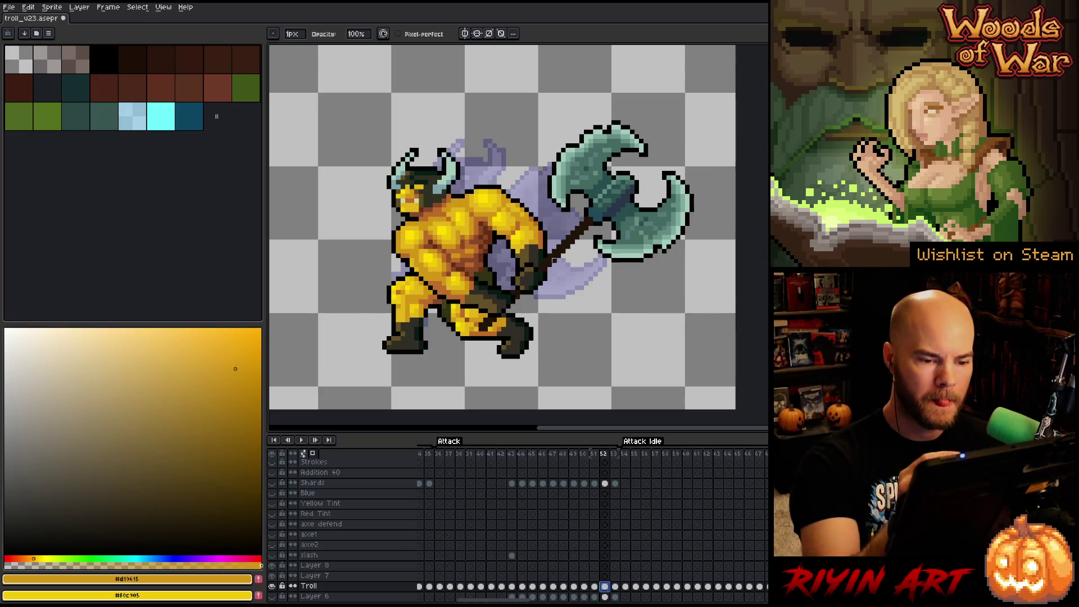
- Lasso around the troll's arm and axe on frame 52 and cut them out
key("q")
mouse_move(715, 291)
left_mouse_down()
mouse_move(661, 94)
mouse_move(535, 118)
mouse_move(491, 159)
left_mouse_up()
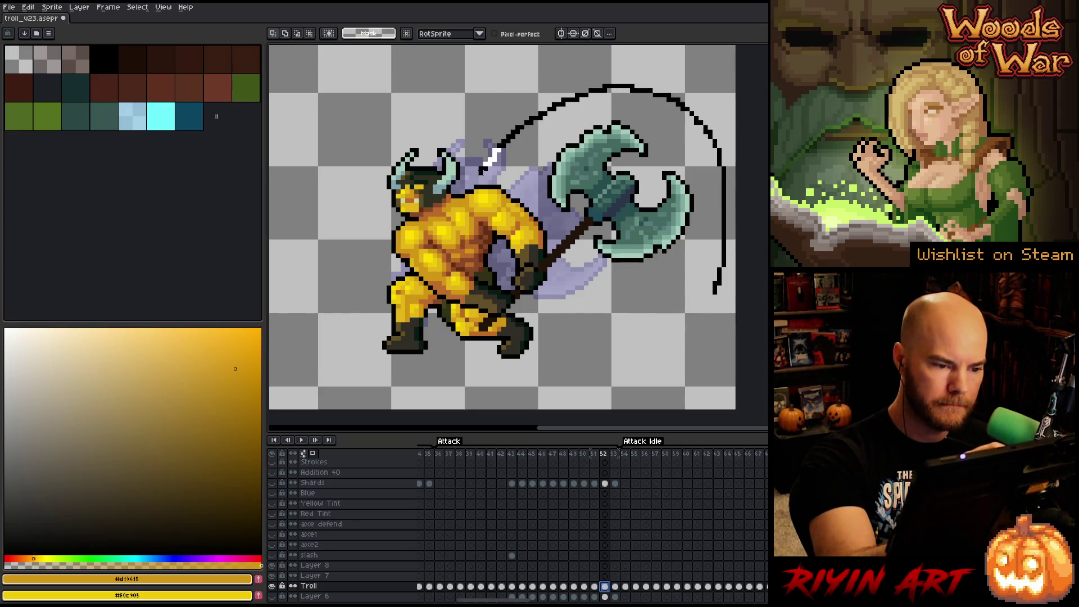
mouse_move(480, 219)
left_mouse_down()
mouse_move(593, 326)
mouse_move(723, 283)
left_mouse_up()
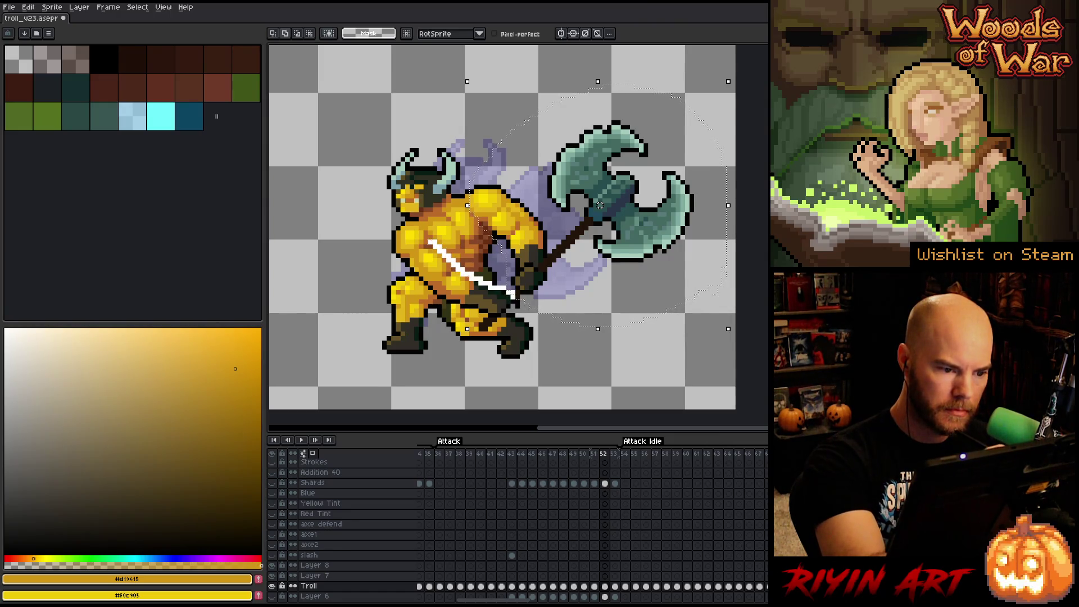
mouse_move(419, 218)
left_mouse_down()
mouse_move(392, 229)
mouse_move(393, 262)
mouse_move(443, 296)
left_mouse_up()
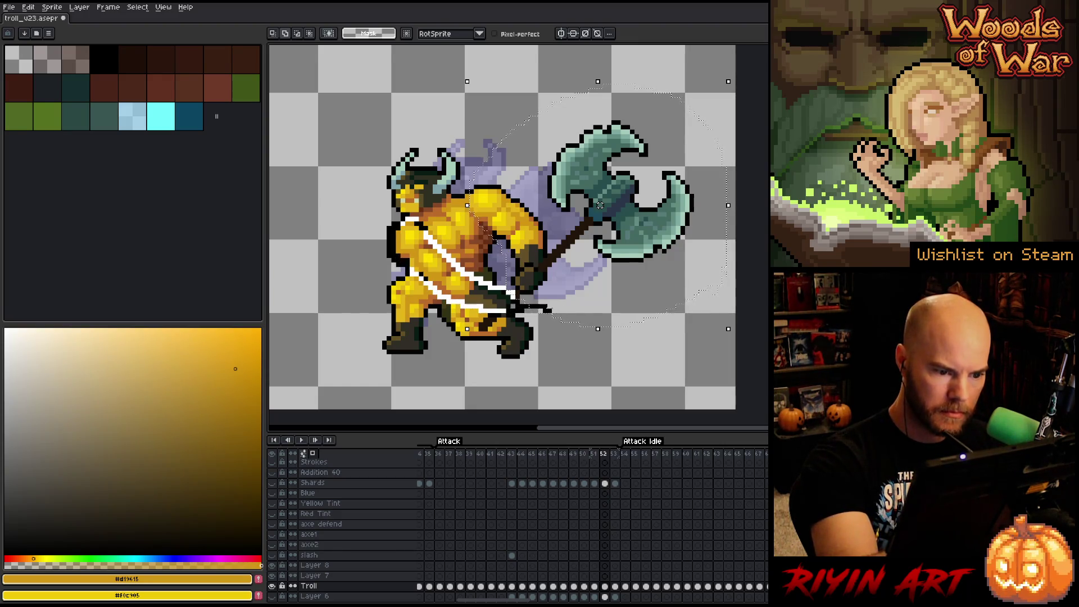
left_click_drag(508, 308, 509, 308)
key("ctrl+x")
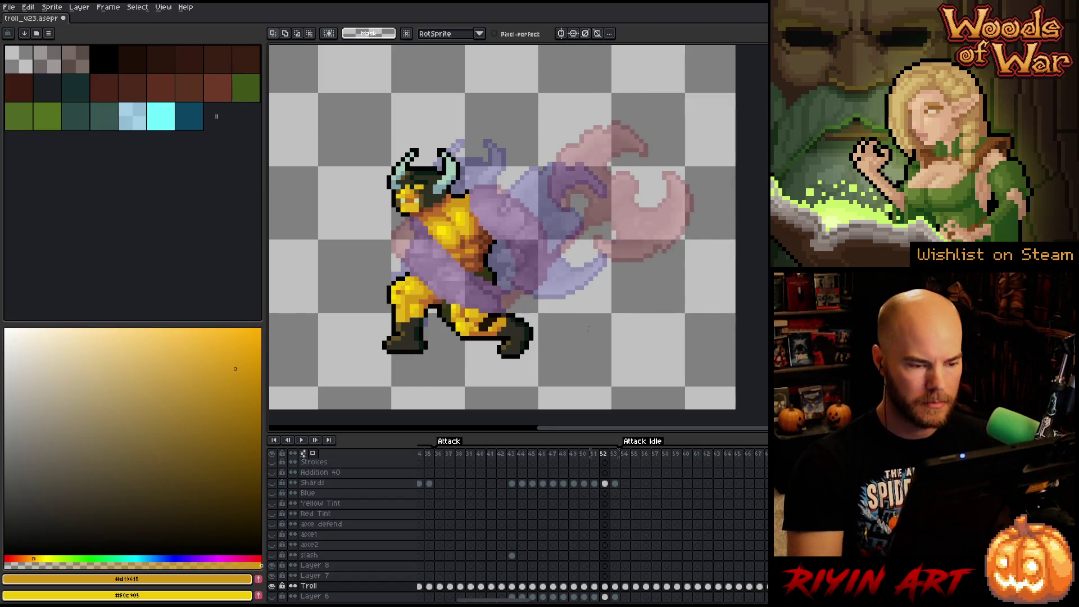
- Paste the cut arm and axe onto Layer 7 at frame 52
left_click(604, 575)
key("ctrl+v")
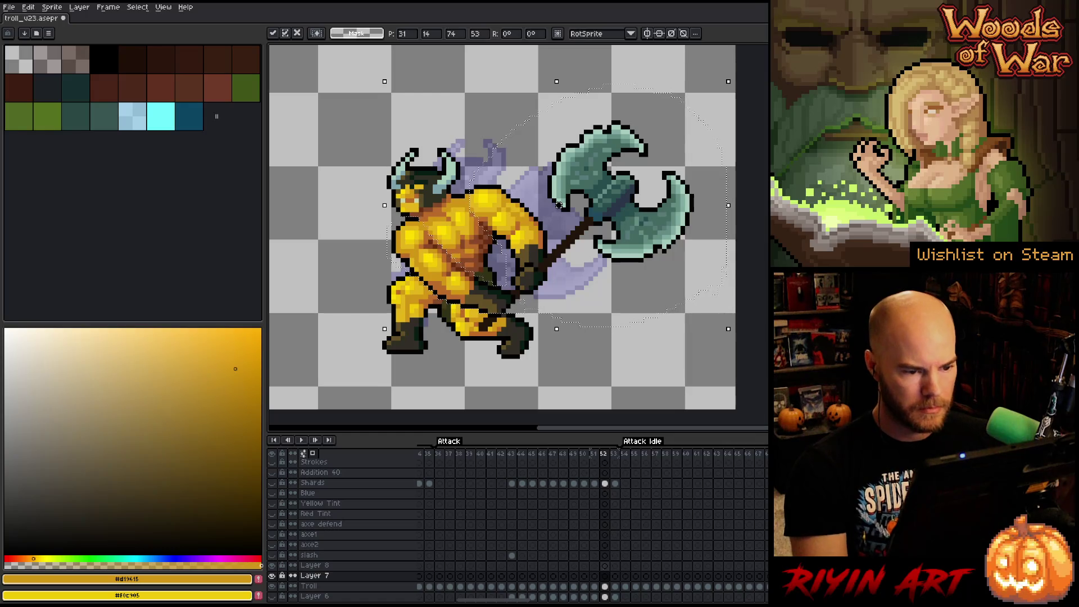
left_click(604, 586)
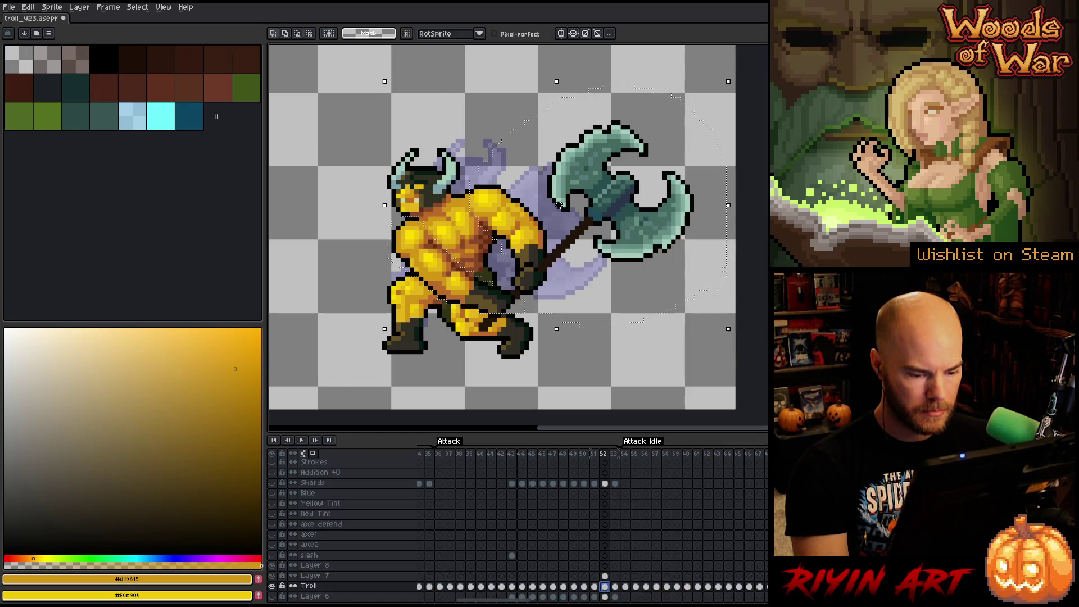
- Cut the troll's head from the Troll layer and paste it onto Layer 8
mouse_move(457, 112)
left_mouse_down()
mouse_move(465, 163)
mouse_move(434, 212)
mouse_move(404, 214)
mouse_move(388, 135)
left_mouse_up()
left_click(605, 587)
key("ctrl+x")
left_click(605, 565)
key("ctrl+v")
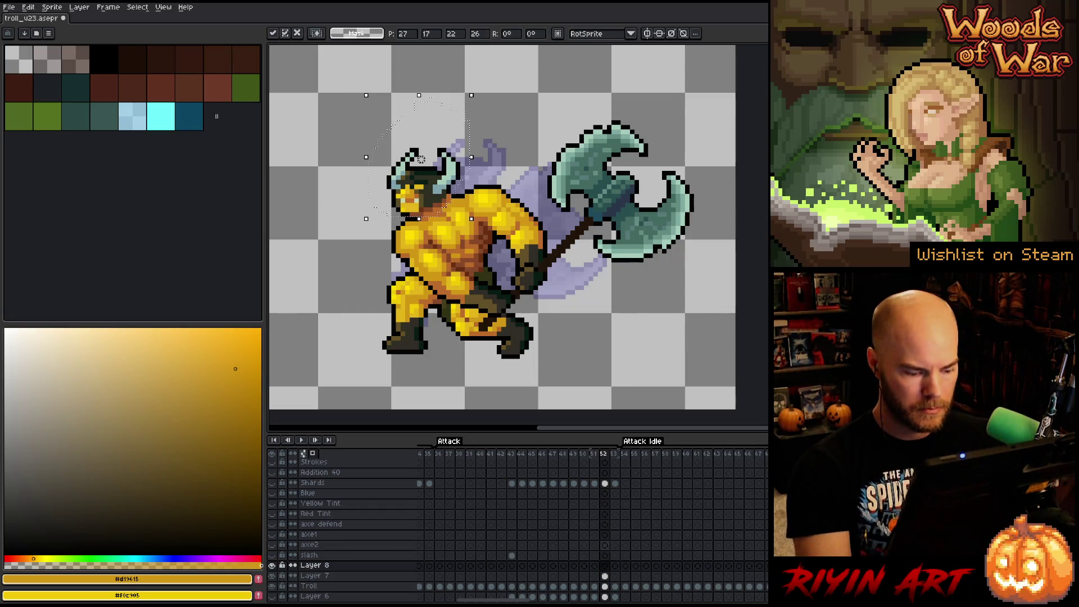
key("Return")
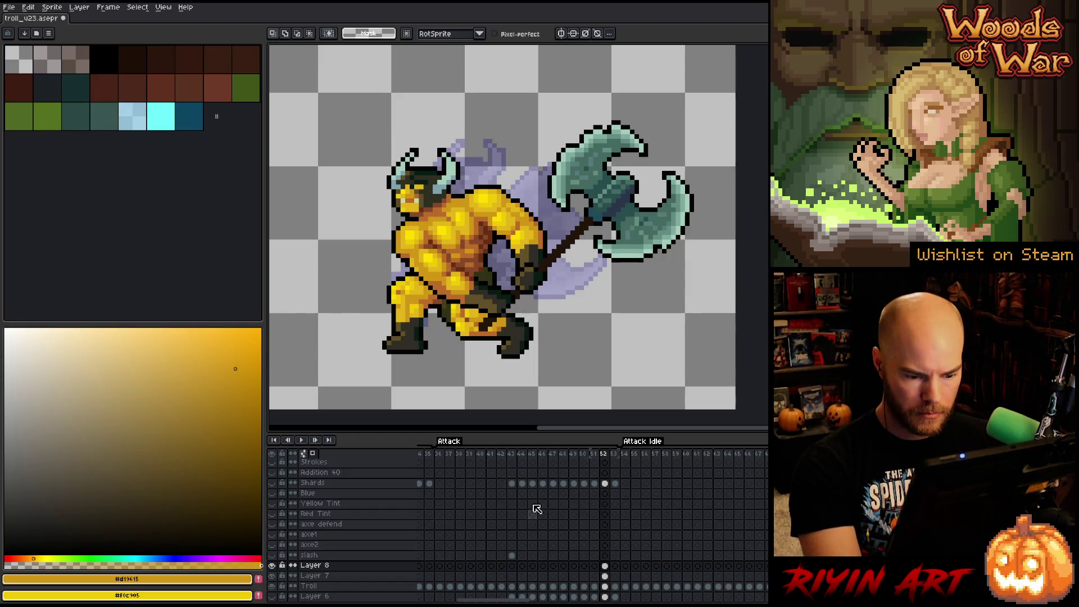
- Move the head up and right, and the arm and axe left and down
key("v")
left_click_drag(437, 184, 456, 175)
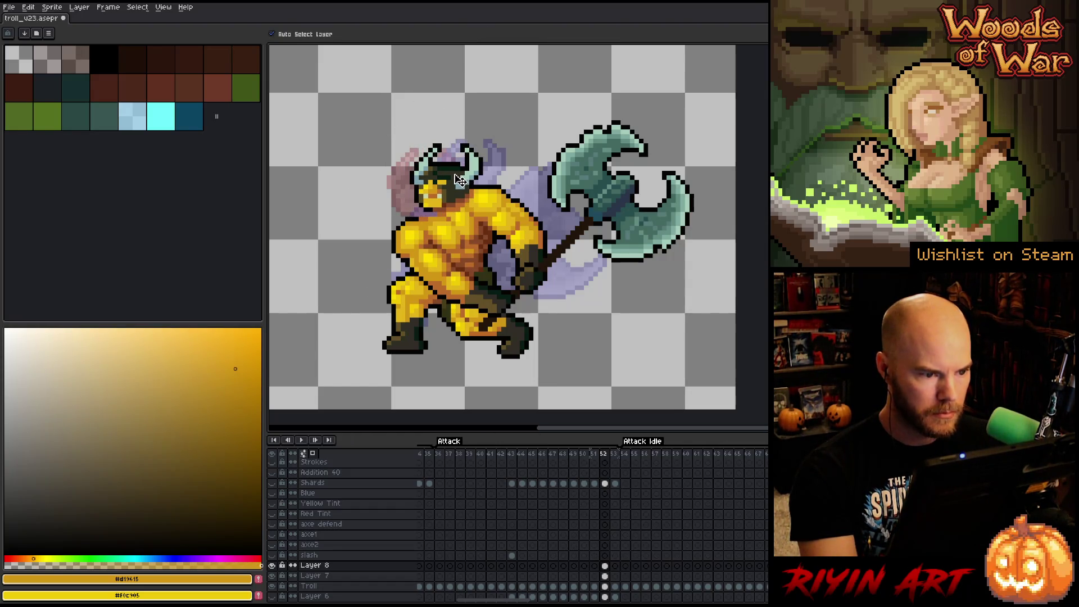
left_click(605, 576)
mouse_move(633, 242)
left_mouse_down()
mouse_move(498, 298)
mouse_move(599, 263)
left_mouse_up()
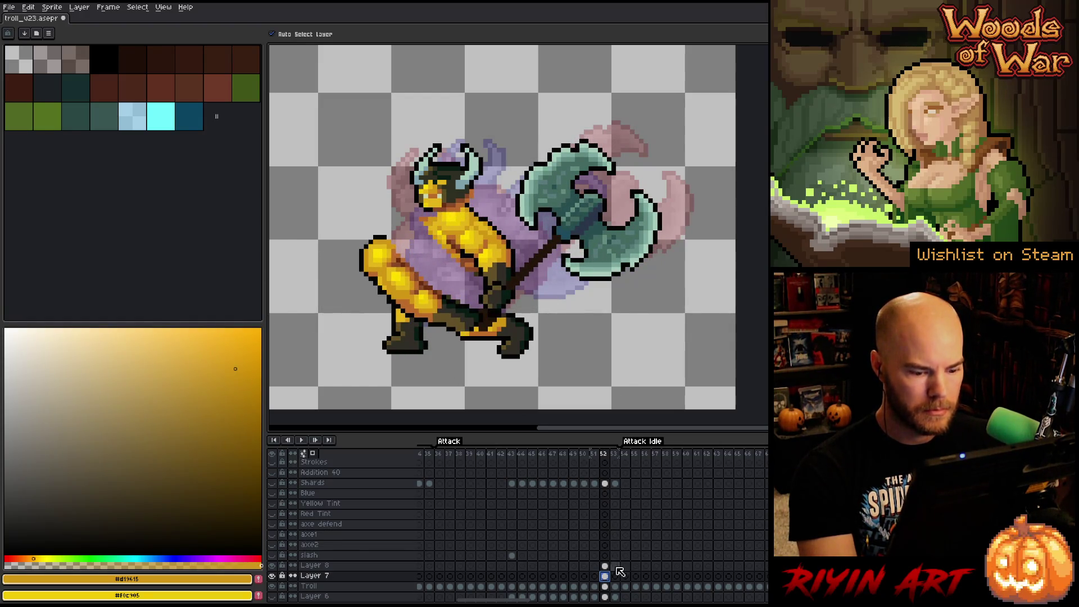
left_click(273, 587)
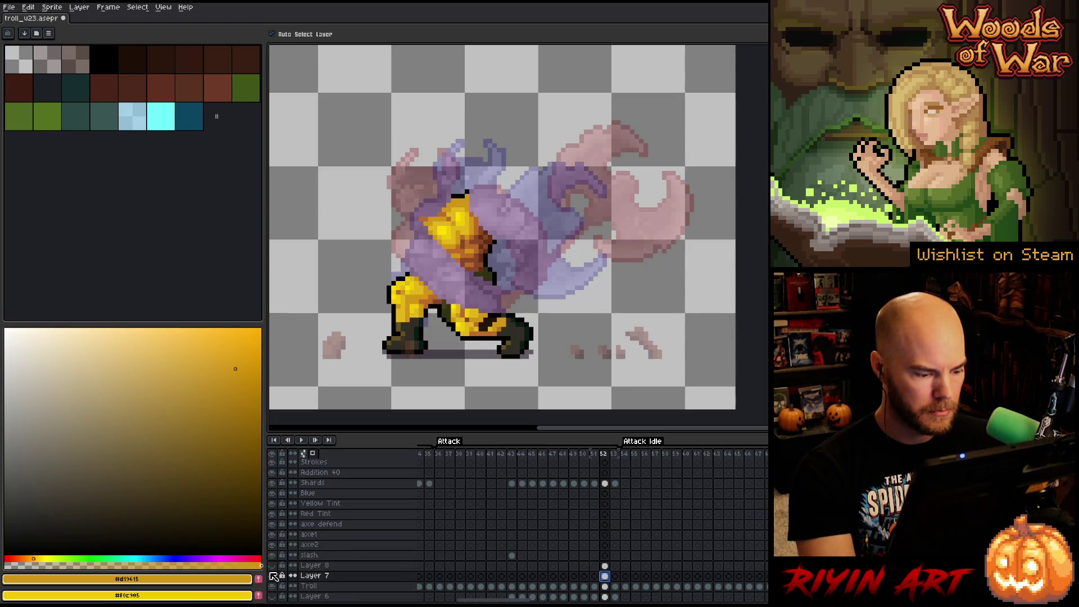
left_click(273, 577)
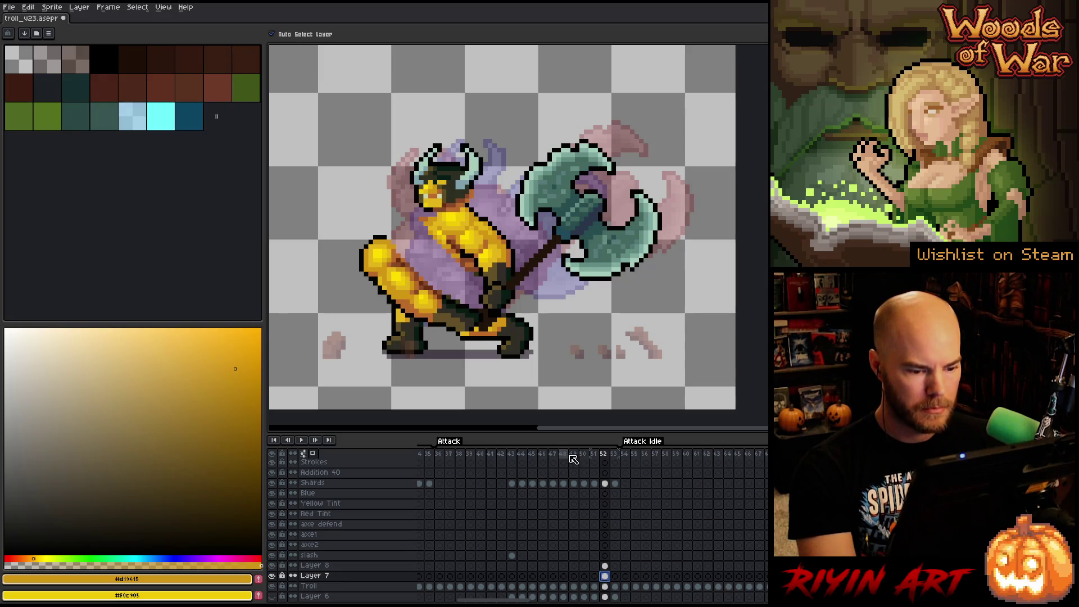
left_click_drag(563, 454, 583, 454)
key("Return")
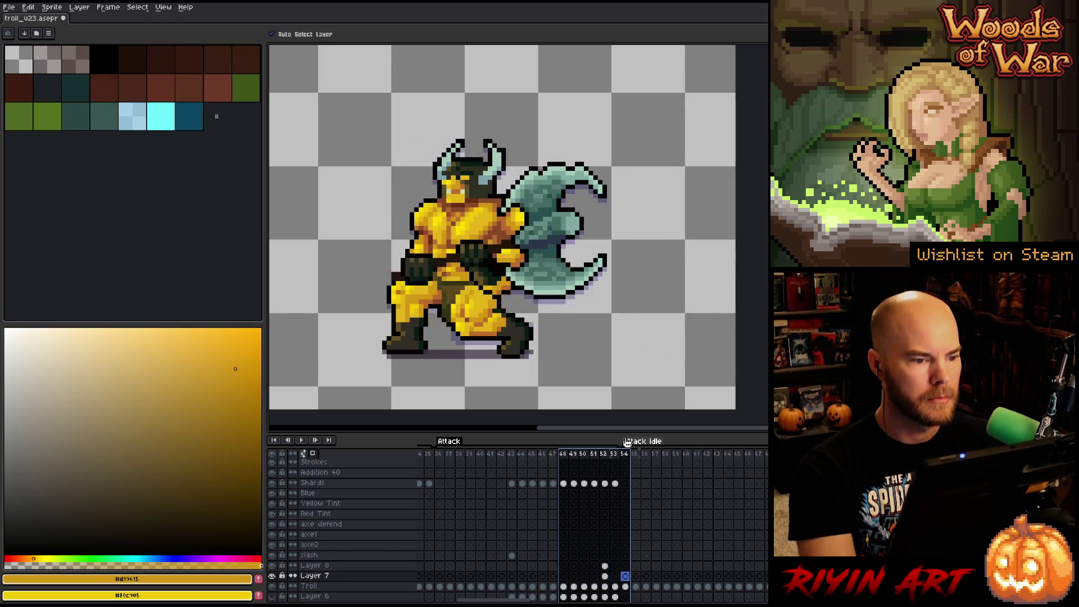
left_click(586, 455)
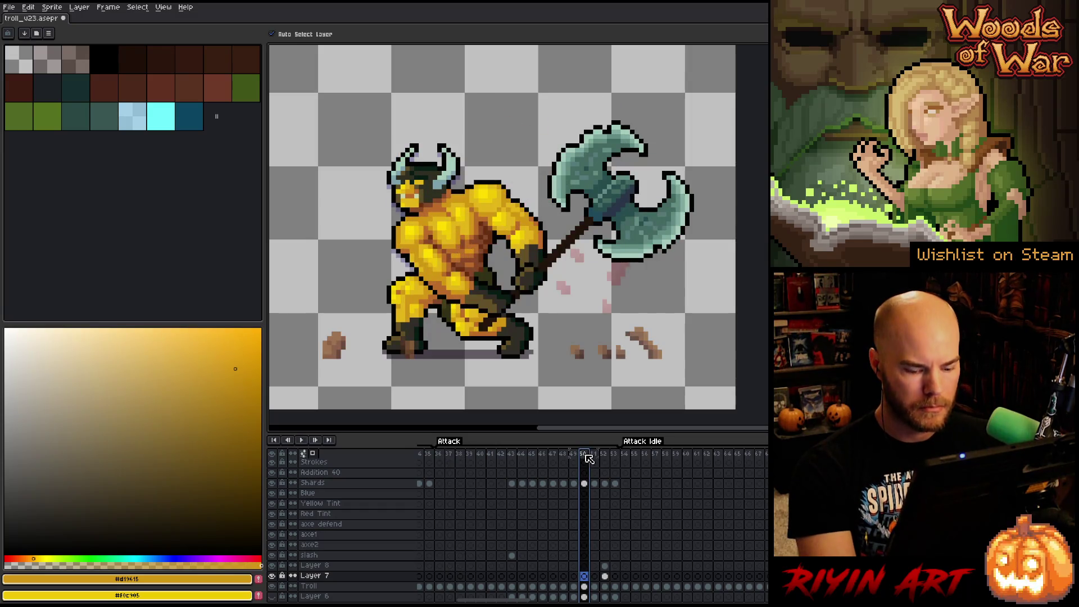
key("Right")
key("Right")
key("Left")
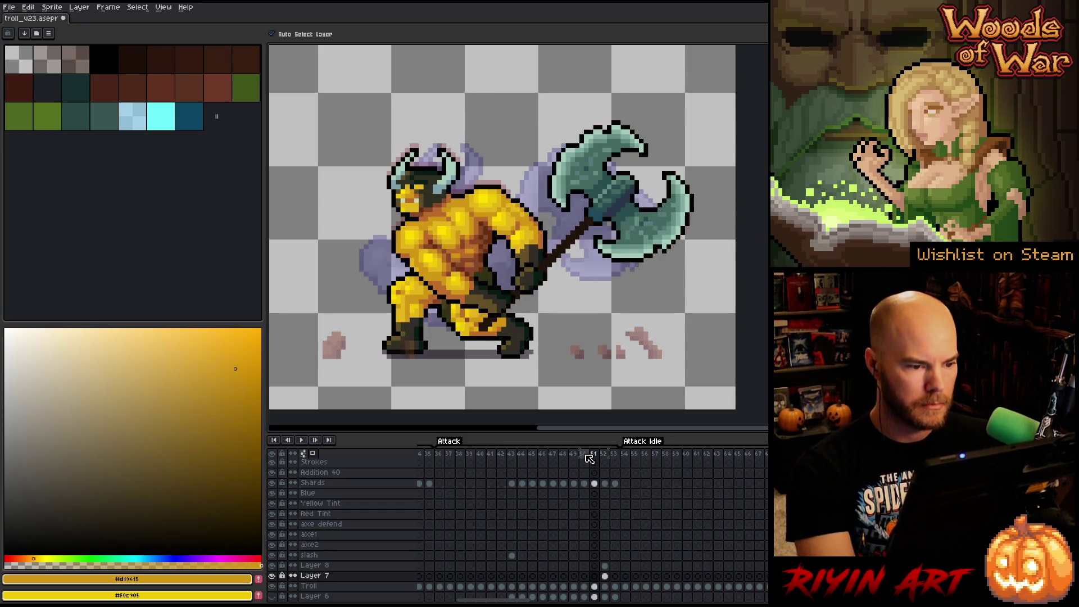
left_click(604, 575)
key("m")
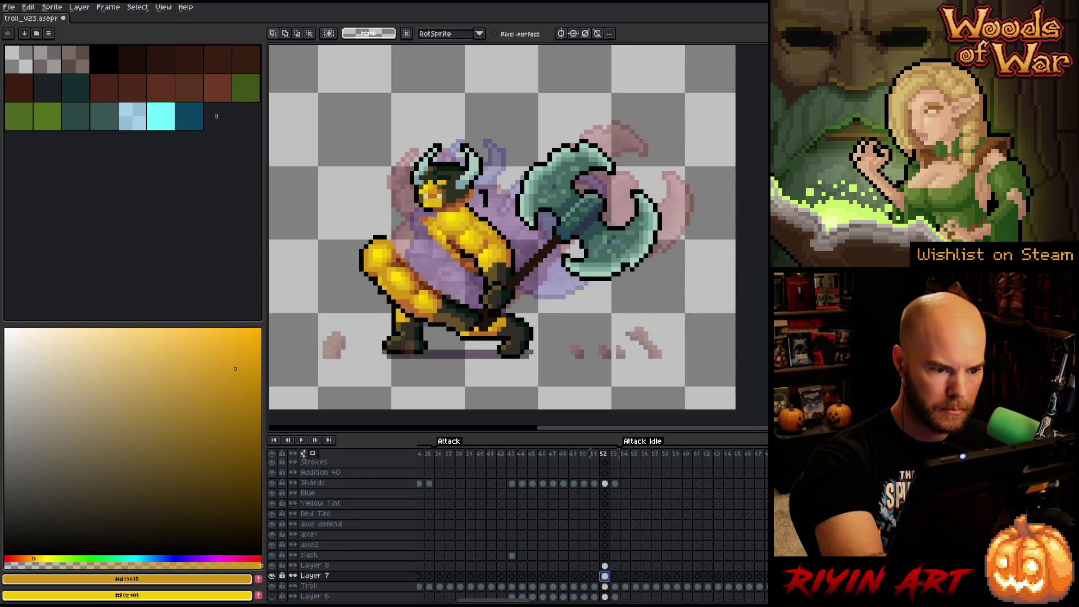
- Try a selection around the troll, cancel it, and hide Layers 8 and 7
mouse_move(474, 215)
left_mouse_down()
mouse_move(442, 236)
mouse_move(458, 183)
left_mouse_up()
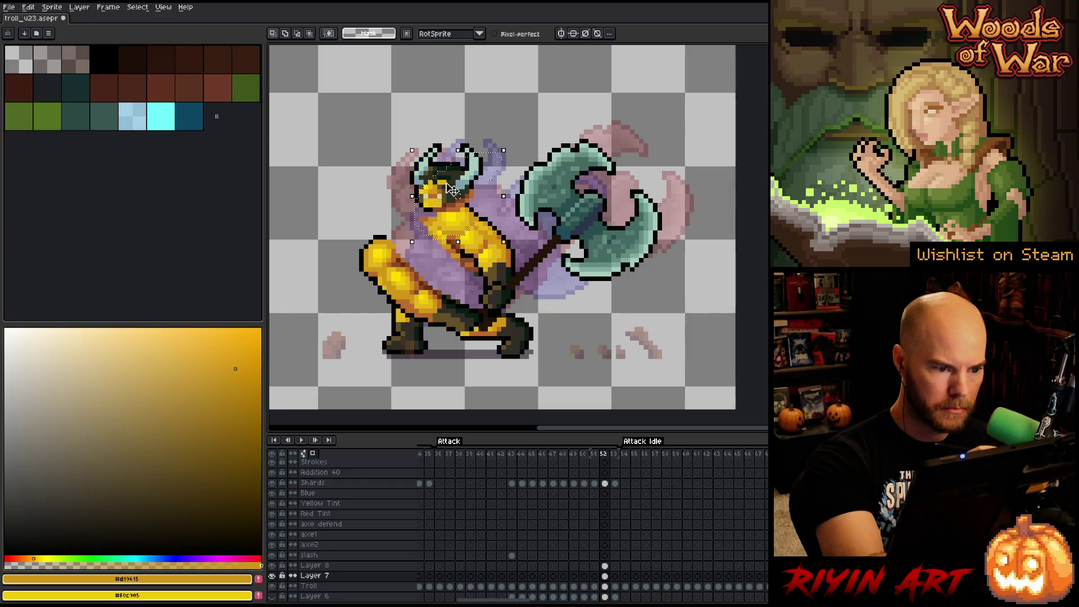
left_click_drag(393, 264, 388, 211)
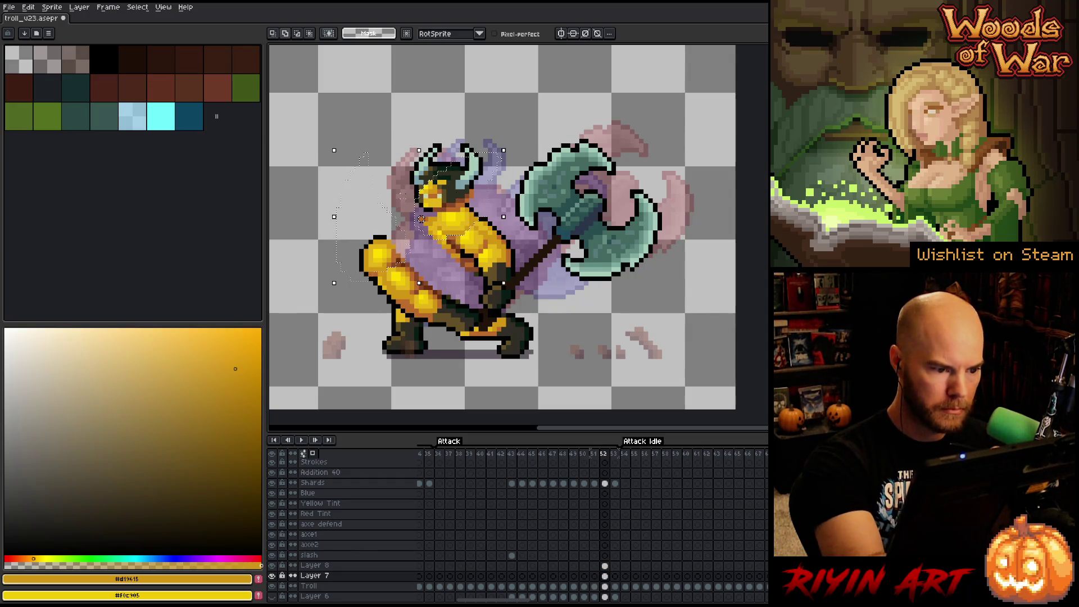
left_click_drag(395, 260, 386, 135)
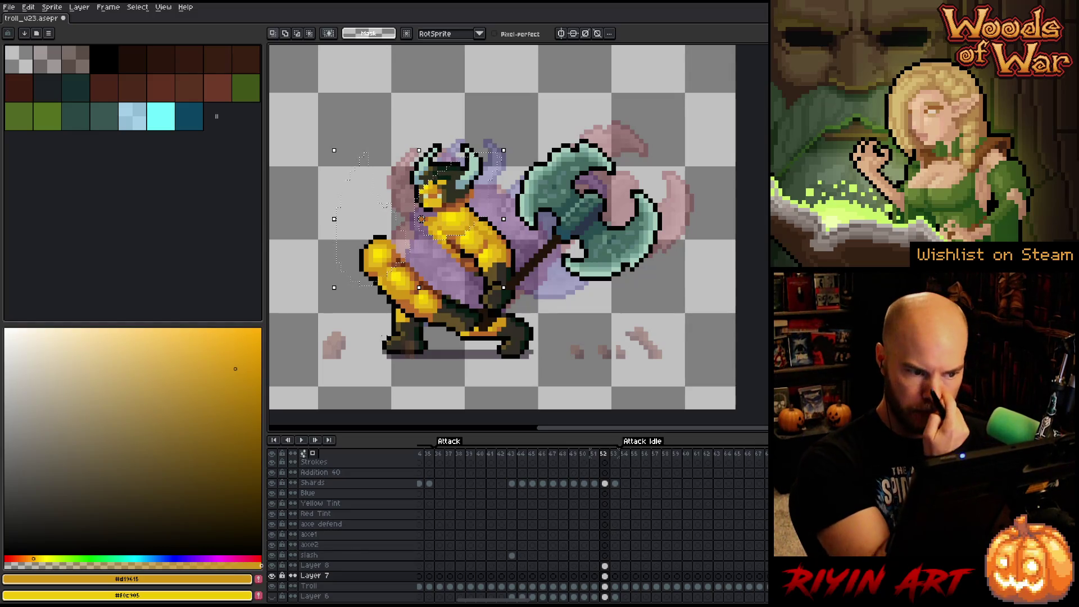
key("Escape")
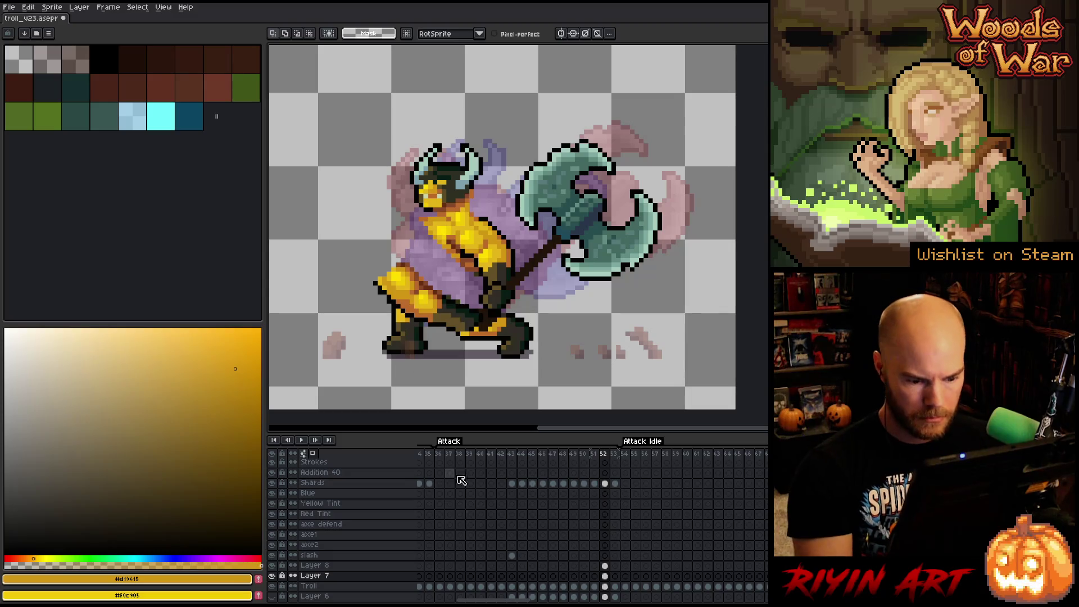
left_click(271, 565)
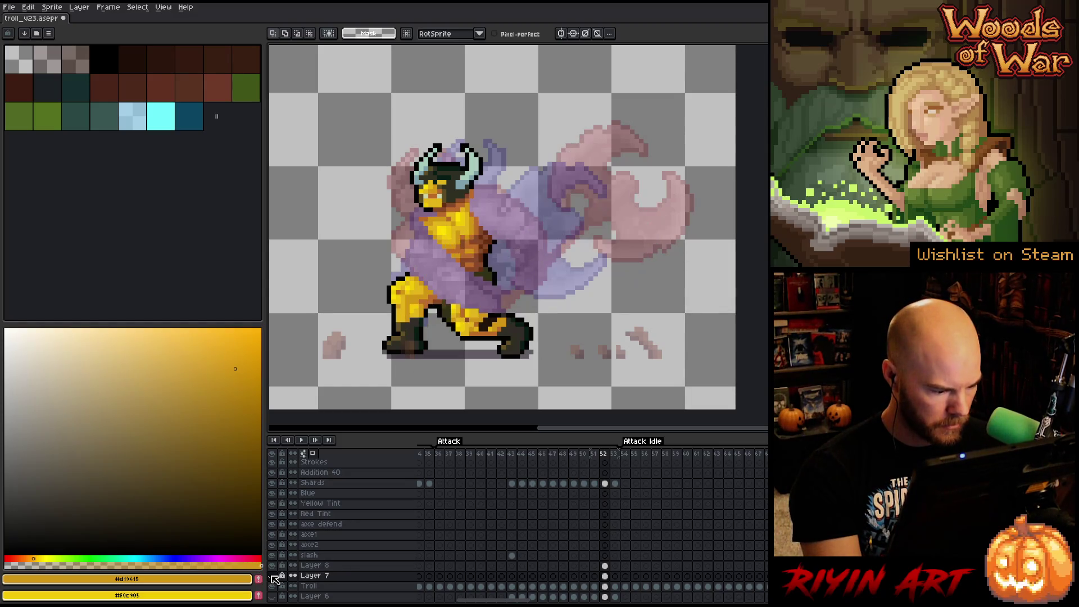
left_click(272, 574)
- Paste an arm copy onto Troll's frame 52, shift it up-right, and sketch a guide line
left_click(605, 586)
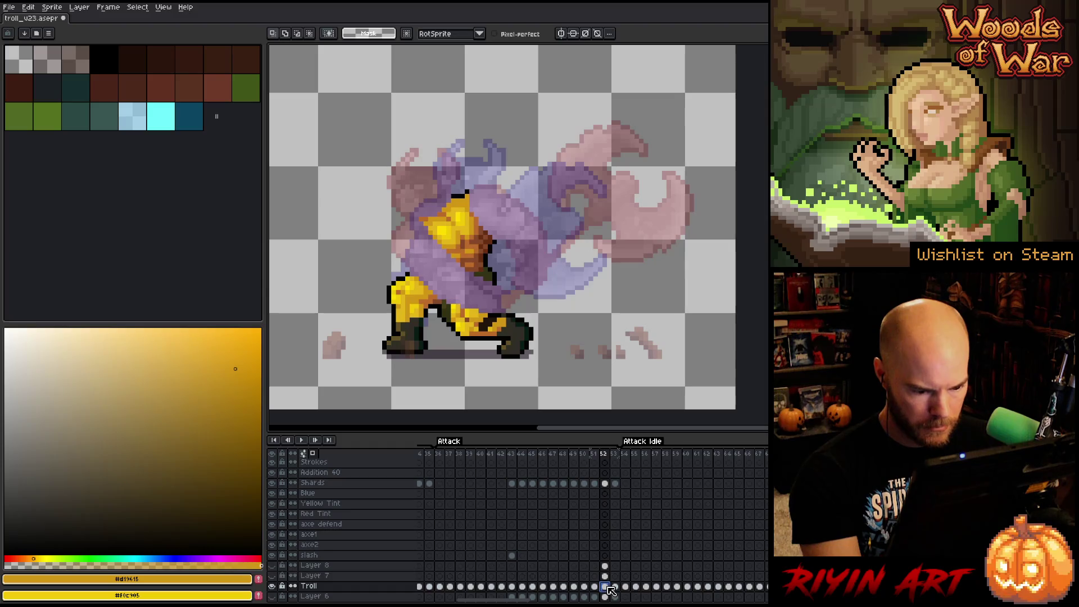
key("ctrl+v")
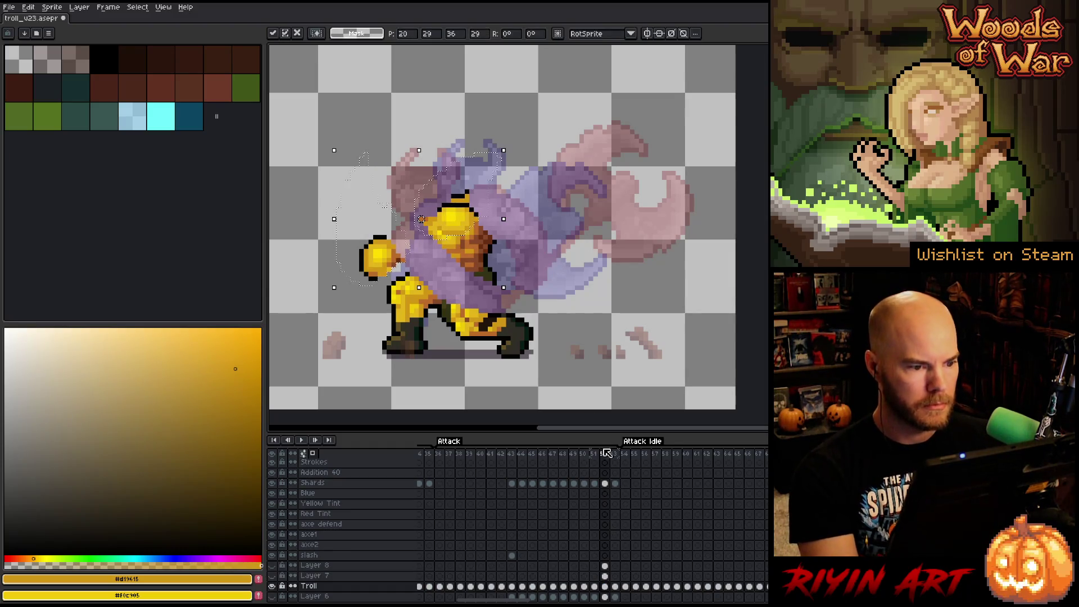
left_click_drag(457, 228, 489, 209)
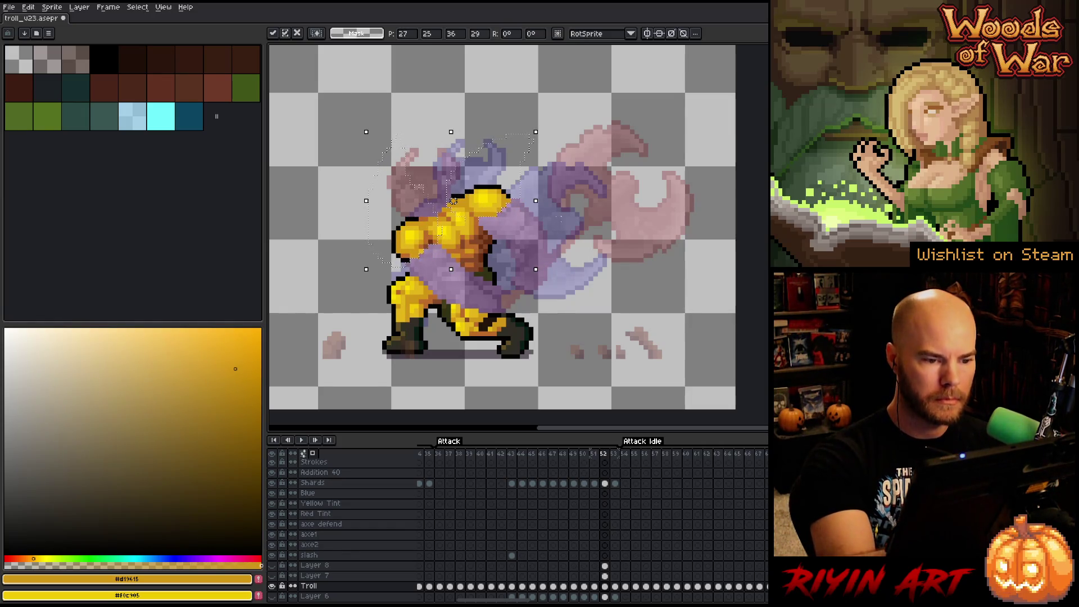
key("Return")
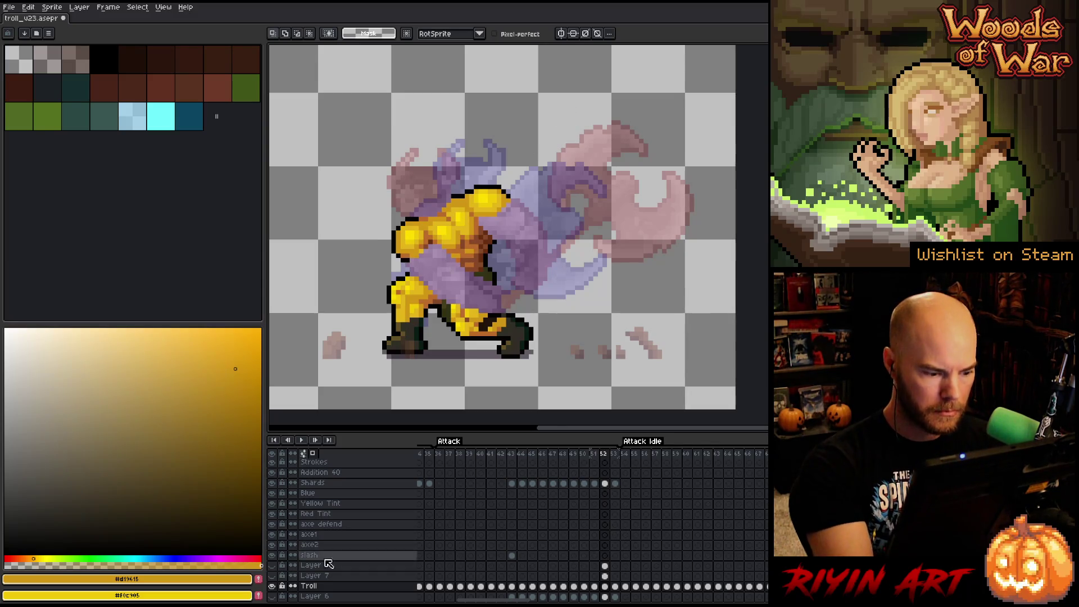
left_click(272, 564)
left_click_drag(534, 193, 499, 223)
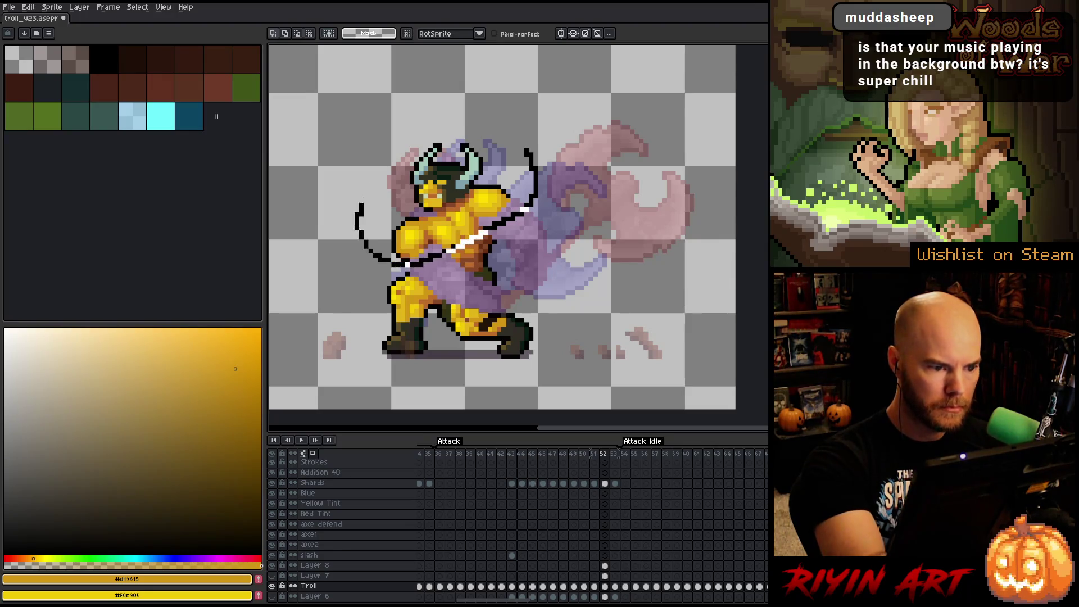
- Rotate the floating arm about -21 degrees, reposition it, commit, and nudge the shoulder left
key("ctrl+z")
left_click_drag(494, 200, 506, 200)
key("Escape")
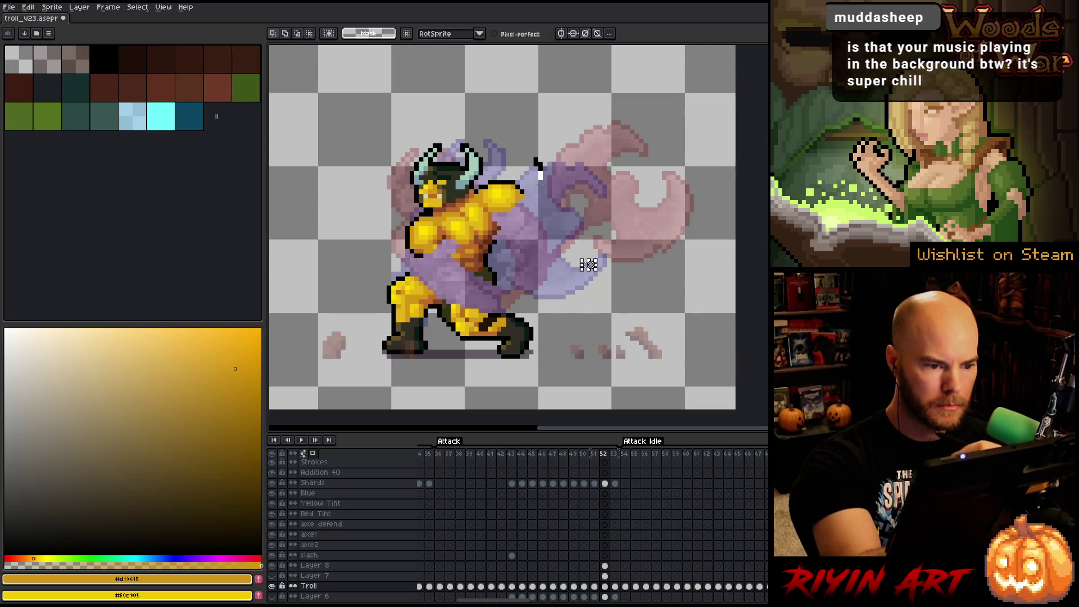
key("ctrl+y")
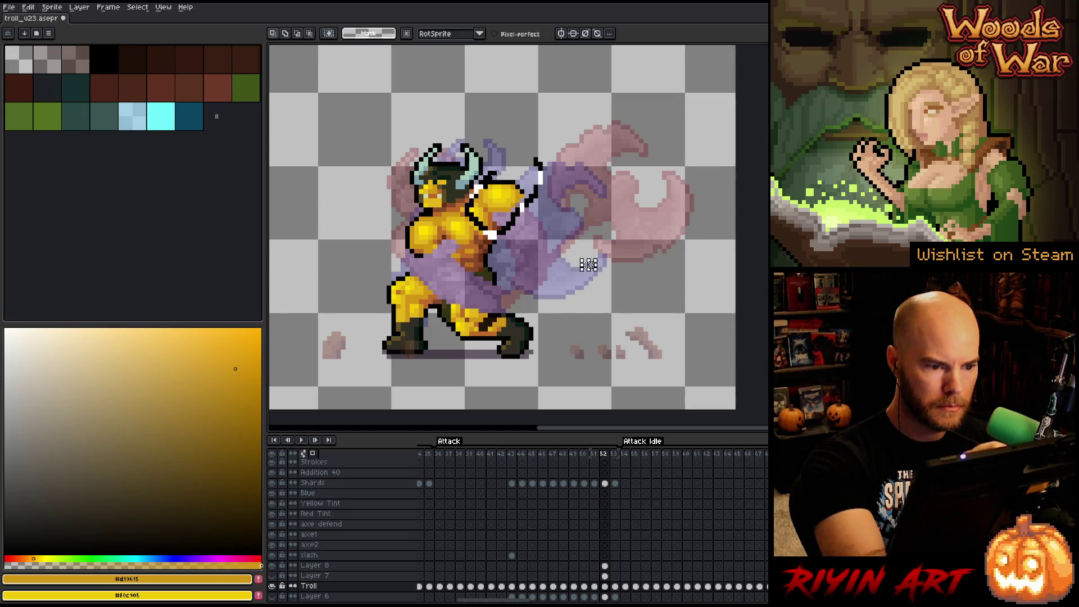
key("ctrl+z")
left_click_drag(553, 147, 576, 170)
left_click_drag(503, 192, 512, 198)
key("Return")
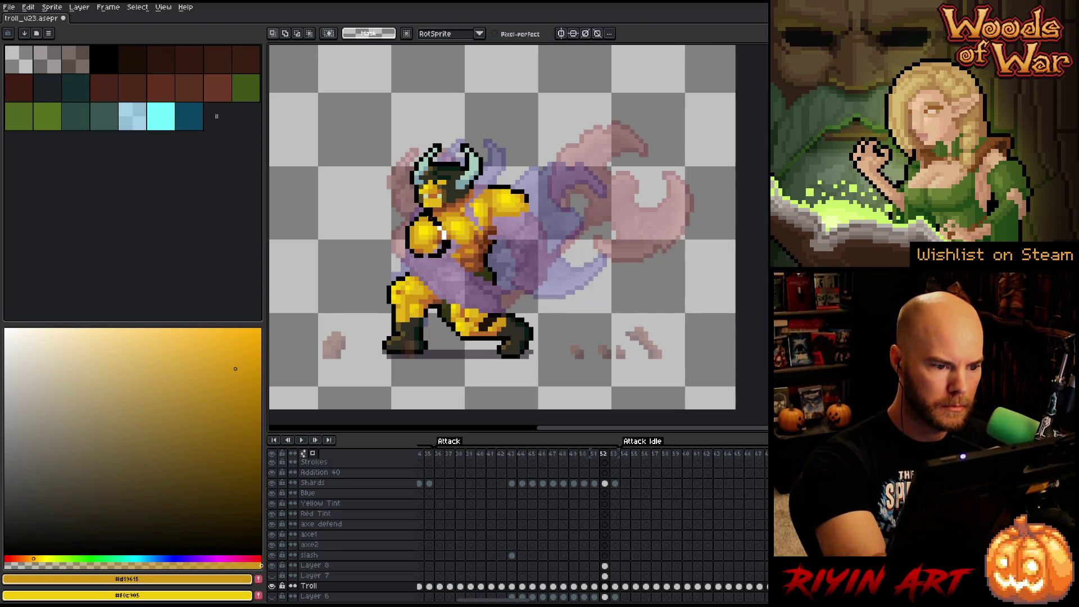
key("Left")
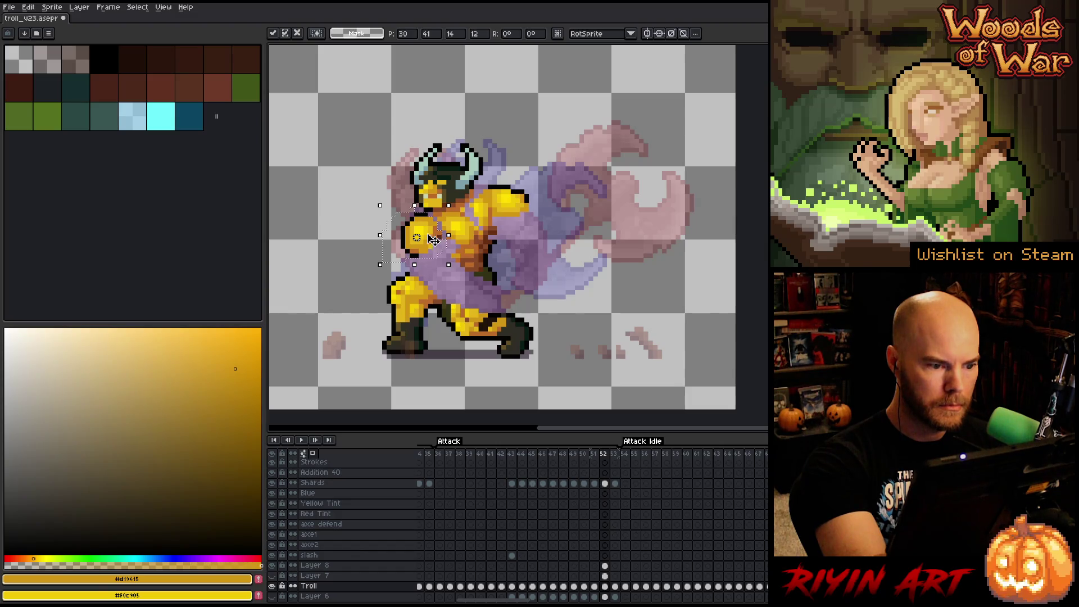
key("Return")
key("Return")
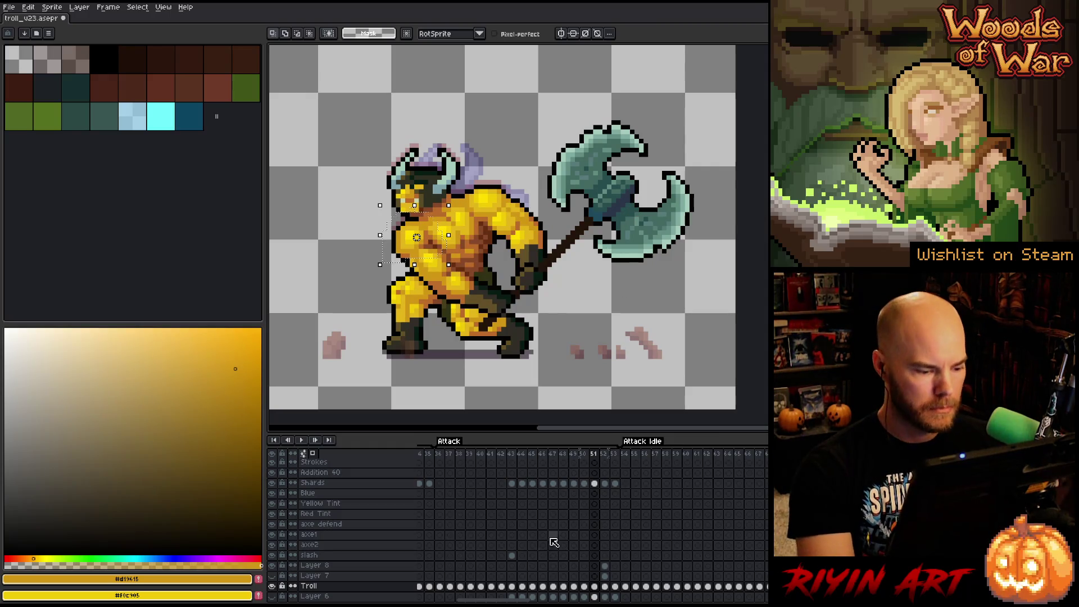
- Go to frame 52 on Layer 7 with the pencil tool
key("Right")
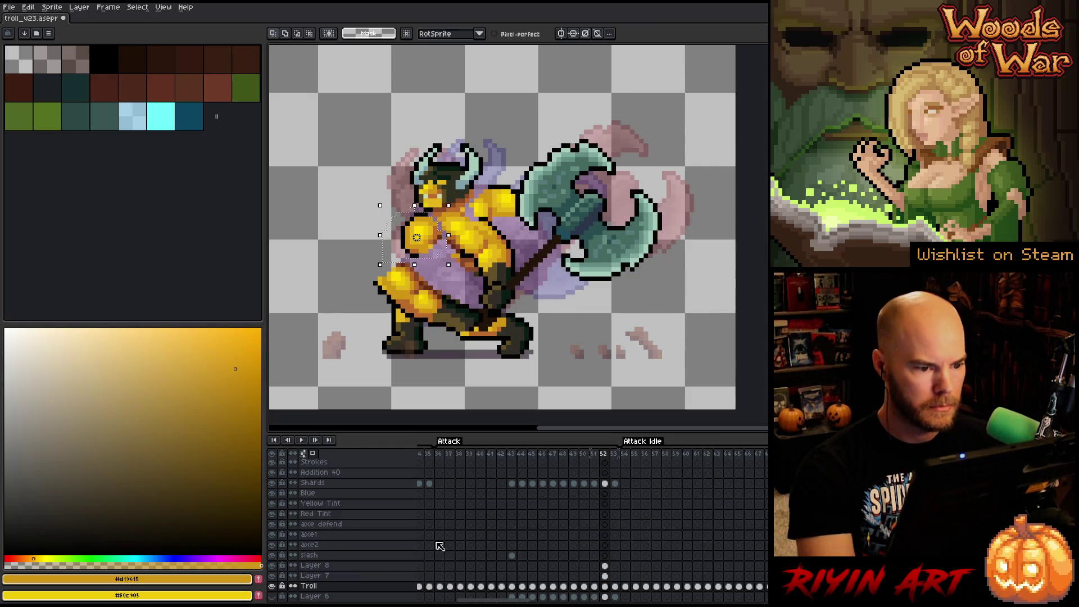
left_click(604, 576)
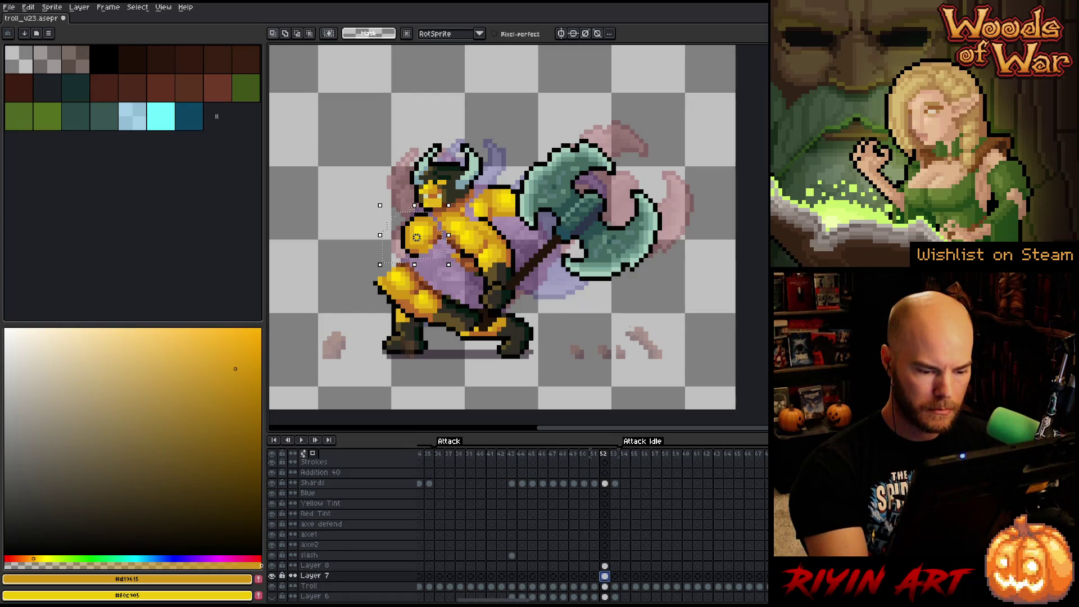
key("b")
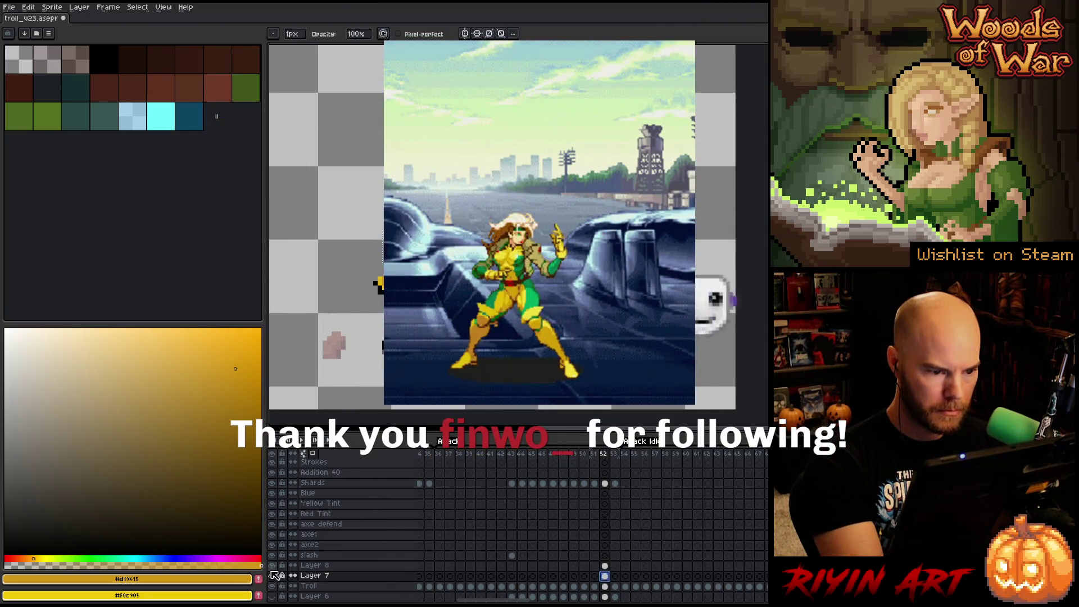
- Sketch new leg guide strokes on frame 52, commit, and play the attack animation
key("m")
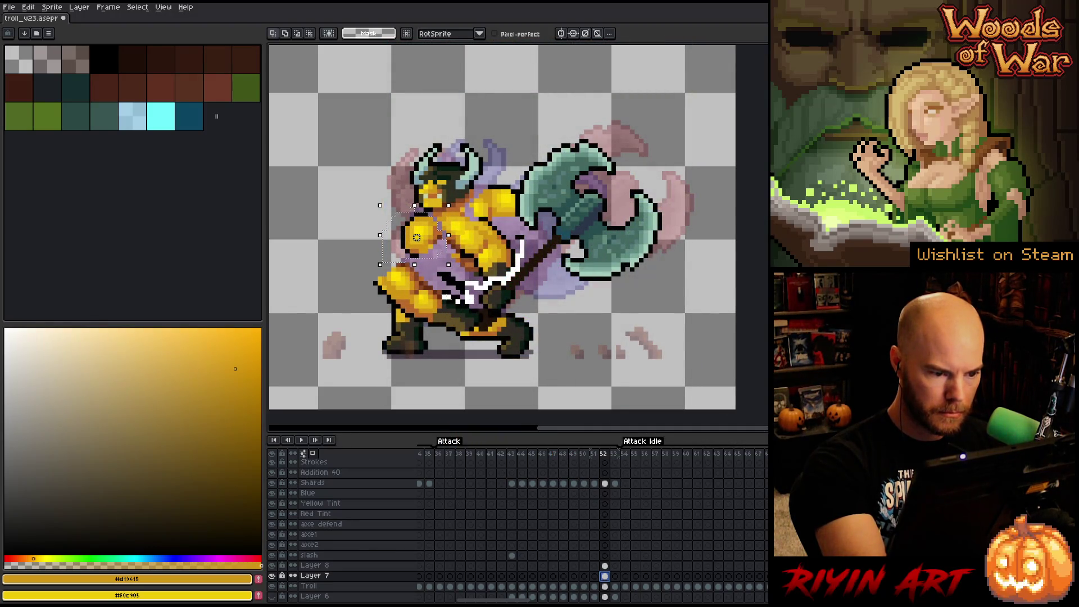
left_click_drag(430, 344, 395, 345)
mouse_move(388, 342)
left_mouse_down()
mouse_move(342, 254)
mouse_move(444, 96)
mouse_move(536, 157)
mouse_move(523, 247)
left_mouse_up()
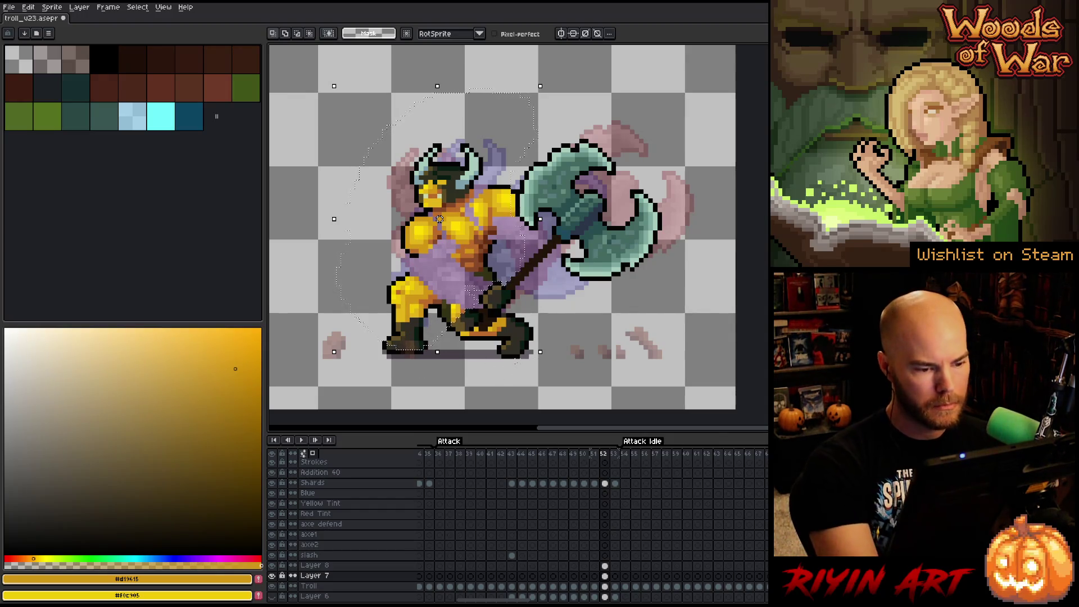
key("Return")
key("Return")
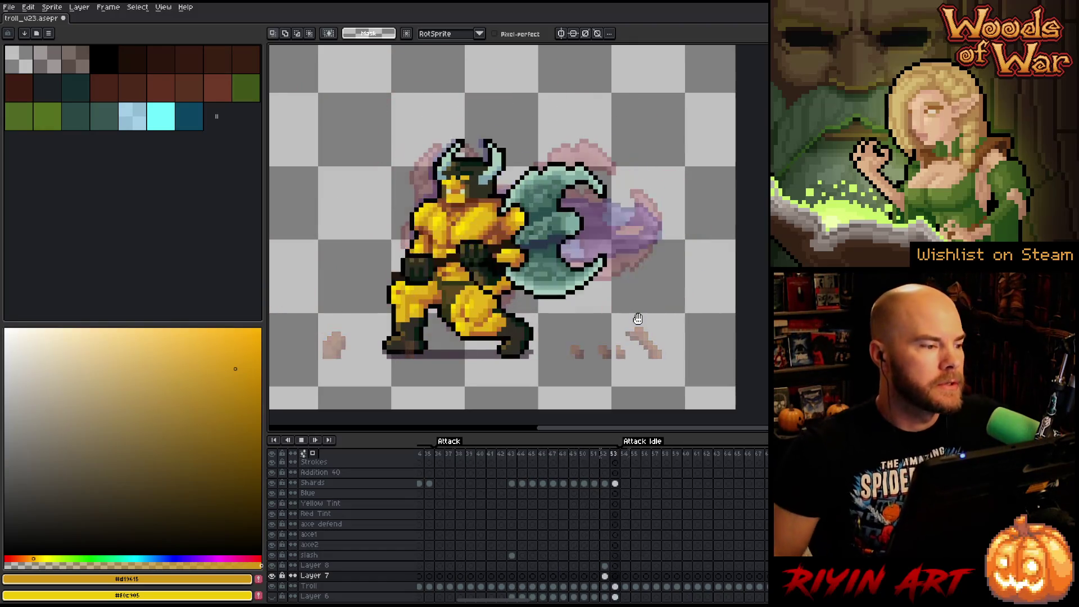
key("Return")
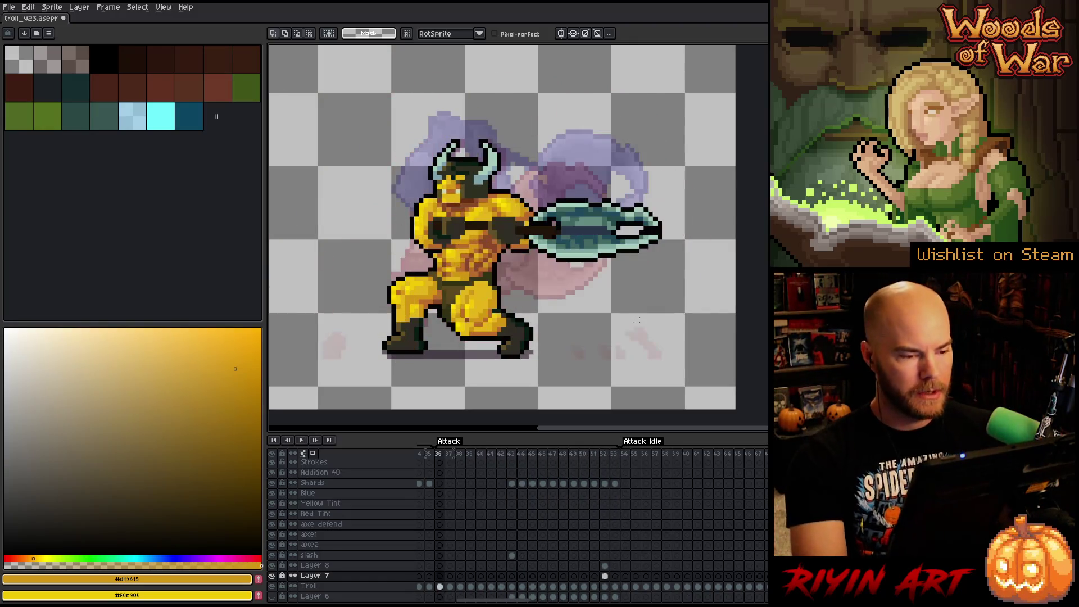
key("Return")
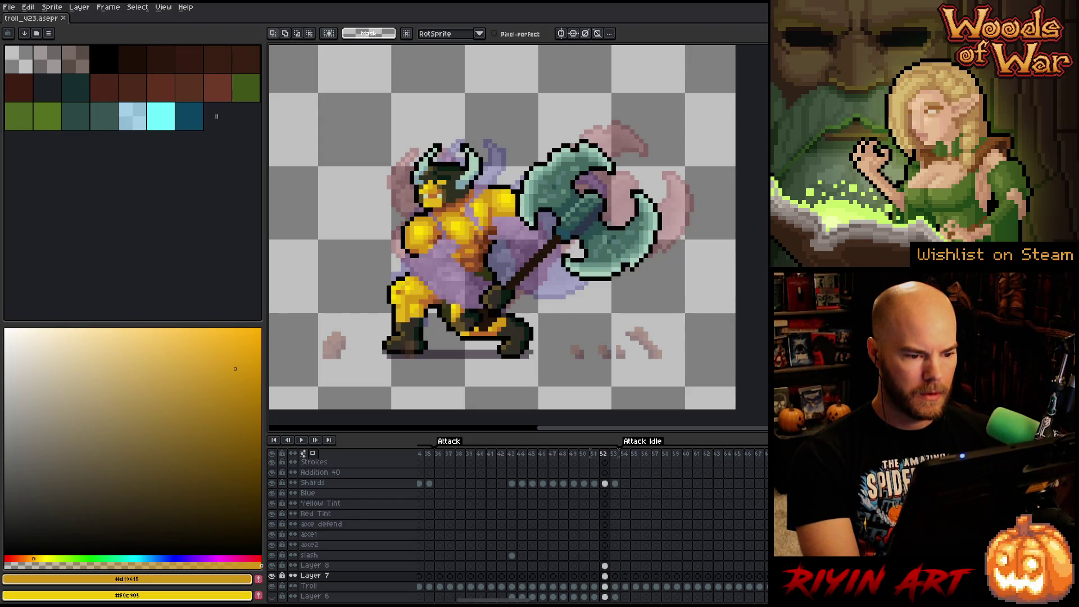
- Toggle Layer 7's visibility on frame 52 to compare the drawing
left_click(604, 576)
left_click(272, 576)
left_click(272, 576)
left_click(272, 575)
left_click(272, 576)
left_click(274, 576)
left_click(273, 577)
- Magic Wand the dark pixel patch on the Troll layer and move it down-left
scroll(495, 323, "up", 4)
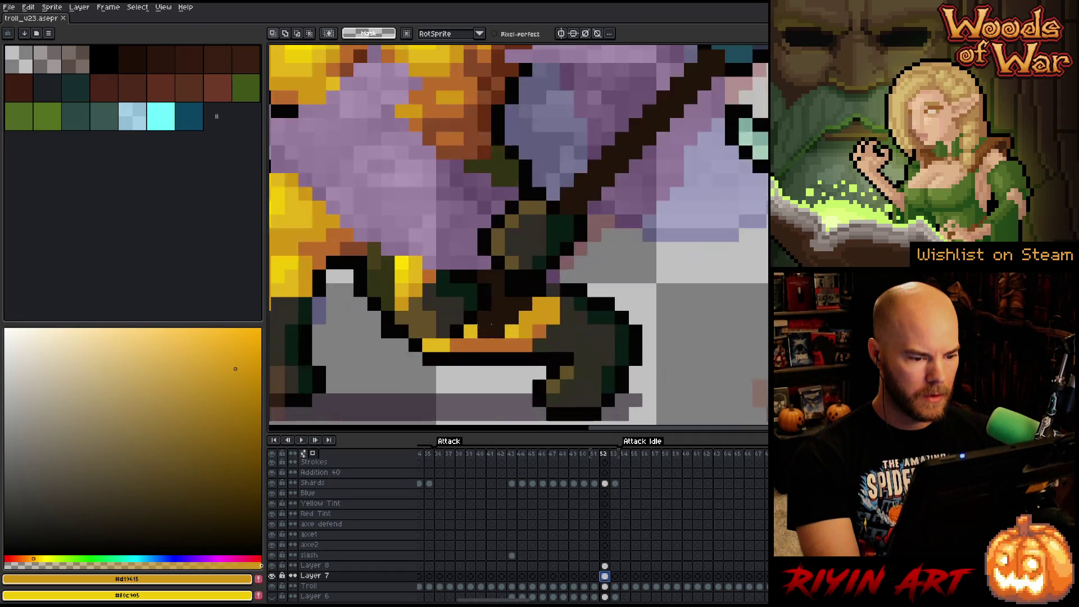
left_click(615, 586)
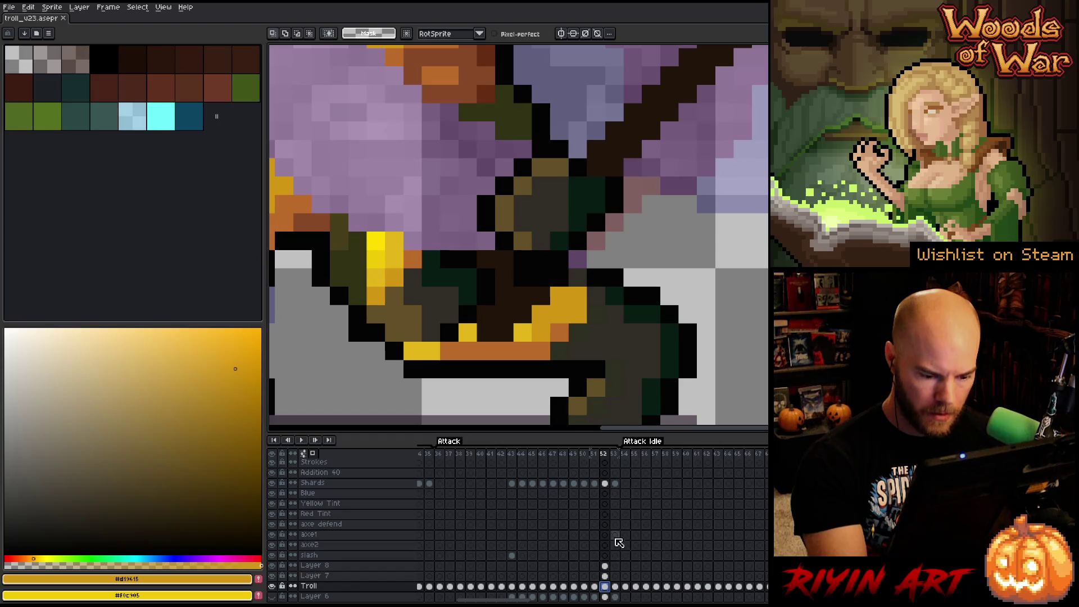
key("w")
left_click(509, 325)
mouse_move(511, 326)
left_mouse_down()
mouse_move(410, 366)
mouse_move(340, 363)
mouse_move(357, 364)
left_mouse_up()
key("Left")
- Flip between frames 52 and 53 to compare poses, zoomed out on the whole troll
key("Right")
key("Left")
key("Right")
key("Left")
key("Right")
key("Left")
key("Right")
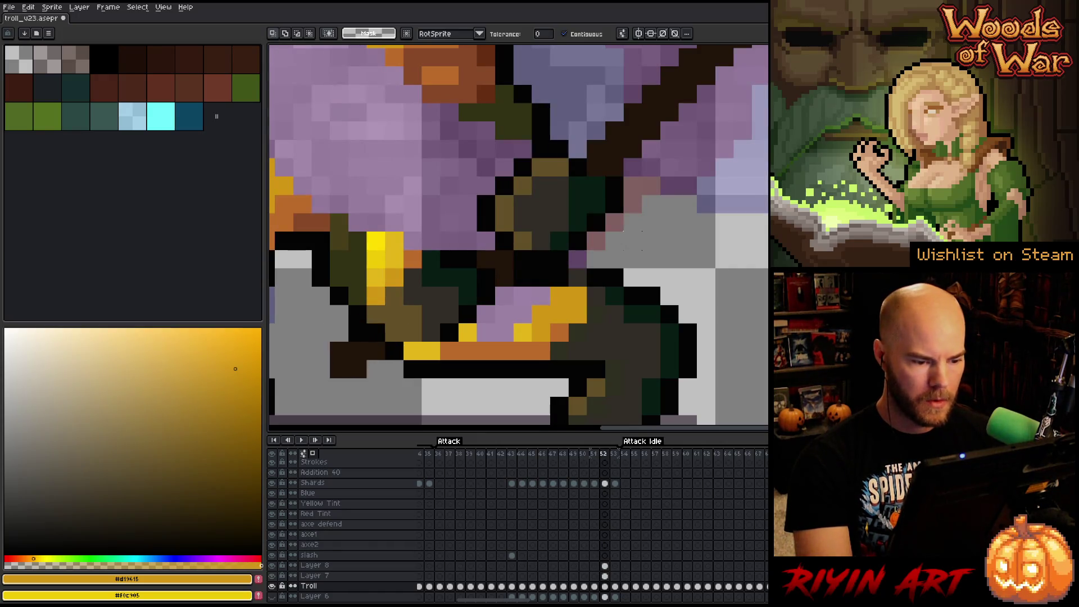
key("Right")
key("minus")
key("minus")
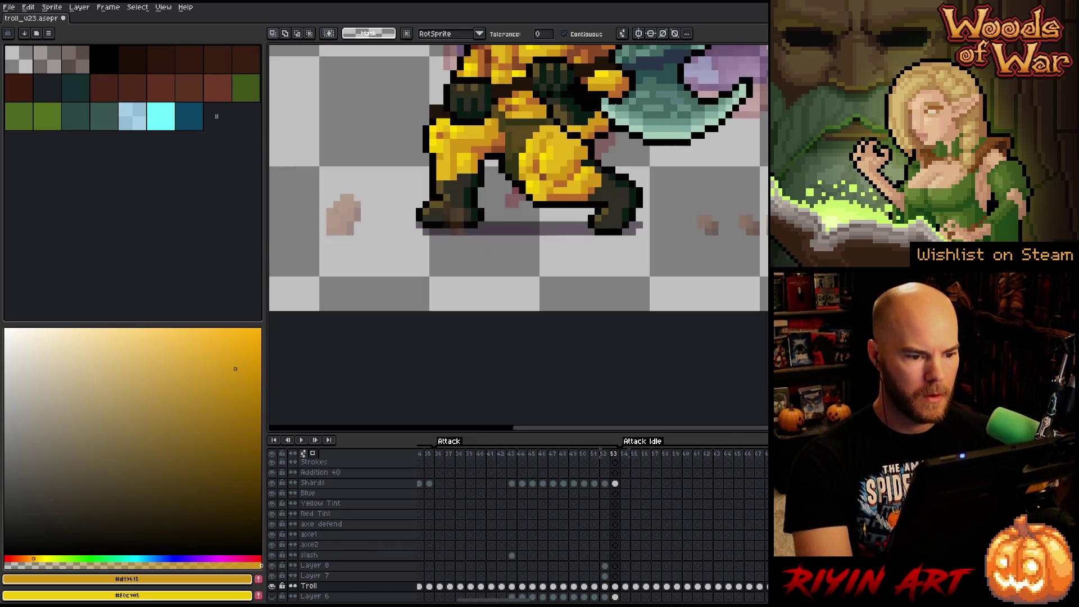
key("Left")
key("Right")
key("Left")
key("Right")
key("Left")
key("Right")
mouse_move(614, 157)
left_mouse_down()
mouse_move(586, 245)
mouse_move(535, 324)
left_mouse_up()
scroll(535, 324, "down", 1)
key("Left")
key("Right")
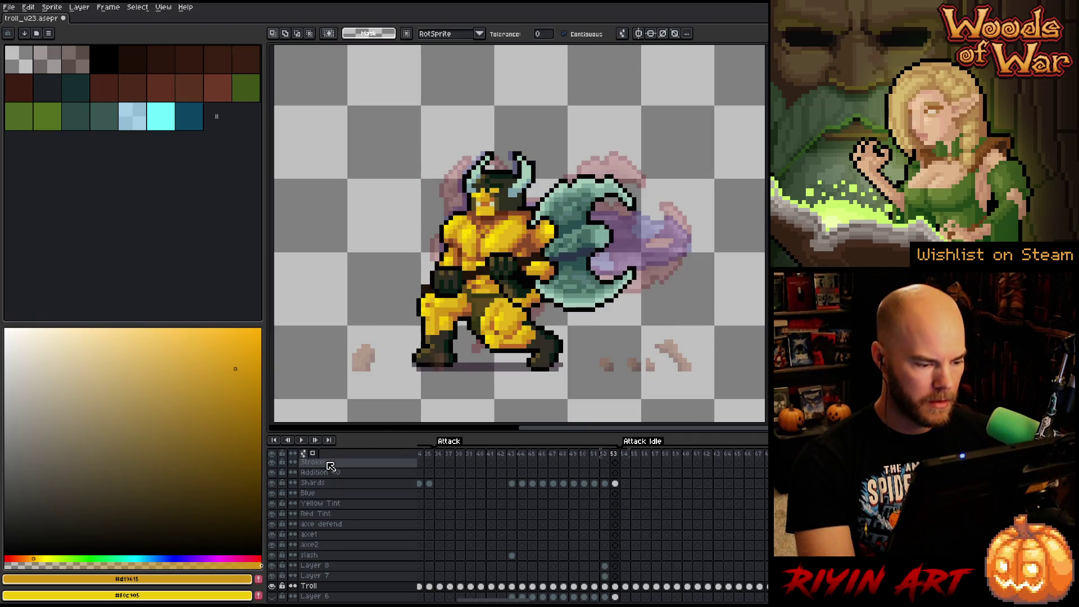
- Turn off onion skinning and pan up over the troll
left_click(312, 453)
scroll(506, 306, "up", 1)
left_click_drag(506, 307, 497, 281)
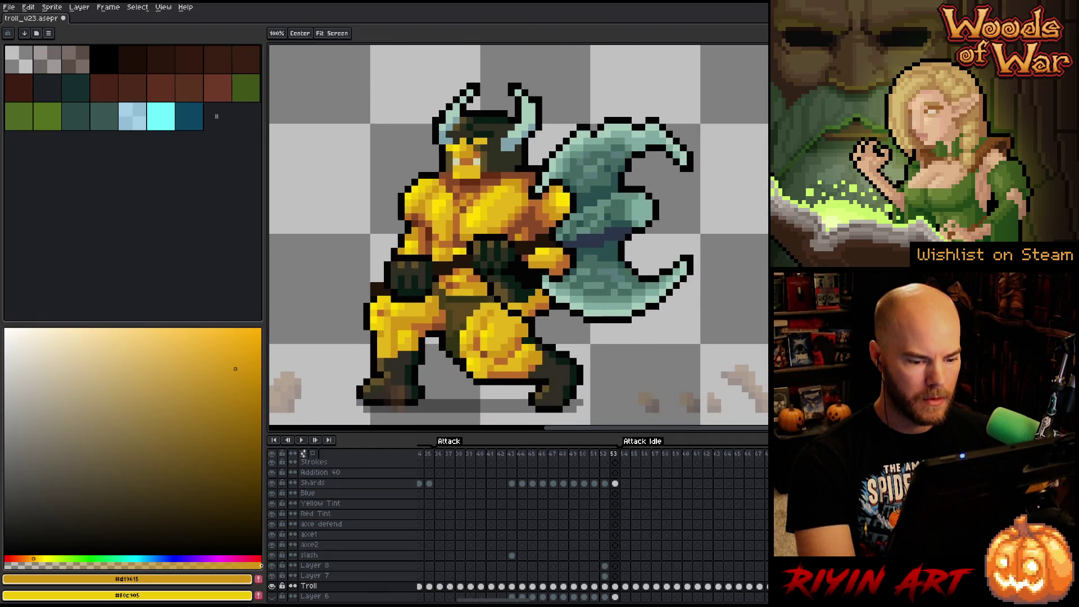
- On frame 52, merge Layer 7 and Layer 8 down into Troll, then save
key("Left")
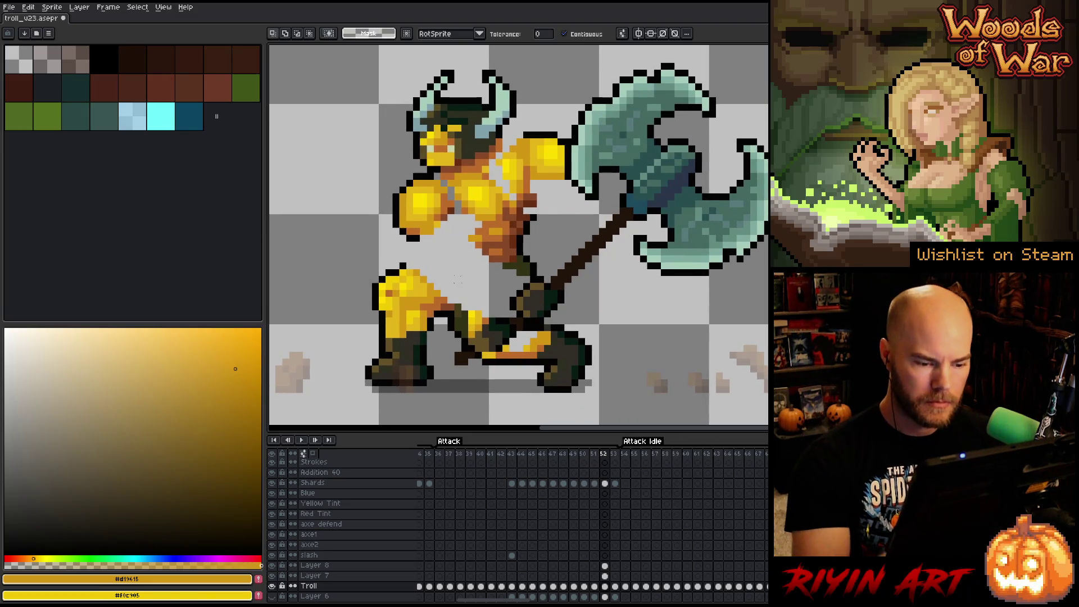
left_click(605, 576)
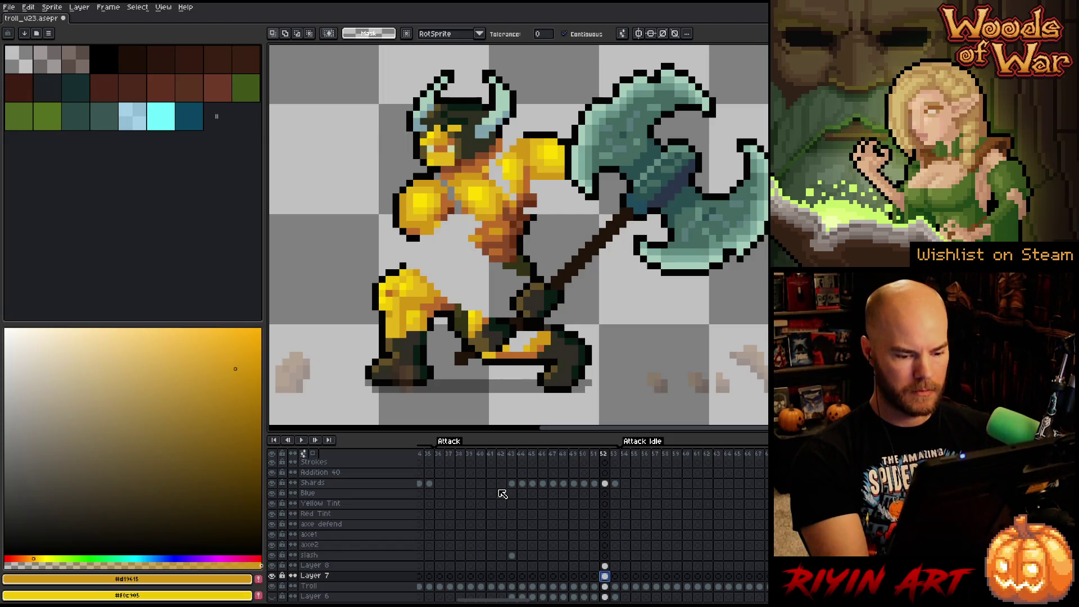
key("ctrl+e")
left_click(371, 566)
key("ctrl+e")
left_click(605, 566)
key("ctrl+s")
- Pencil a black outline from the troll's arm down to its knee, then undo it
key("b")
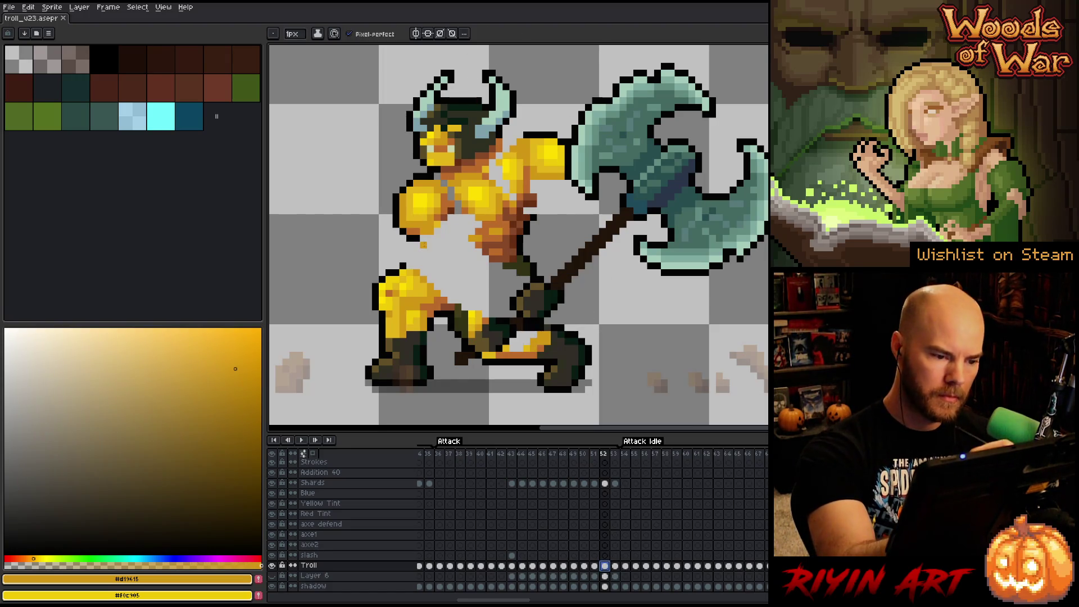
left_click(422, 245, "alt")
mouse_move(422, 244)
left_mouse_down()
mouse_move(452, 276)
mouse_move(465, 335)
left_mouse_up()
key("ctrl+z")
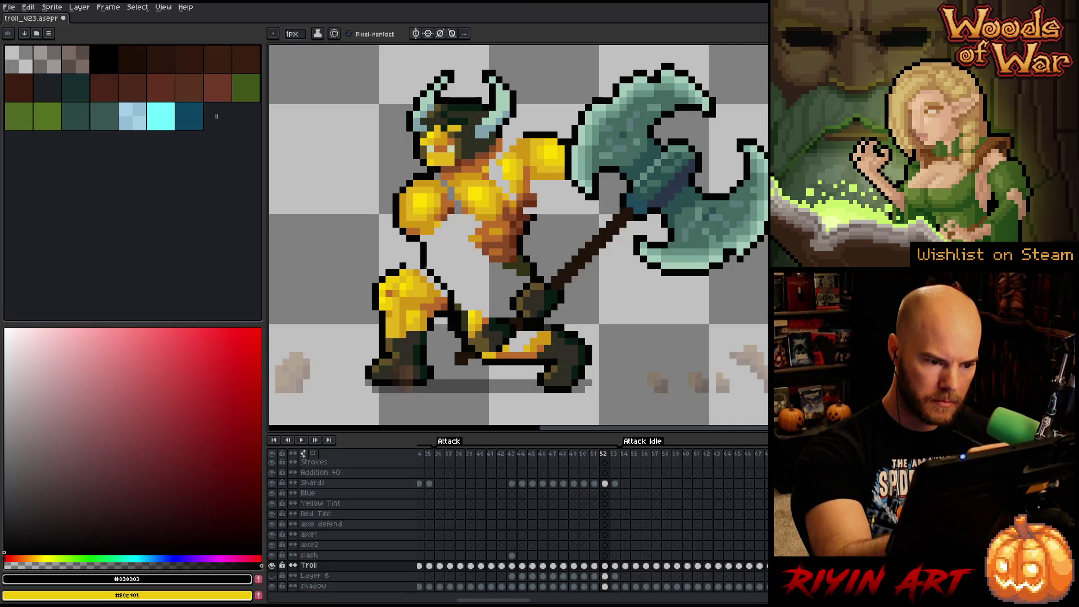
- Eyedrop olive-brown from frame 51 and bucket-fill the area under the belt in frame 52
left_click(477, 231, "alt")
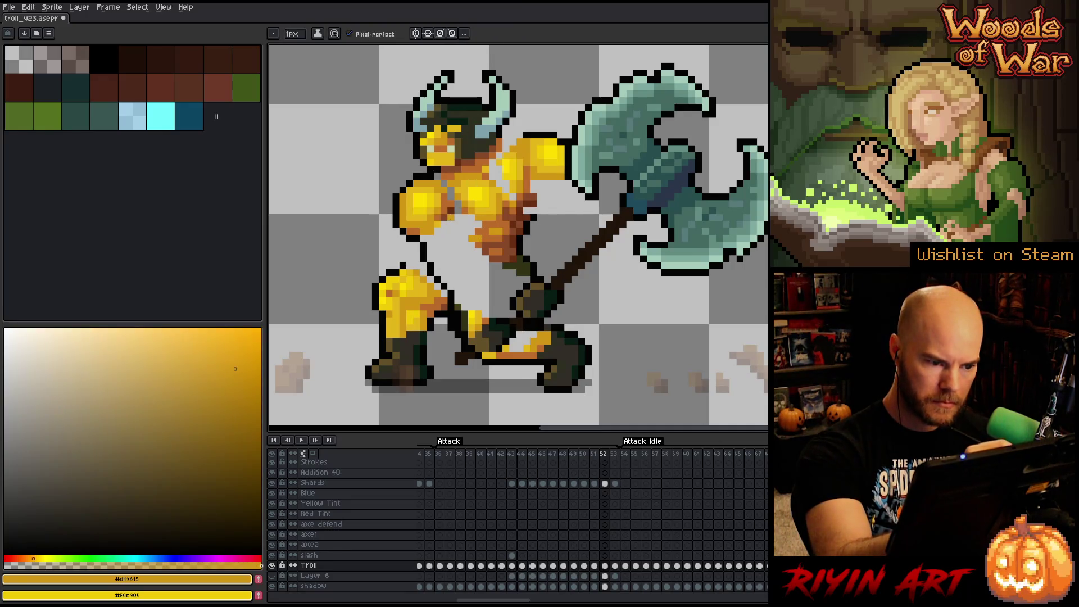
left_click(453, 203, "alt")
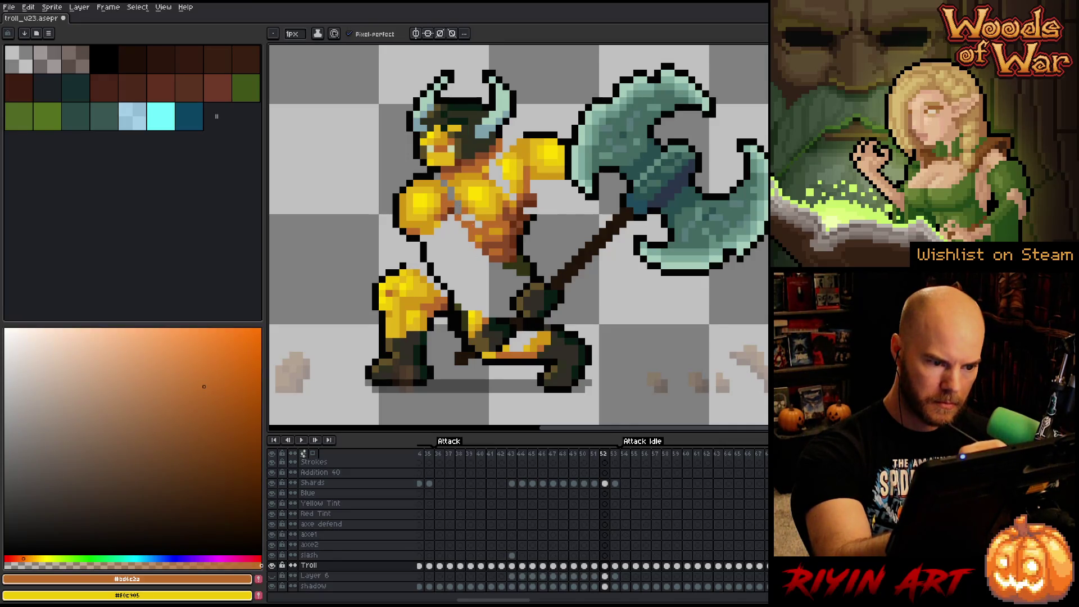
key("Left")
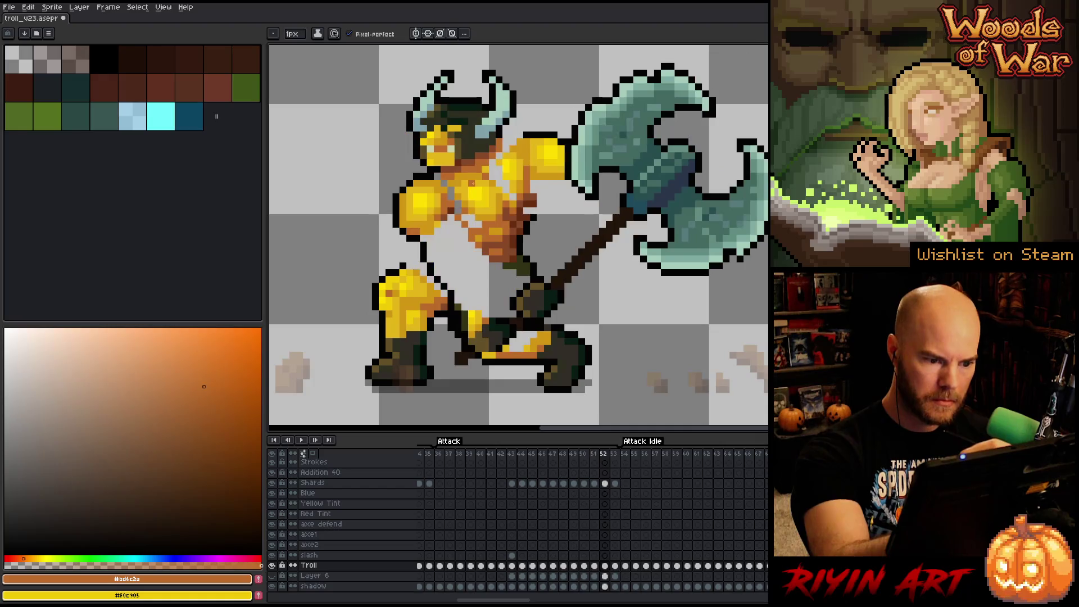
left_click(497, 279, "alt")
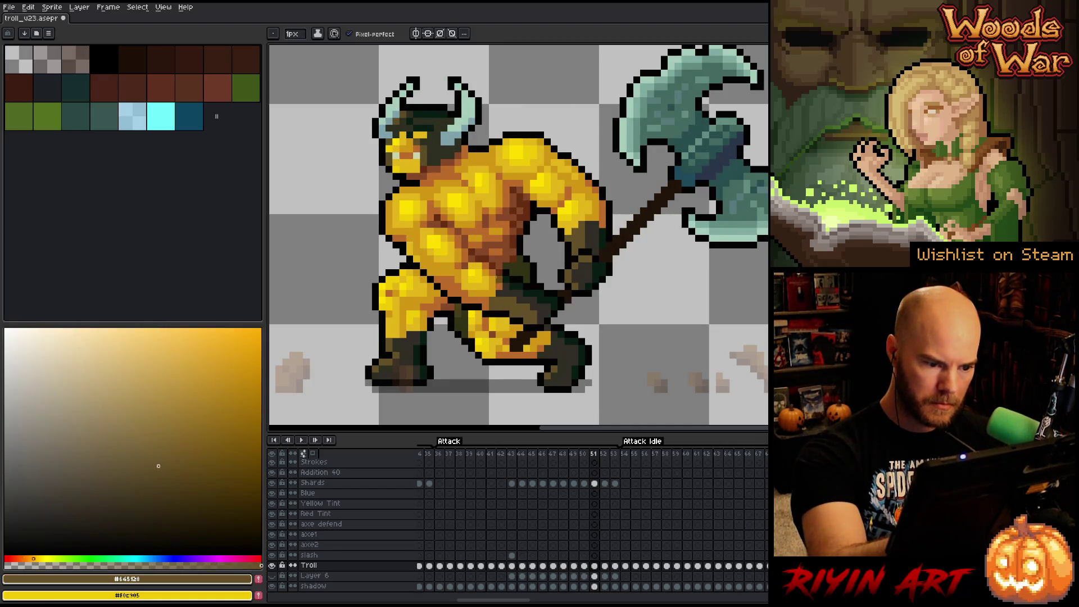
key("Right")
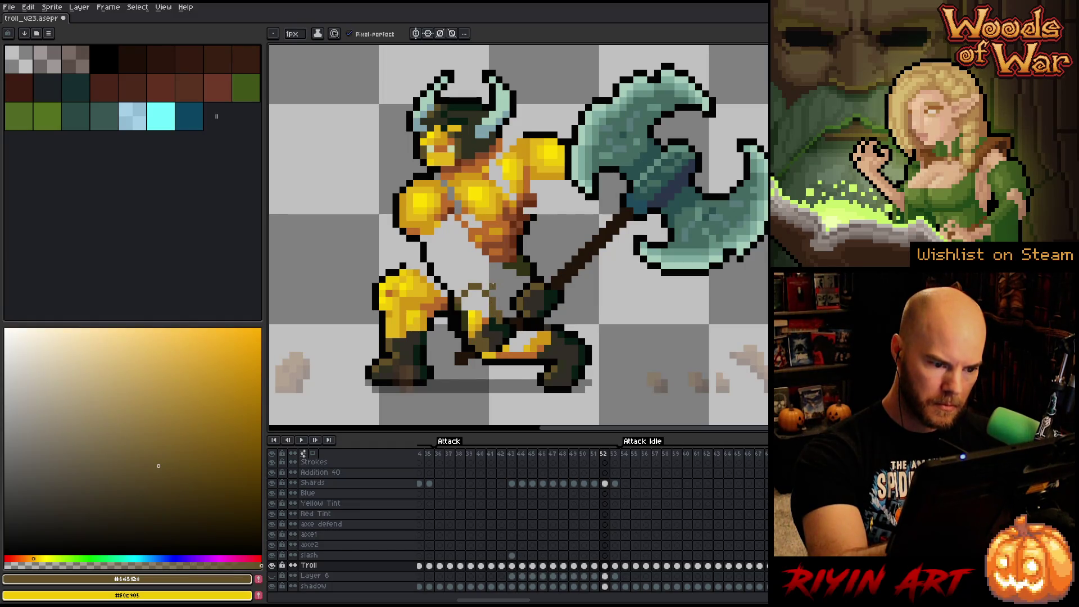
key("g")
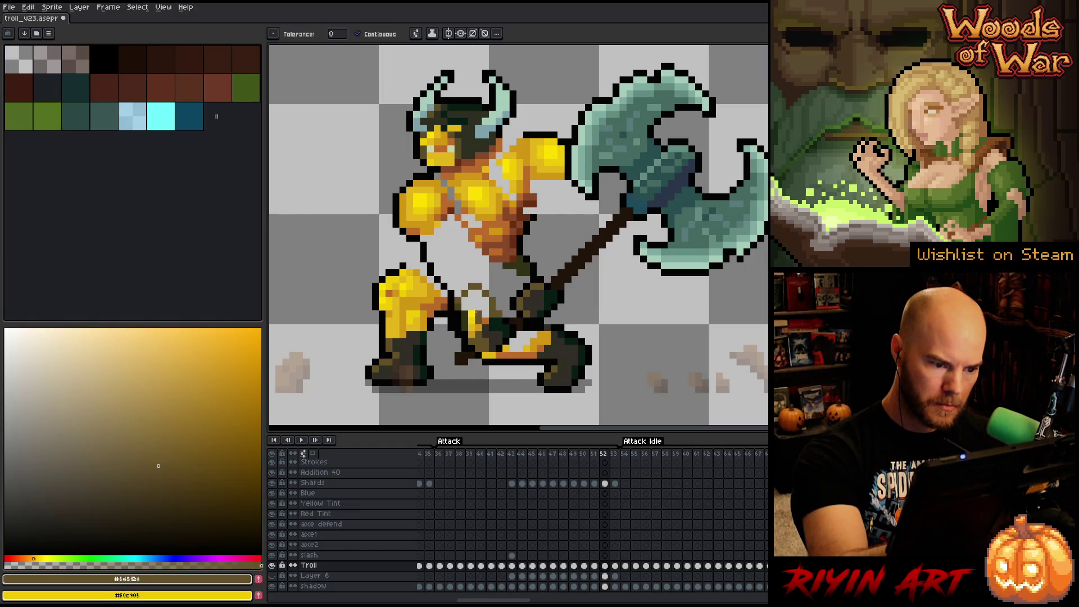
left_click(478, 289)
- Return to the Pencil and sample darker brown, dark green, then black from the troll
key("b")
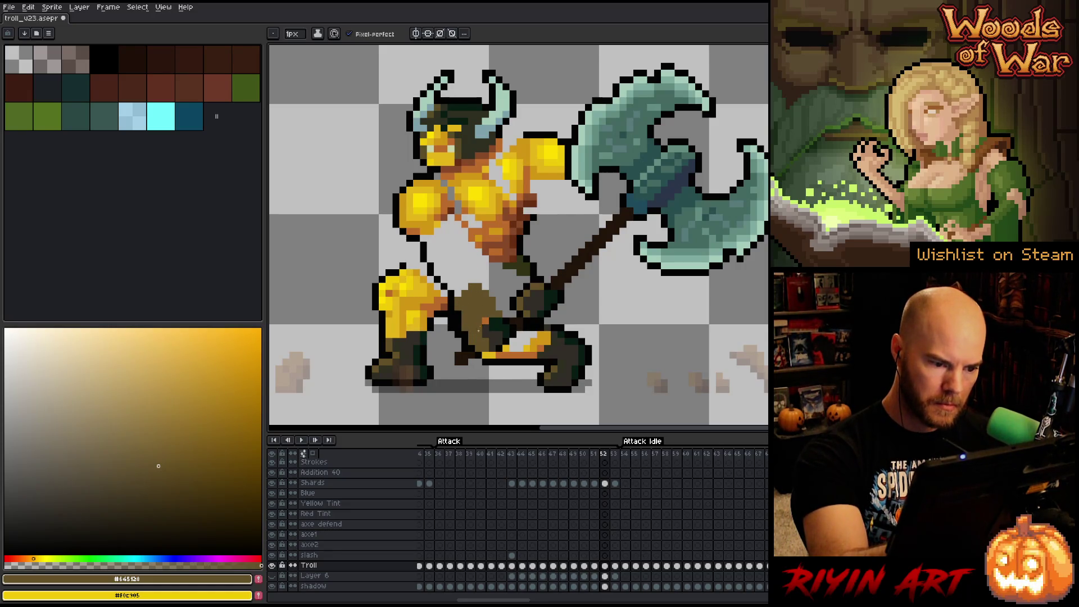
left_click(484, 319, "alt")
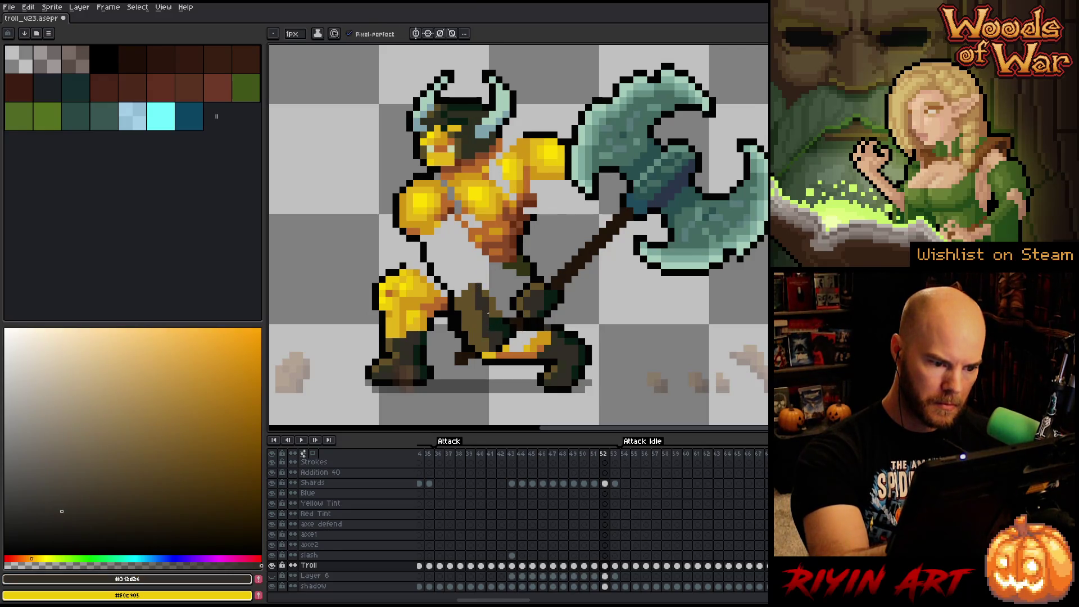
left_click(493, 312, "alt")
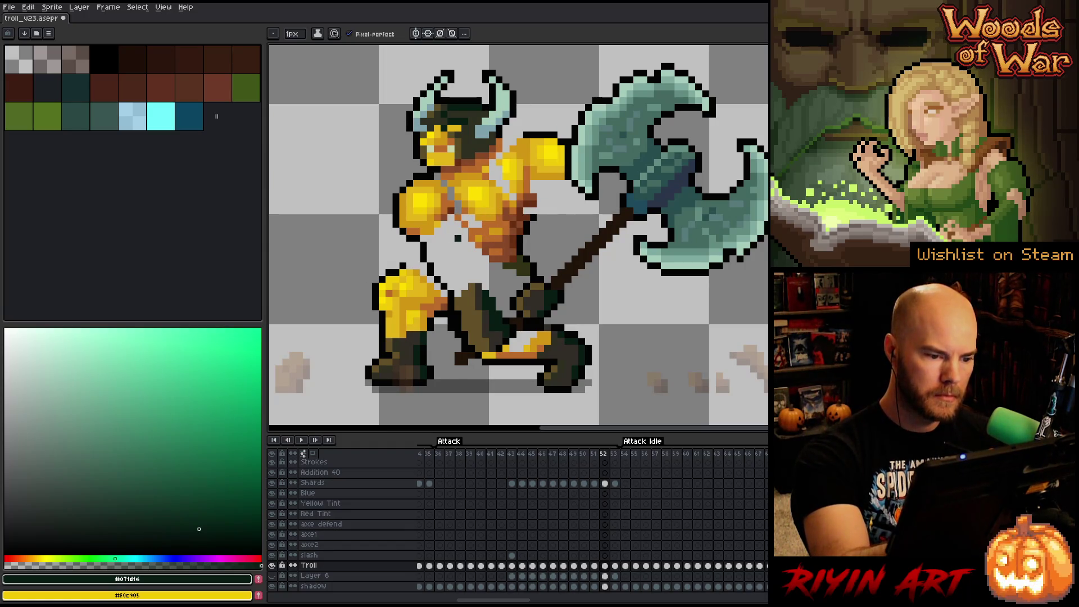
left_click(444, 291, "alt")
- Erase a few dark pixels atop the leg, comparing against the neighbouring frame
key("e")
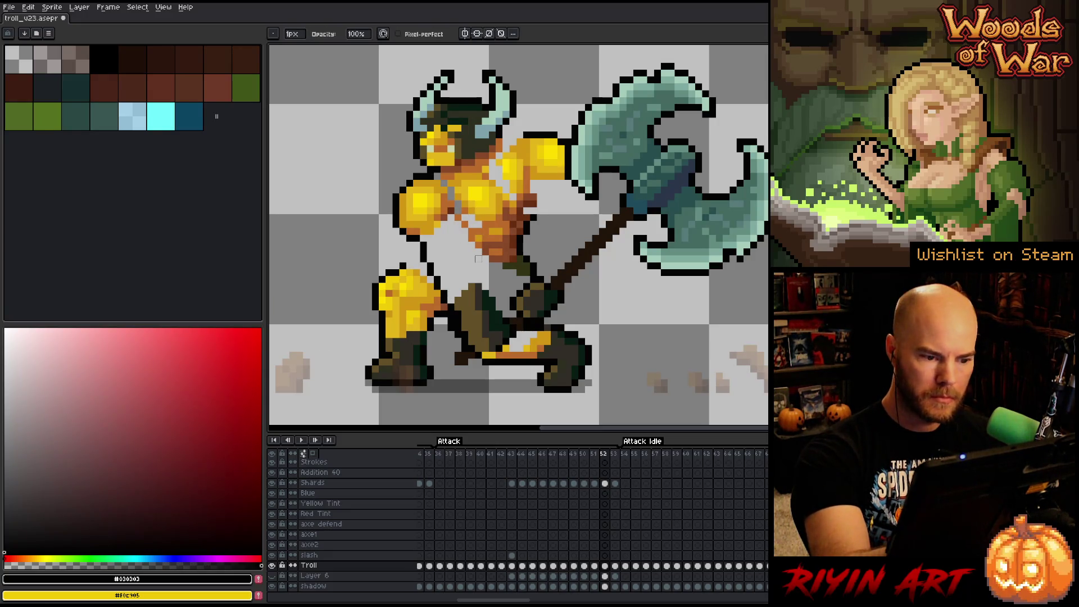
left_click(472, 288)
key("b")
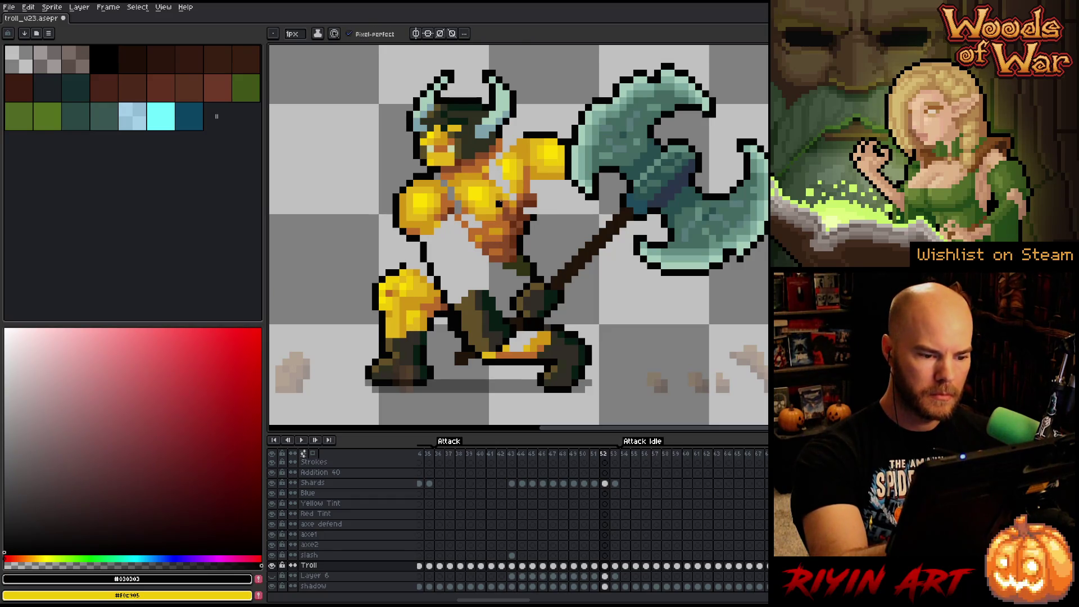
key("Left")
key("Right")
key("Left")
key("Right")
- Try a dark green pixel near the belt after comparing frames, then undo it
left_click(458, 312, "alt")
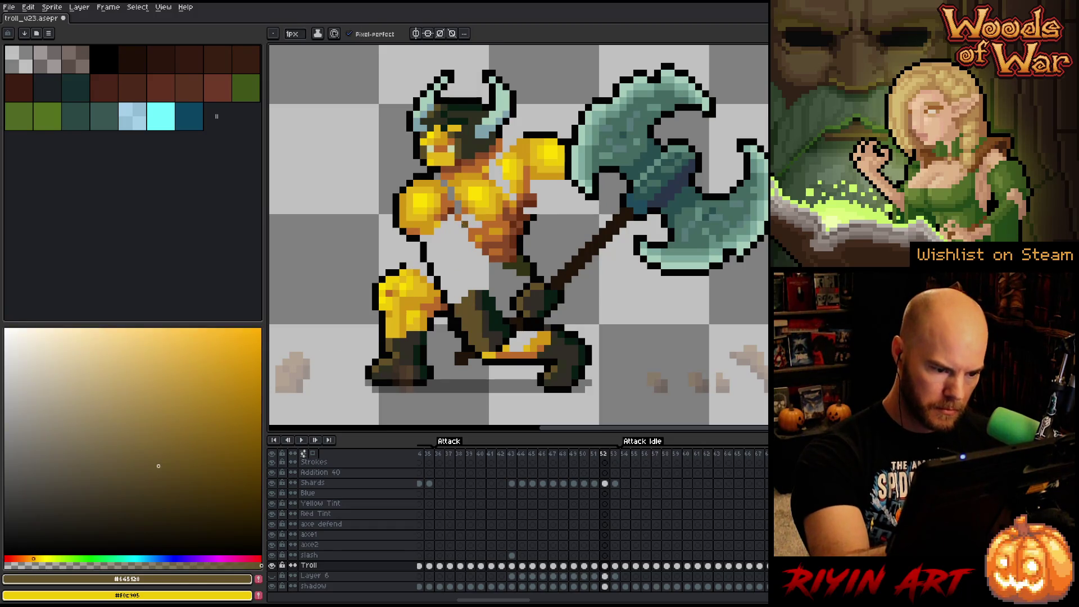
key("e")
key("Left")
key("Right")
key("Left")
key("Right")
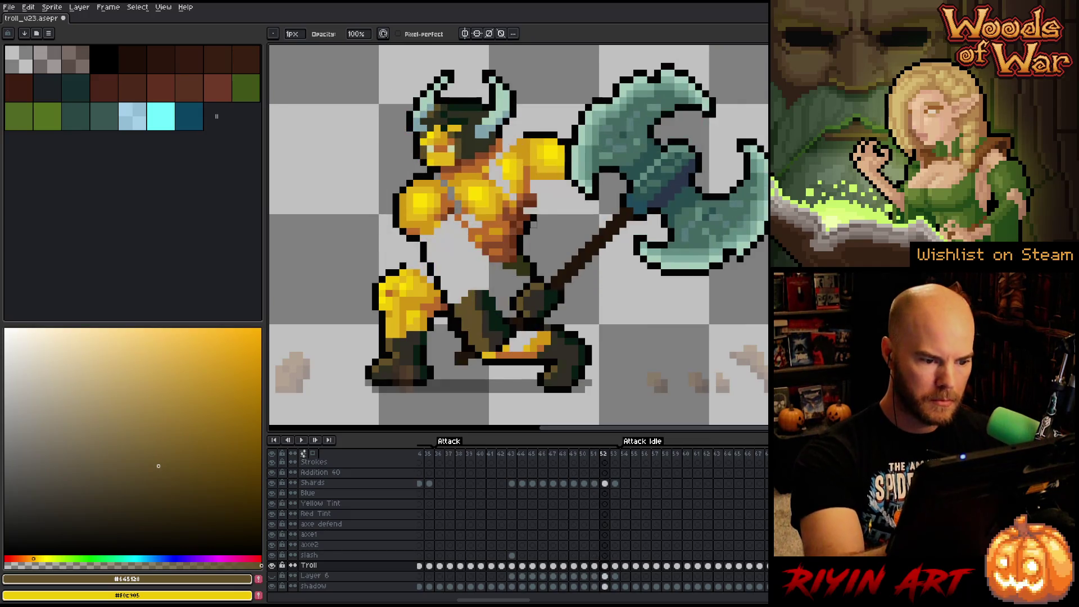
key("b")
left_click(484, 300, "alt")
left_click(478, 286)
key("ctrl+z")
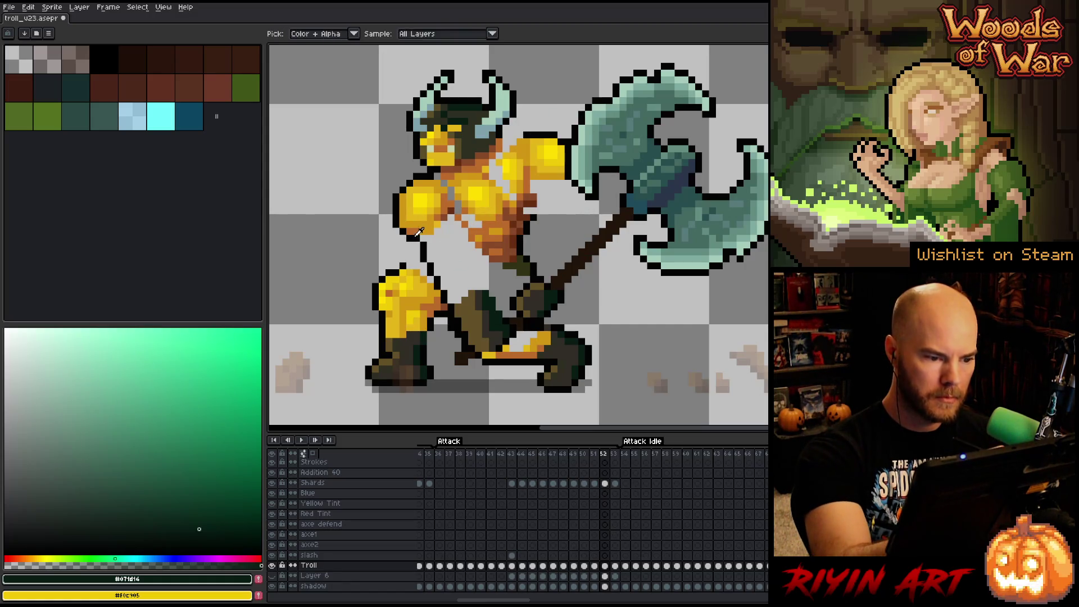
- Pick black and draw a trial outline from the front thigh up under the belly, then undo it
left_click(417, 251, "alt")
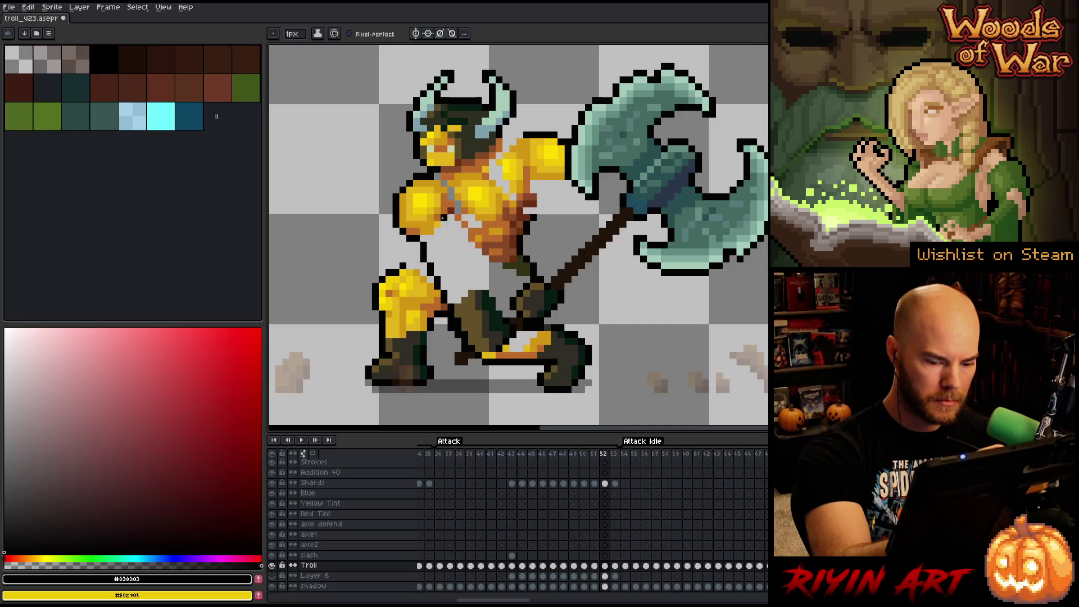
key("period")
key("comma")
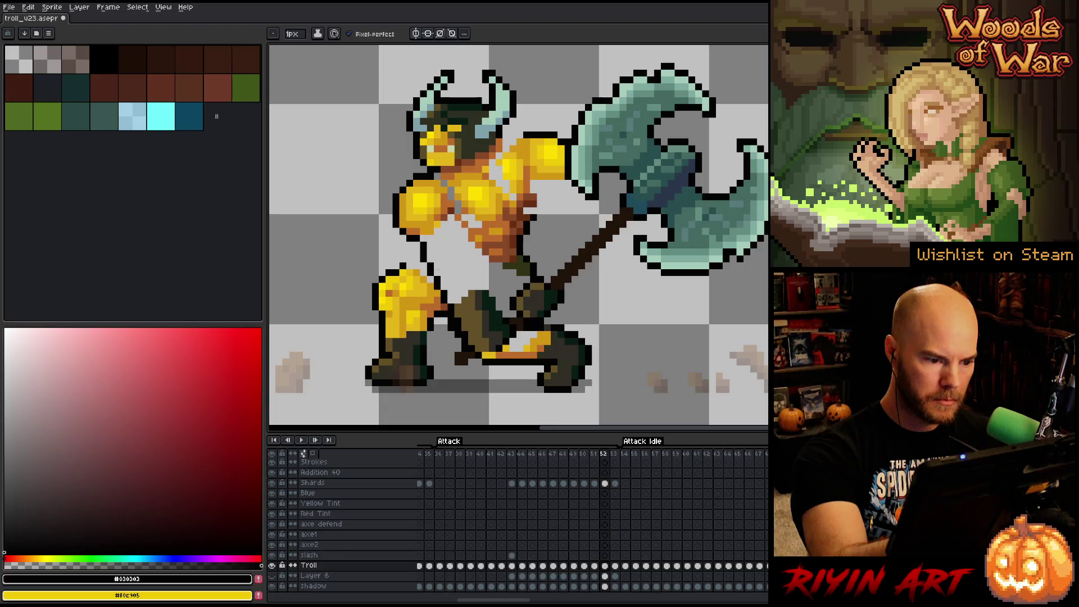
key("alt")
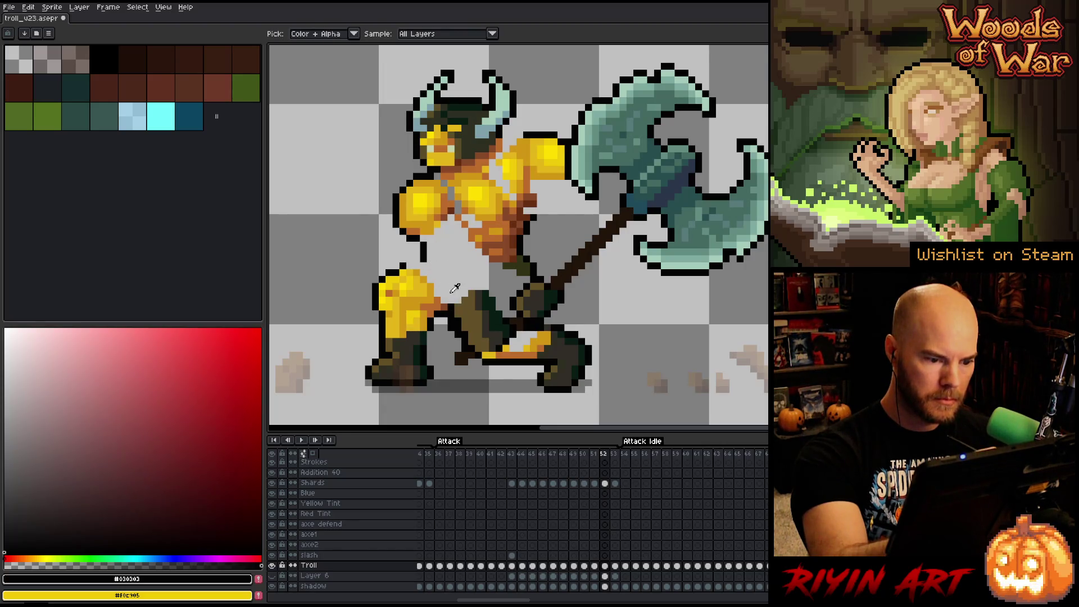
mouse_move(437, 311)
left_mouse_down()
mouse_move(440, 283)
mouse_move(475, 281)
mouse_move(475, 266)
left_mouse_up()
key("ctrl+z")
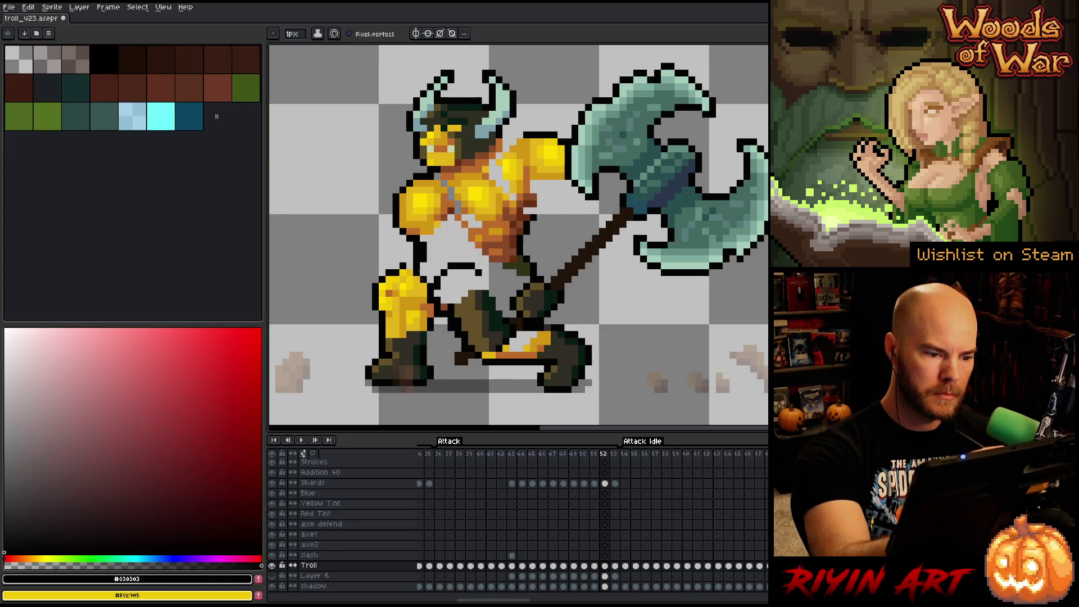
- Erase the stray outline pixels beside the troll's arm
key("e")
left_click_drag(420, 247, 423, 264)
key("b")
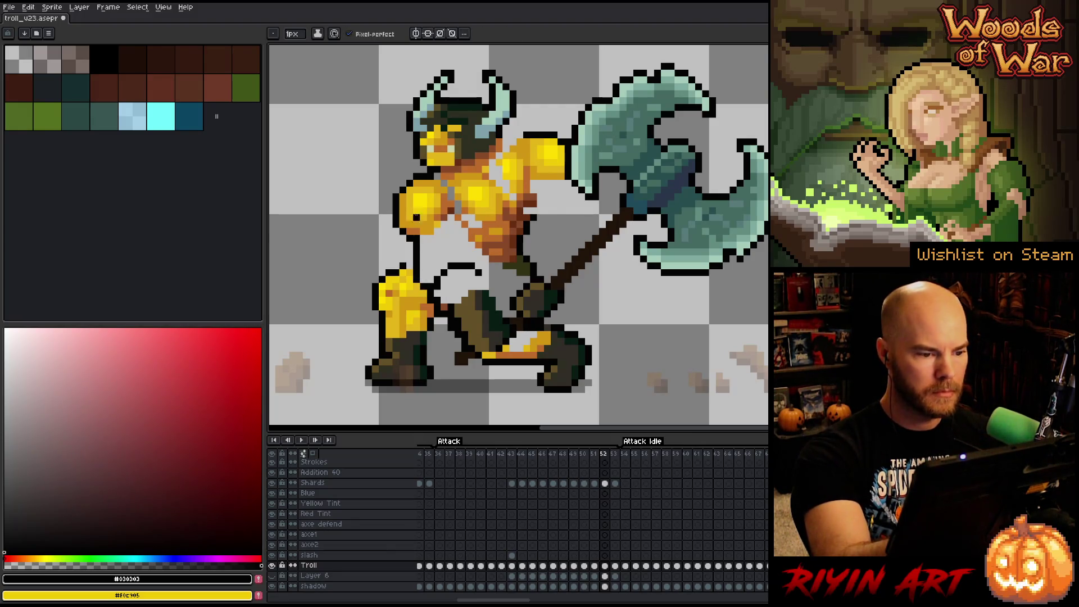
- Draw a brown-orange line across the belt and add an orange pixel on the chest
left_click(438, 149, "alt")
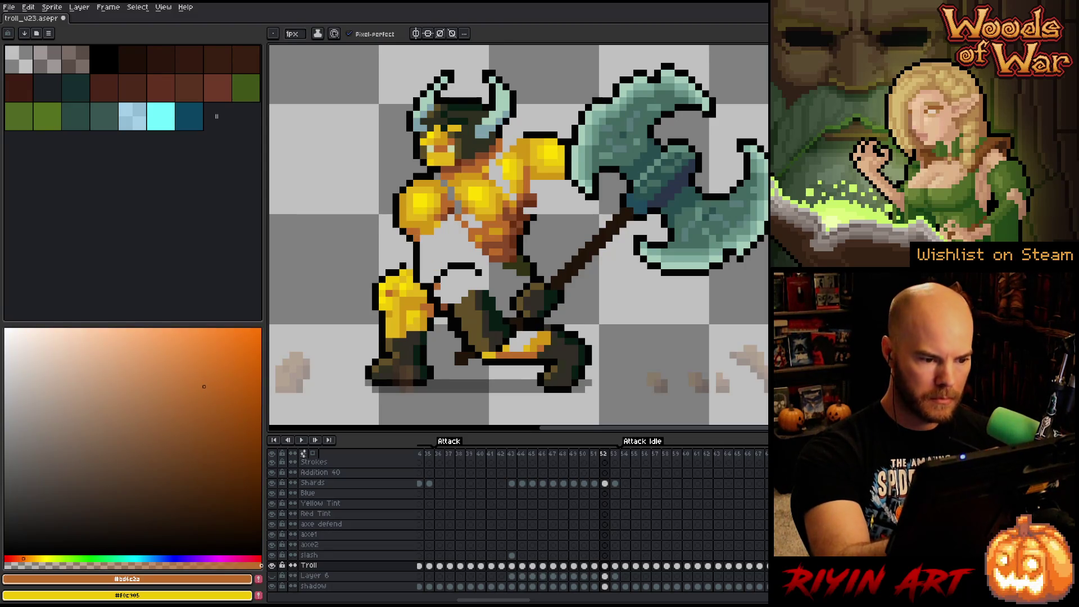
left_click_drag(472, 268, 478, 267)
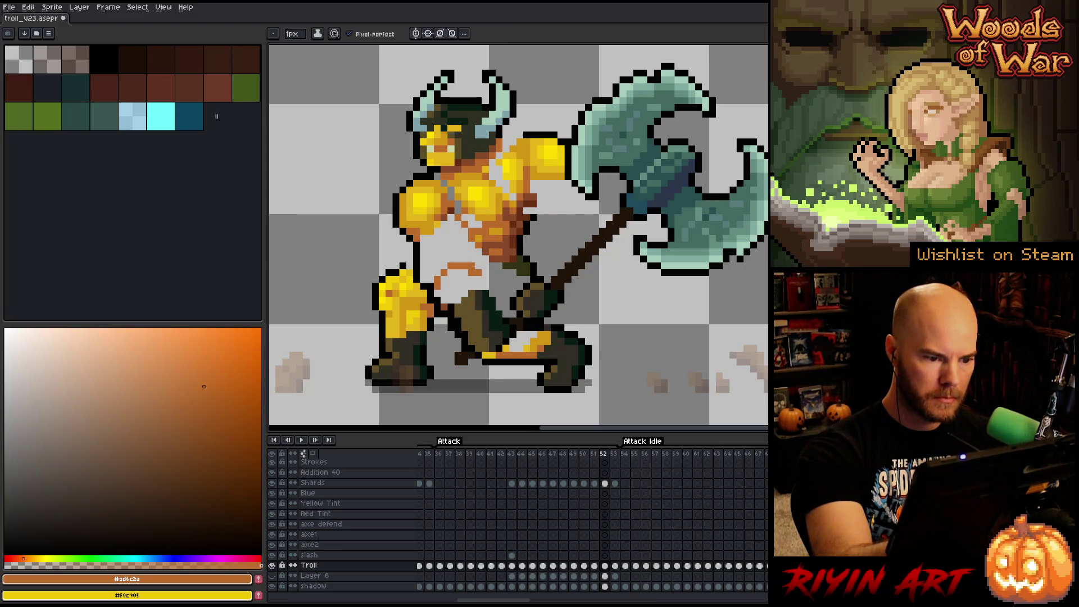
left_click(458, 245)
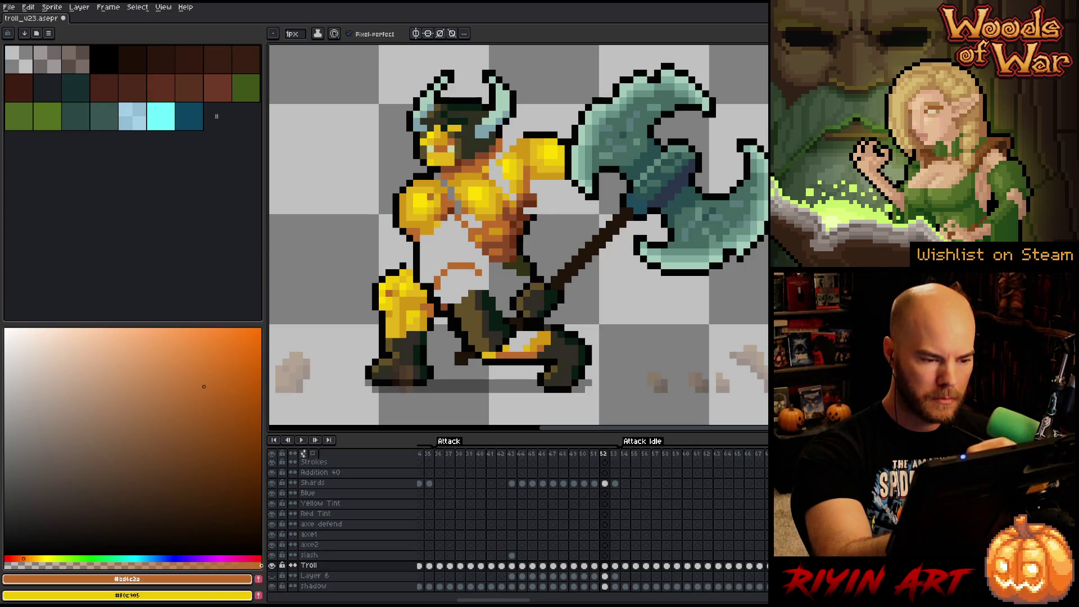
- Sample black, golden skin and brown-orange shades from the troll for the torso detail
left_click(410, 239, "alt")
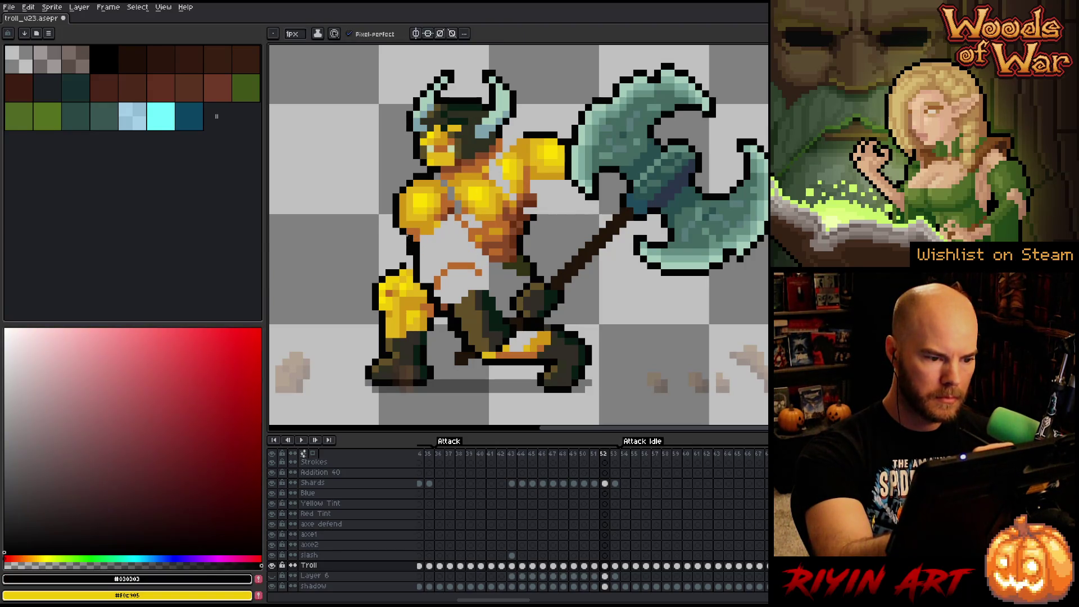
left_click(411, 238, "alt")
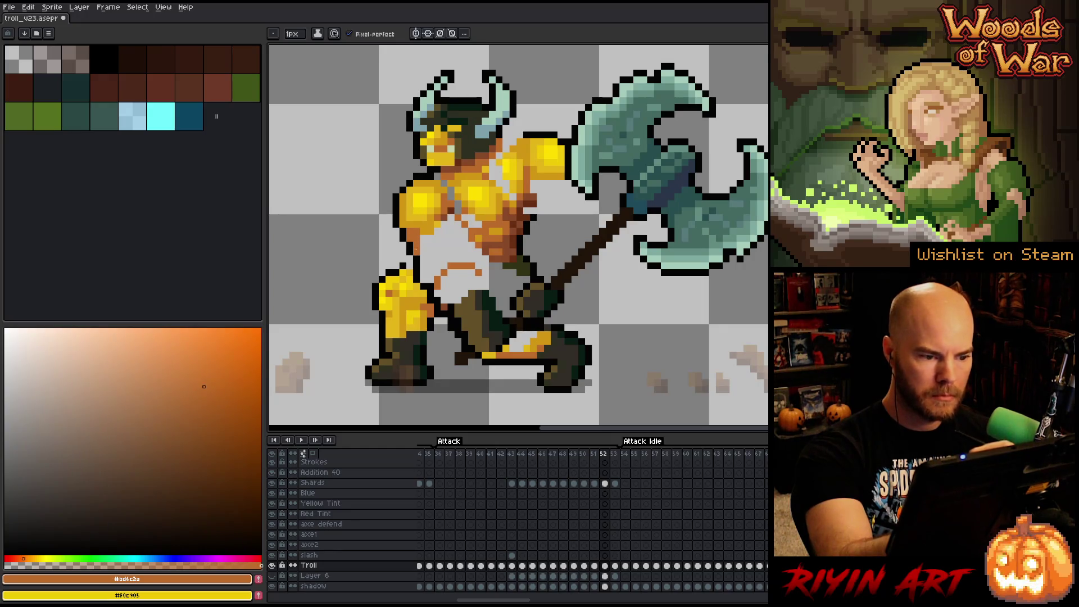
left_click(520, 169, "alt")
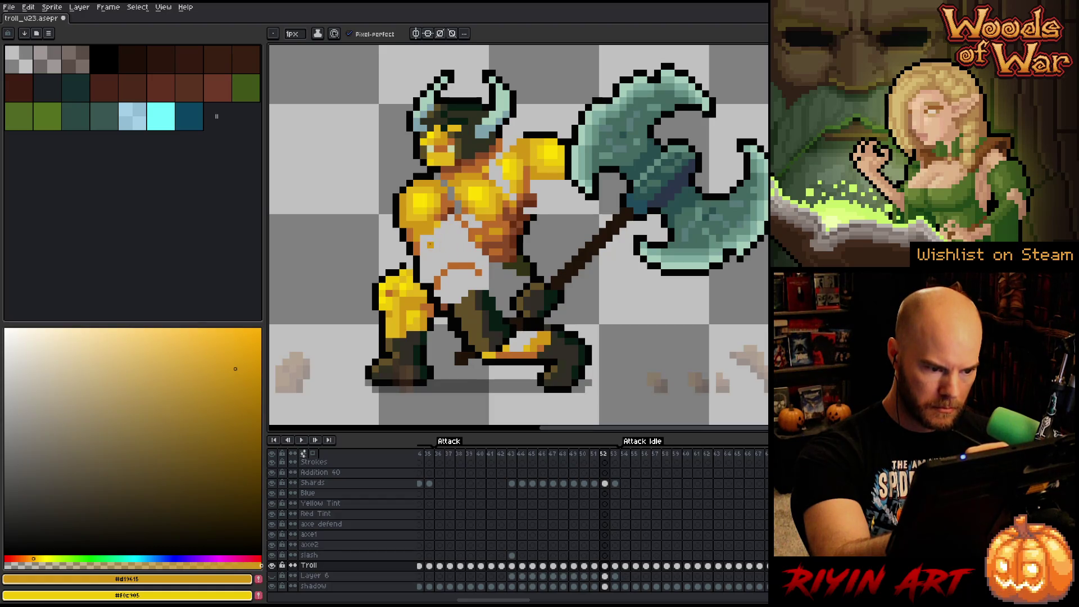
left_click(437, 245, "alt")
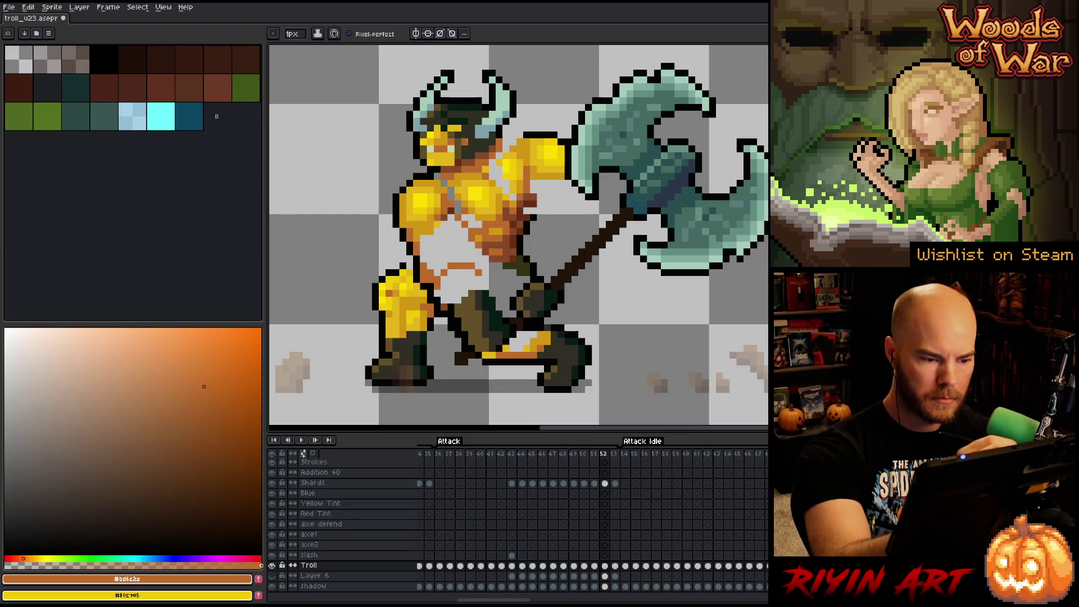
key("alt")
key("alt")
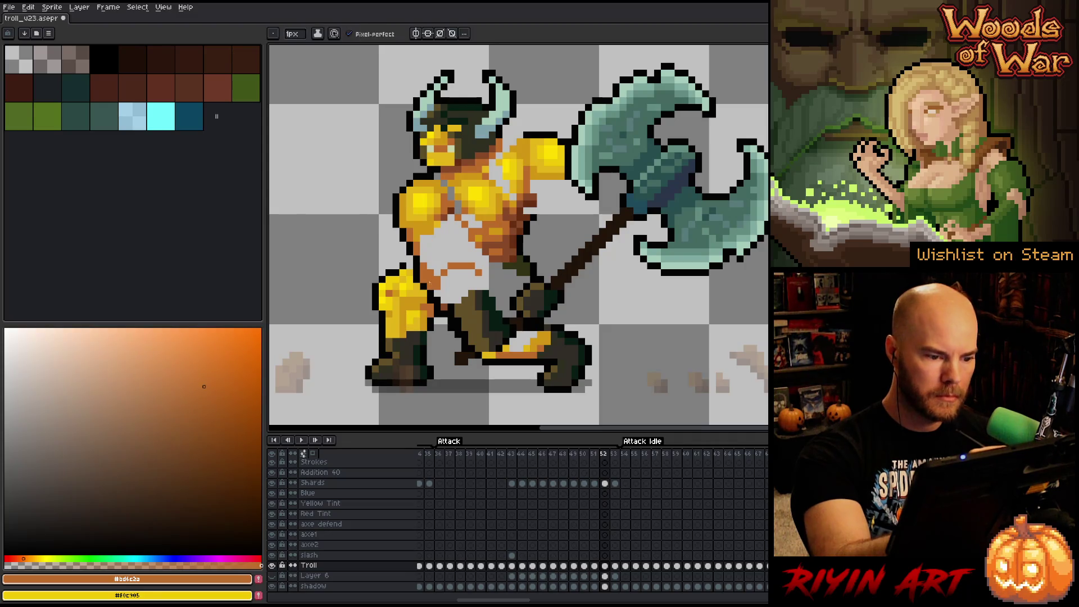
left_click(464, 231, "alt")
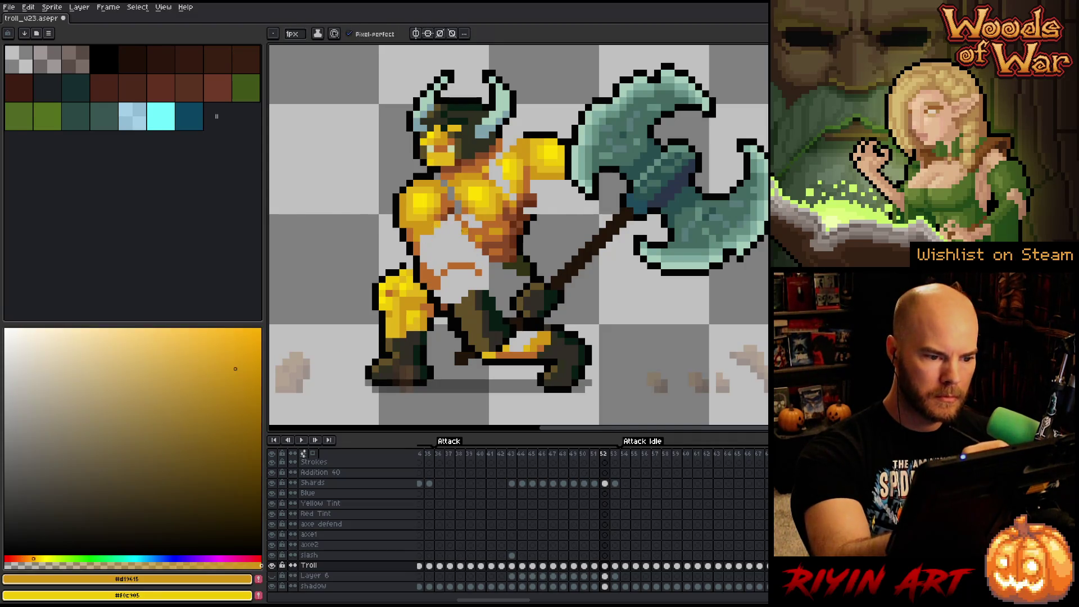
left_click(464, 230, "alt")
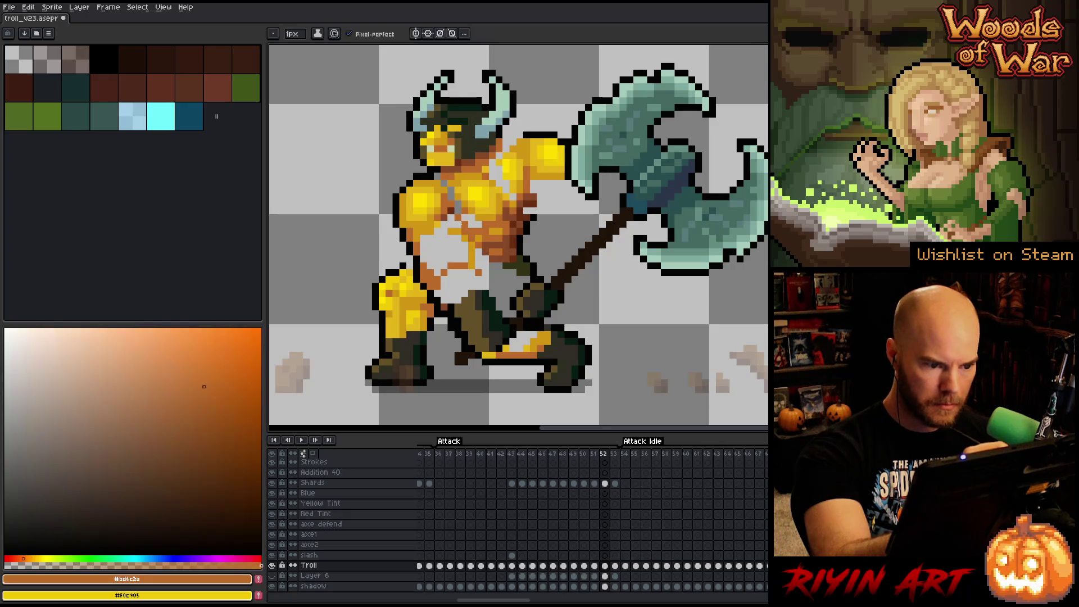
- Paint the pale lower torso and lower belly golden yellow (#d19615)
left_click(444, 223, "alt")
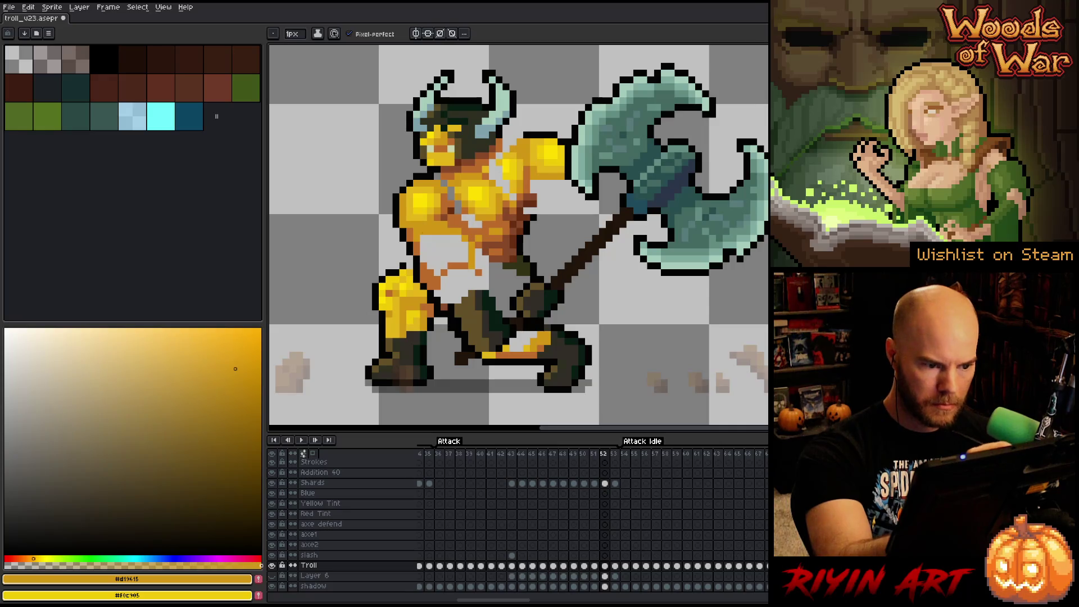
left_click_drag(430, 239, 467, 272)
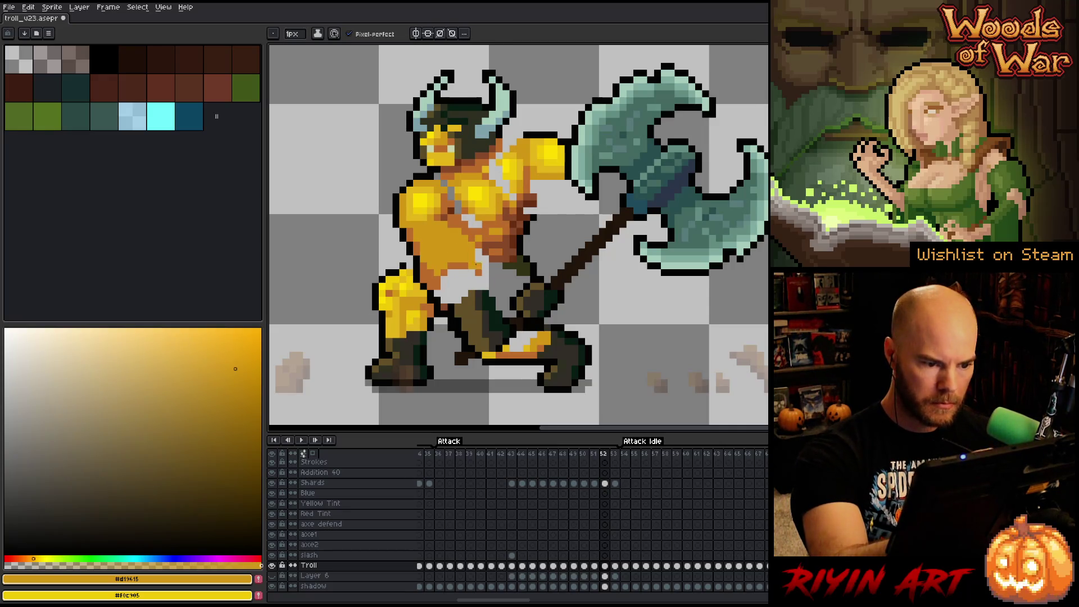
left_click(479, 266, "alt")
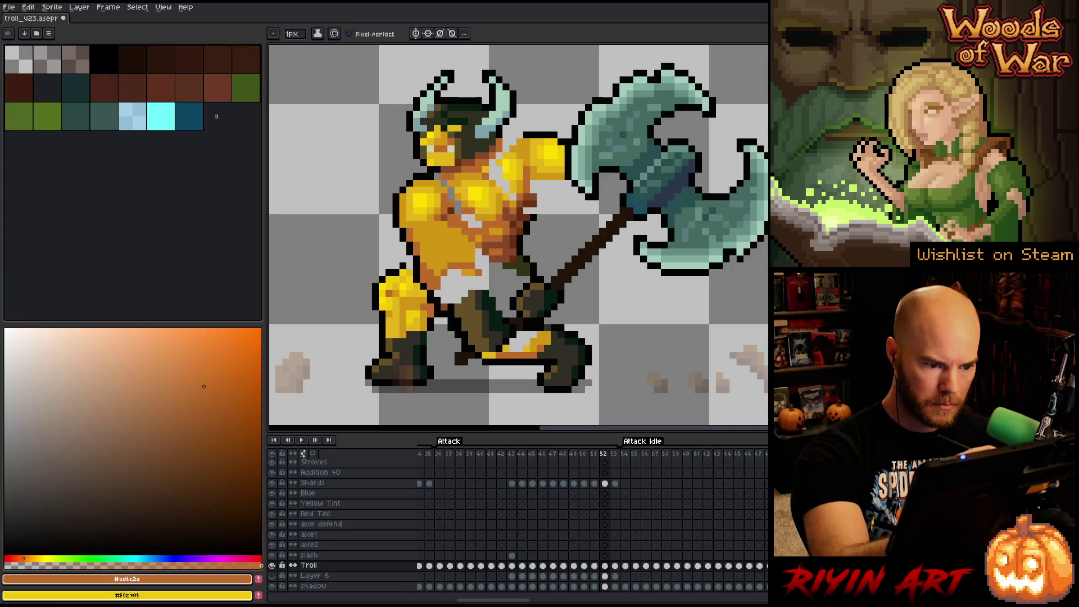
left_click(483, 268, "alt")
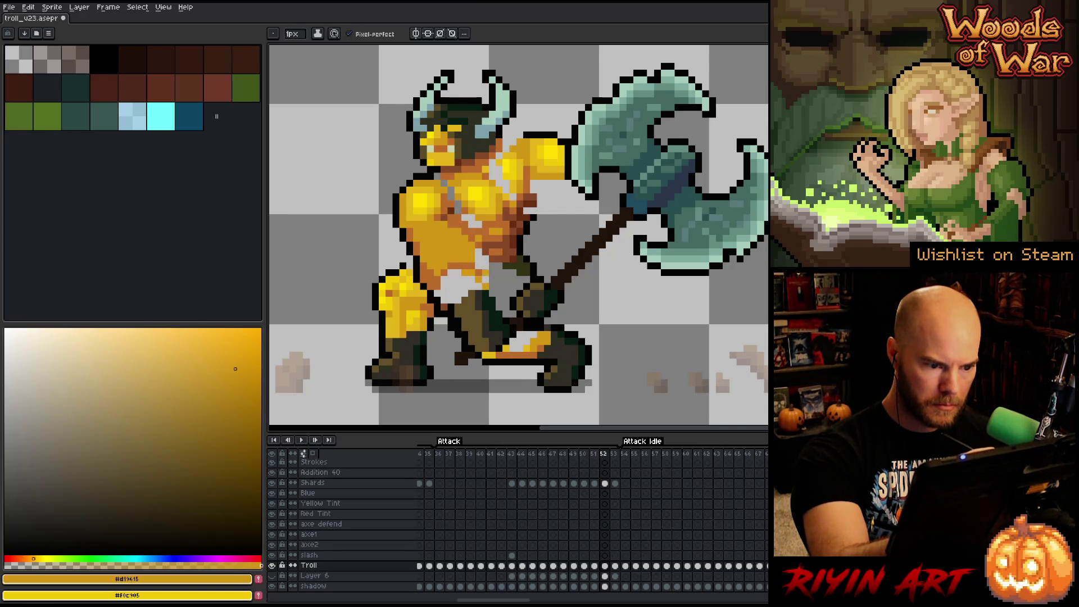
left_click_drag(474, 271, 437, 301)
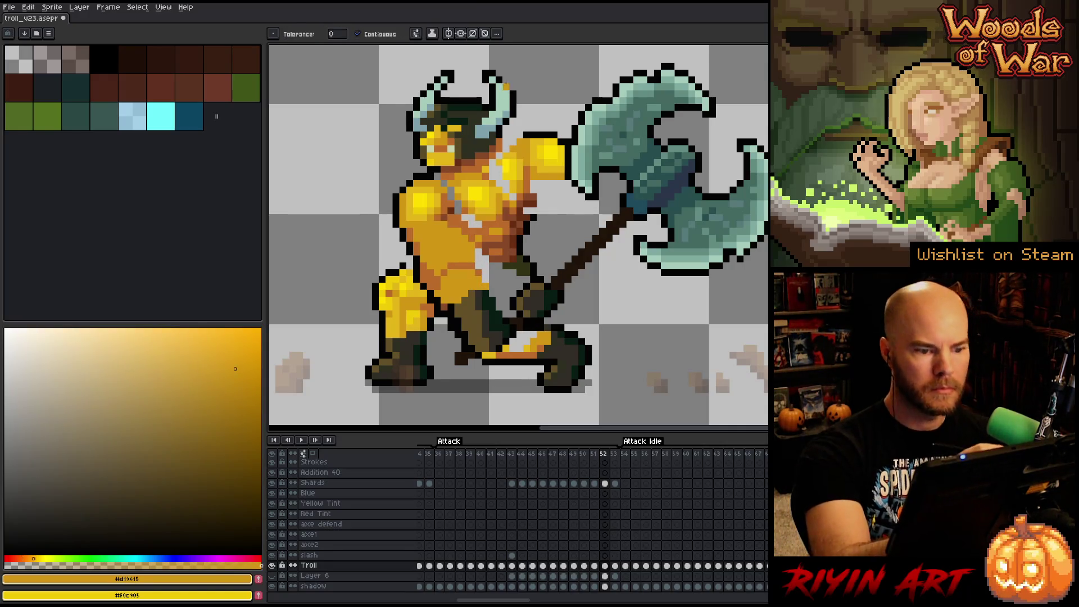
- Sample the brown-orange shade and black outline, comparing the pose with the neighbouring frame
left_click(473, 245, "alt")
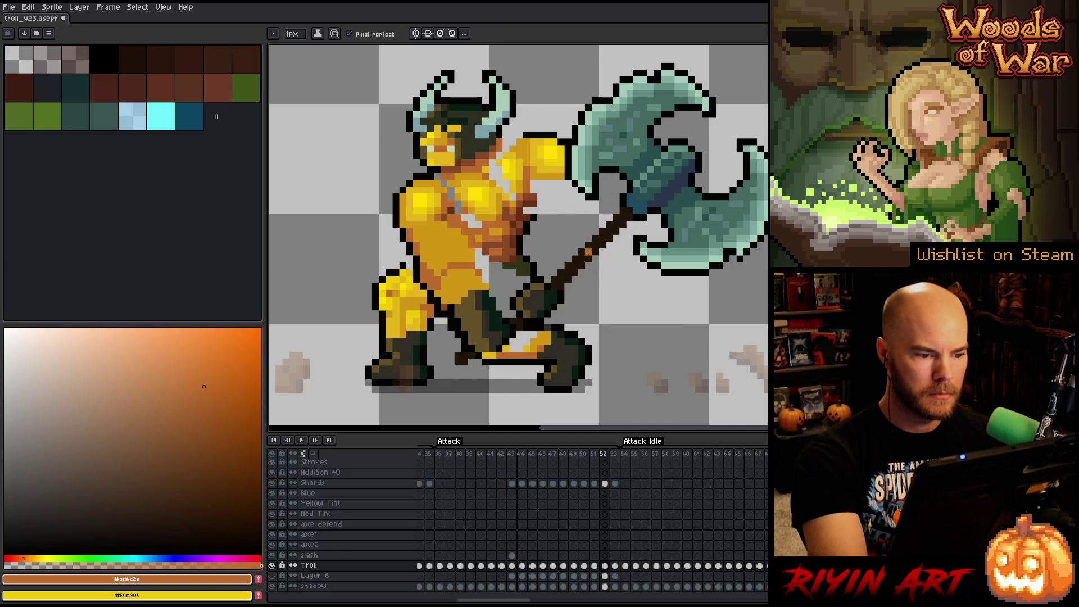
key("Left")
key("Right")
key("Left")
key("Right")
left_click(411, 264, "alt")
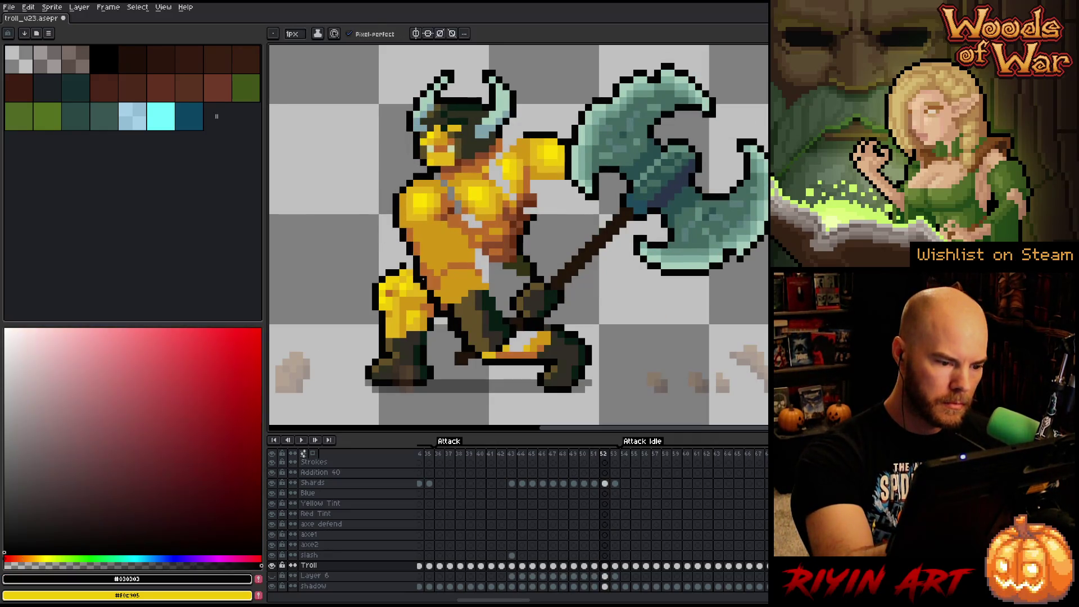
left_click(416, 245, "alt")
left_click(411, 265, "alt")
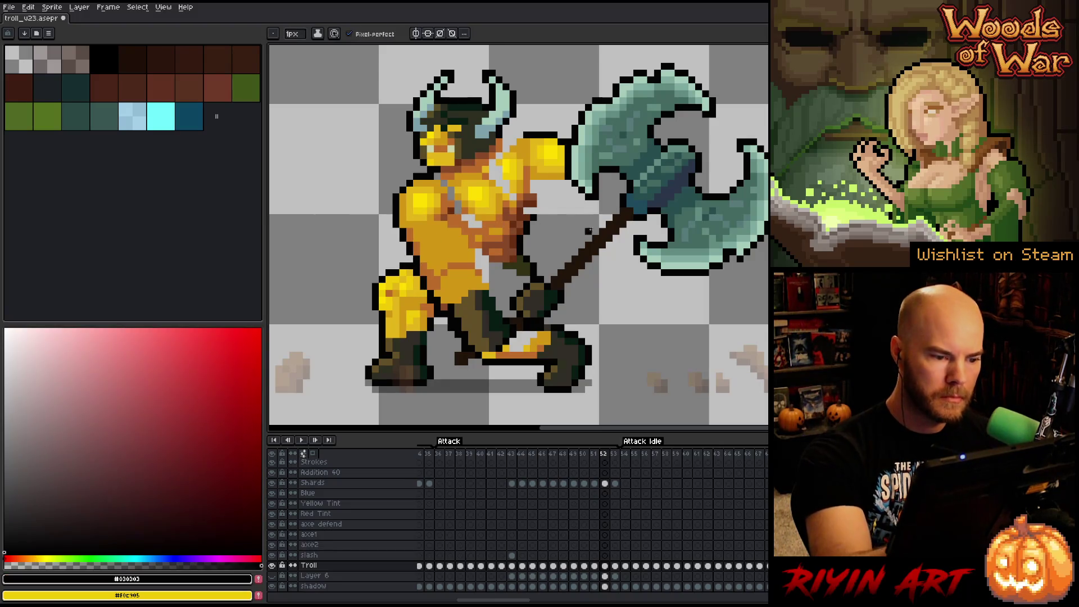
- Recheck the neighbouring frame, then sample brown-orange (#bd6c2a) and golden skin colours for shading
key("Left")
key("Right")
key("Left")
key("Right")
left_click(470, 258, "alt")
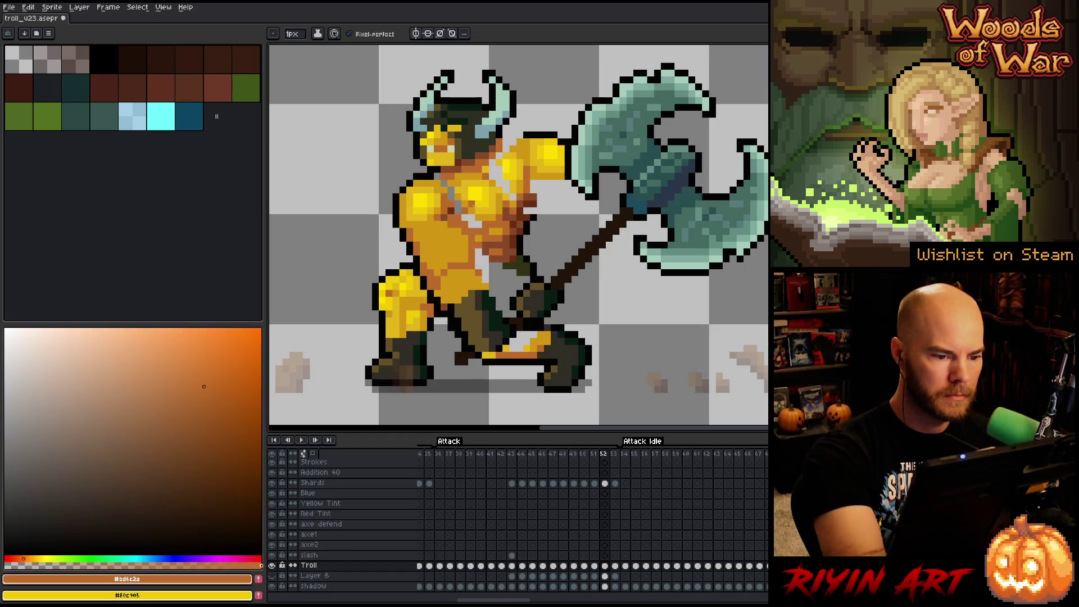
left_click(452, 234, "alt")
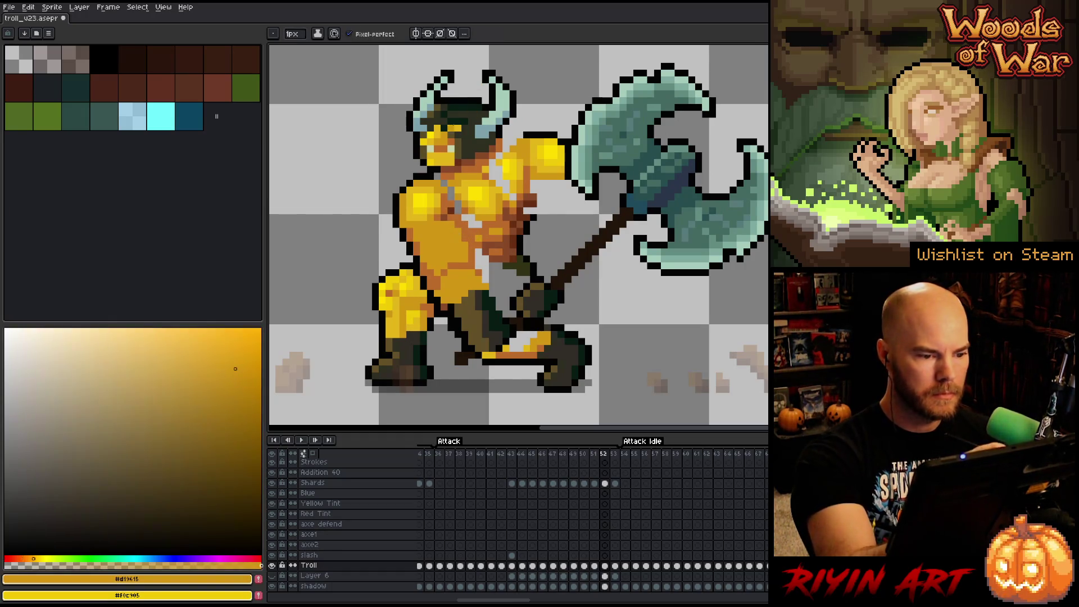
left_click(445, 216, "alt")
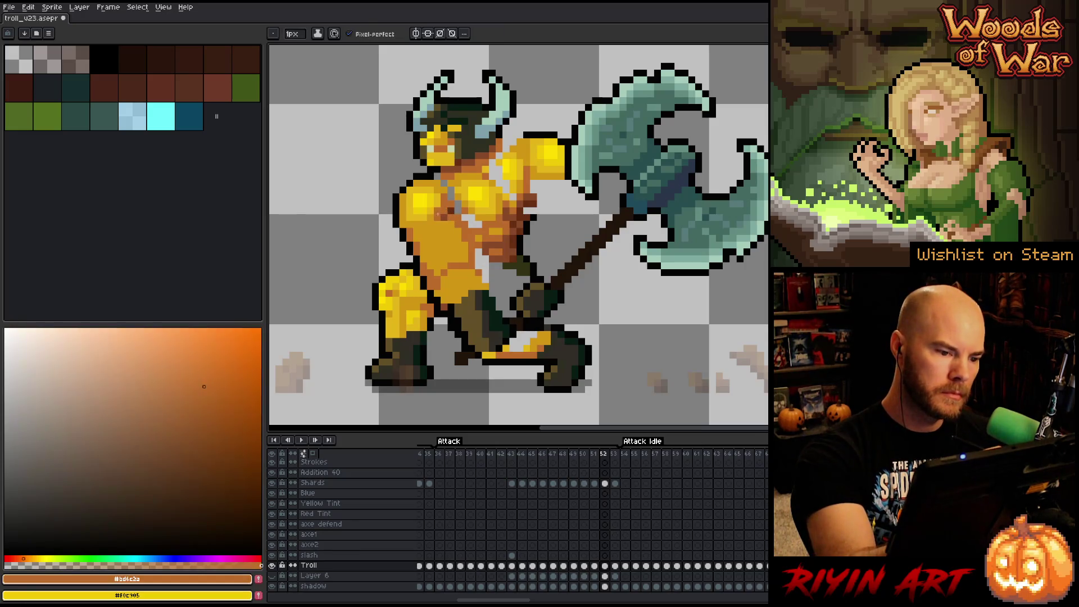
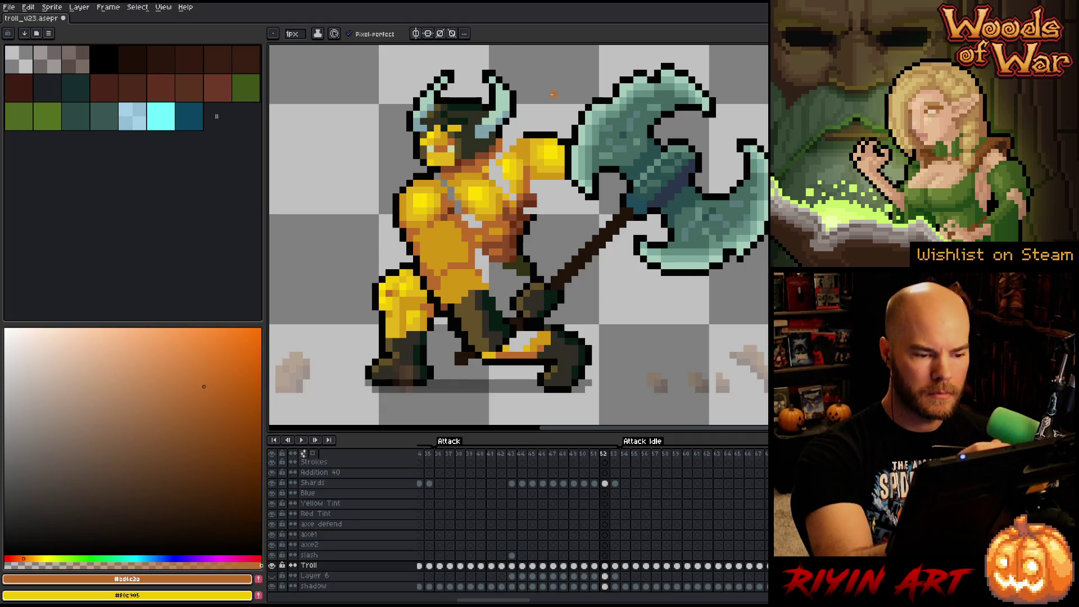
- Sample the troll's gold, orange and bright yellow, then paint lighter yellow highlights across the chest
left_click(410, 238, "alt")
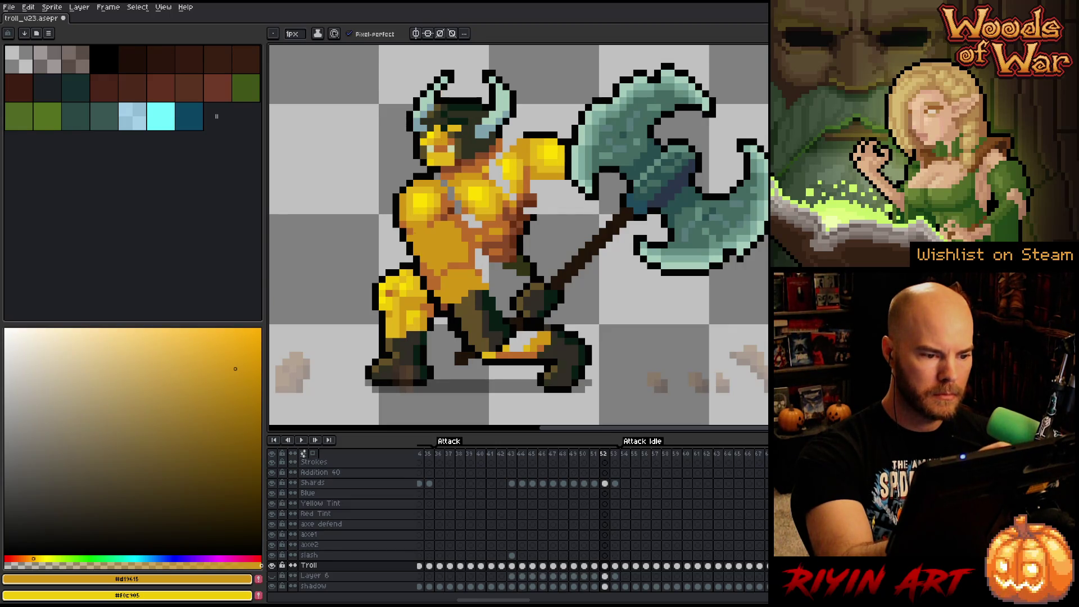
left_click(416, 235, "alt")
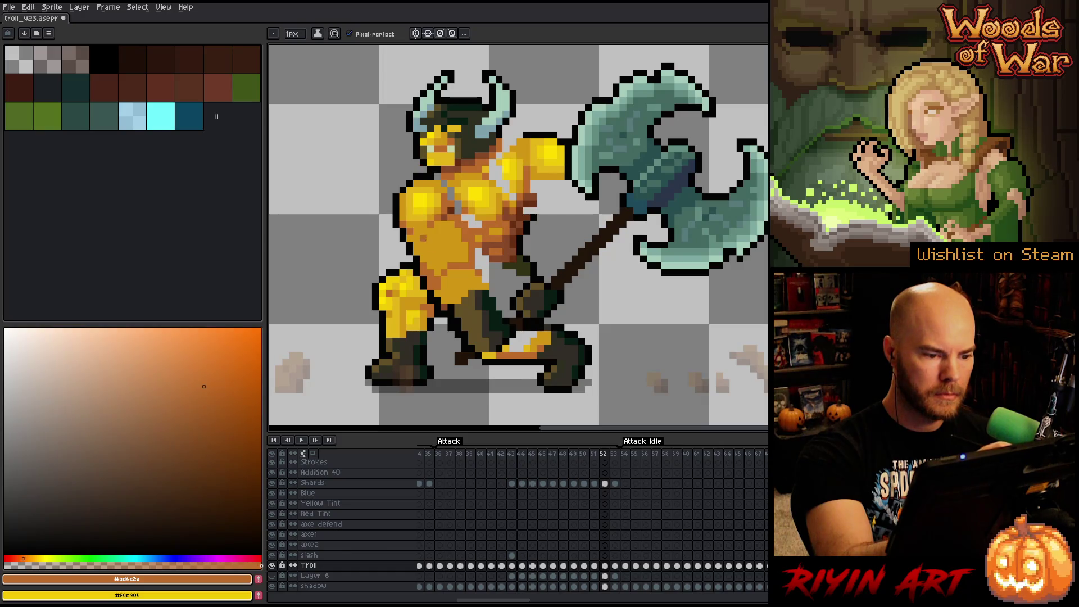
left_click(431, 207, "alt")
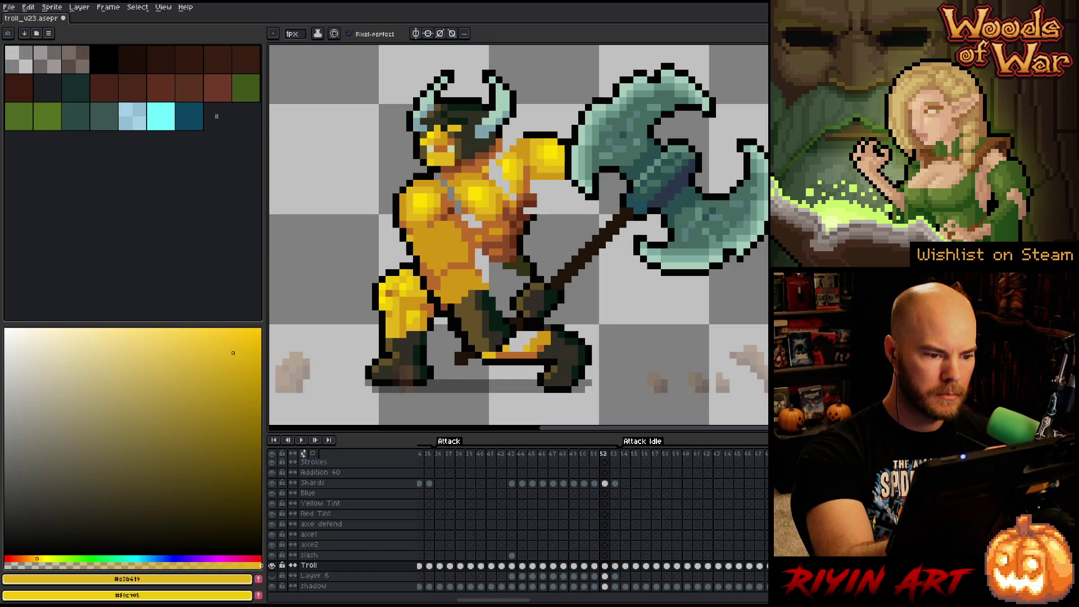
left_click_drag(430, 227, 458, 239)
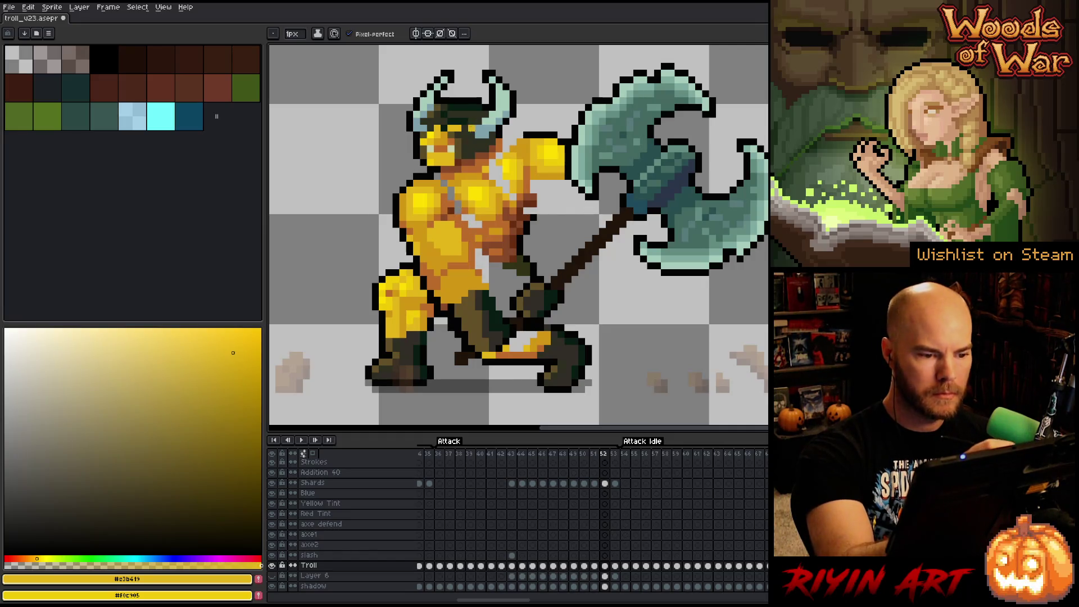
- Compare the chest's darker gold against the bright yellow and orange shading
left_click(464, 234, "alt")
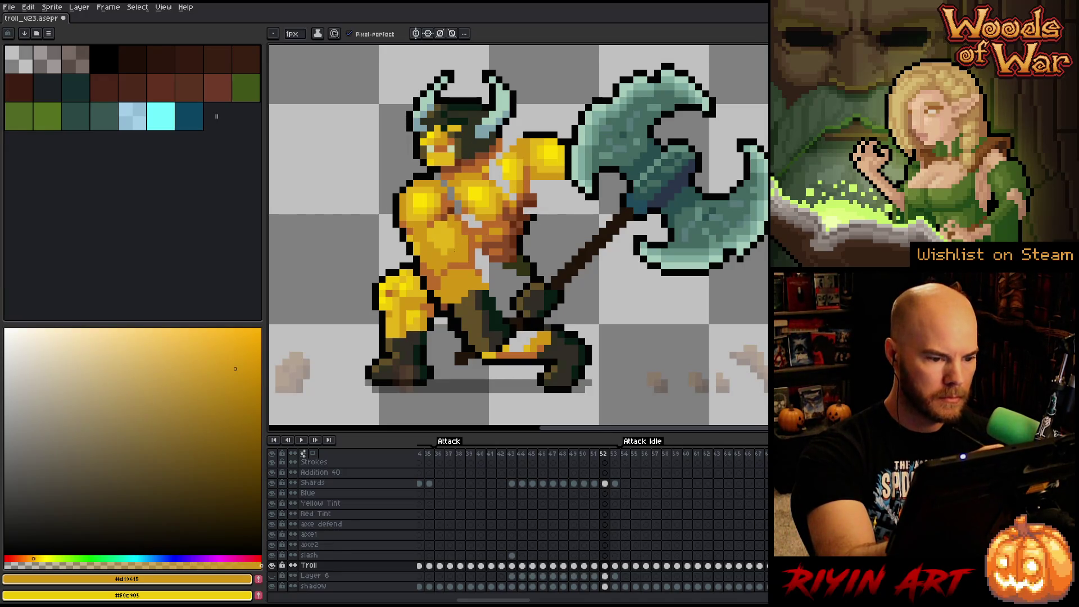
left_click(444, 231, "alt")
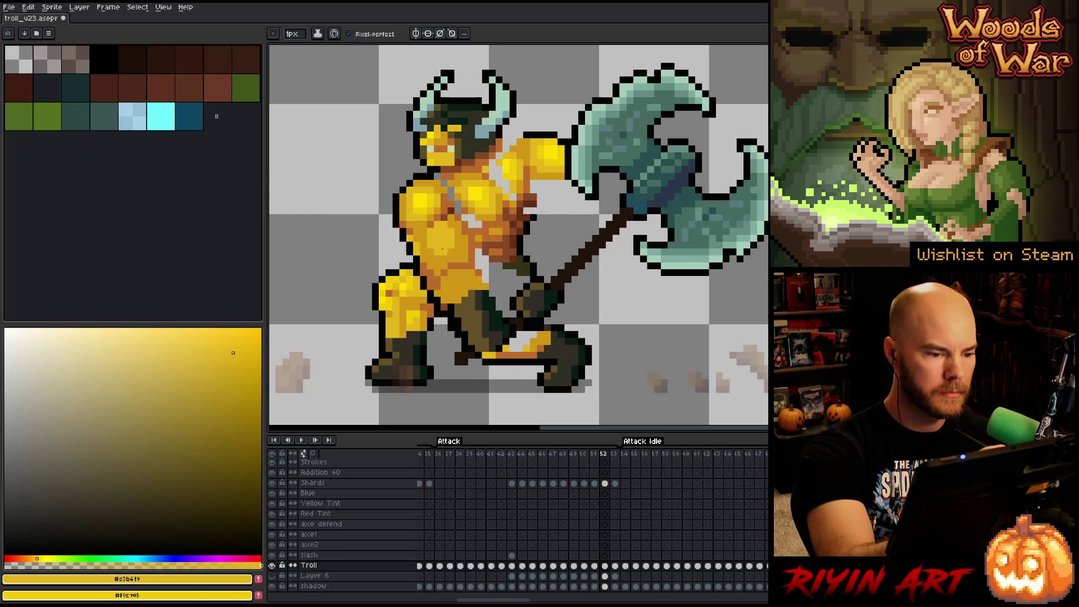
left_click(461, 236, "alt")
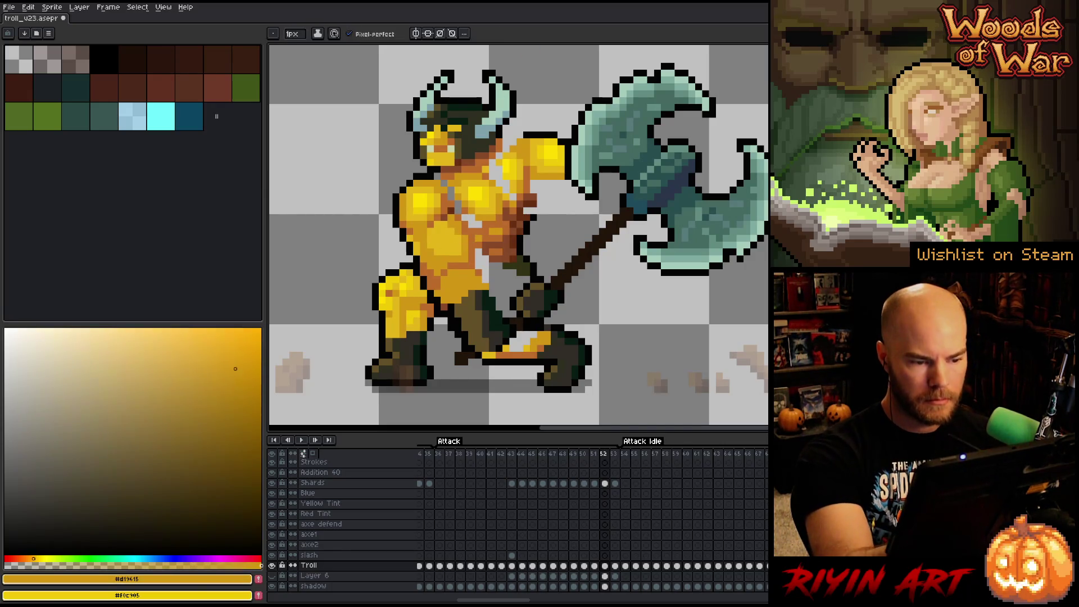
left_click(444, 231, "alt")
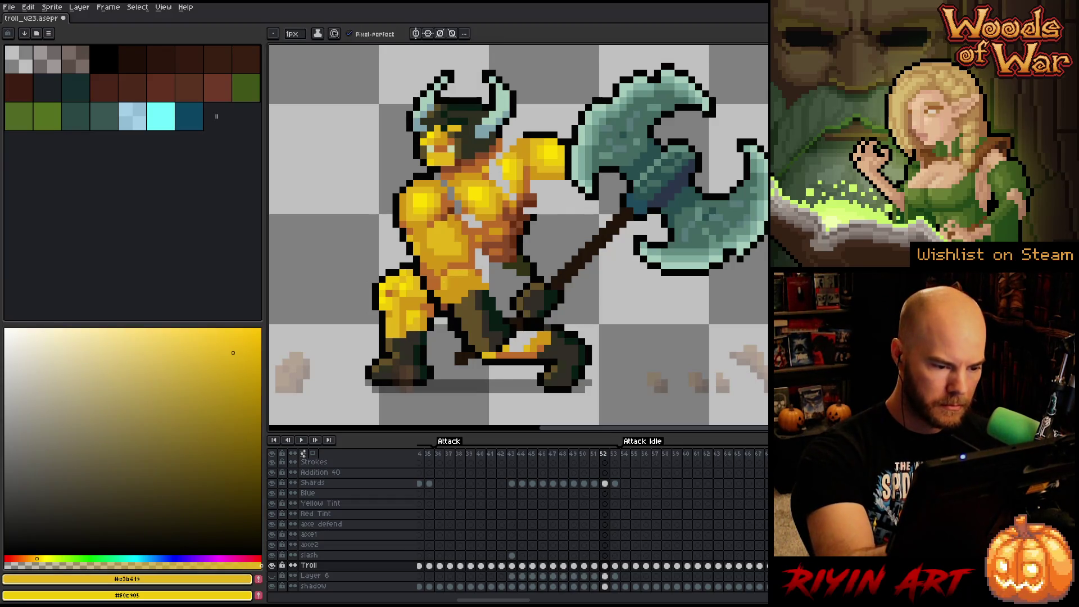
left_click(486, 279, "alt")
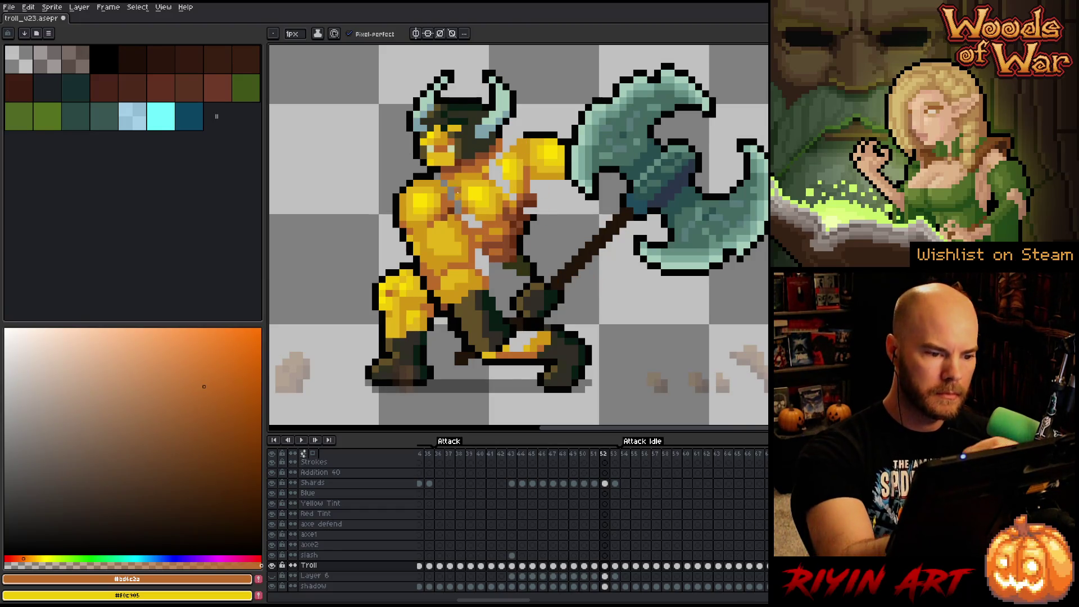
- Sample gold mid-tones, brightest yellow #ffd000 and pale yellow #f0c905, ending on the chest's gold shade
left_click(464, 217, "alt")
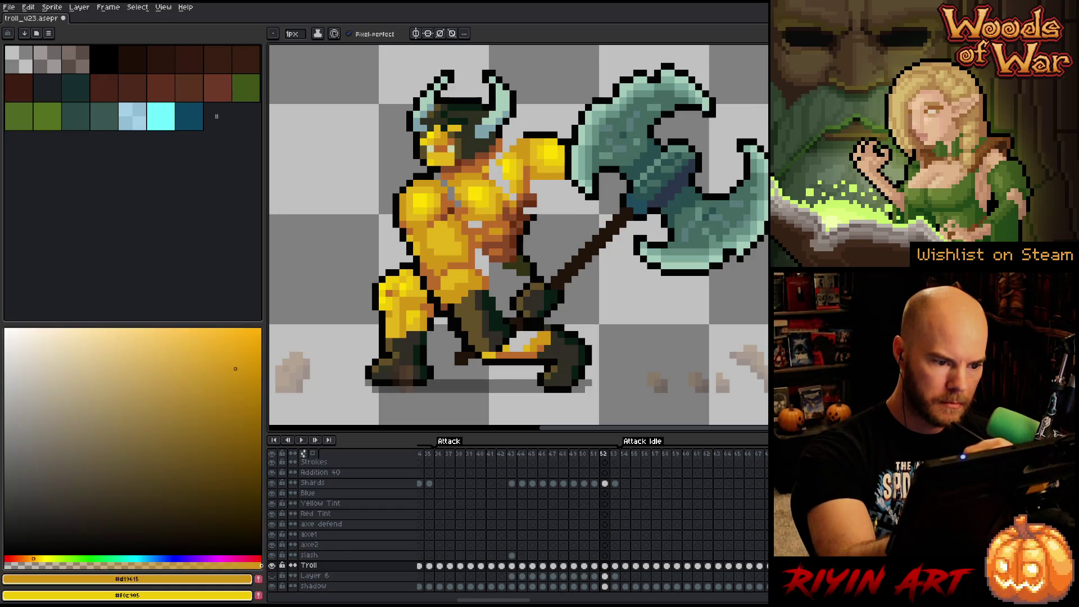
left_click(472, 209, "alt")
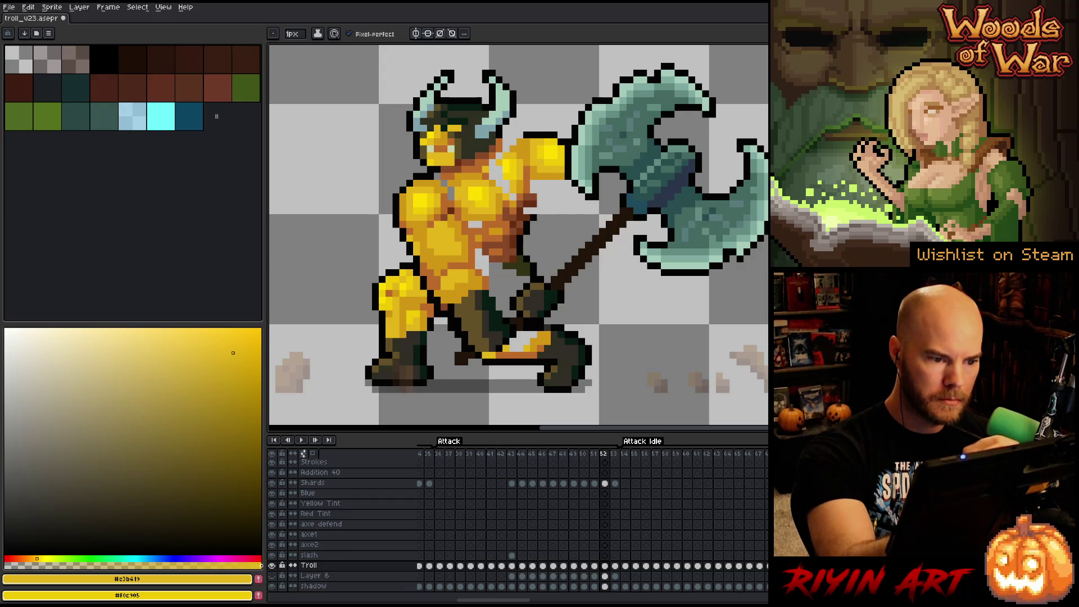
left_click(454, 197, "alt")
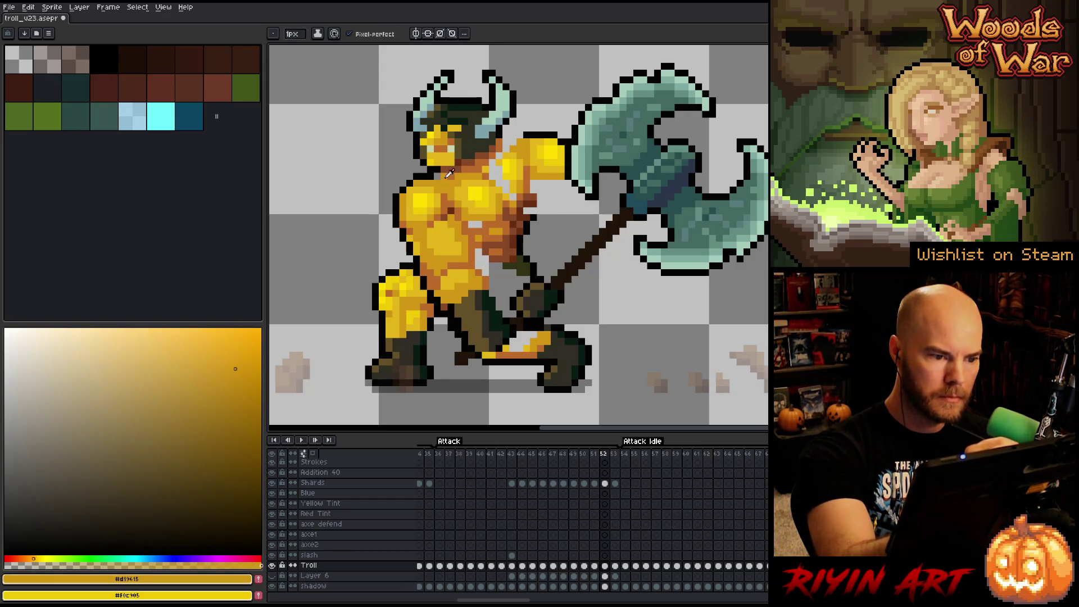
left_click(444, 135, "alt")
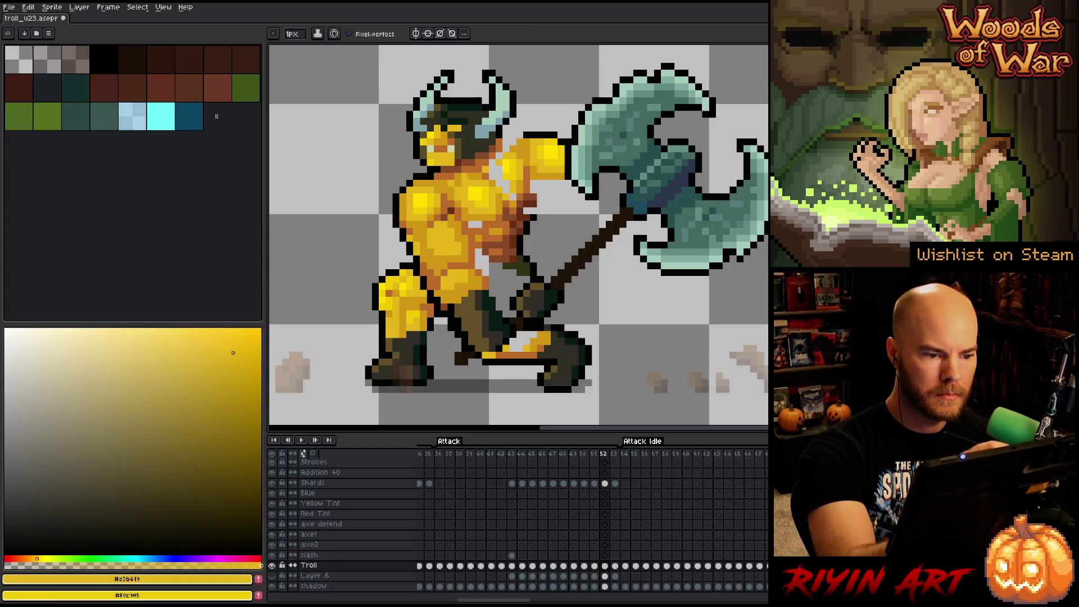
left_click(460, 190, "alt")
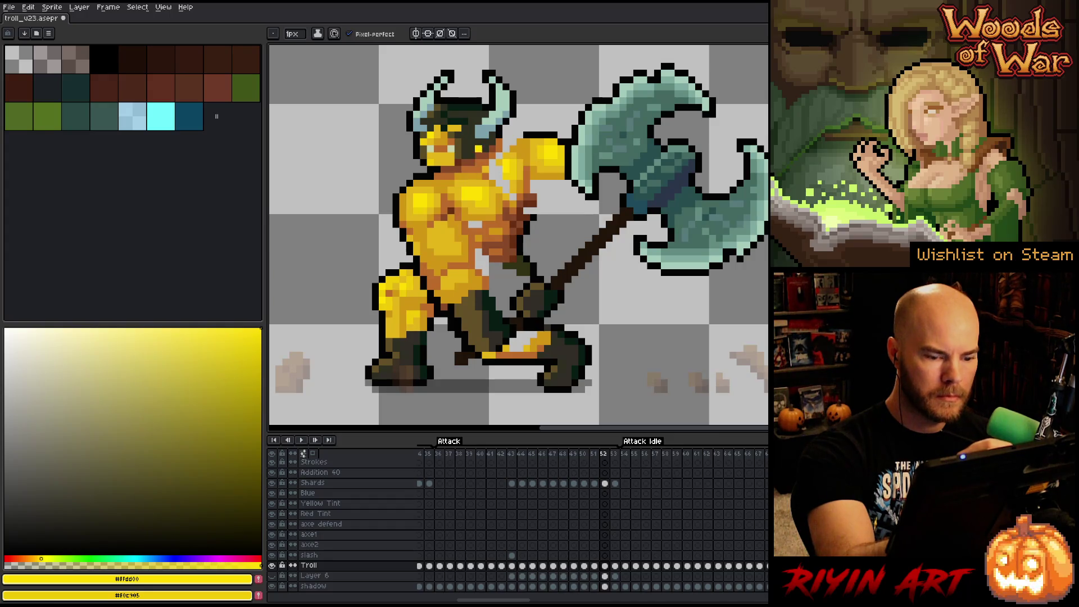
left_click(476, 198, "alt")
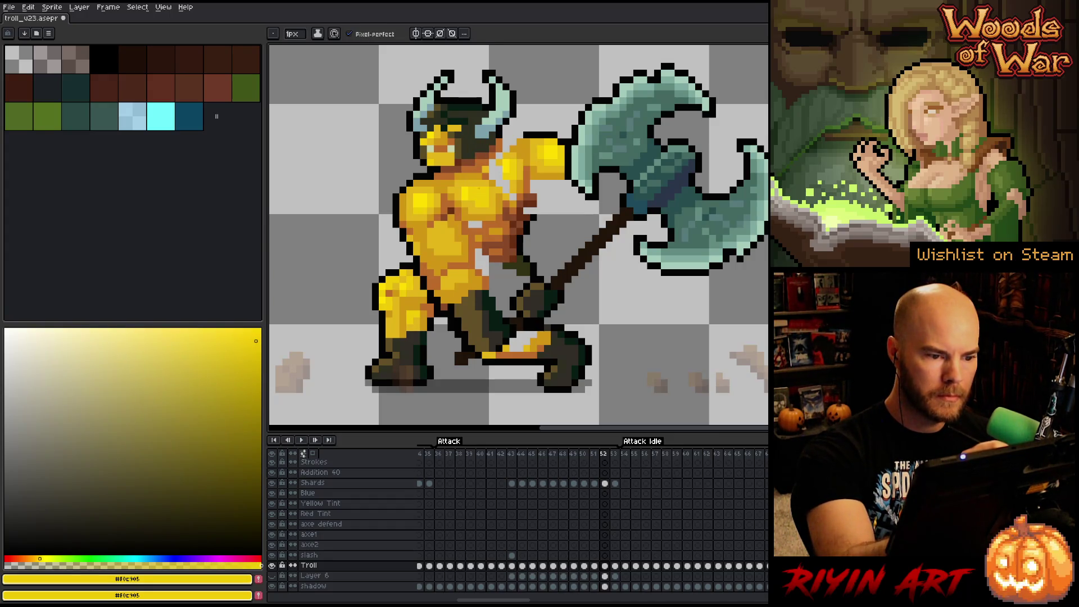
left_click(461, 190, "alt")
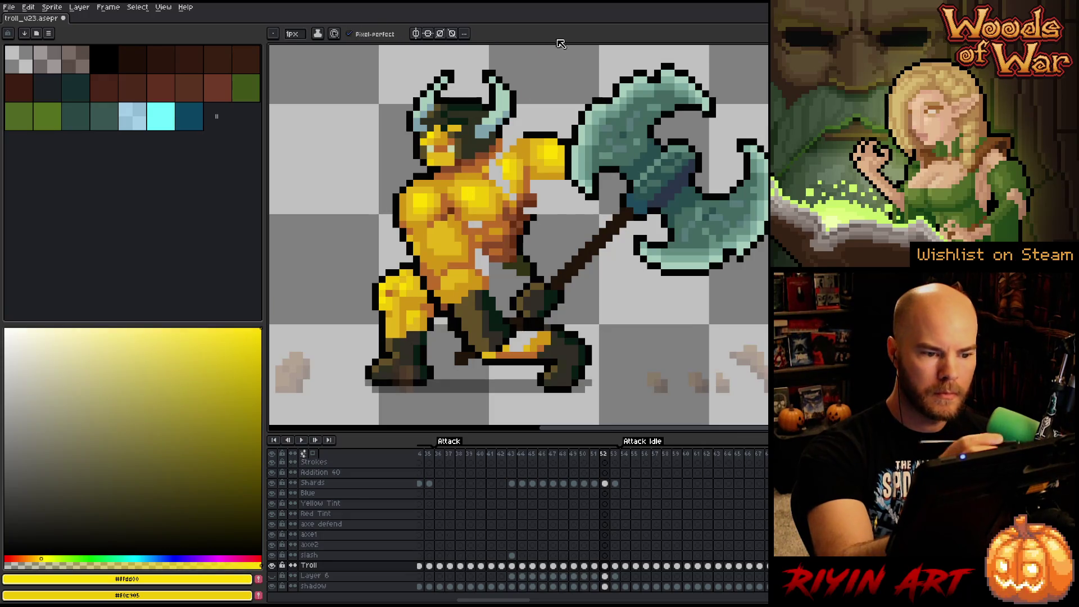
left_click(487, 200, "alt")
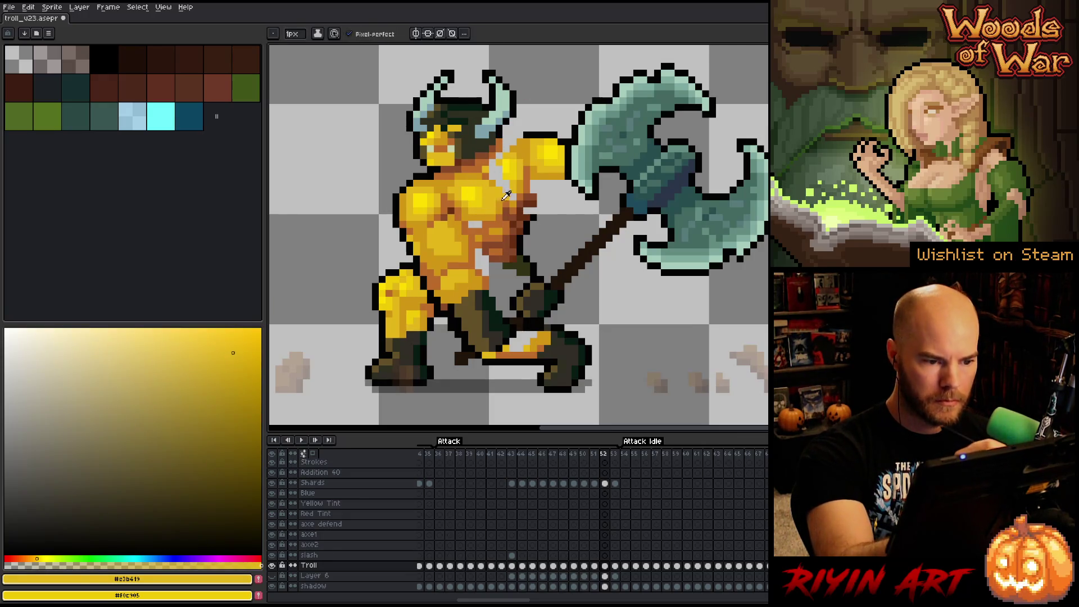
left_click(492, 196, "alt")
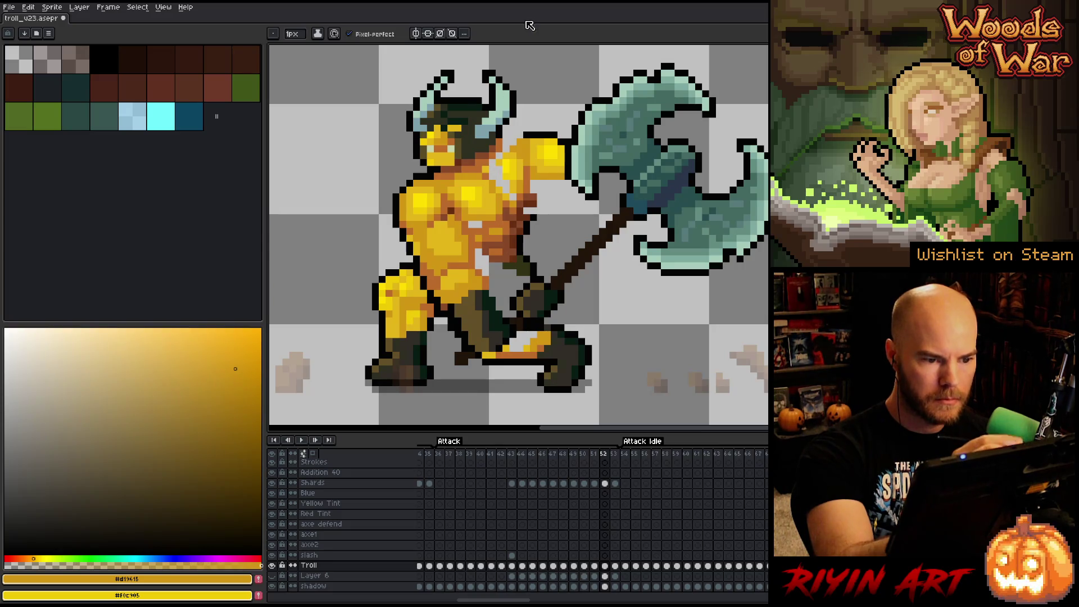
- Return to frame 52 and sample the chest's bright yellow, dark gold, brown and orange shades
key("Left")
key("Right")
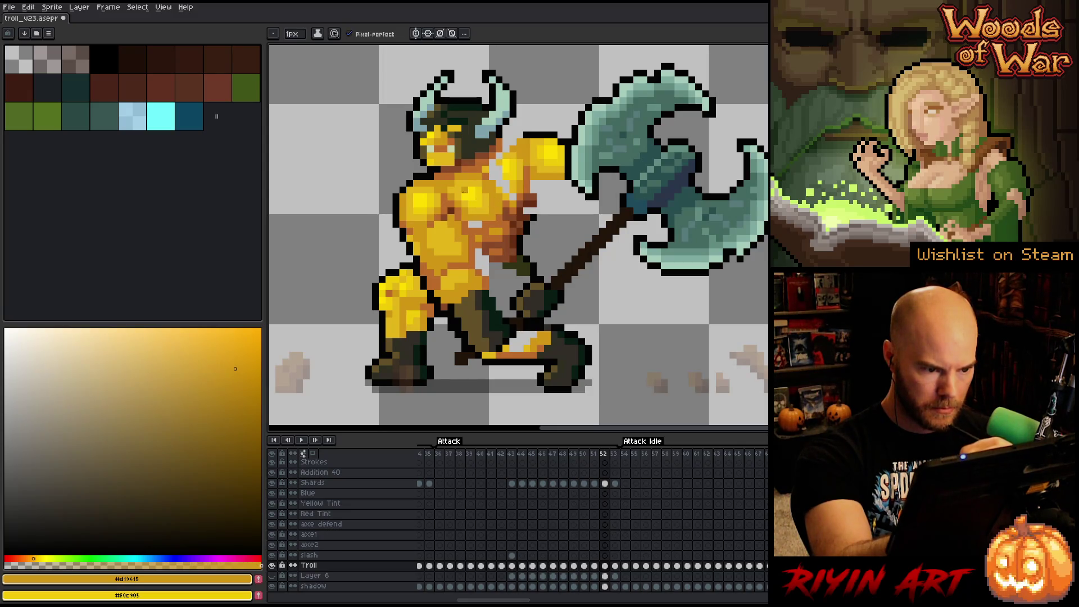
left_click(460, 191, "alt")
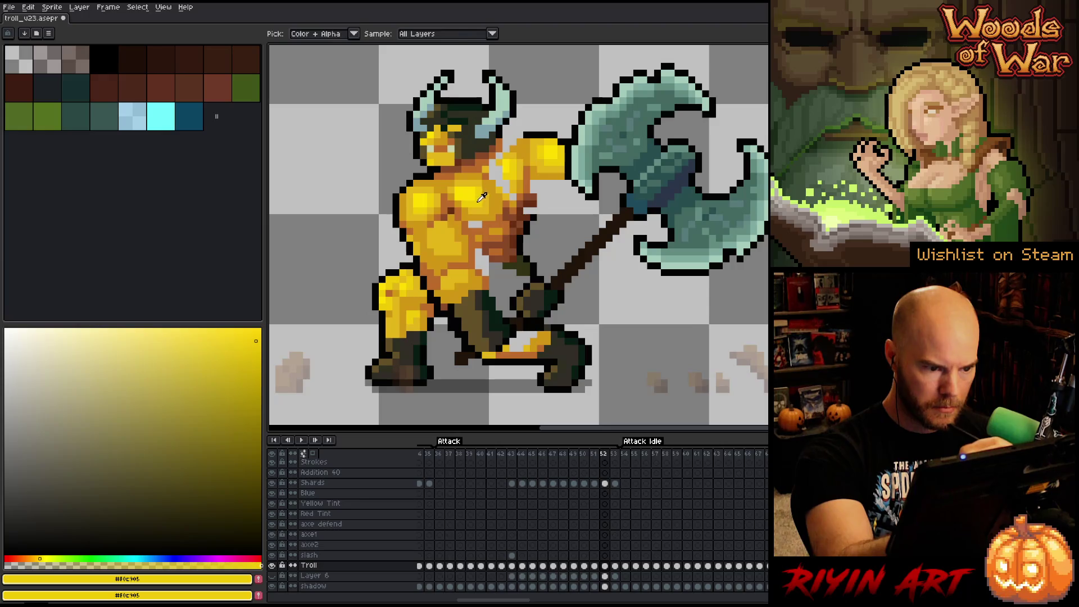
left_click(472, 197, "alt")
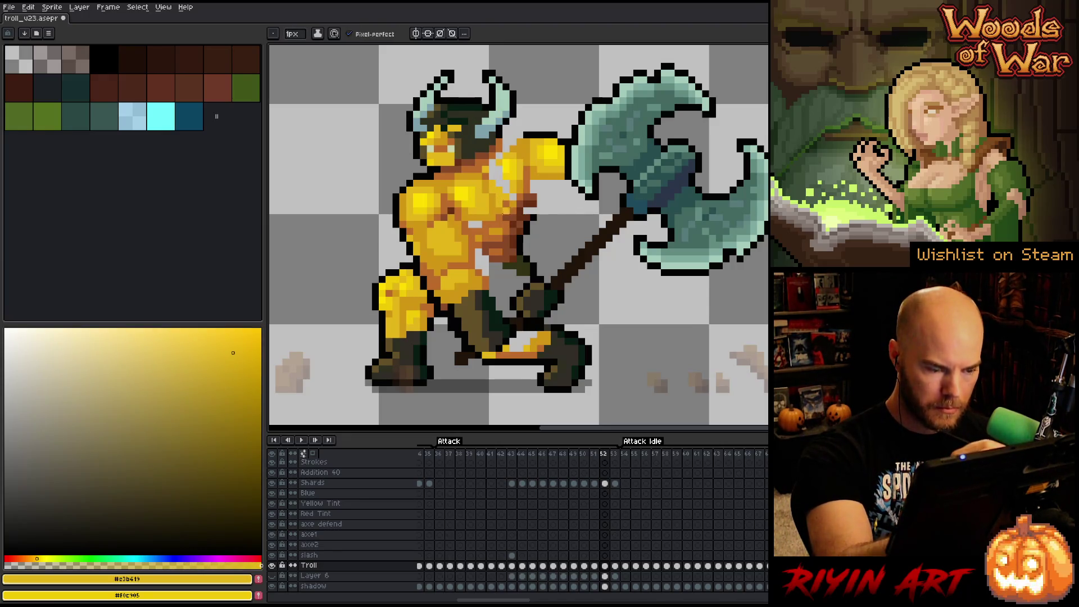
left_click(509, 214, "alt")
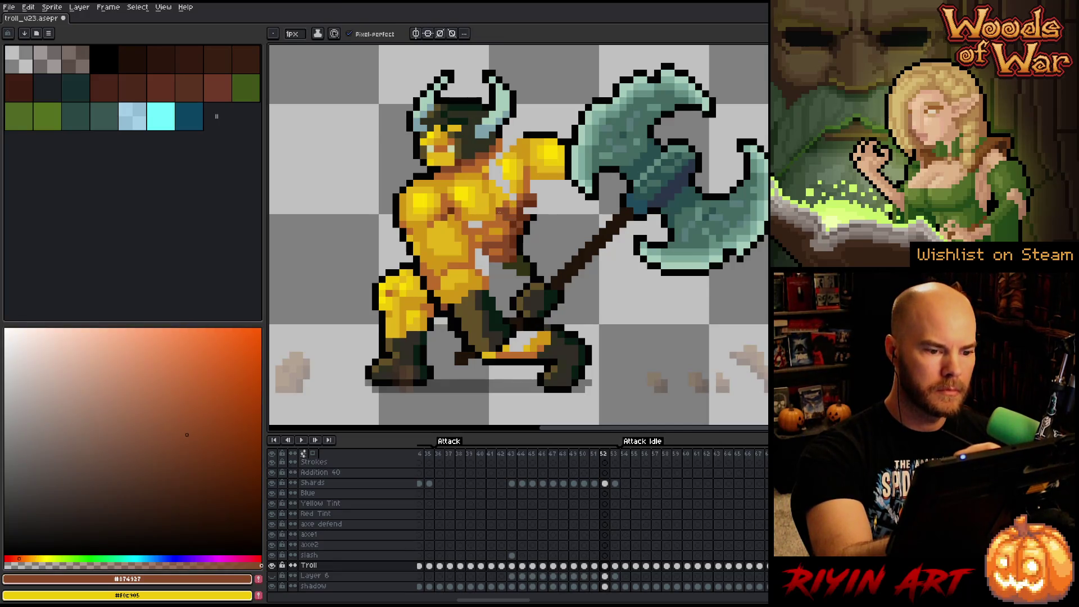
left_click(506, 217, "alt")
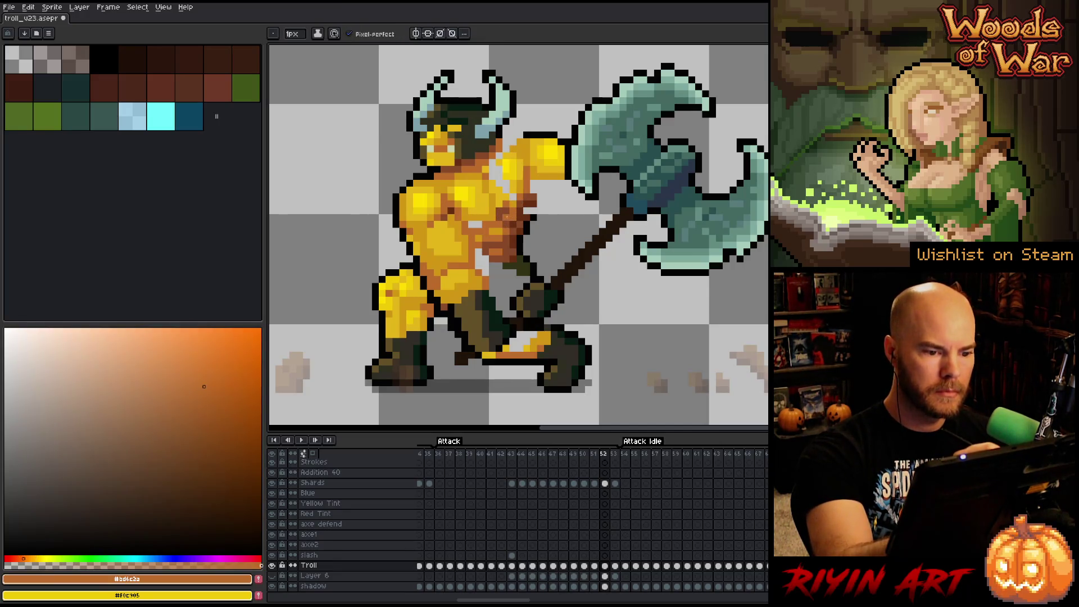
left_click(511, 174, "alt")
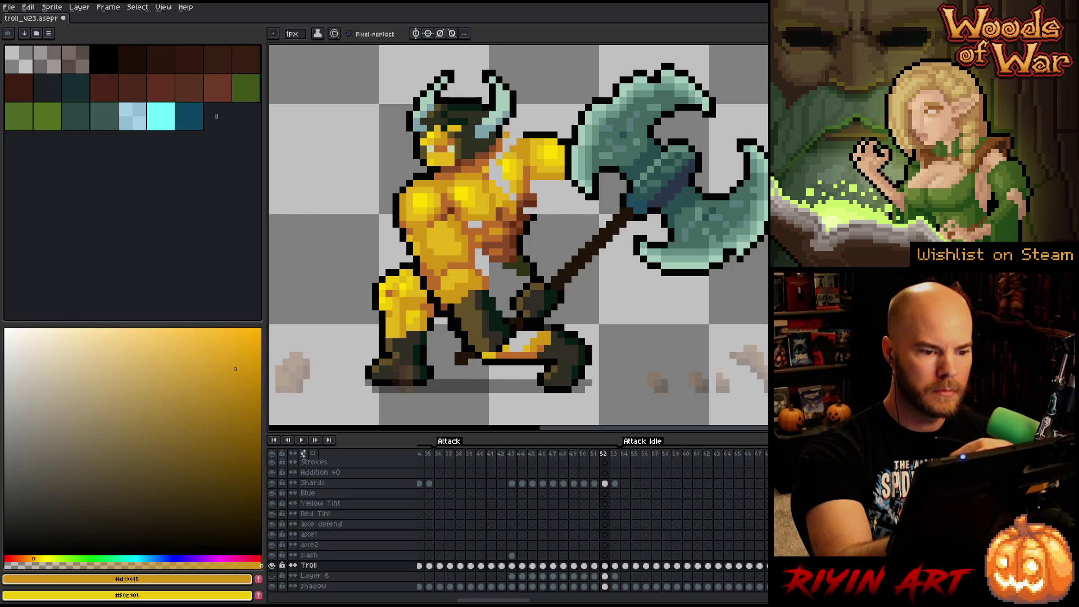
left_click(511, 194, "alt")
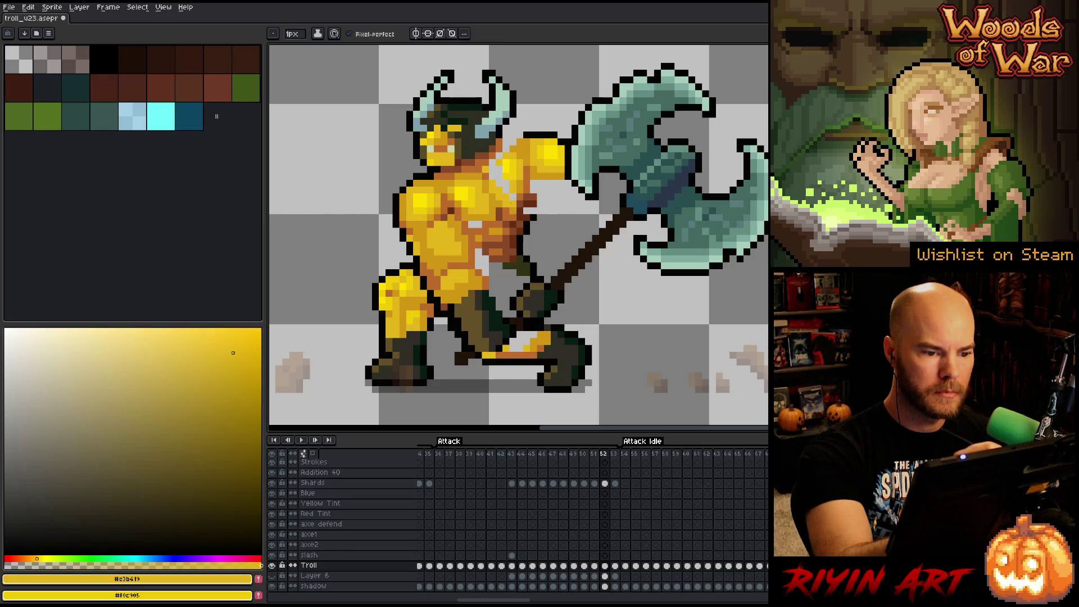
- Work through orange, gold and pale yellow tones on the arm, ending on the near-black outline colour
left_click(513, 207, "alt")
left_click(520, 197, "alt")
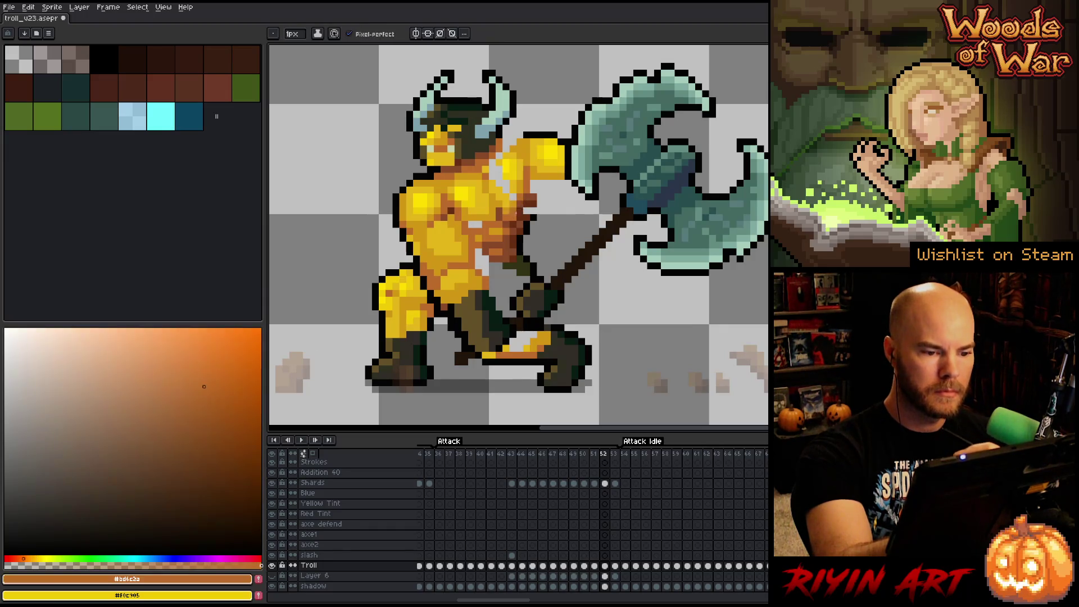
left_click(518, 194, "alt")
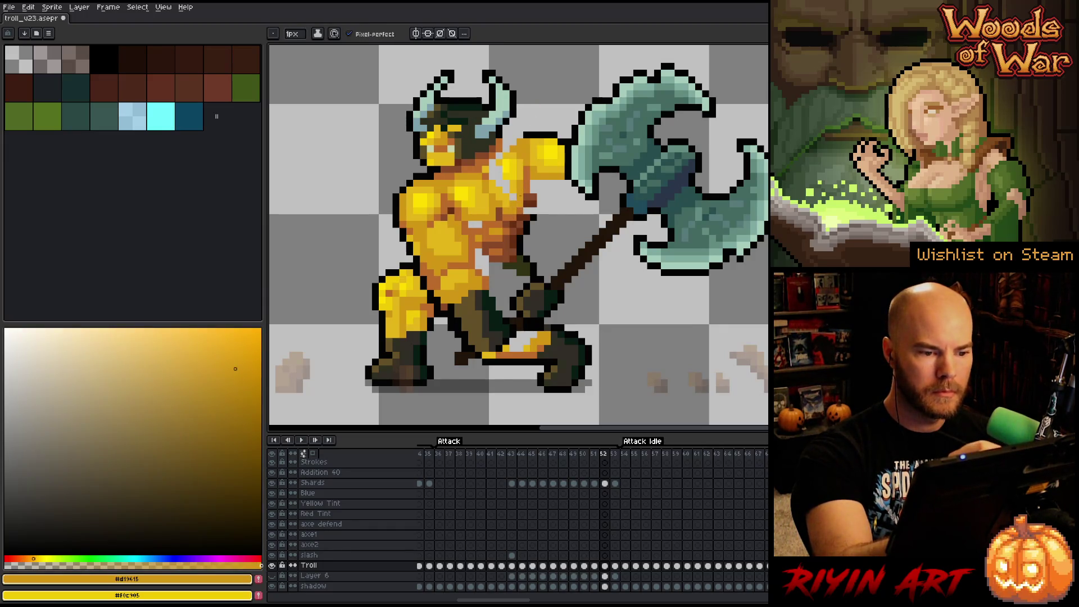
left_click(516, 191, "alt")
left_click(507, 162, "alt")
left_click(504, 179, "alt")
left_click(516, 191, "alt")
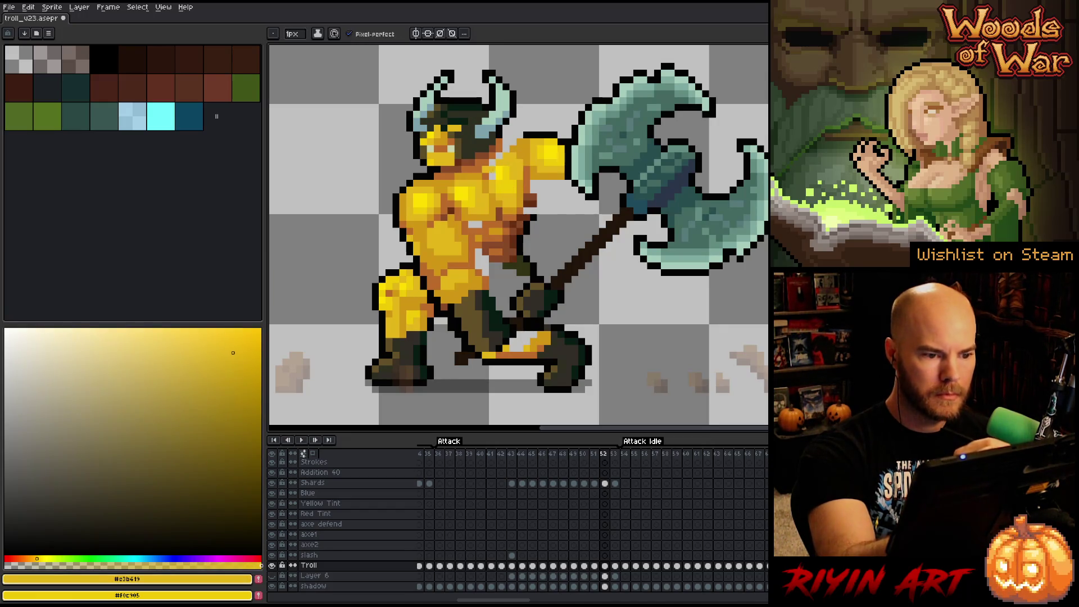
left_click(492, 157, "alt")
left_click(486, 169, "alt")
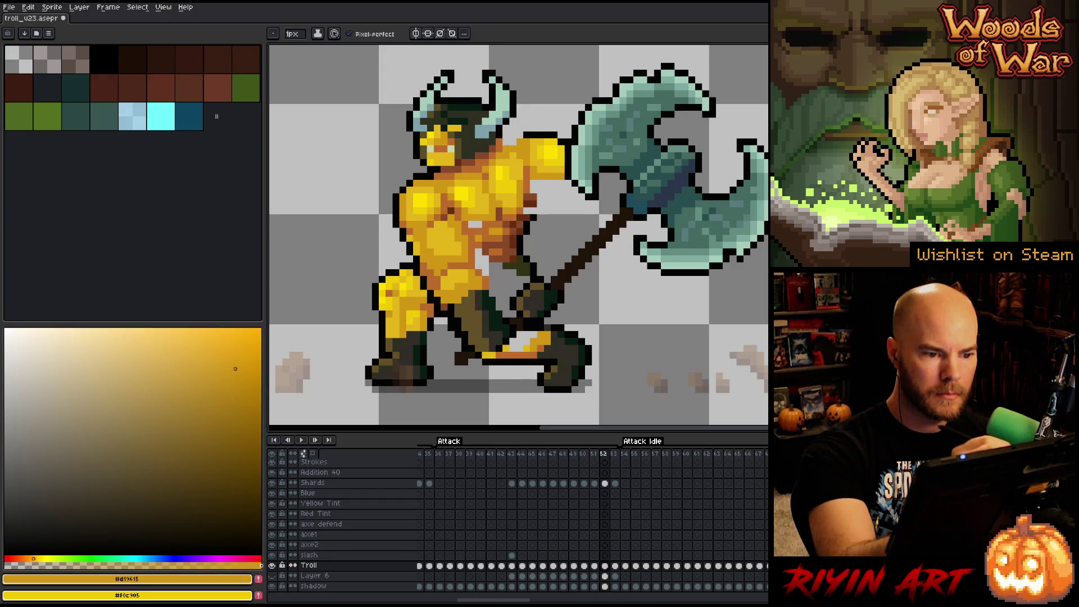
left_click(511, 135, "alt")
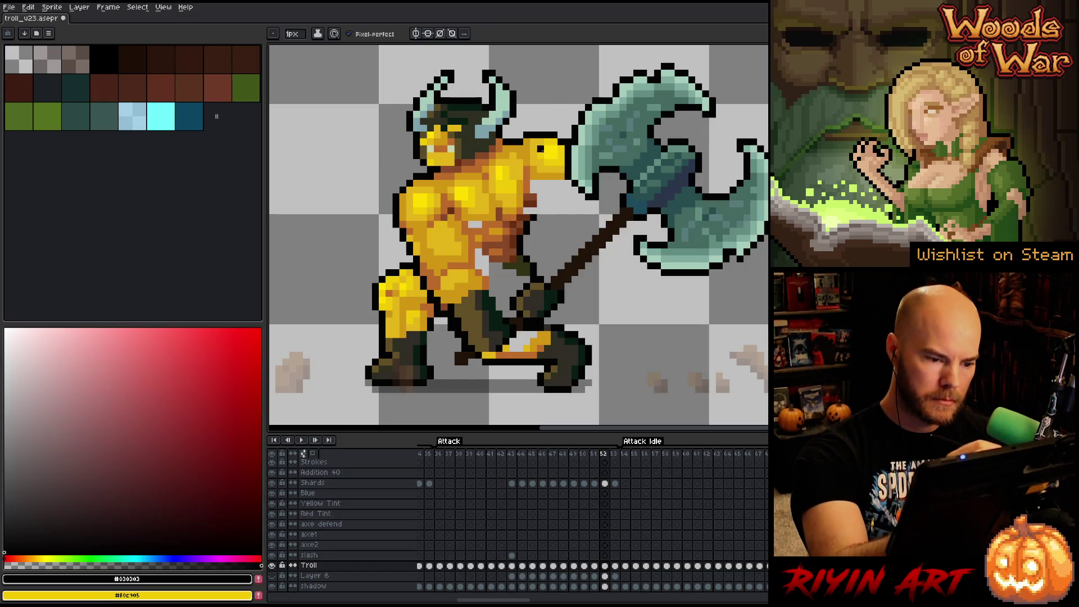
key("Return")
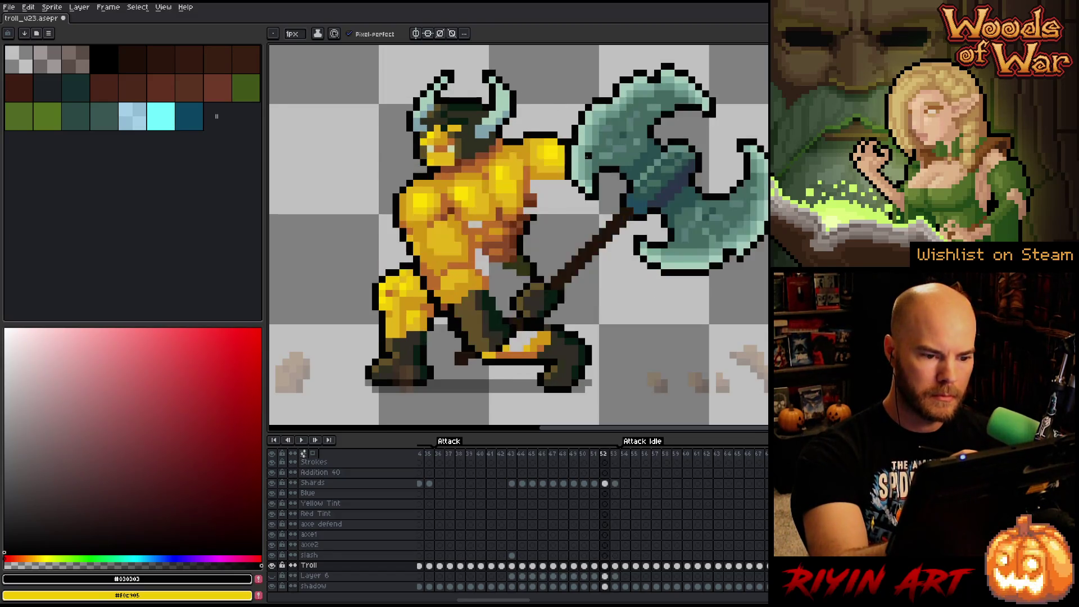
key("Return")
key("comma")
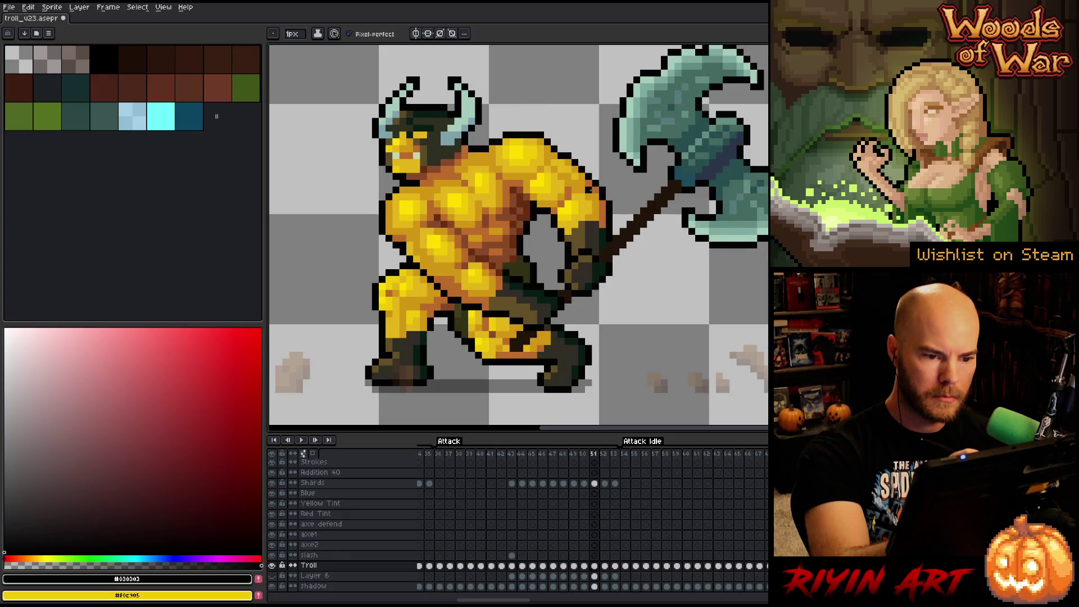
key("period")
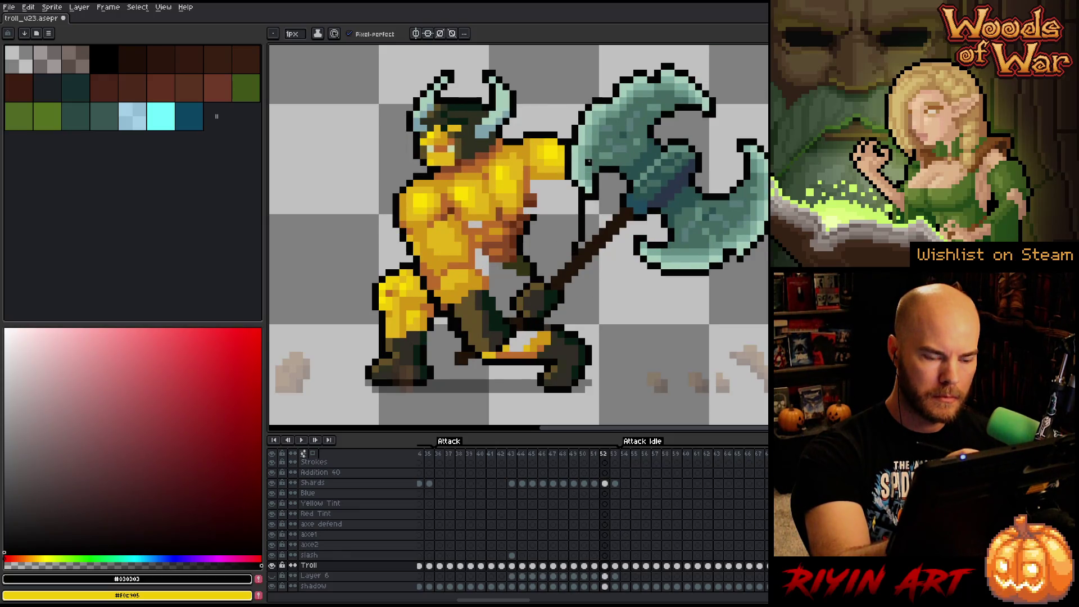
key("comma")
key("period")
key("comma")
key("period")
key("comma")
key("period")
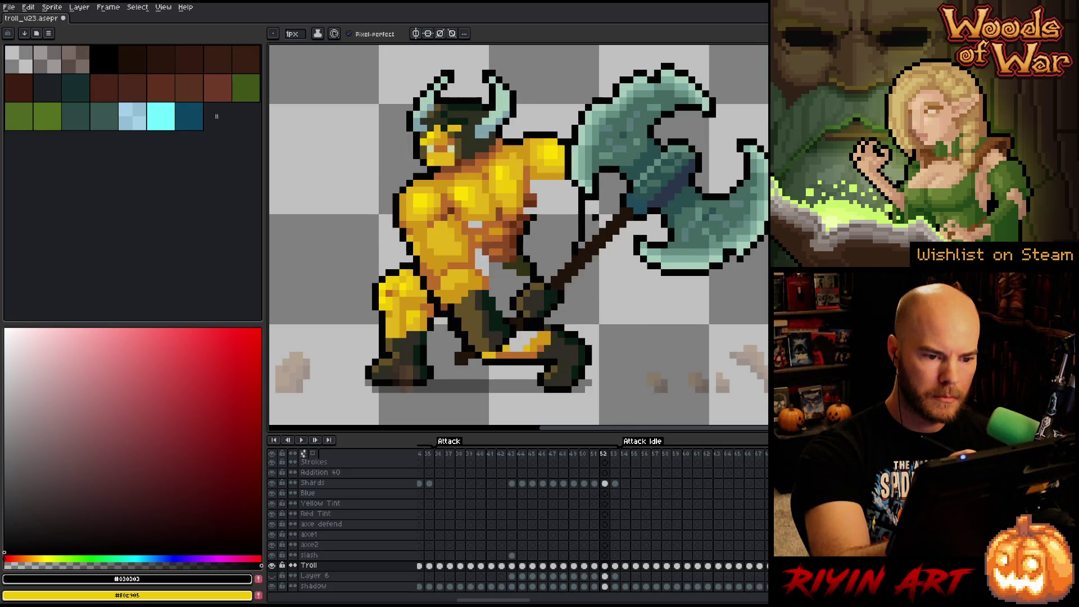
key("b")
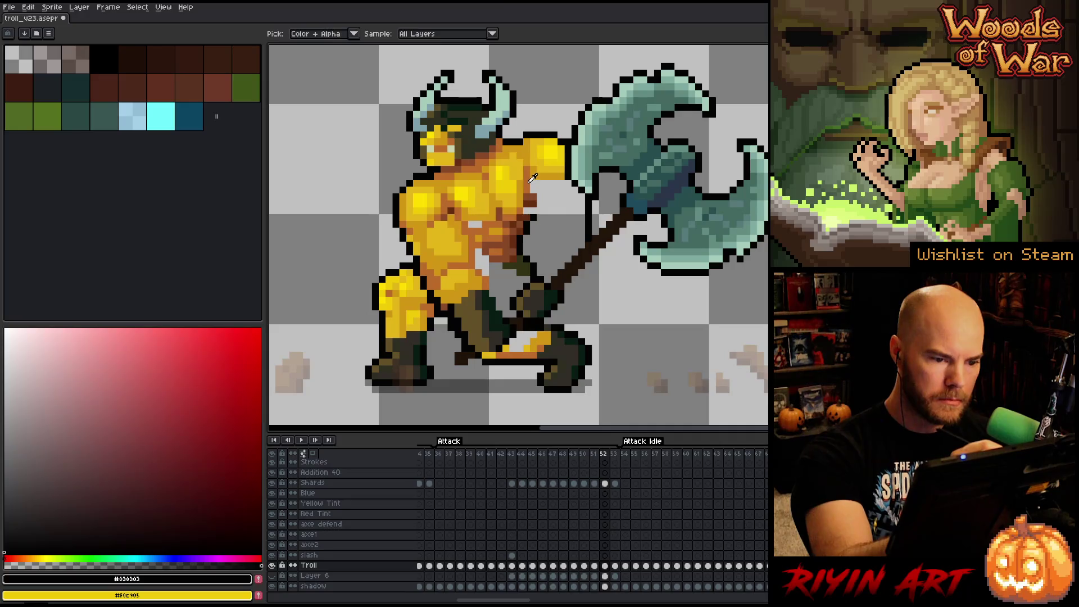
- Sample the arm's orange-brown and golden yellow, checking frames 51 and 53 against frame 52
left_click(541, 204, "alt")
left_click(546, 182, "alt")
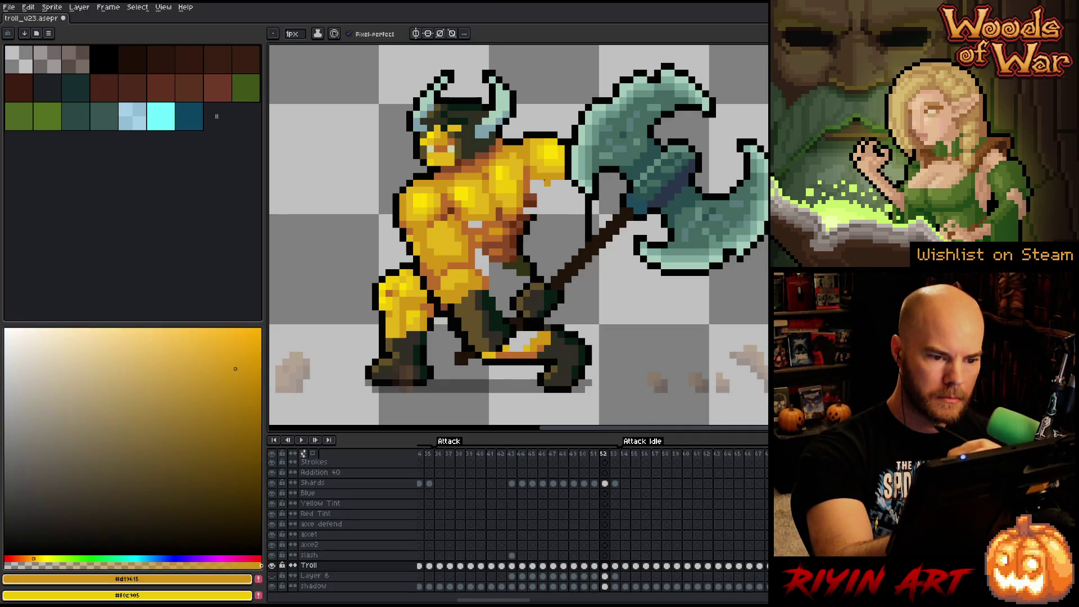
left_click(567, 179, "alt")
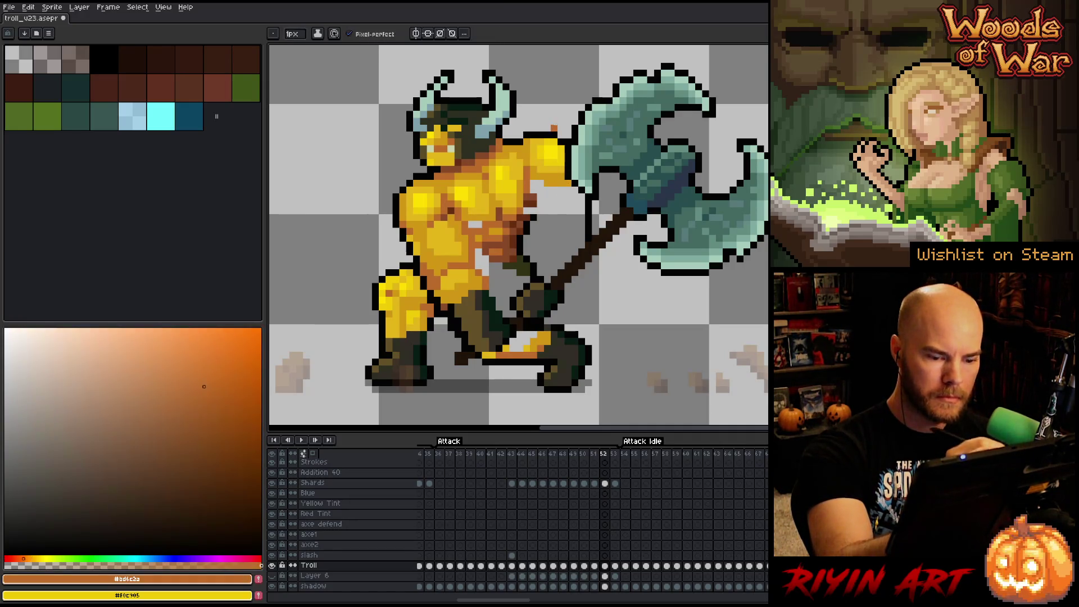
key("Left")
key("Right")
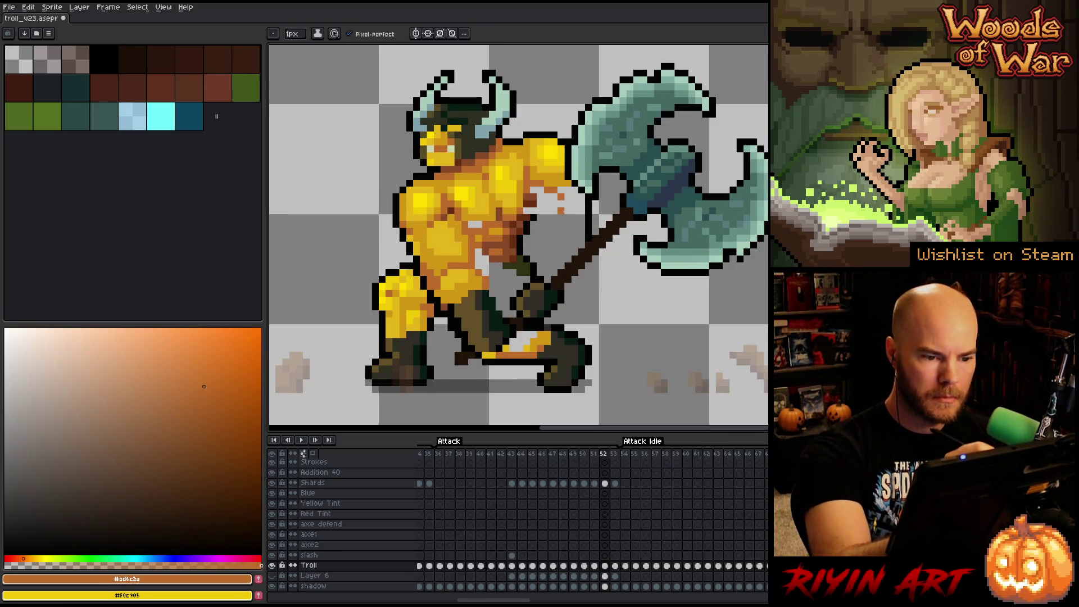
key("e")
key("b")
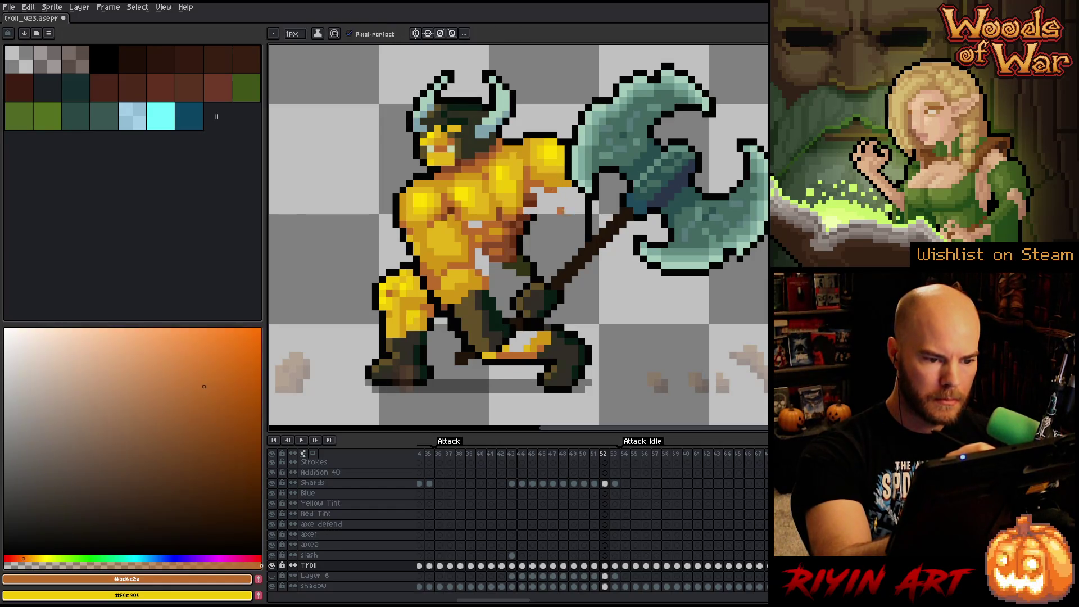
key("Right")
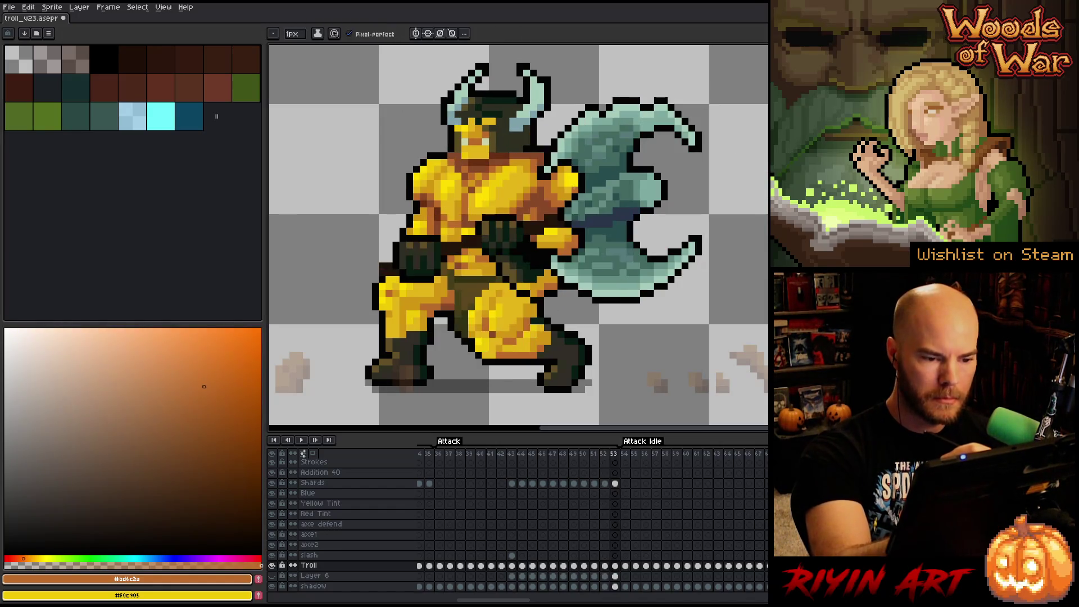
key("Left")
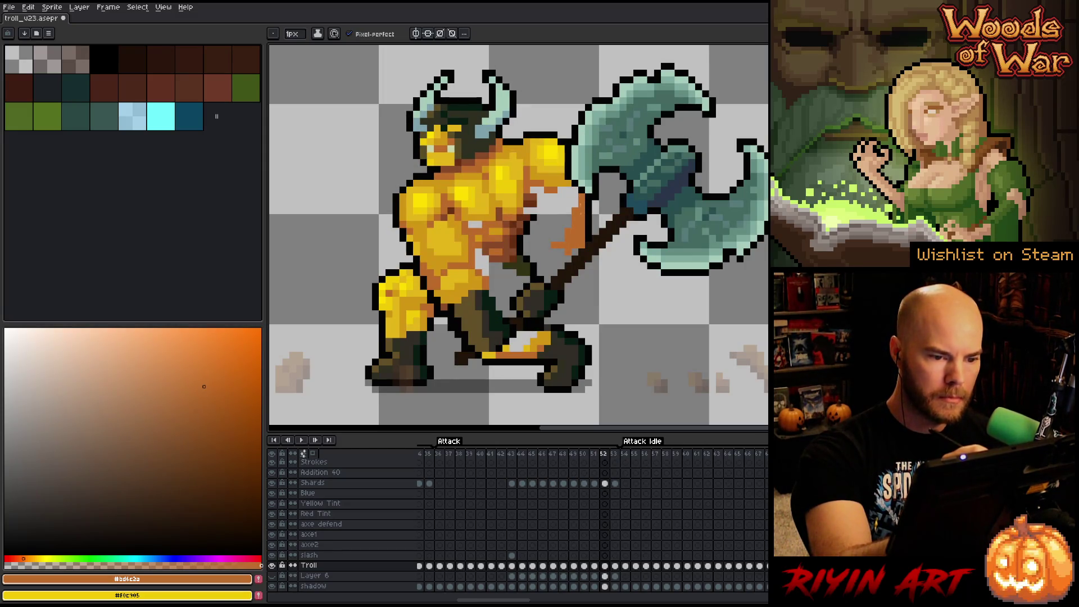
- Draw a gold line along the troll's forearm, then pick the dark olive outline colour
left_click(560, 182, "alt")
left_click_drag(547, 195, 547, 244)
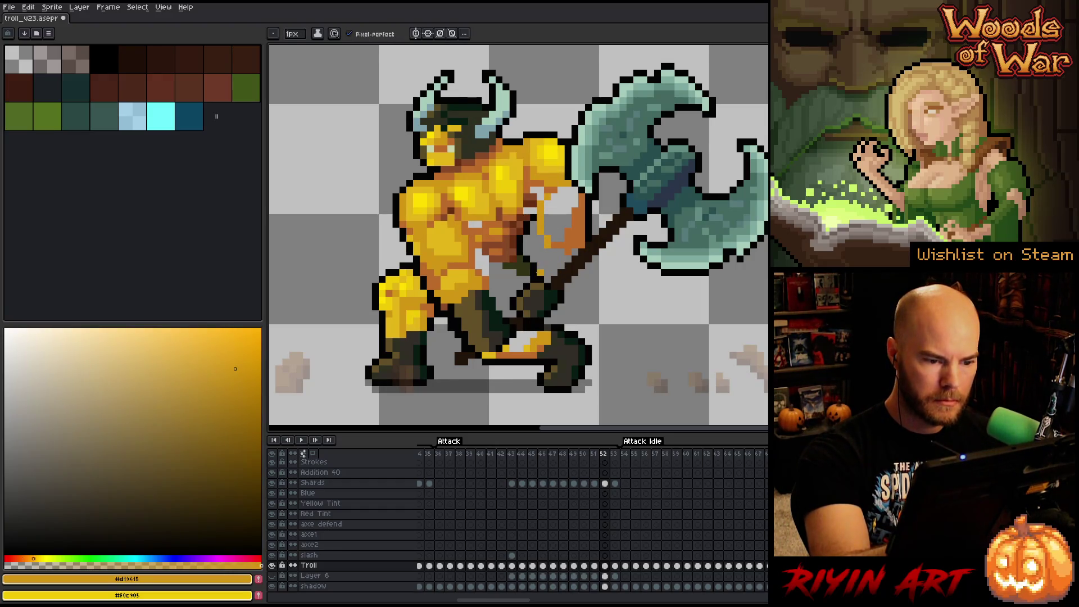
left_click(534, 271, "alt")
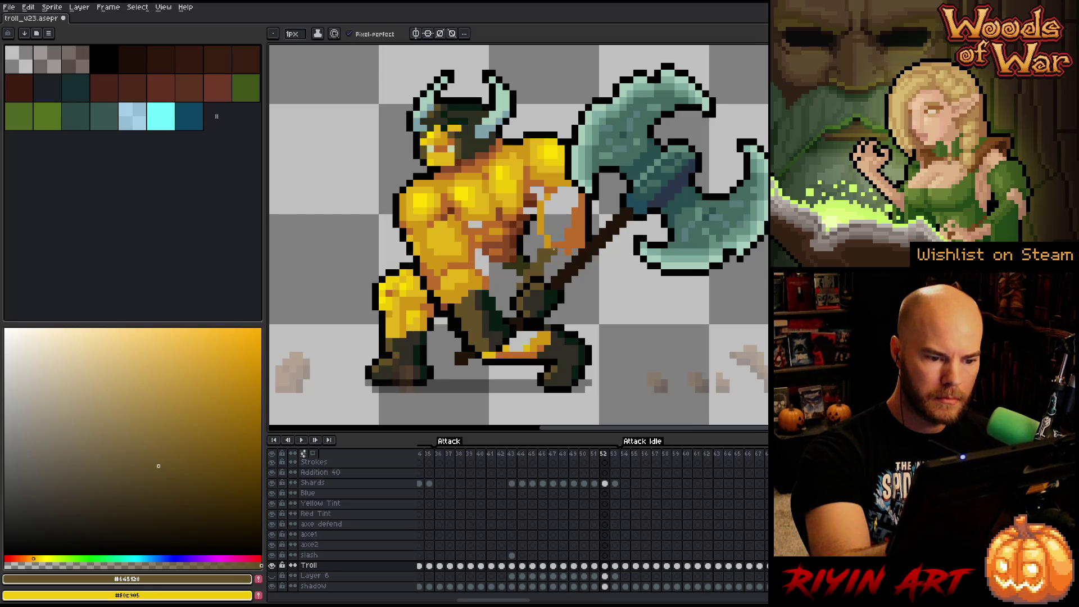
key("e")
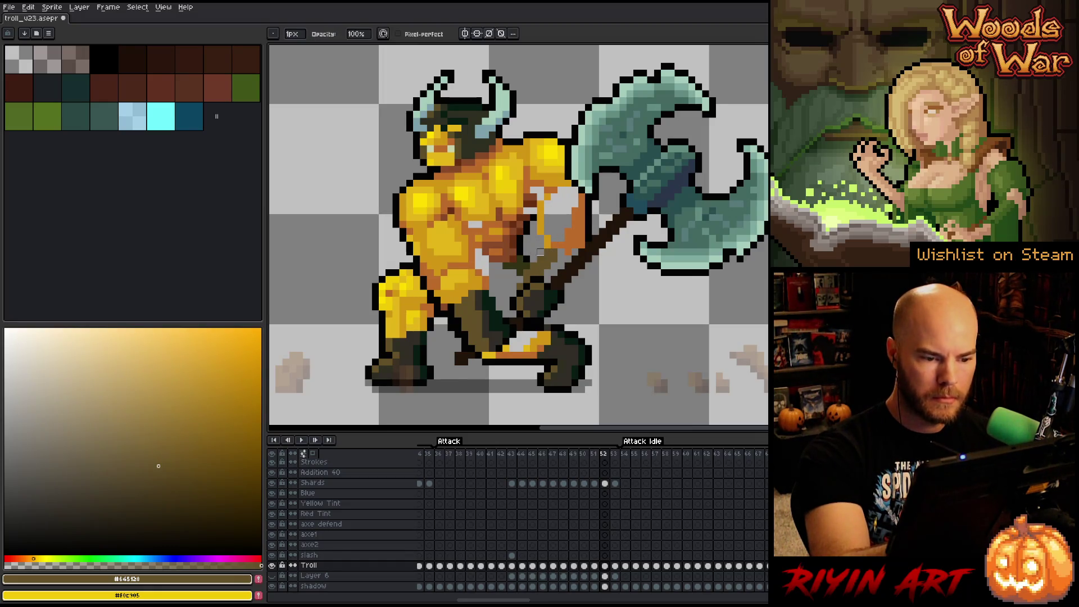
left_click(533, 252, "alt")
key("b")
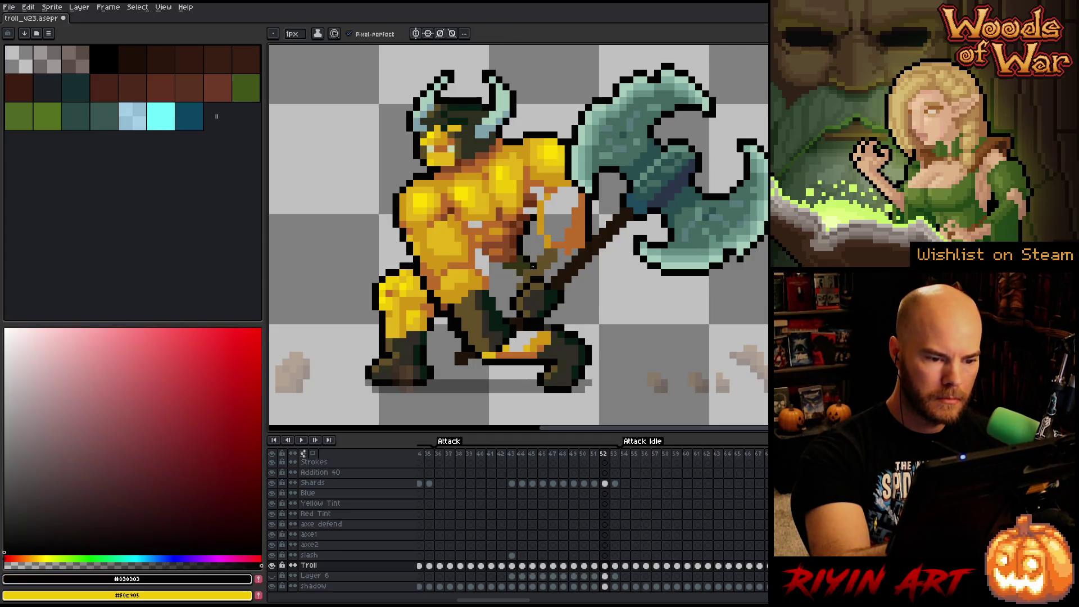
left_click(527, 265, "alt")
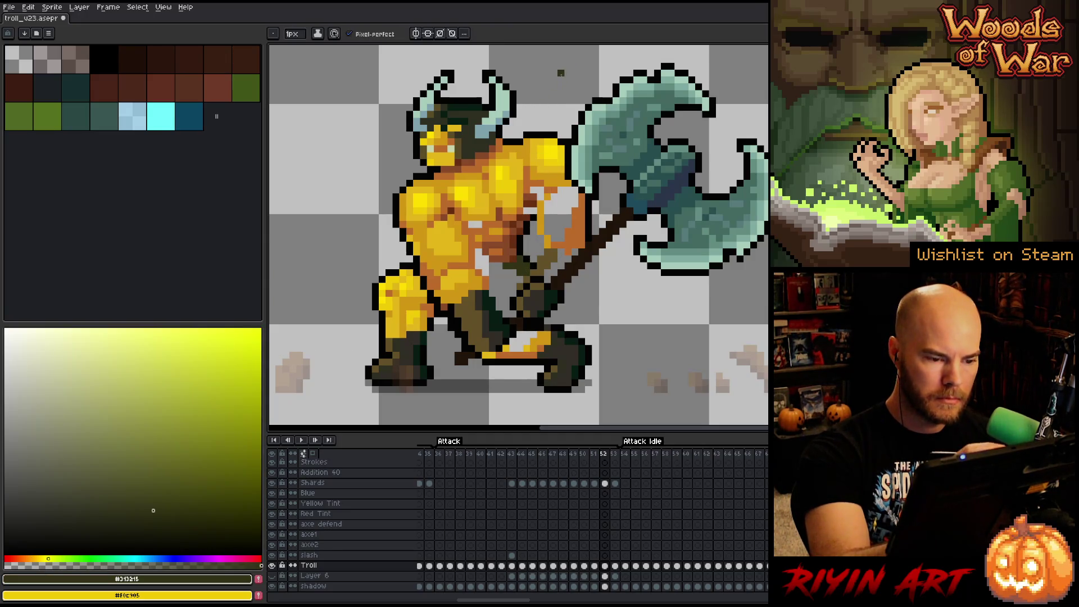
- Add a dark brown pixel on the chest and sample olive, axe-handle, green and golden yellow tones
key("alt")
left_click(473, 236, "alt")
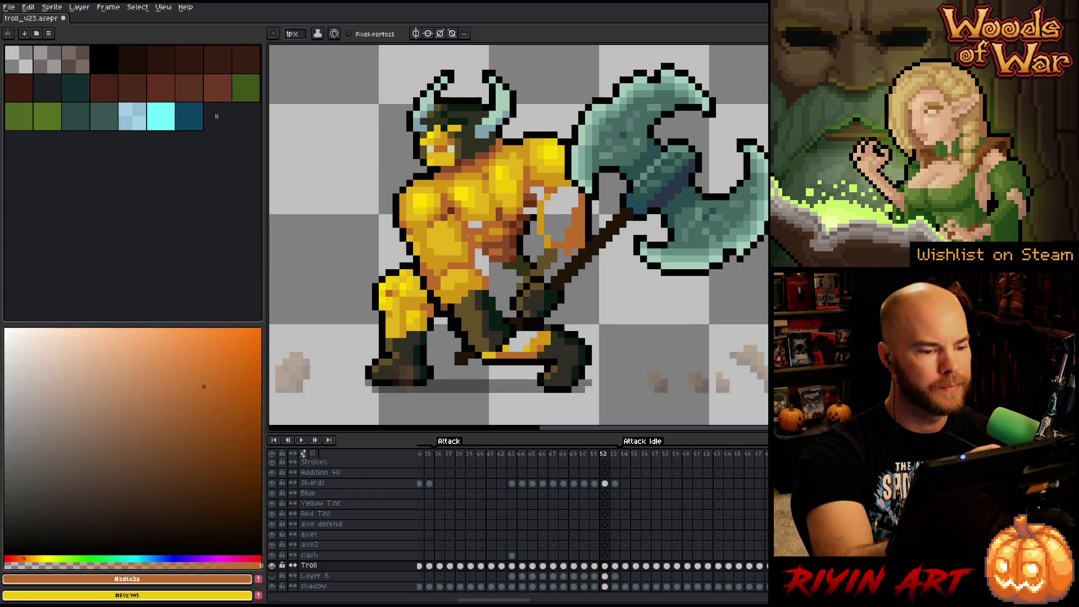
left_click(477, 237, "alt")
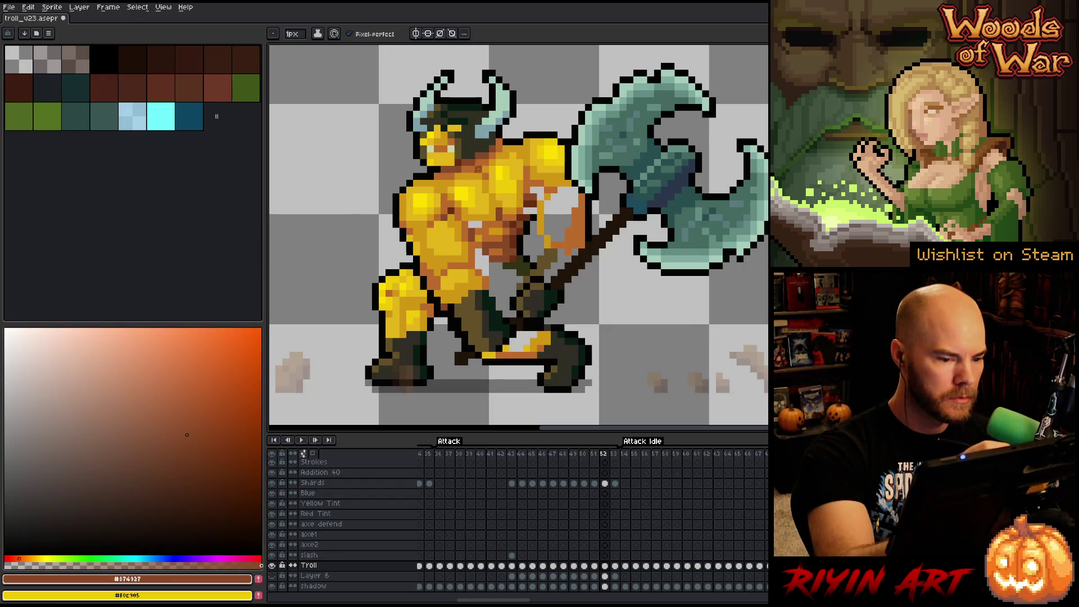
left_click(492, 232)
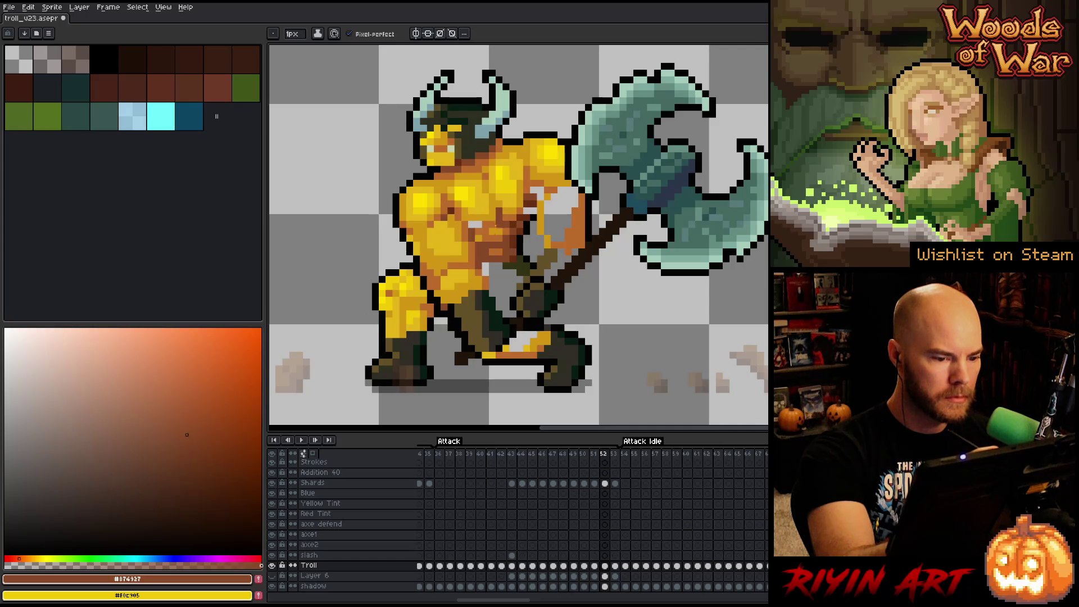
left_click(495, 264, "alt")
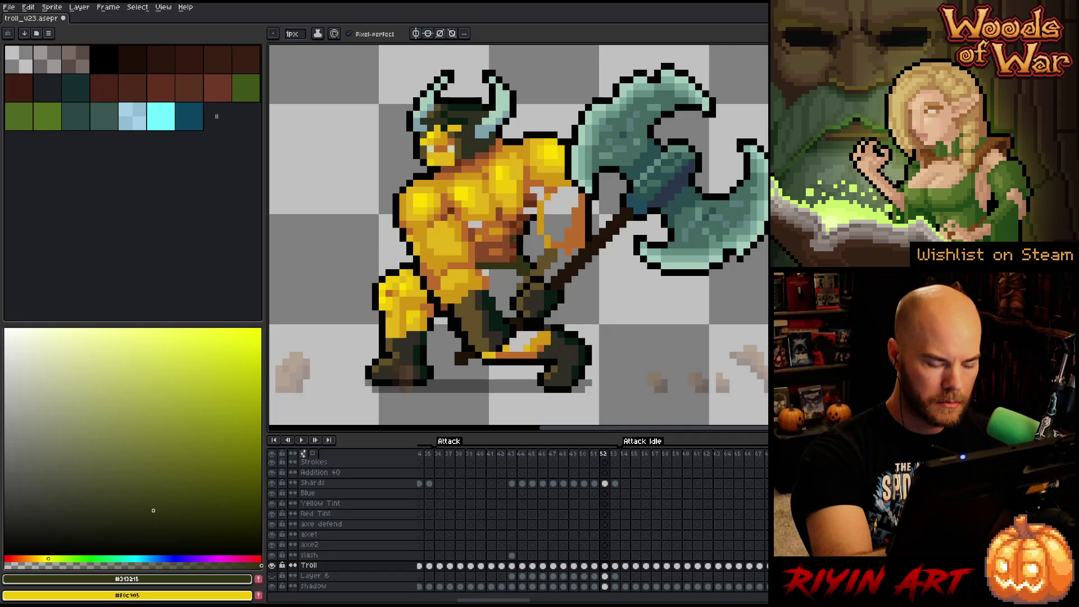
left_click(575, 231, "alt")
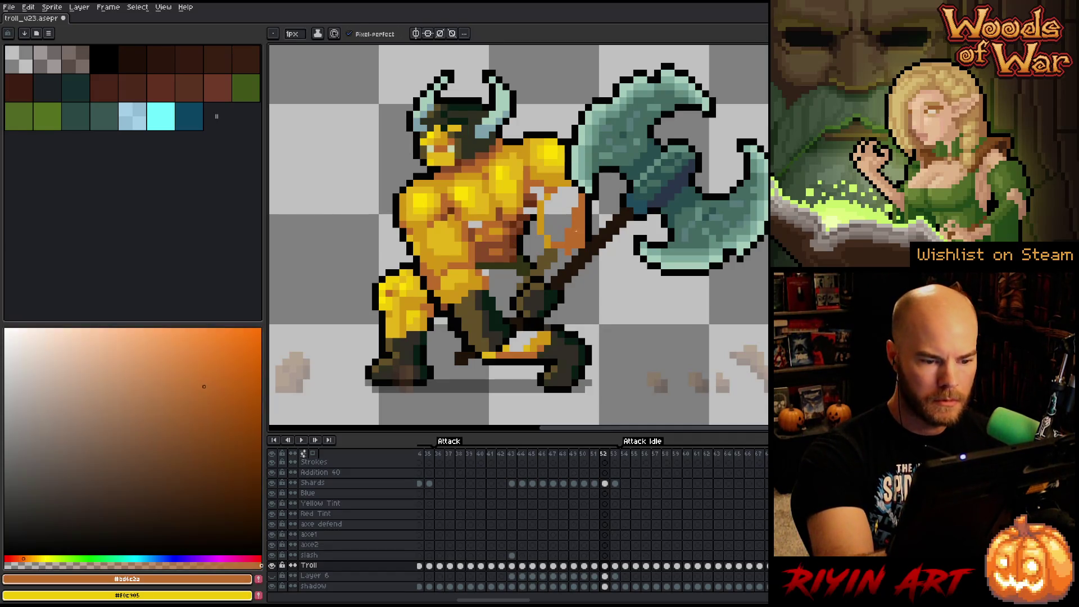
left_click(540, 295, "alt")
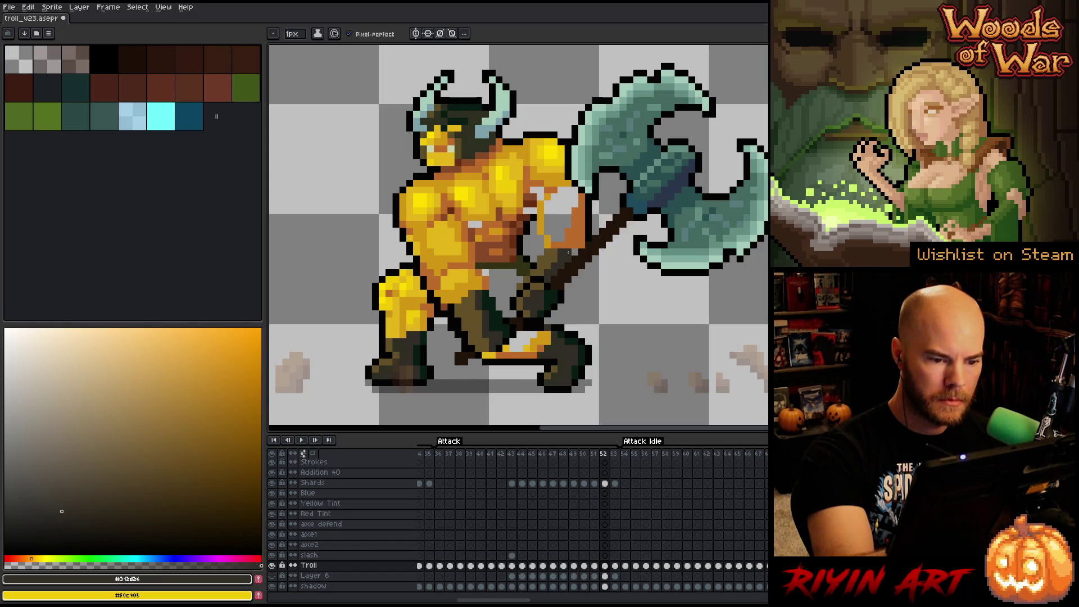
left_click(582, 231, "alt")
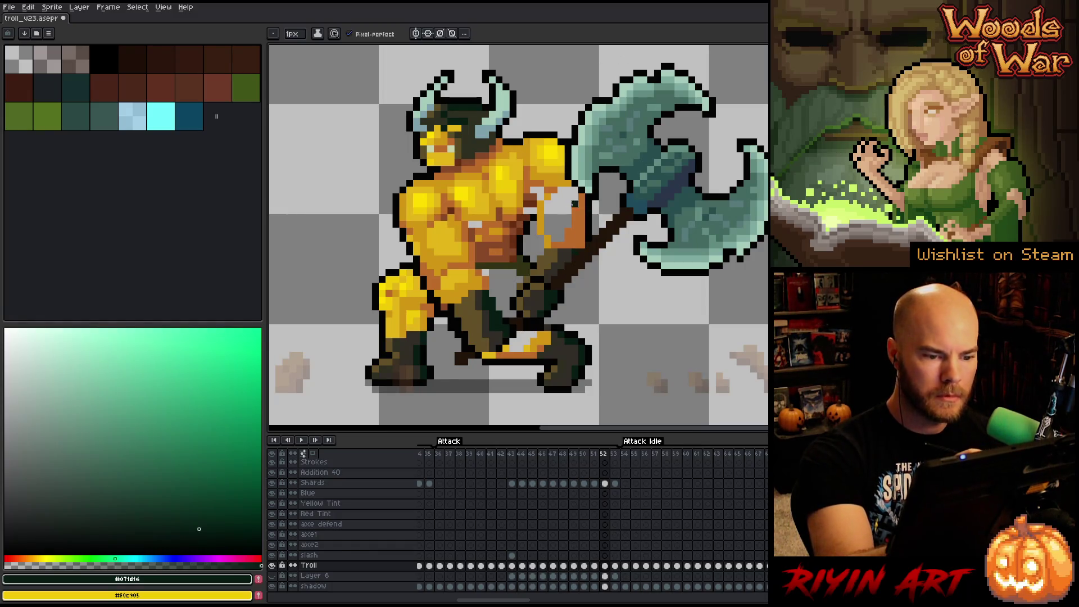
left_click(563, 238, "alt")
- Fill the grey arm pixels with gold and add brown shading on the arm
left_click(560, 217)
key("b")
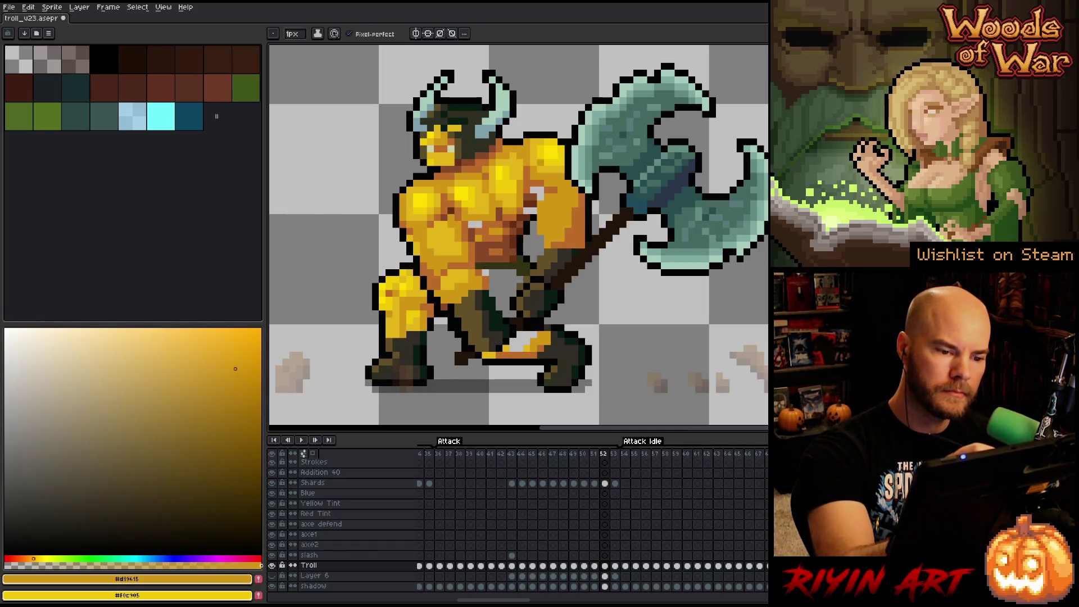
left_click(542, 194, "alt")
left_click(539, 191, "alt")
left_click(538, 189)
left_click(537, 192, "alt")
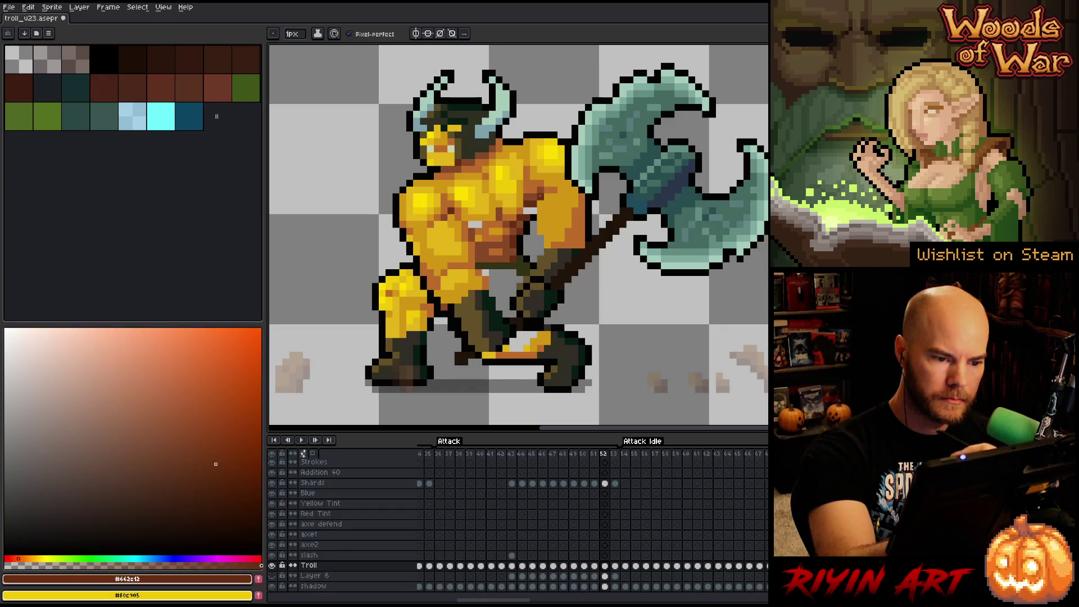
left_click(528, 204, "alt")
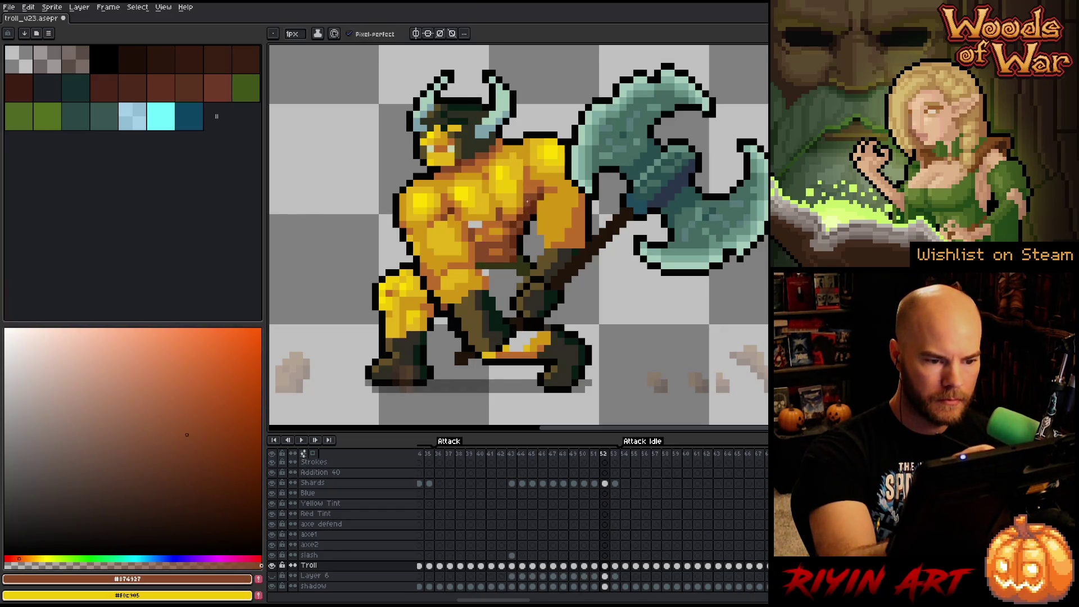
left_click(527, 184, "alt")
- Pick progressively brighter yellows from the troll's skin, ending on pure bright yellow
key("alt")
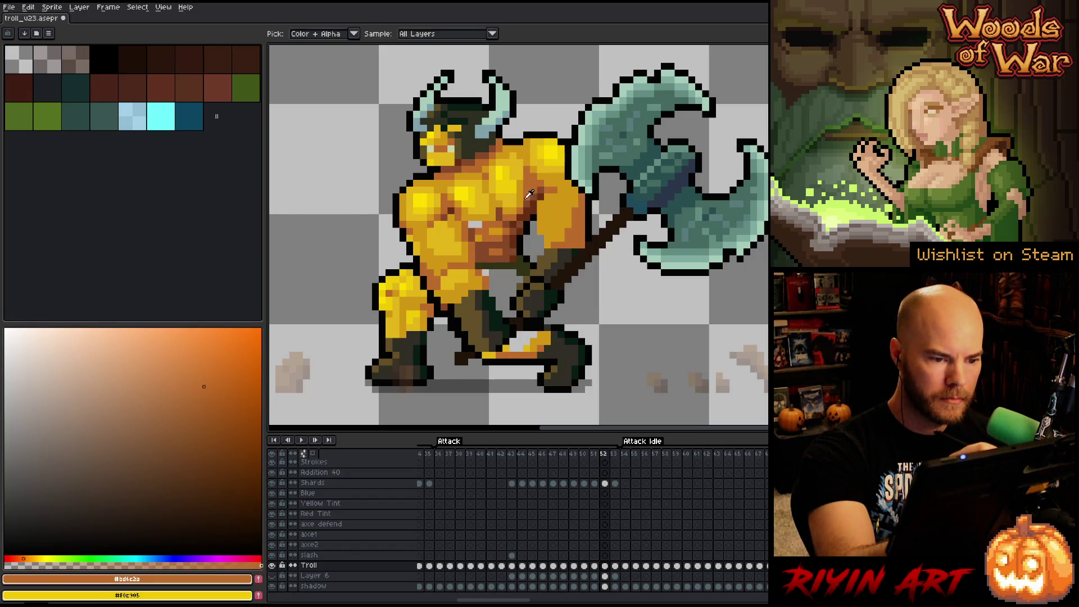
left_click(528, 197, "alt")
left_click(520, 190, "alt")
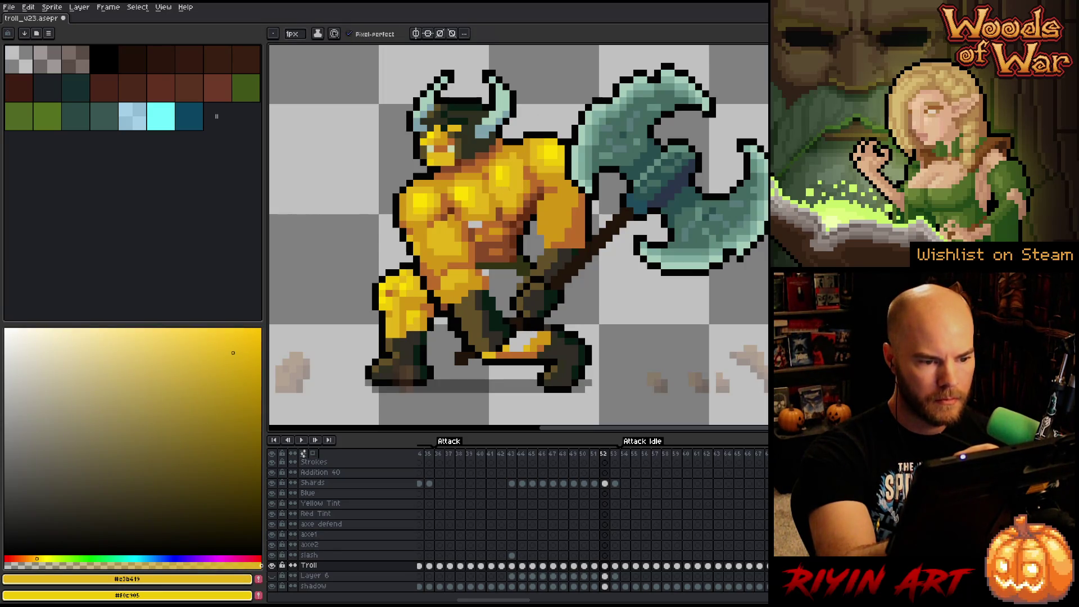
left_click(505, 178, "alt")
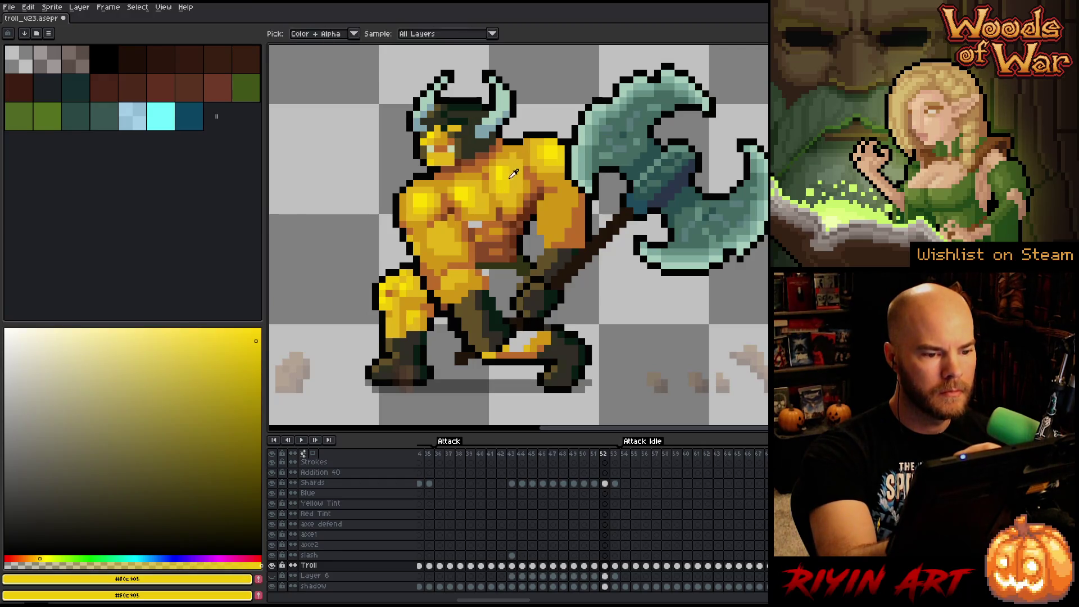
left_click(513, 164, "alt")
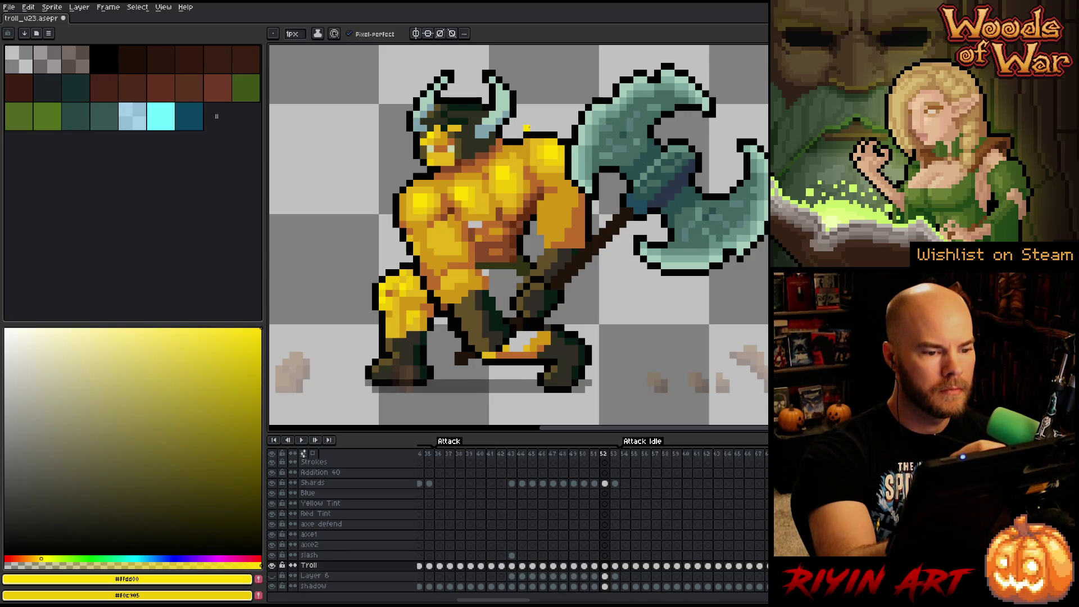
- Compare neighbouring frames, then sample the darker yellow #c3b419 from the troll's shoulder
key("Left")
key("Right")
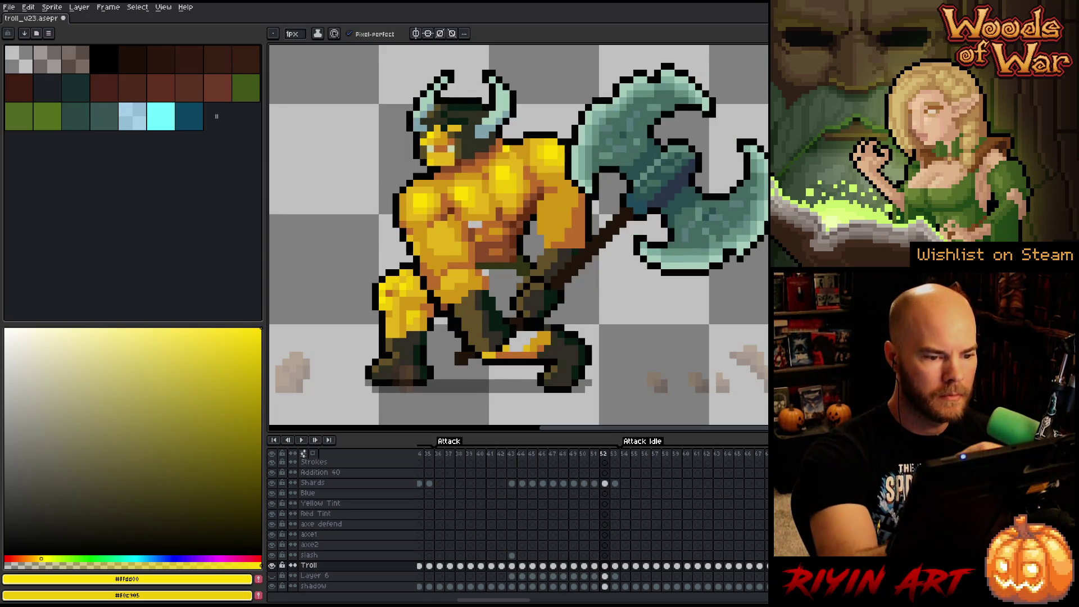
left_click(506, 177, "alt")
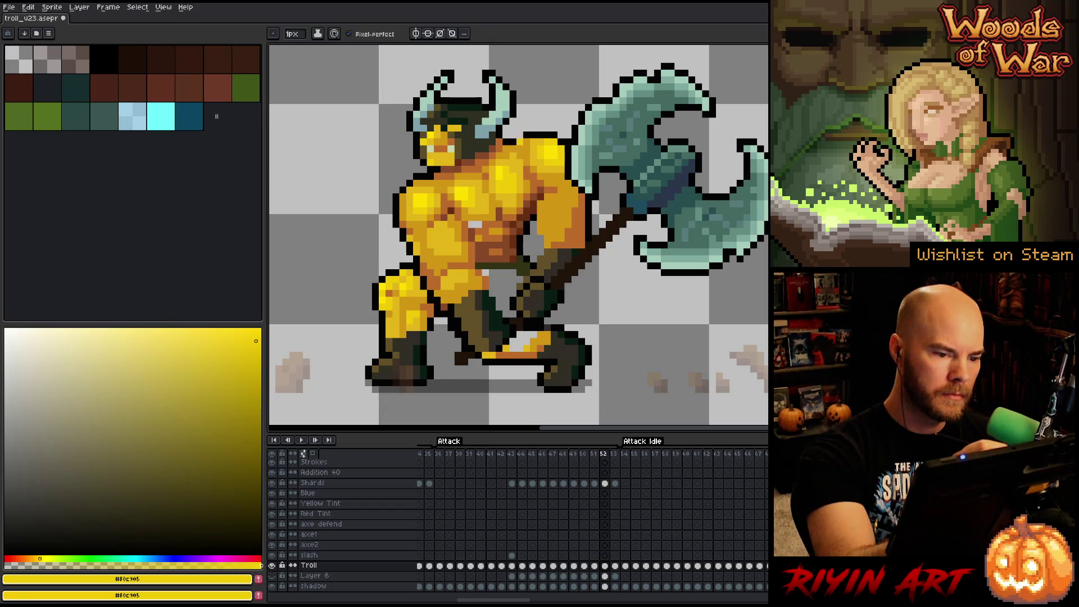
left_click(520, 156, "alt")
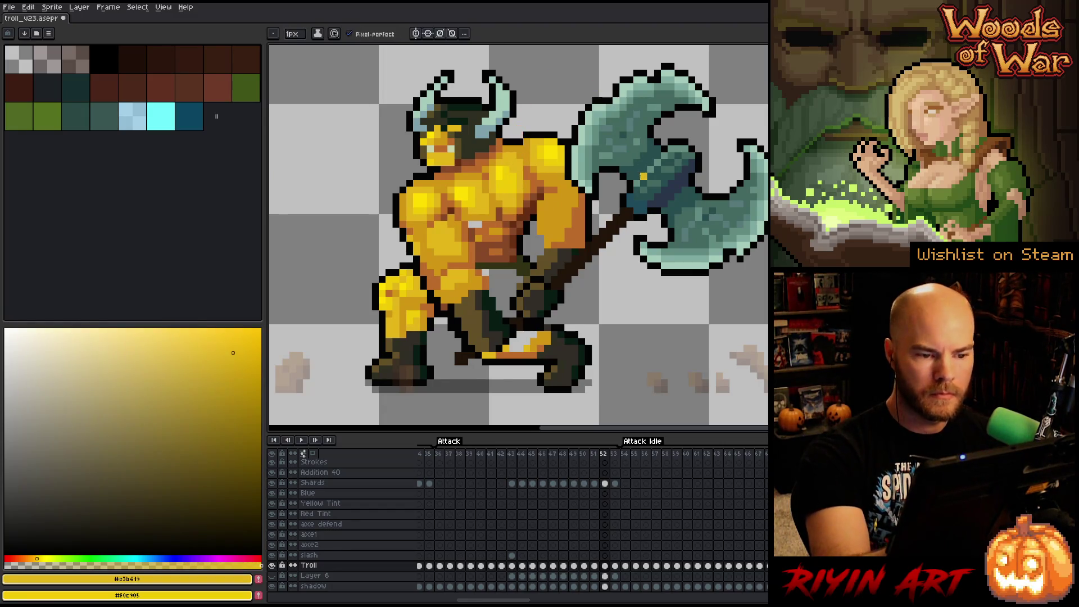
left_click(533, 210, "alt")
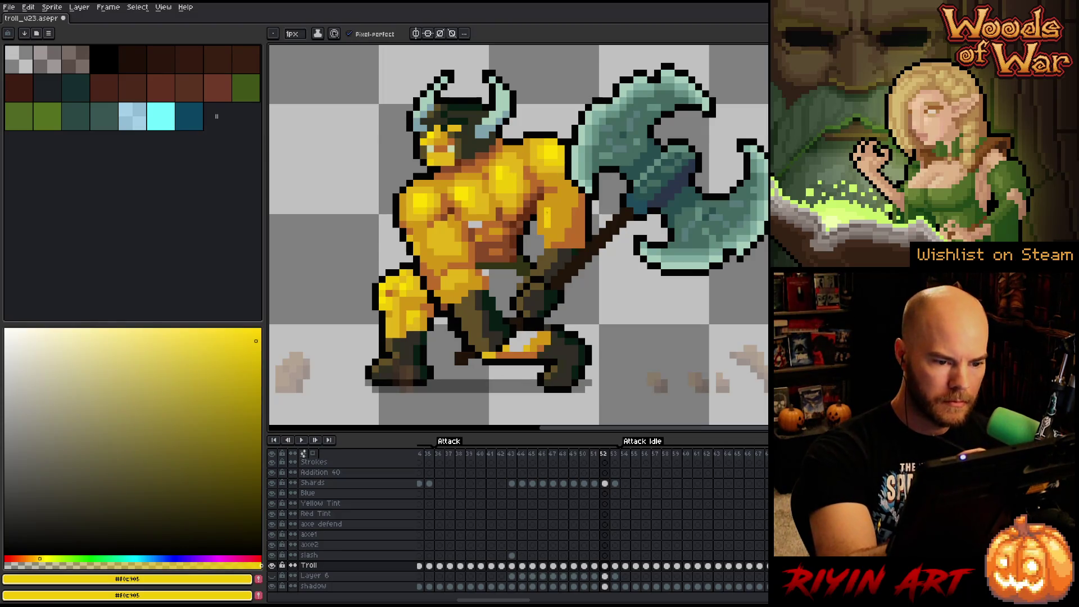
left_click(548, 219, "alt")
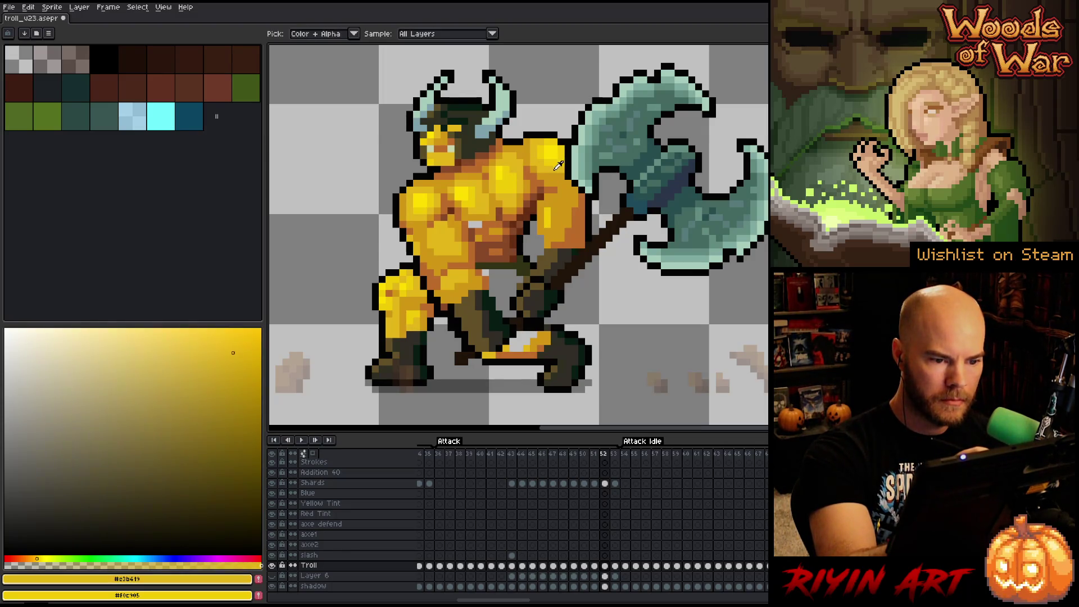
- Repaint part of the troll's right shoulder and sample its orange and yellow skin tones
left_click_drag(556, 194, 554, 223)
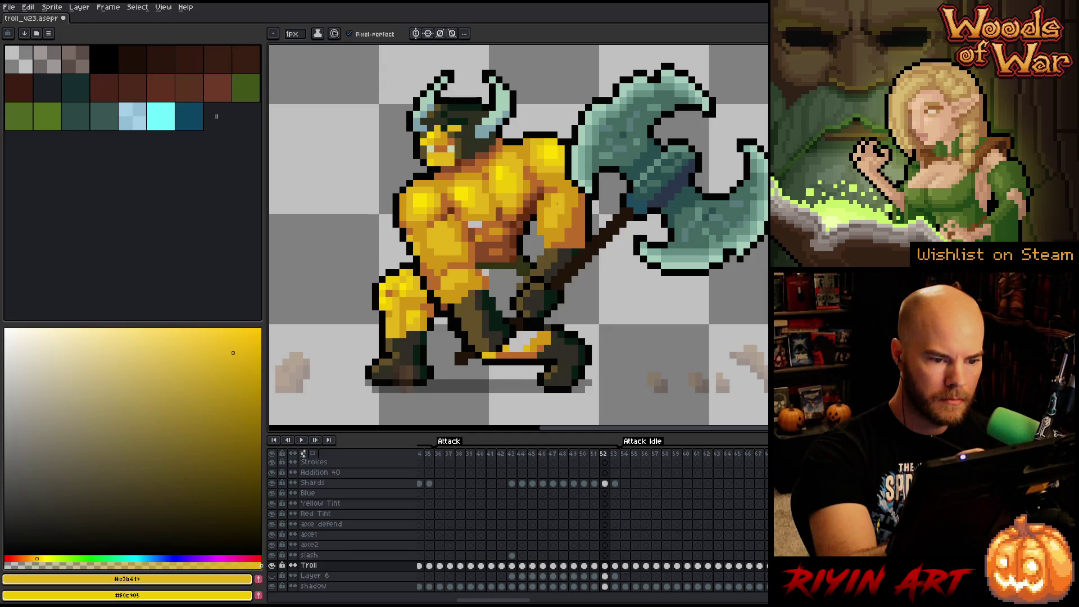
left_click(548, 203, "alt")
left_click(551, 189, "alt")
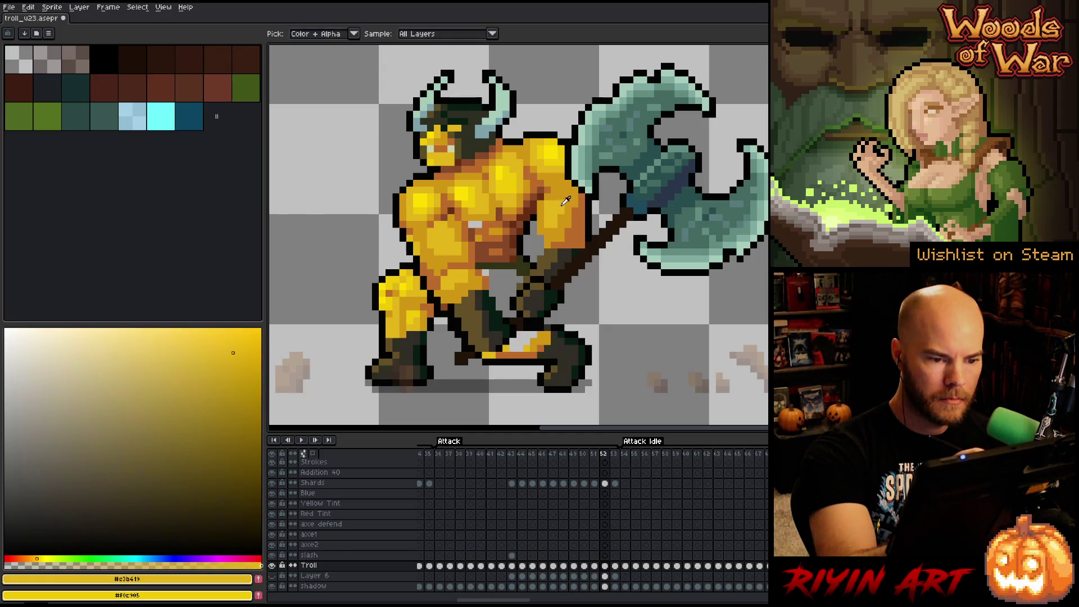
left_click(551, 189, "alt")
left_click(565, 203, "alt")
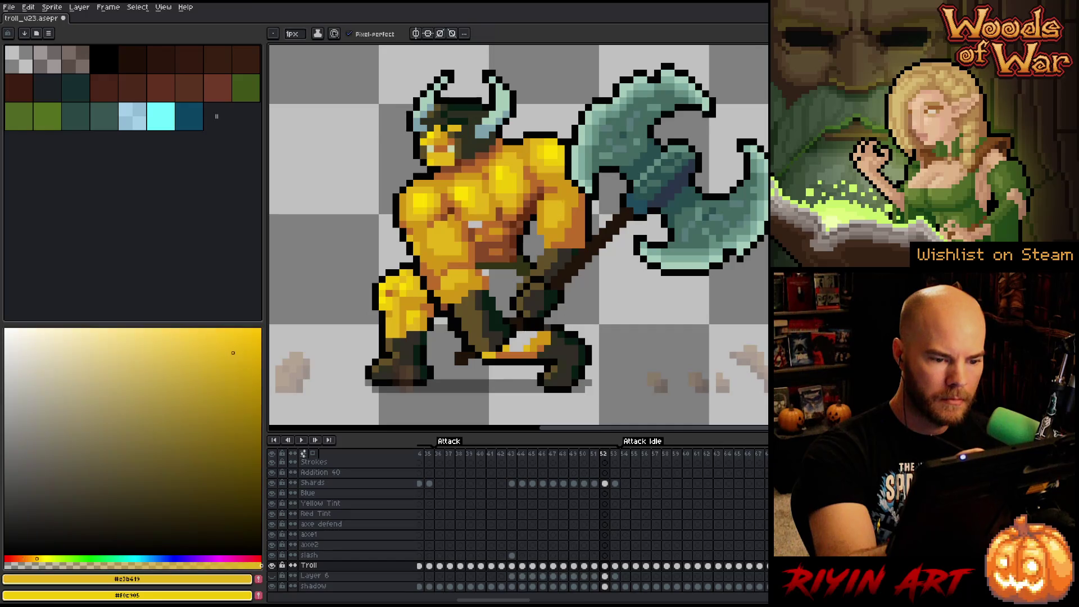
left_click(555, 145, "alt")
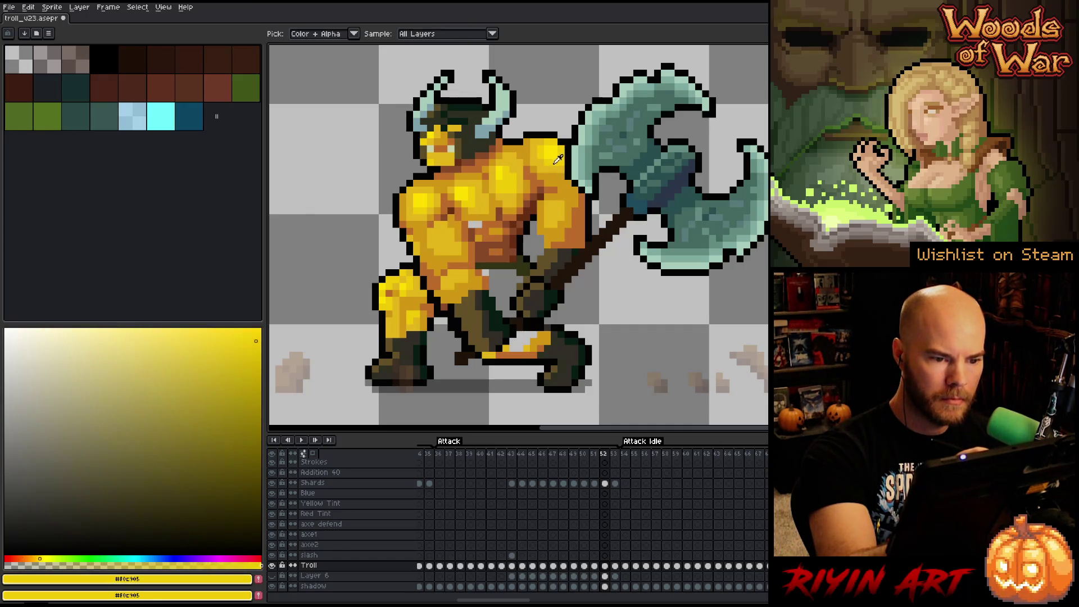
- Alternate bright and darker yellow shades on the shoulder, finishing with the black outline colour
left_click(551, 200, "alt")
left_click(565, 203, "alt")
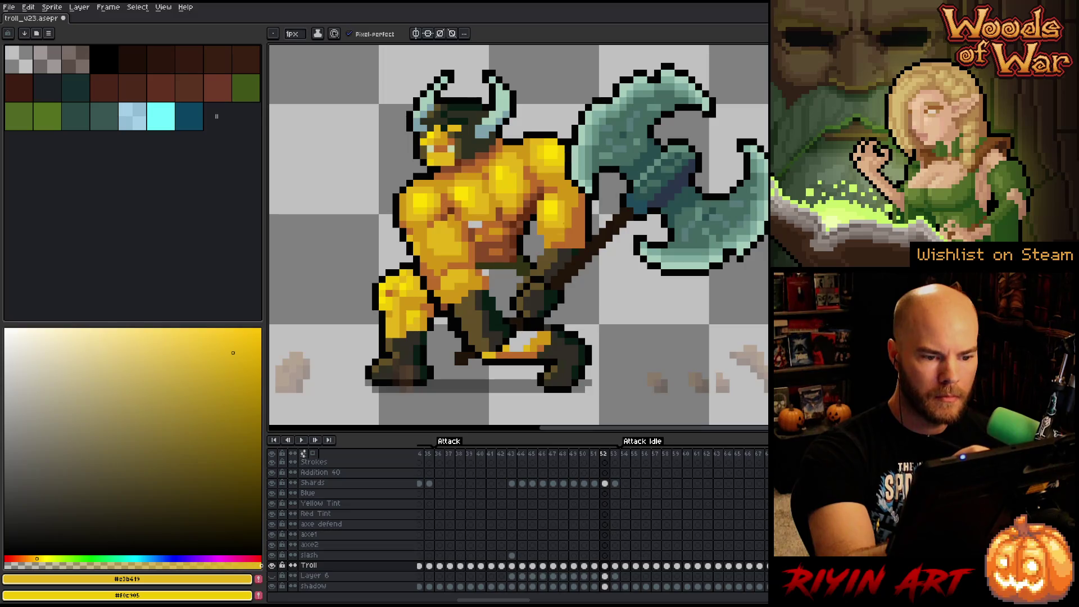
left_click(548, 210, "alt")
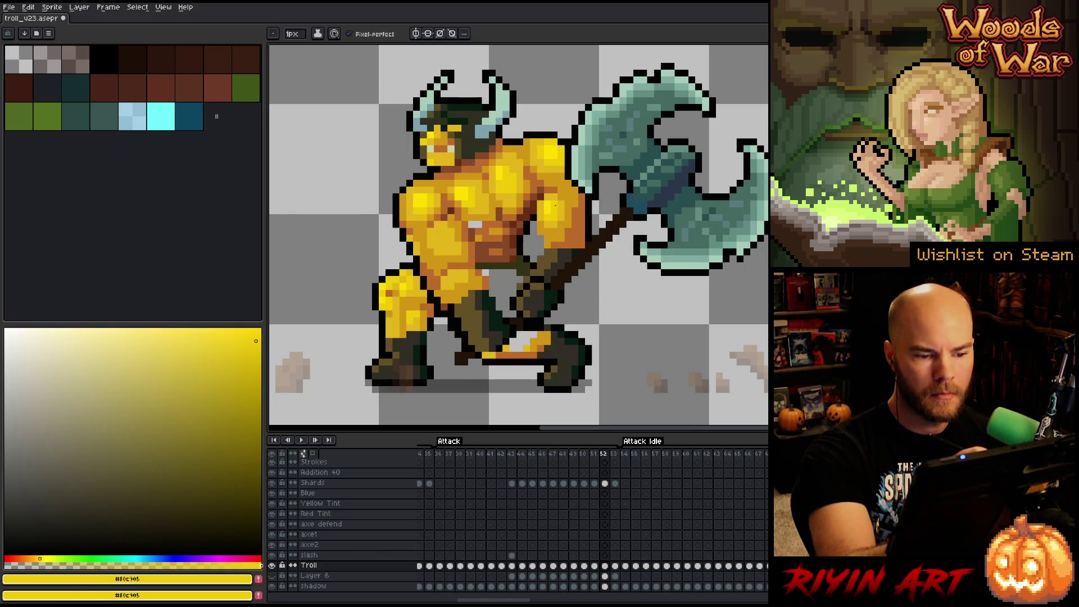
left_click(554, 231, "alt")
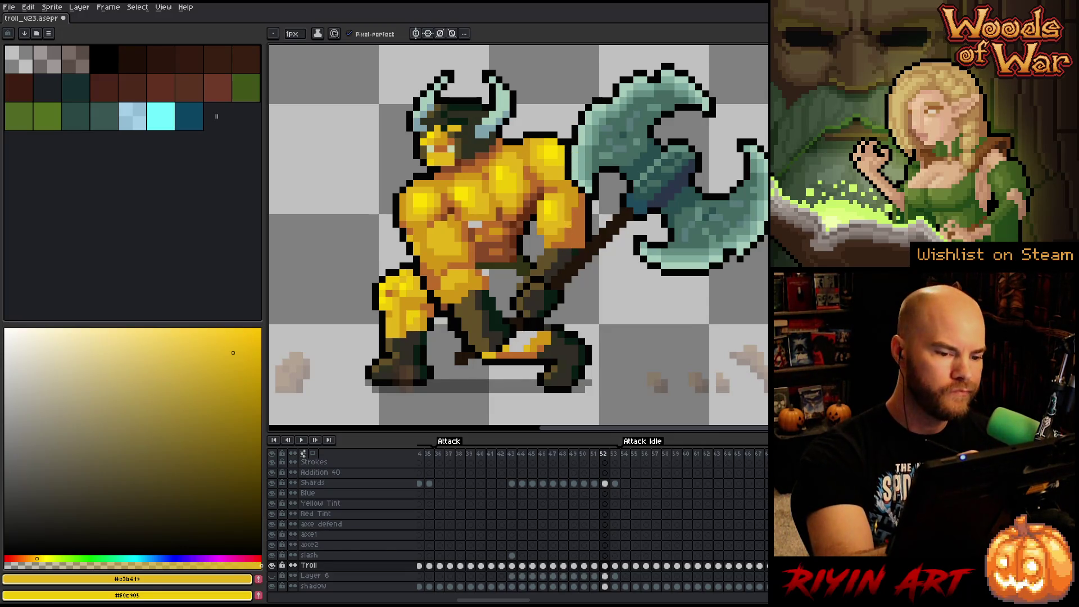
left_click(567, 224, "alt")
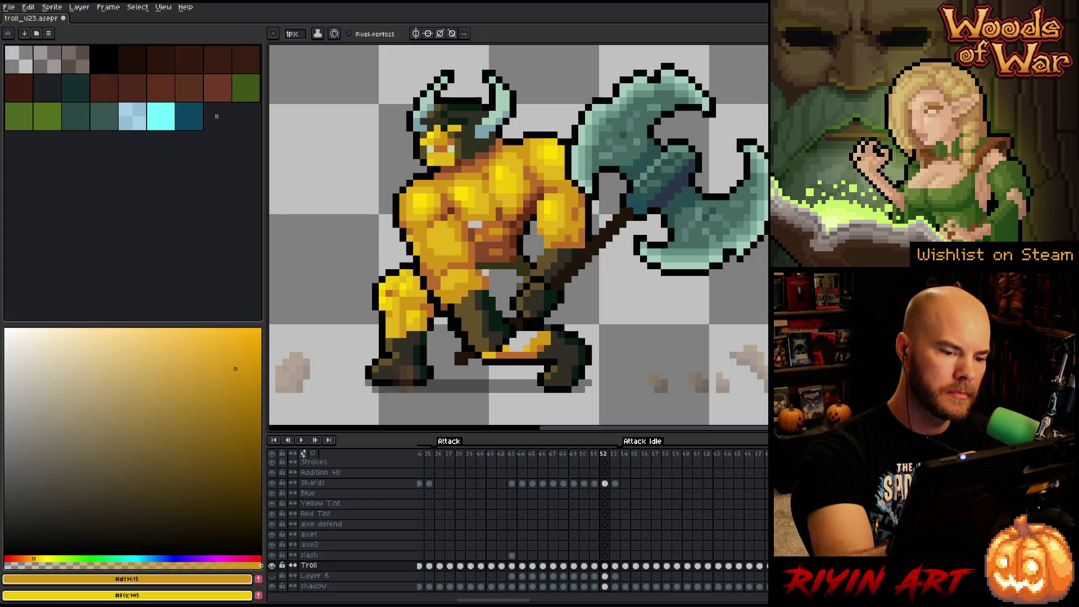
left_click(535, 223, "alt")
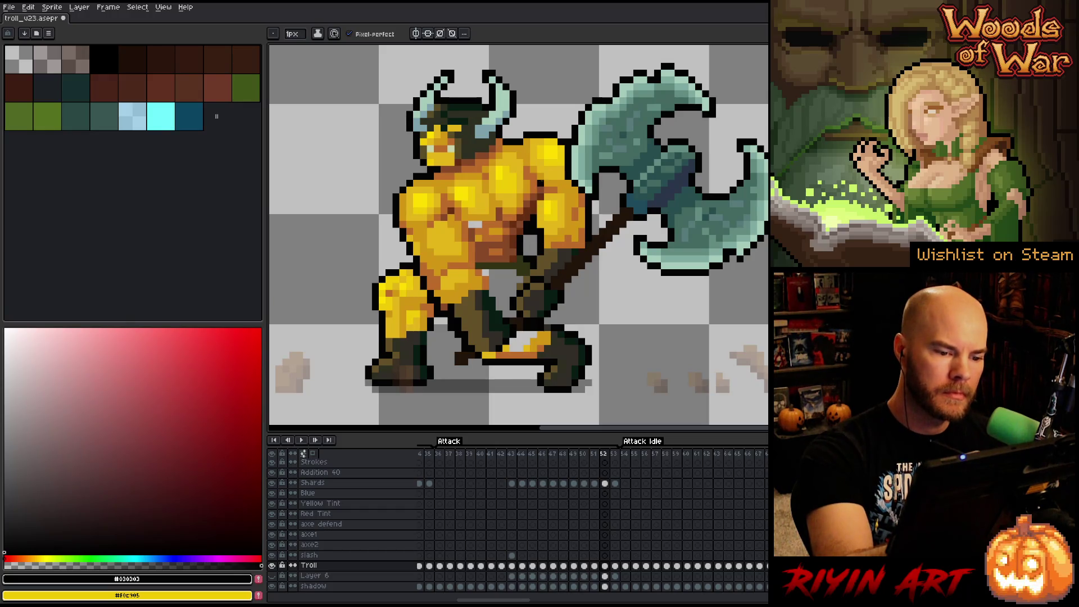
key("b")
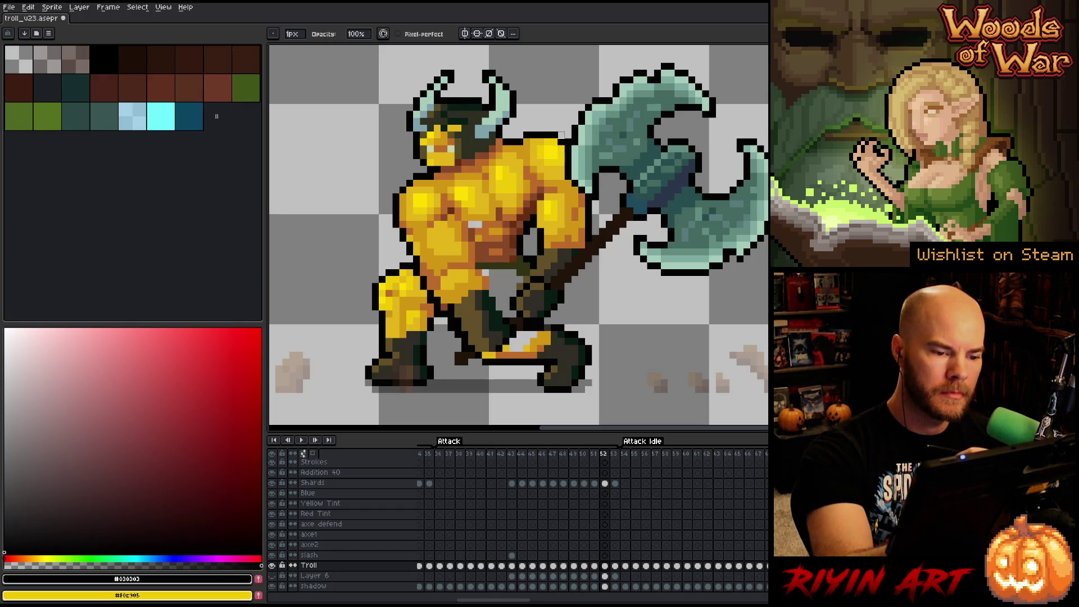
- Compare orange-brown skin tones on the troll's chest, settling on the dark brown #874927
left_click(492, 225, "alt")
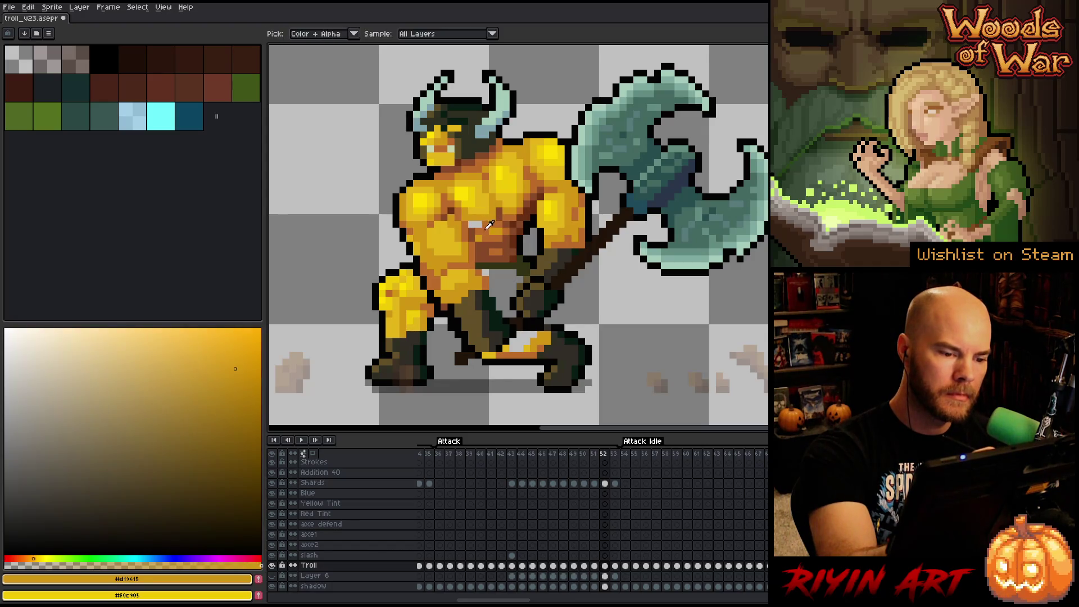
left_click(470, 223, "alt")
left_click(477, 211, "alt")
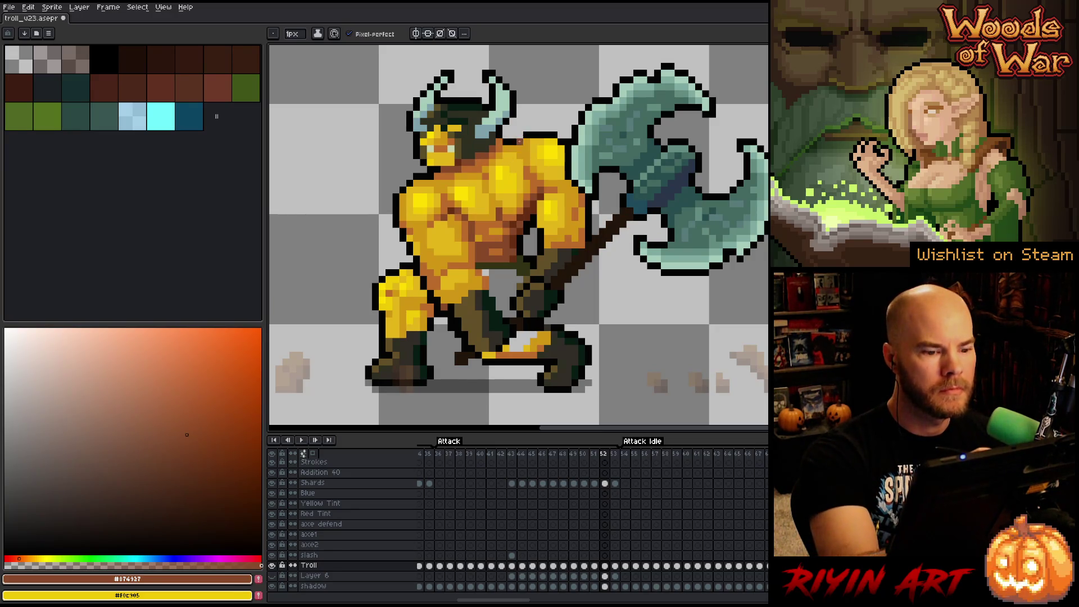
key("alt")
left_click(511, 213, "alt")
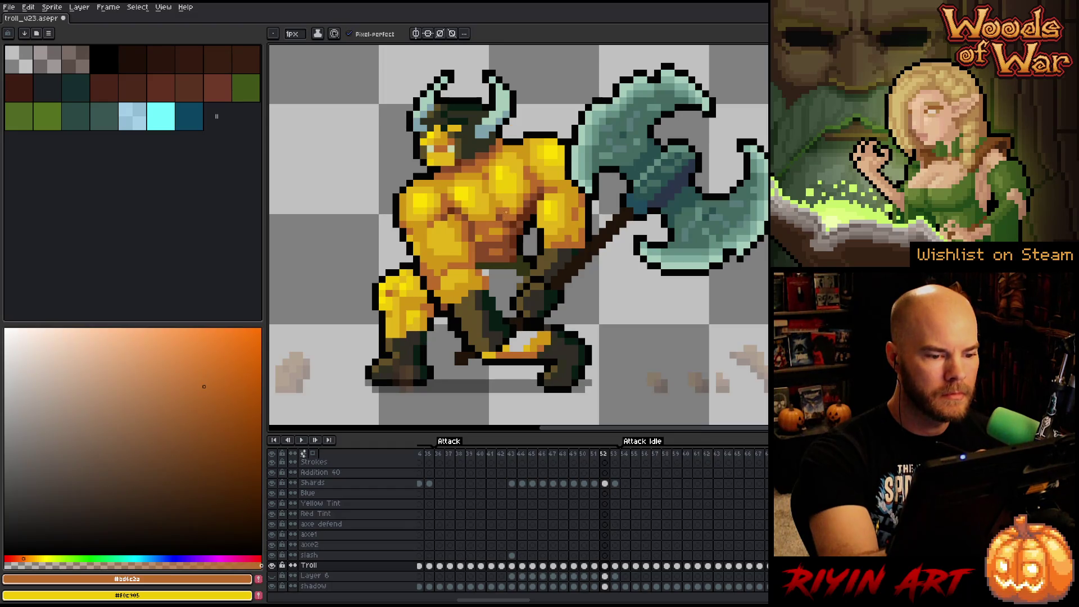
left_click(492, 224, "alt")
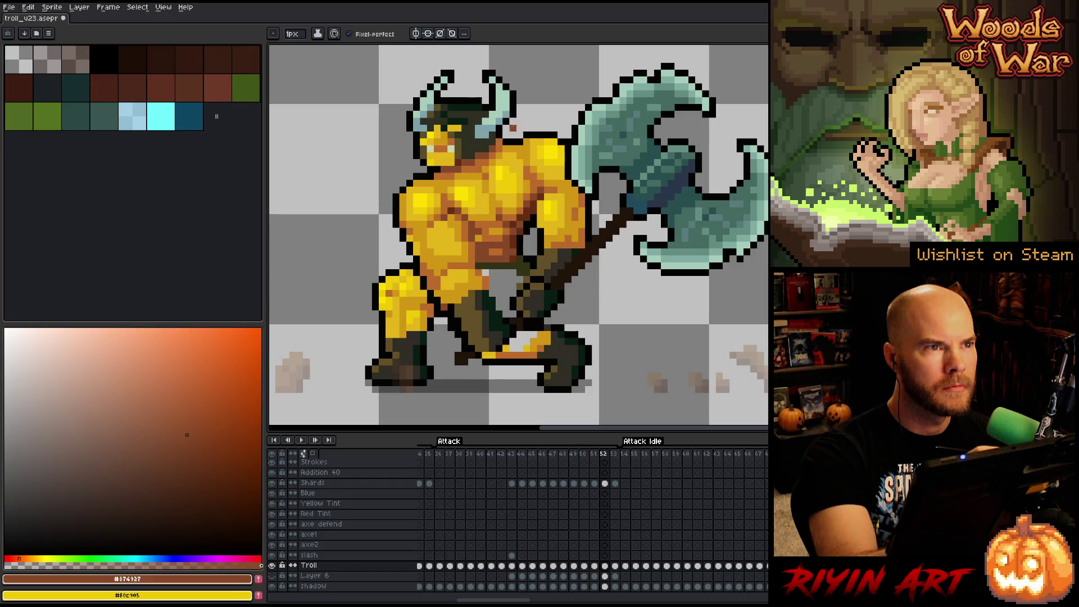
left_click(491, 212, "alt")
left_click(492, 221, "alt")
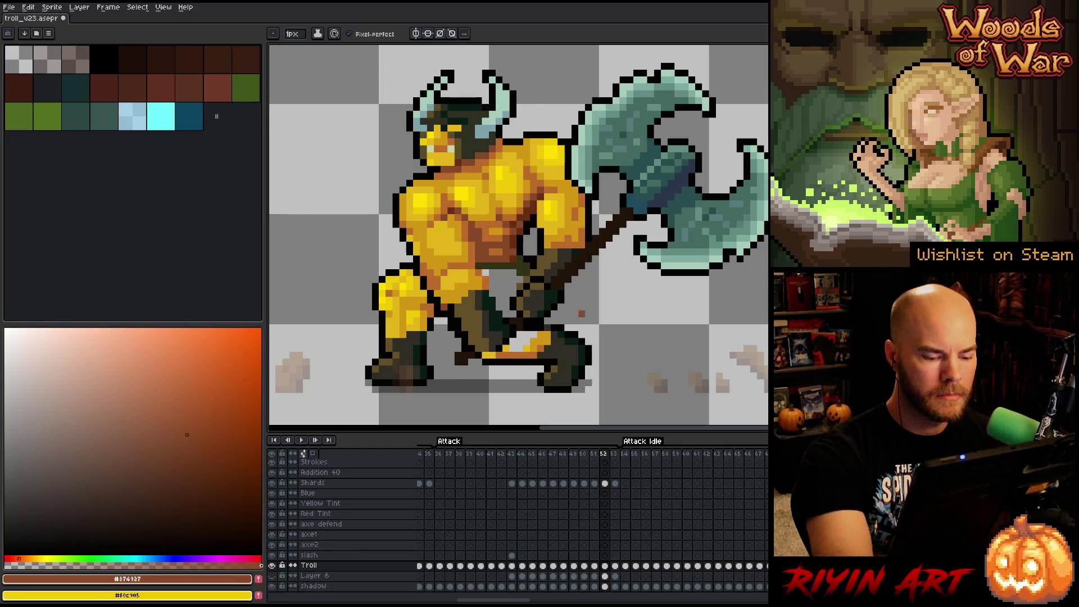
- Lasso the troll's lower body on frame 39 and create a new layer, Layer 7
left_click(471, 566)
key("q")
mouse_move(514, 273)
left_mouse_down()
mouse_move(607, 396)
mouse_move(359, 337)
mouse_move(512, 272)
left_mouse_up()
key("v")
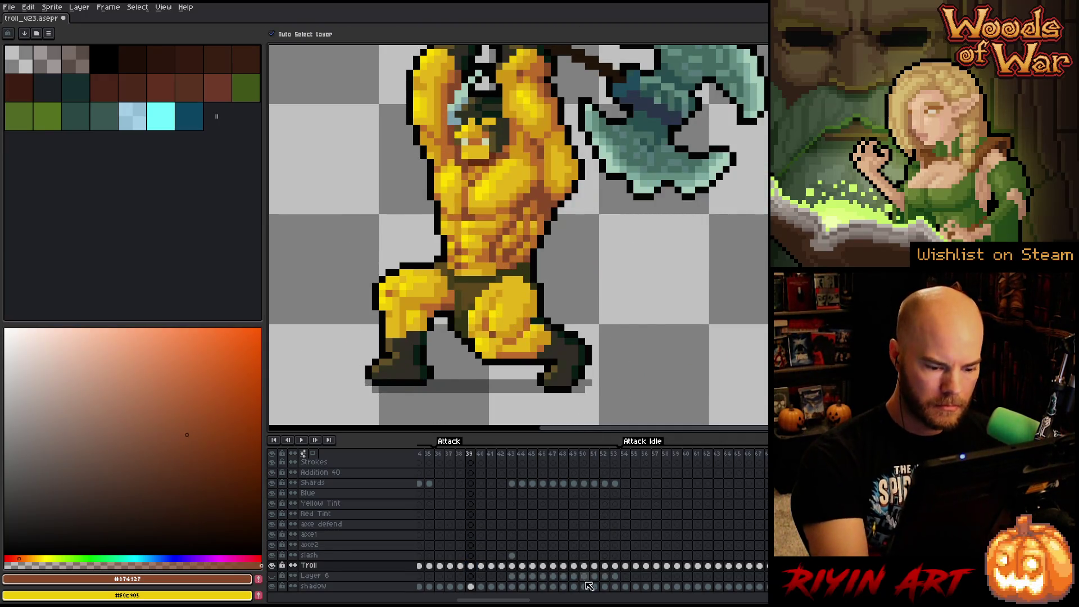
left_click(367, 581)
key("shift+n")
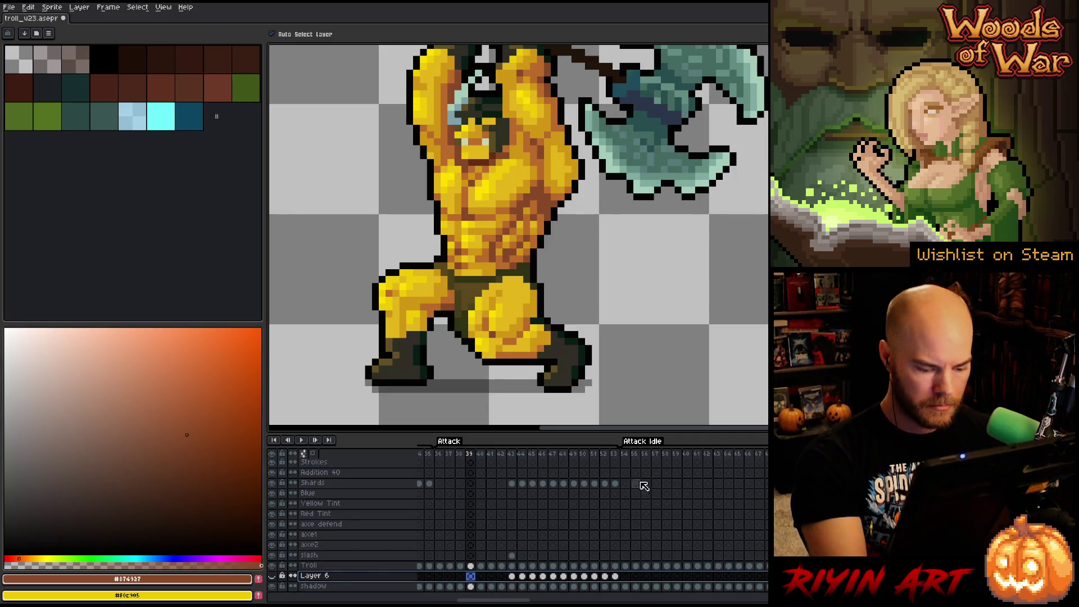
- Transform the lower-body selection, then return to the Troll cel at frame 52 and sample dark olive
left_click(585, 576)
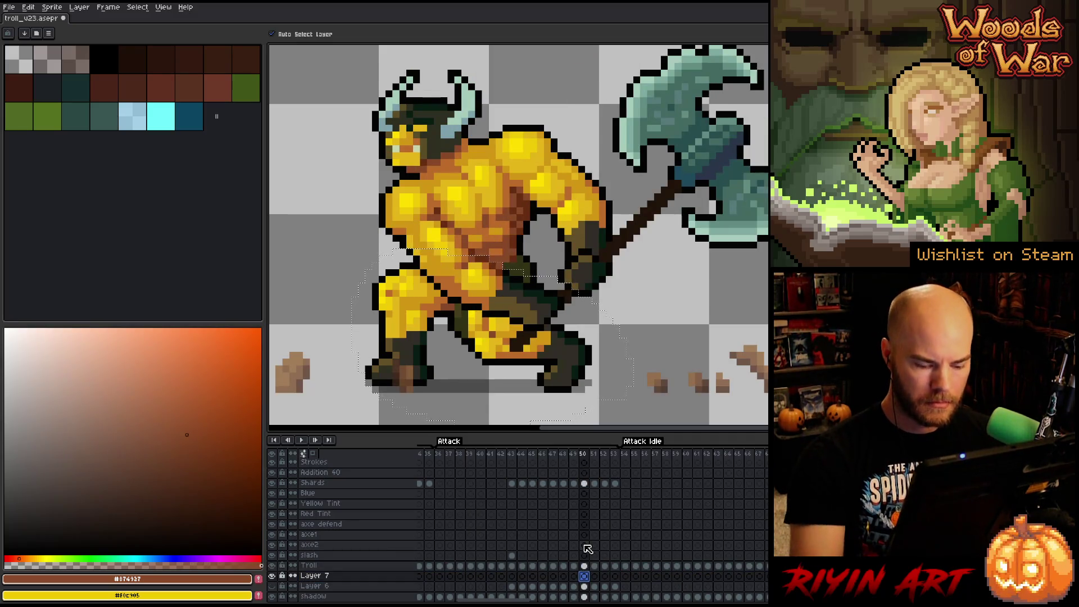
key("Right")
key("Right")
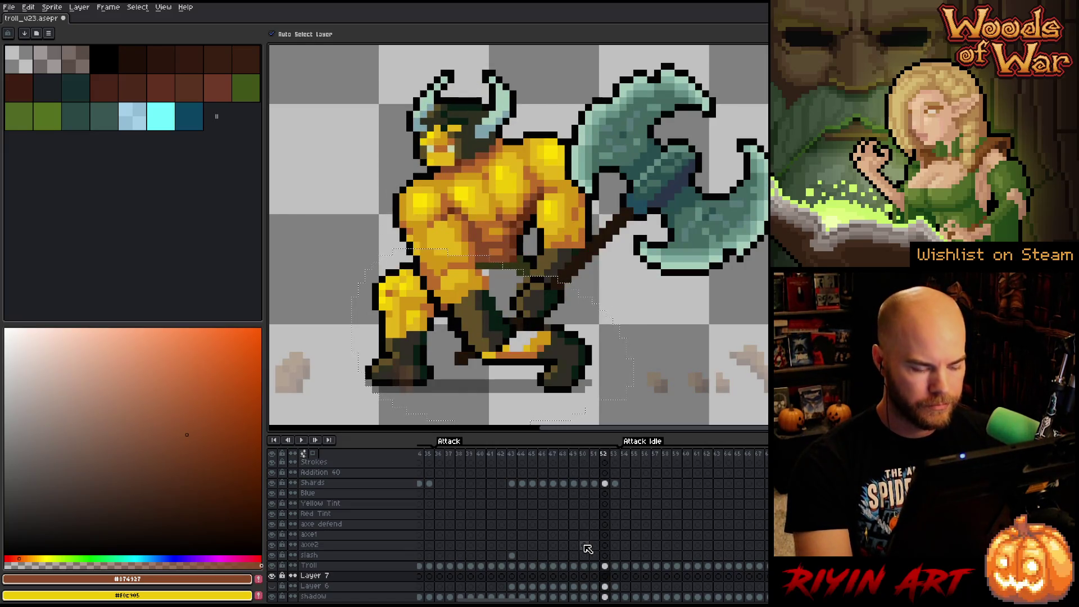
key("m")
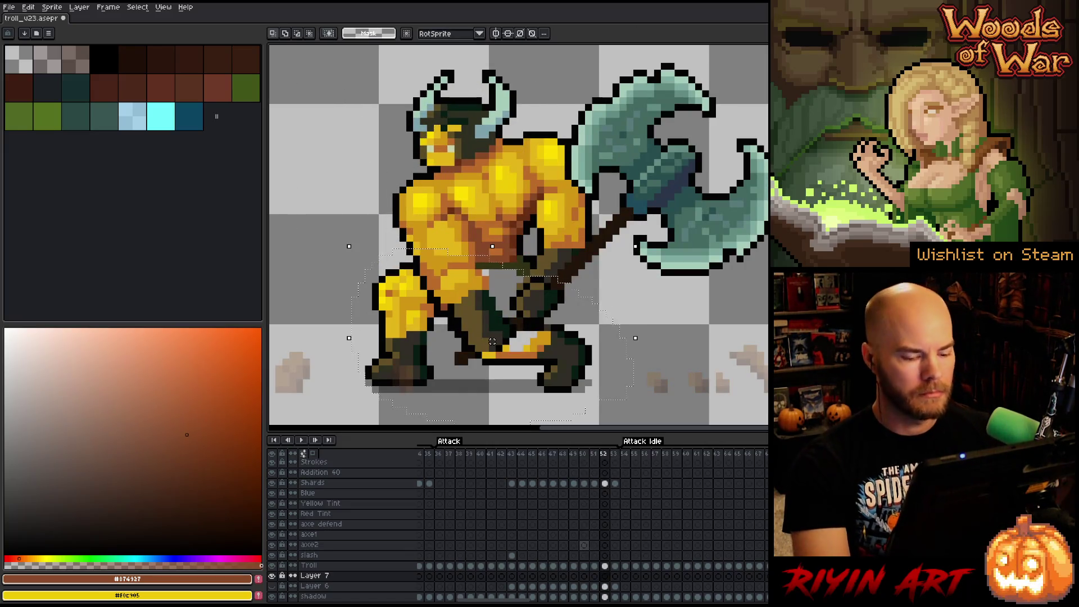
left_click(471, 566)
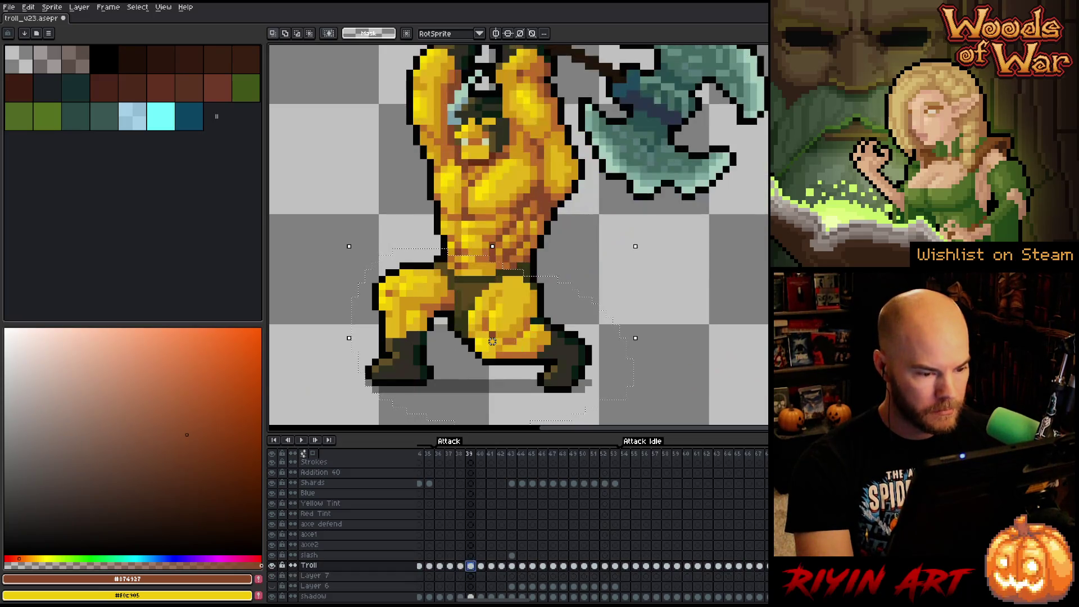
left_click(514, 319)
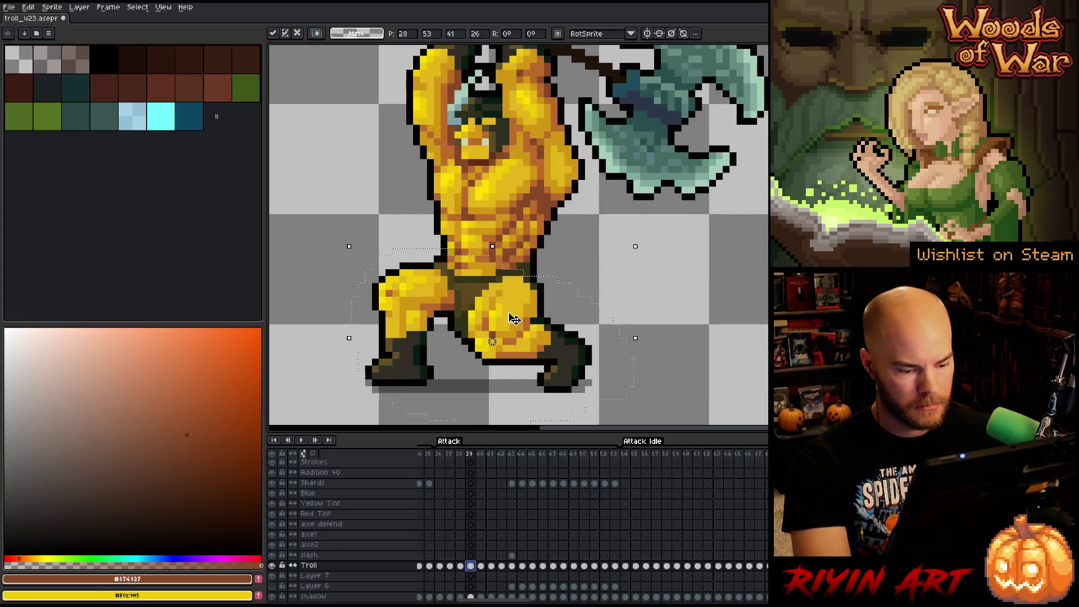
left_click(605, 576)
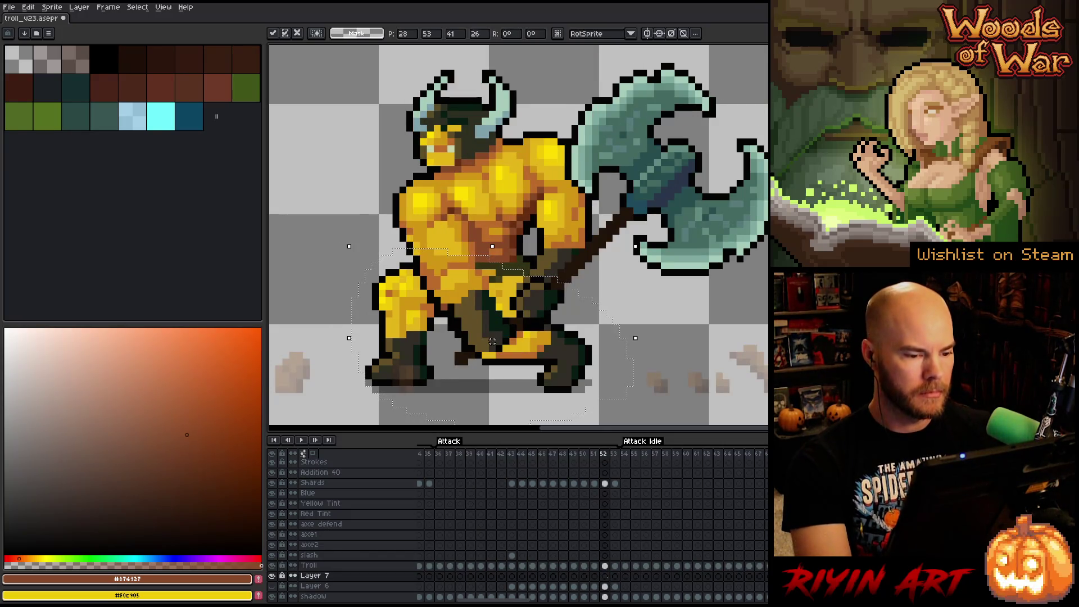
left_click(604, 566)
left_click(499, 267, "alt")
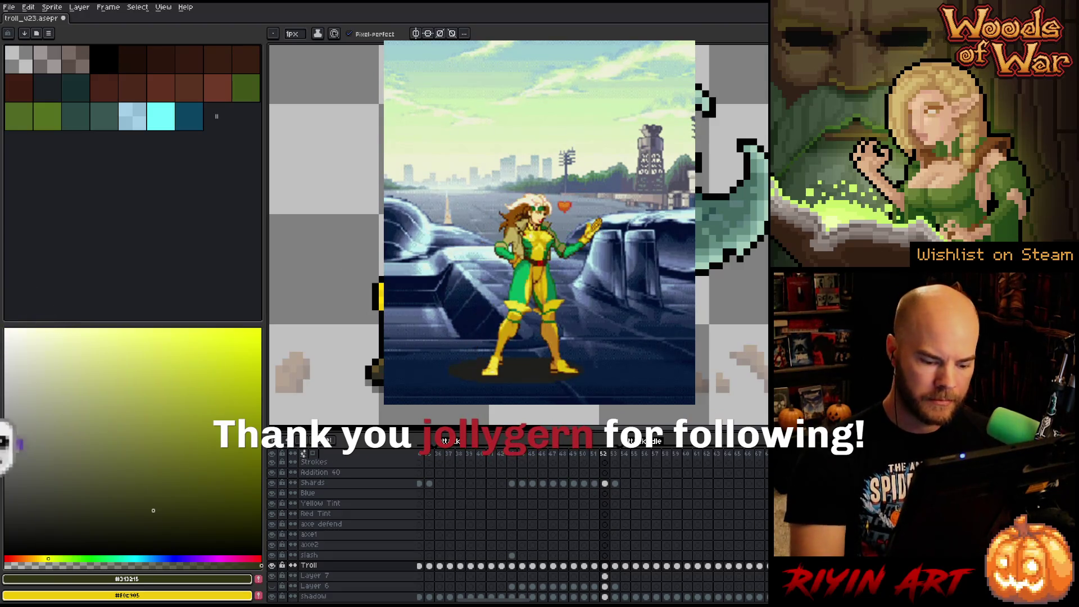
- Compare the axe position between frames 51 and 52, then sample the troll's golden skin
key("Right")
key("Left")
key("Right")
key("Left")
key("Right")
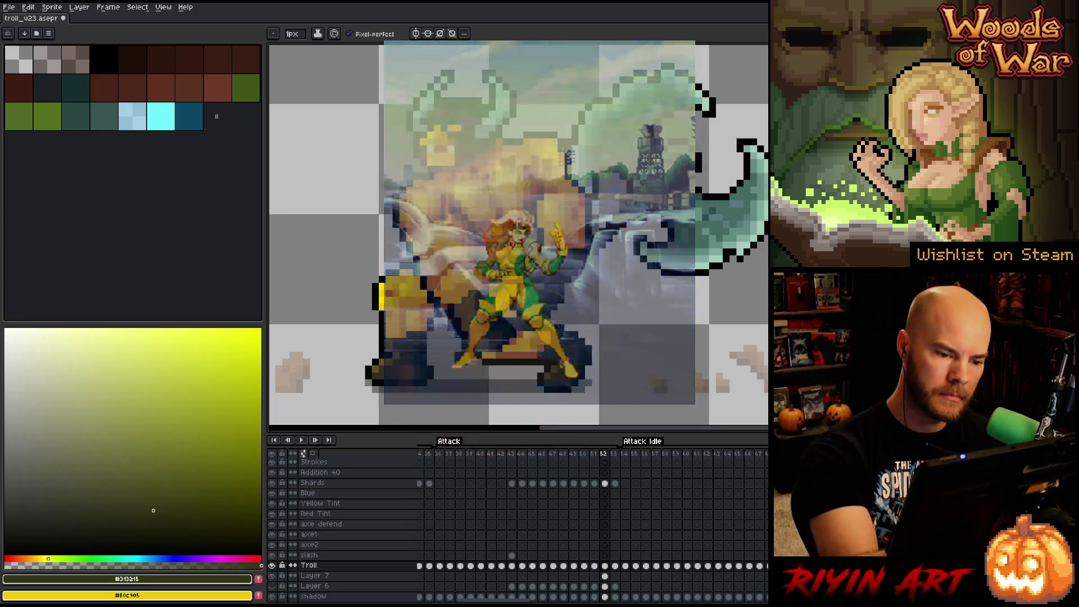
left_click(554, 250, "alt")
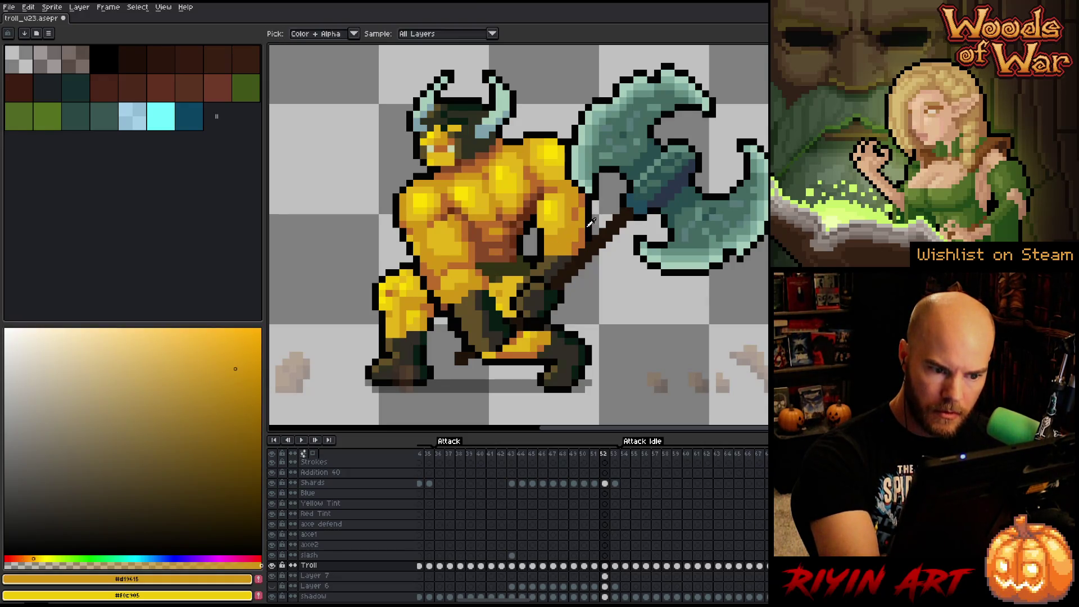
- Reshade the troll's arm with orange-brown, golden and bright yellow tones
left_click(568, 238, "alt")
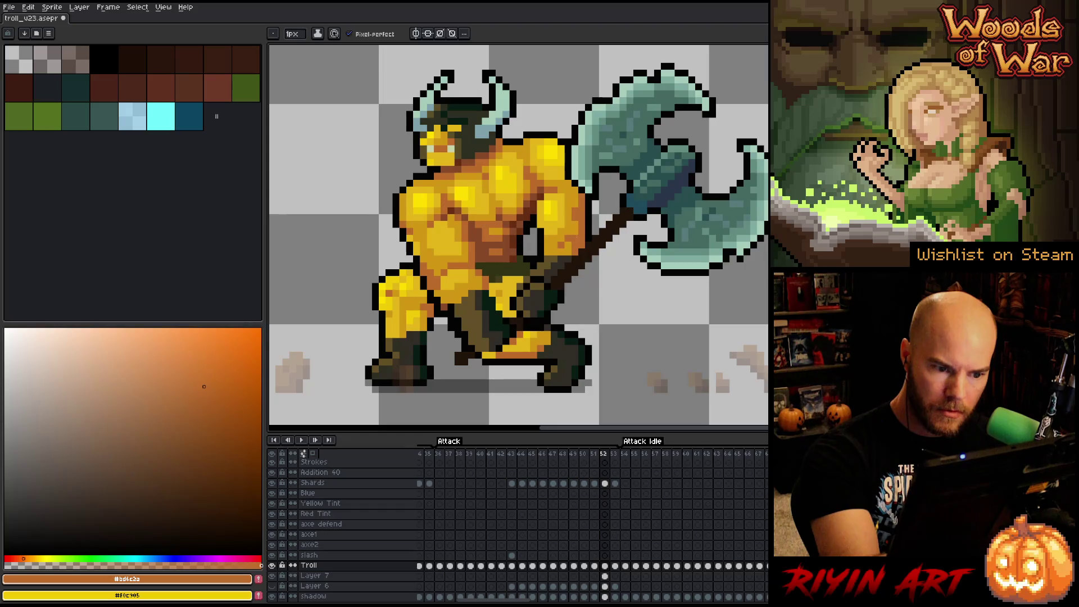
left_click(575, 246, "alt")
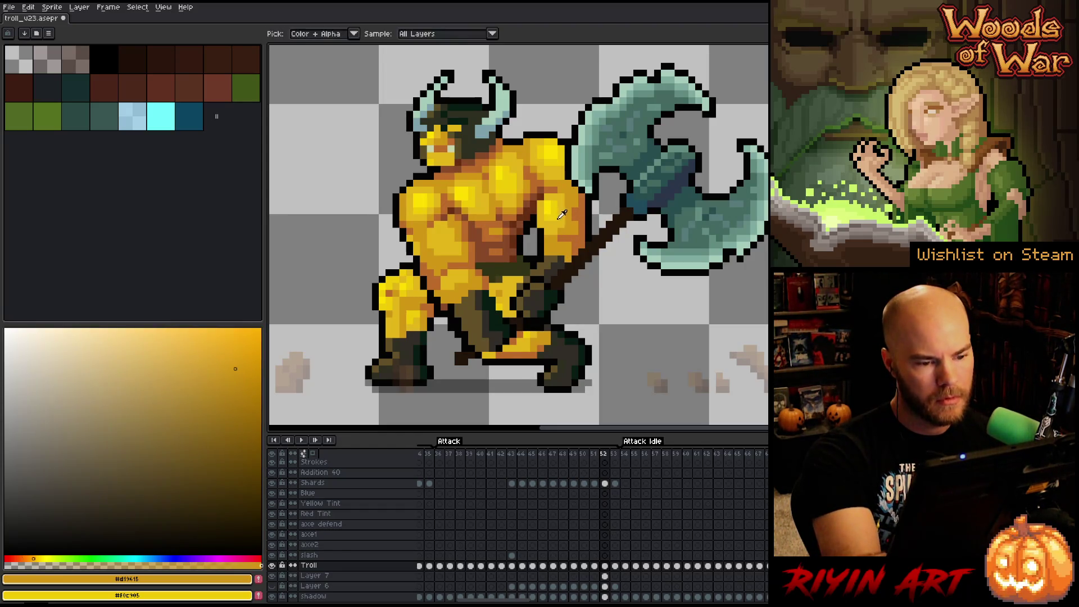
left_click(554, 251, "alt")
left_click(560, 239, "alt")
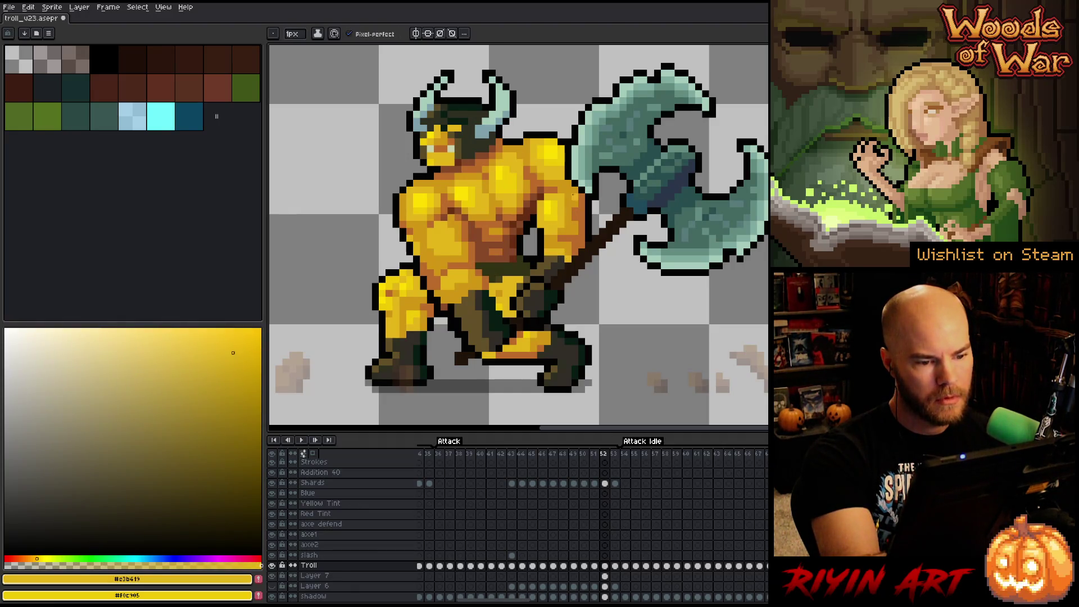
left_click(560, 254, "alt")
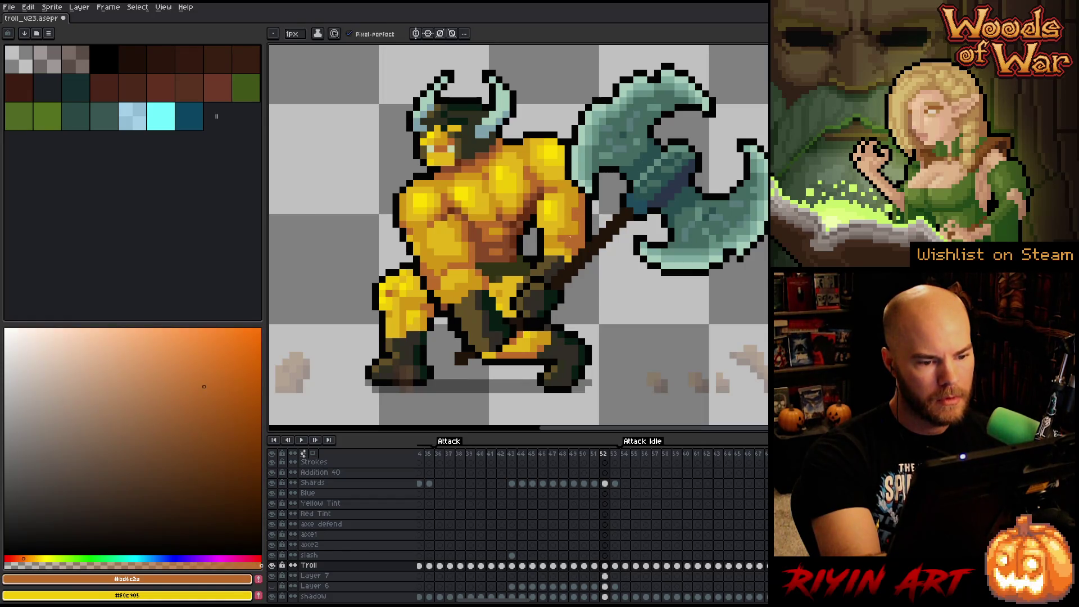
left_click(572, 227, "alt")
left_click(574, 232, "alt")
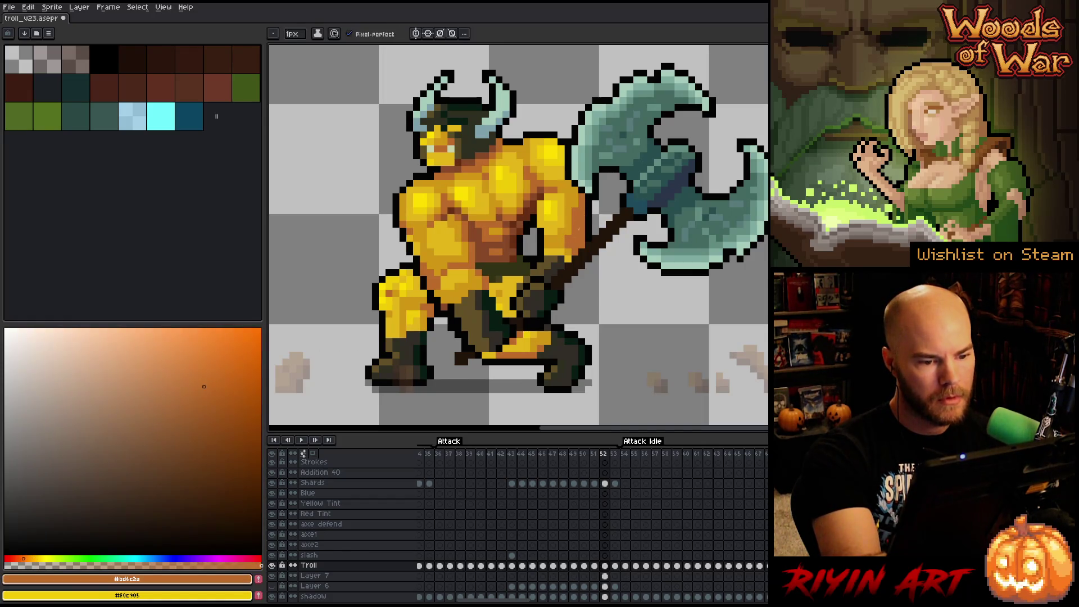
left_click(575, 196, "alt")
left_click(575, 233, "alt")
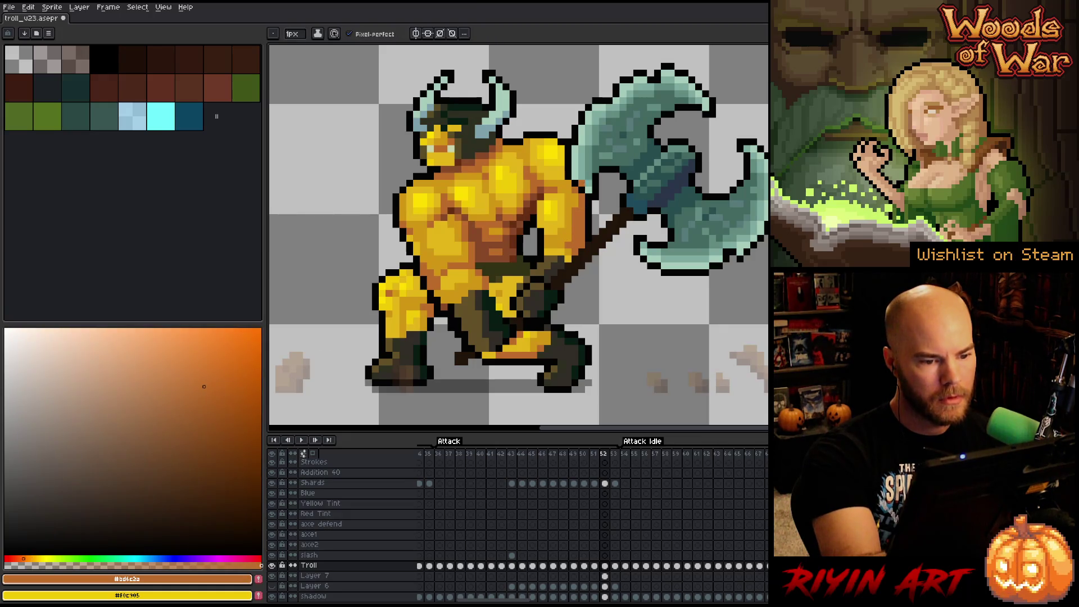
- Repaint the shoulder and body with yellow highlights, dark brown shadow and near-black outline
left_click(582, 189, "alt")
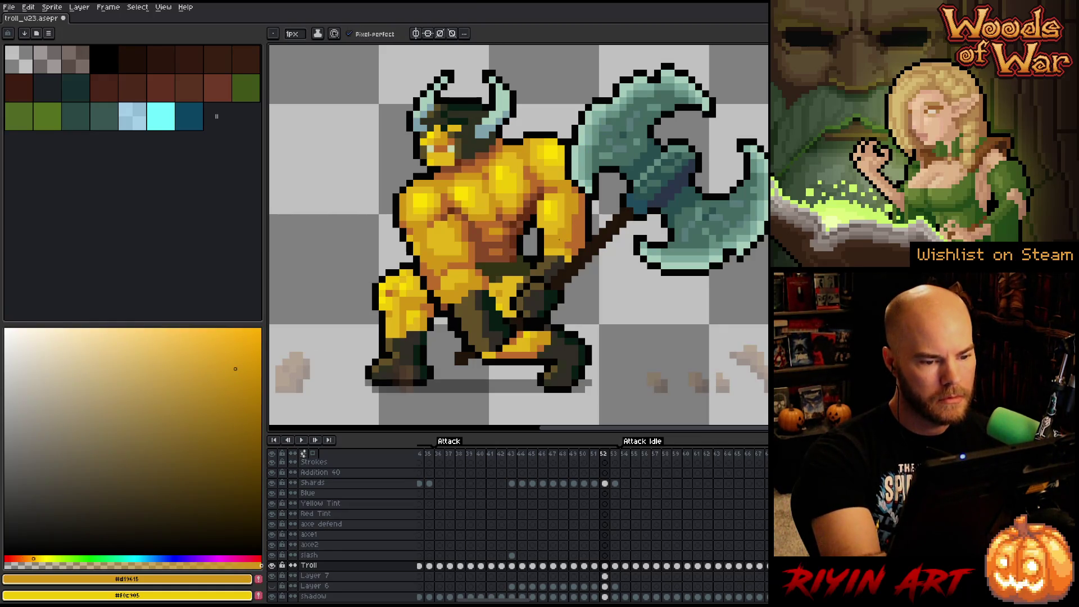
left_click(558, 217, "alt")
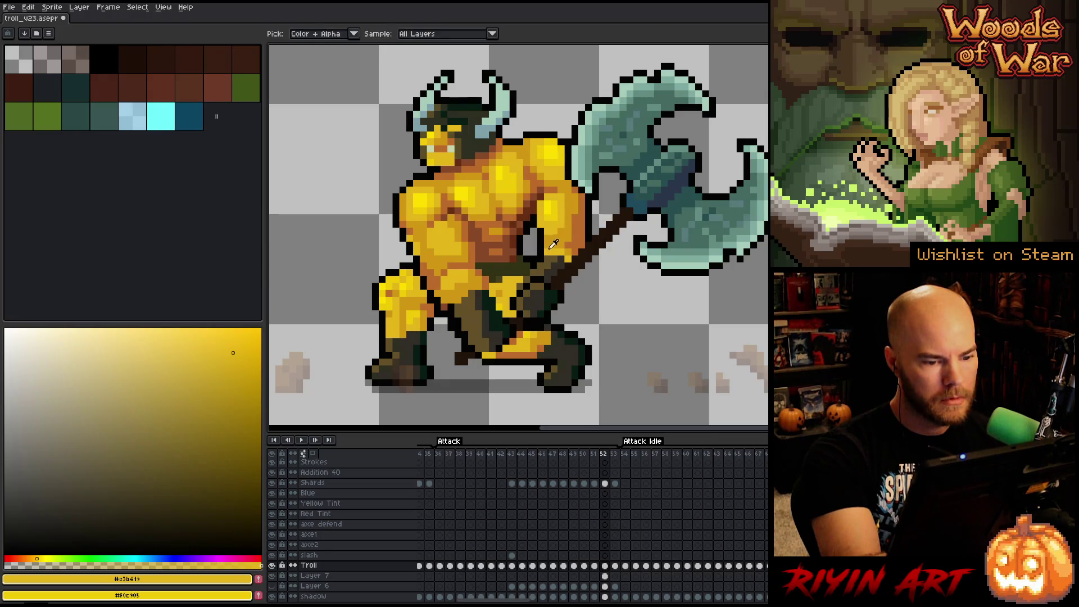
left_click(556, 212, "alt")
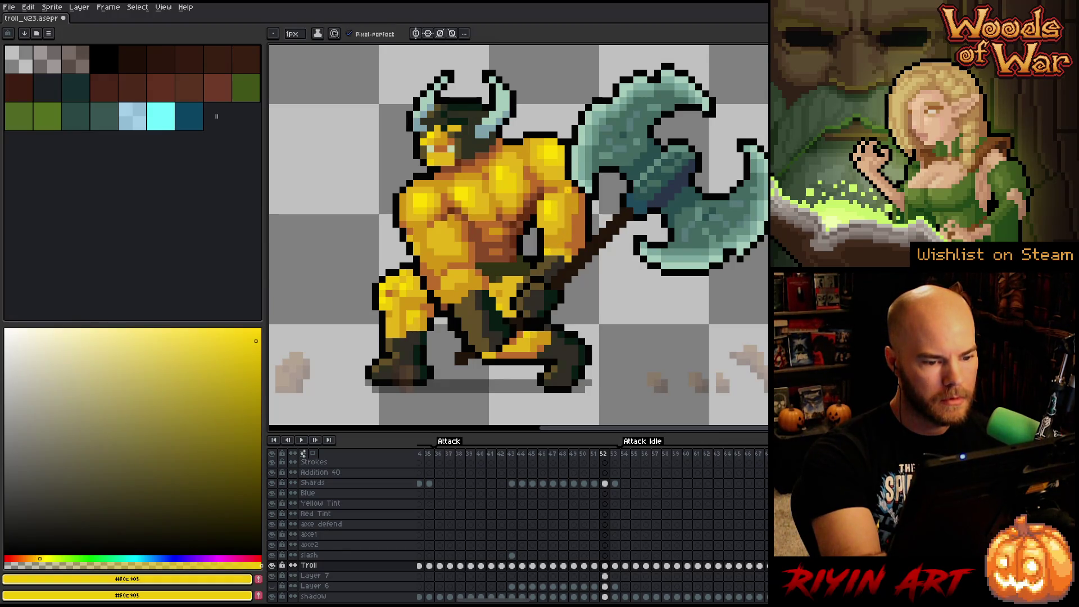
left_click(534, 263, "alt")
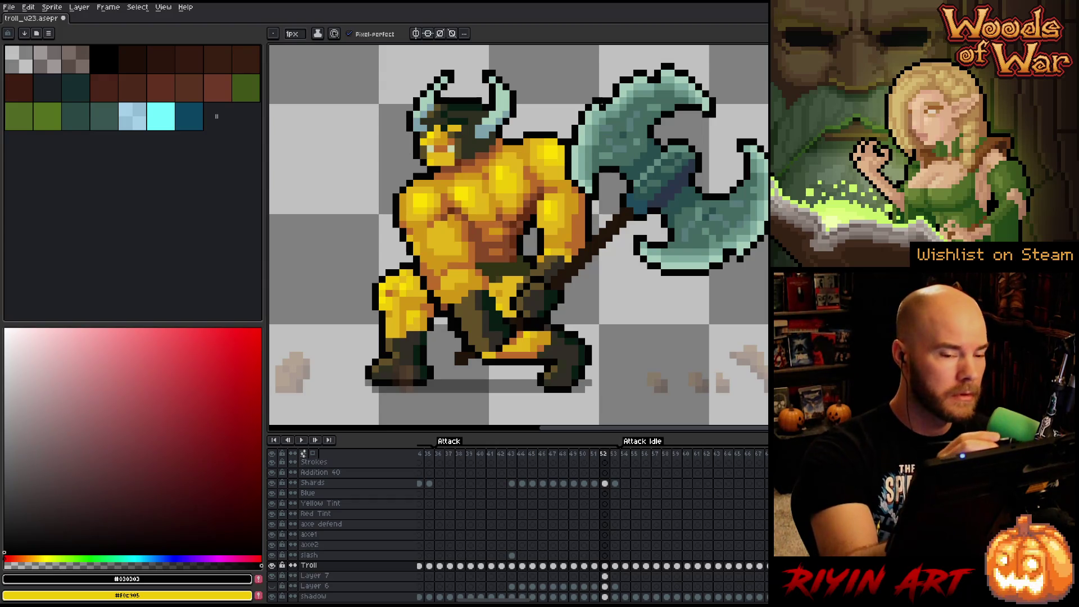
left_click(554, 182, "alt")
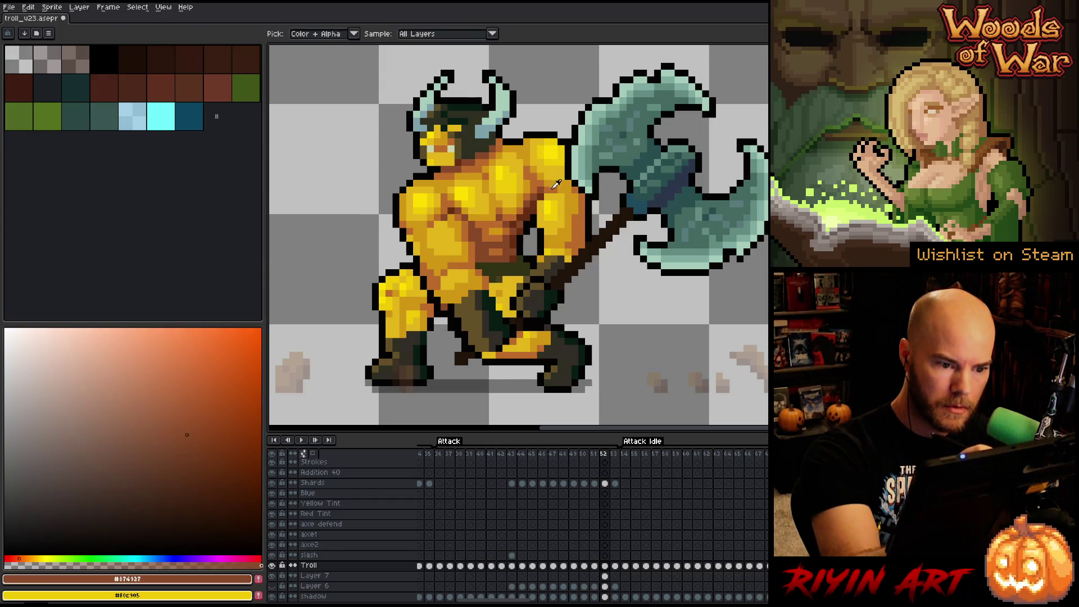
left_click(539, 203, "alt")
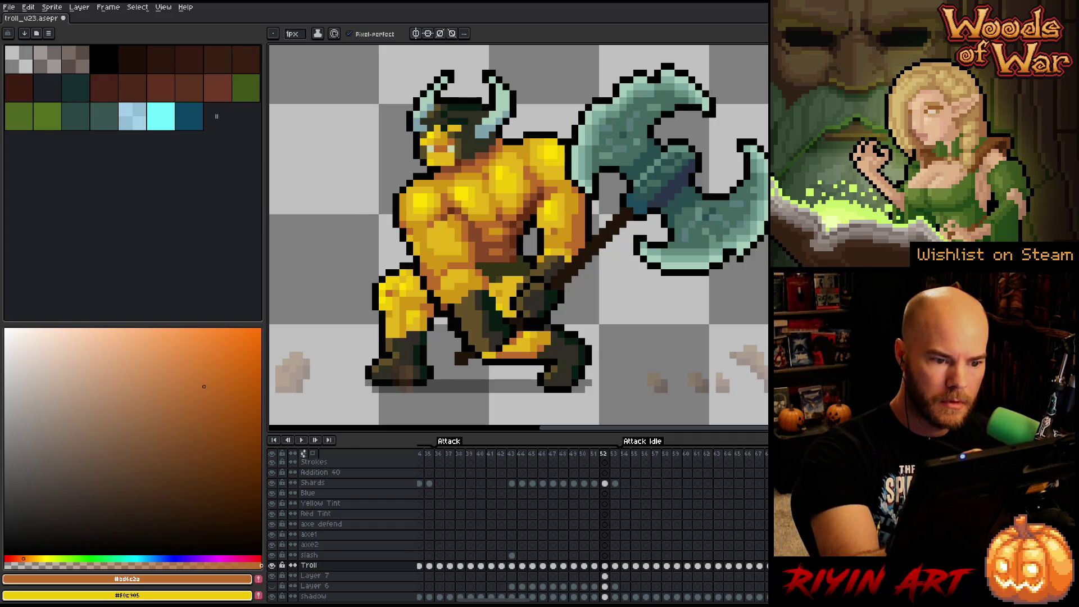
left_click(546, 204, "alt")
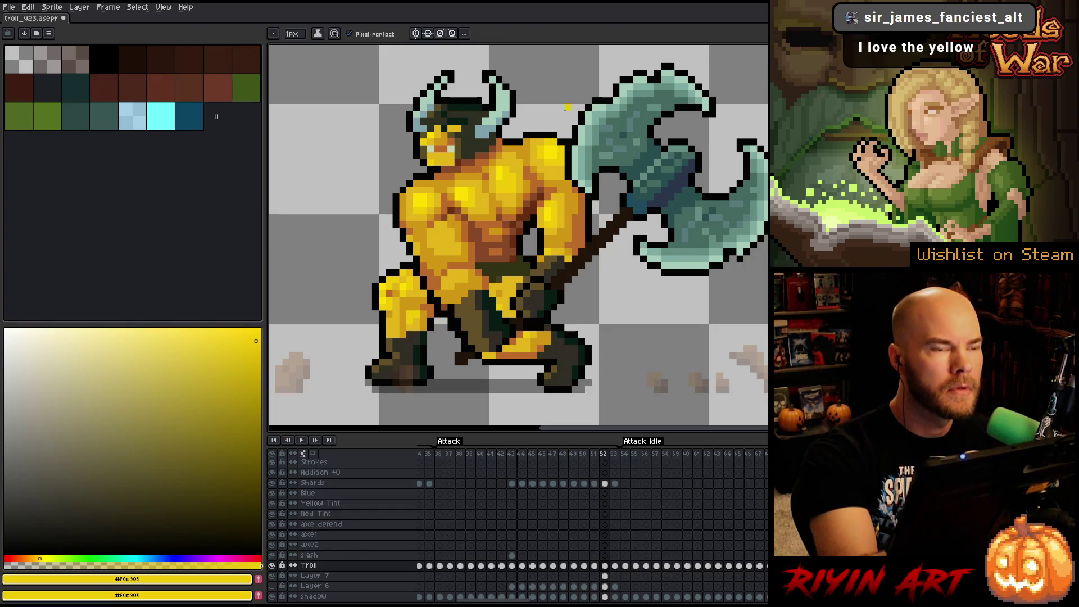
left_click(542, 239, "alt")
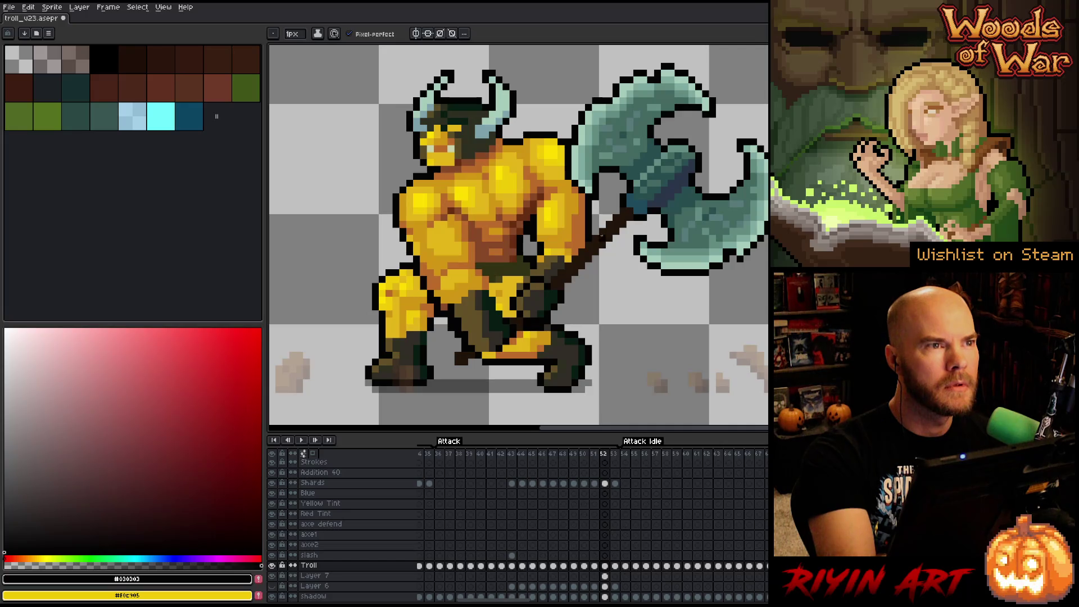
- Retouch the chest with orange-brown, dark brown and bright yellow shading
left_click(465, 204, "alt")
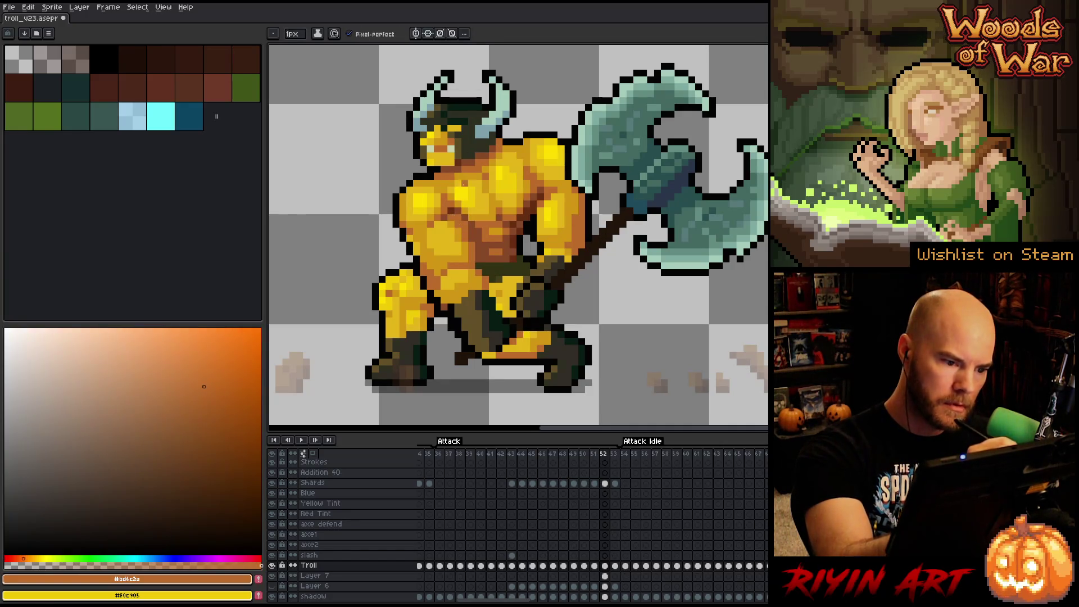
left_click(466, 222, "alt")
left_click(479, 216, "alt")
left_click(472, 220, "alt")
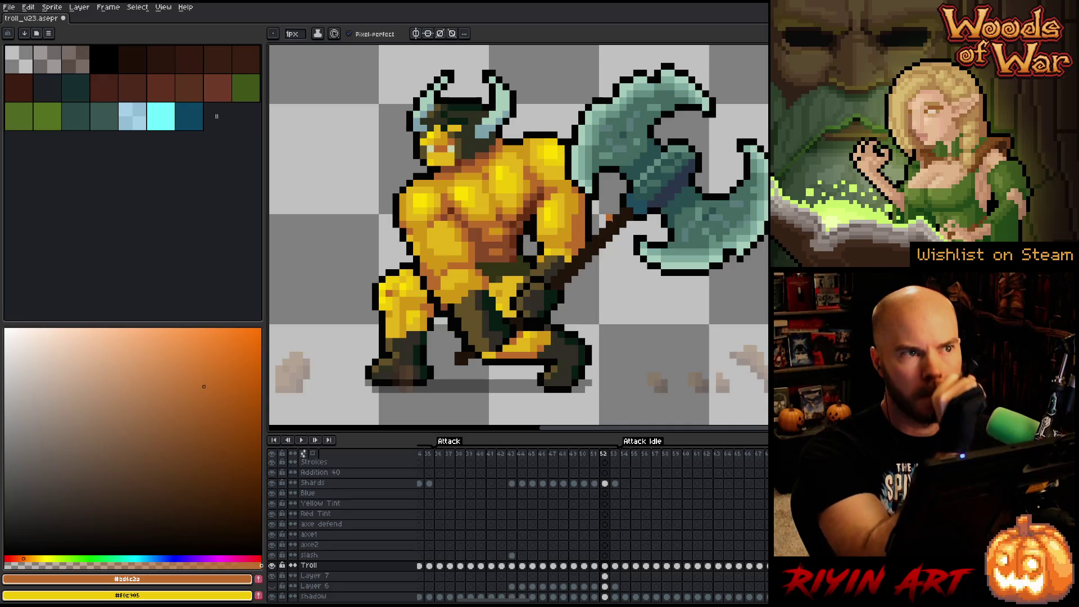
left_click(510, 180, "alt")
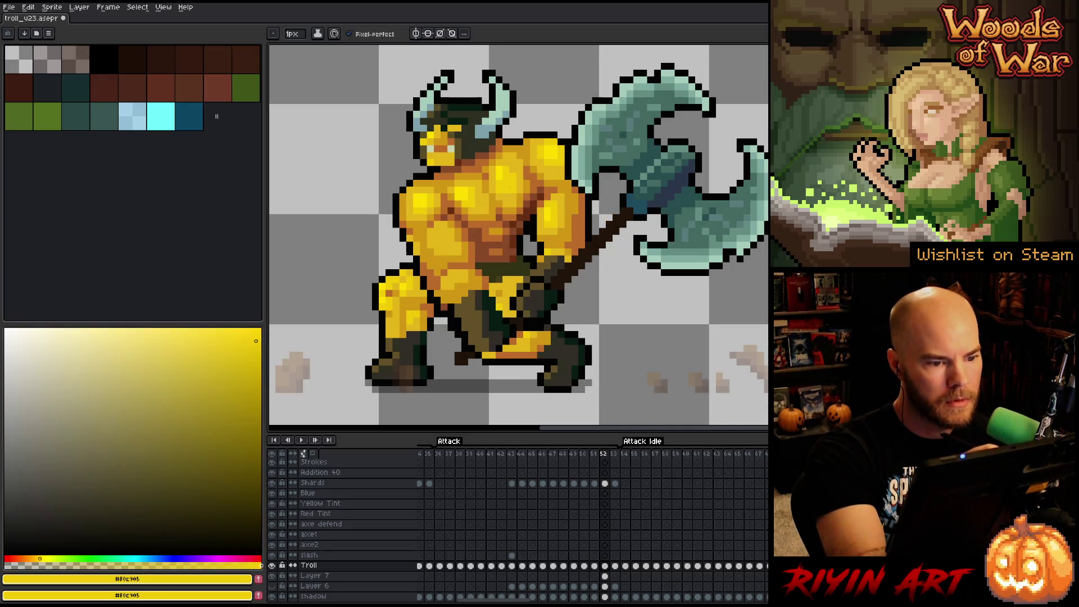
left_click(526, 171, "alt")
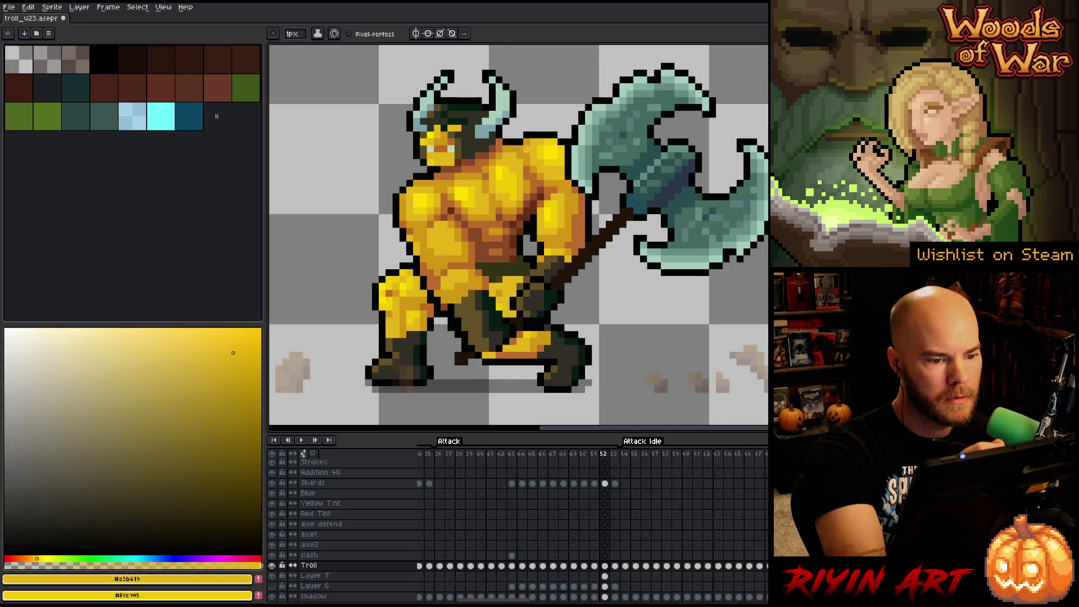
left_click(516, 186, "alt")
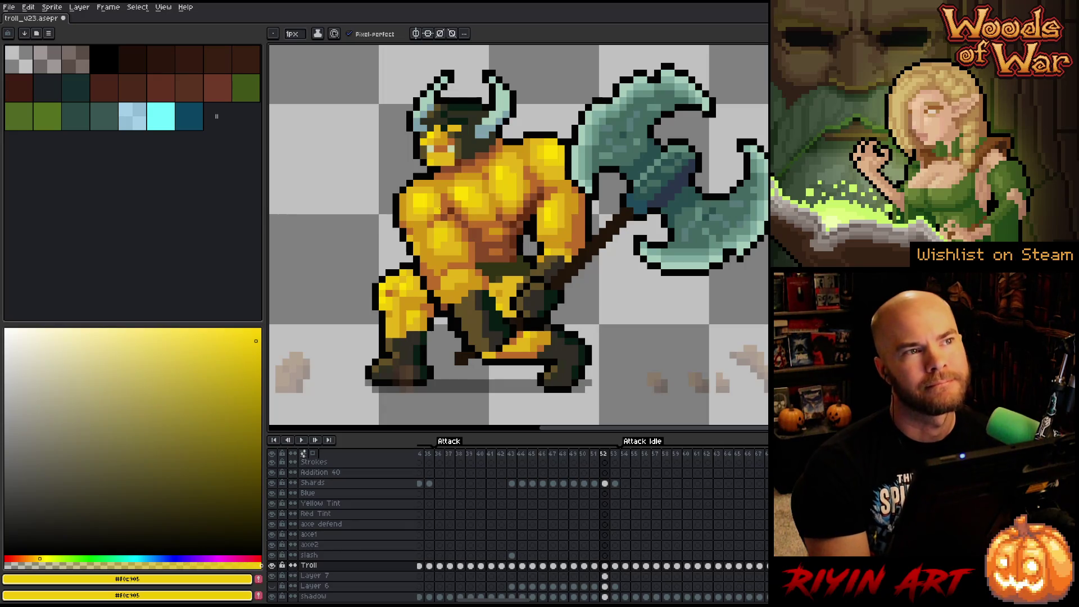
- Add dark brown and orange shading pixels on the troll's chest
left_click(440, 209, "alt")
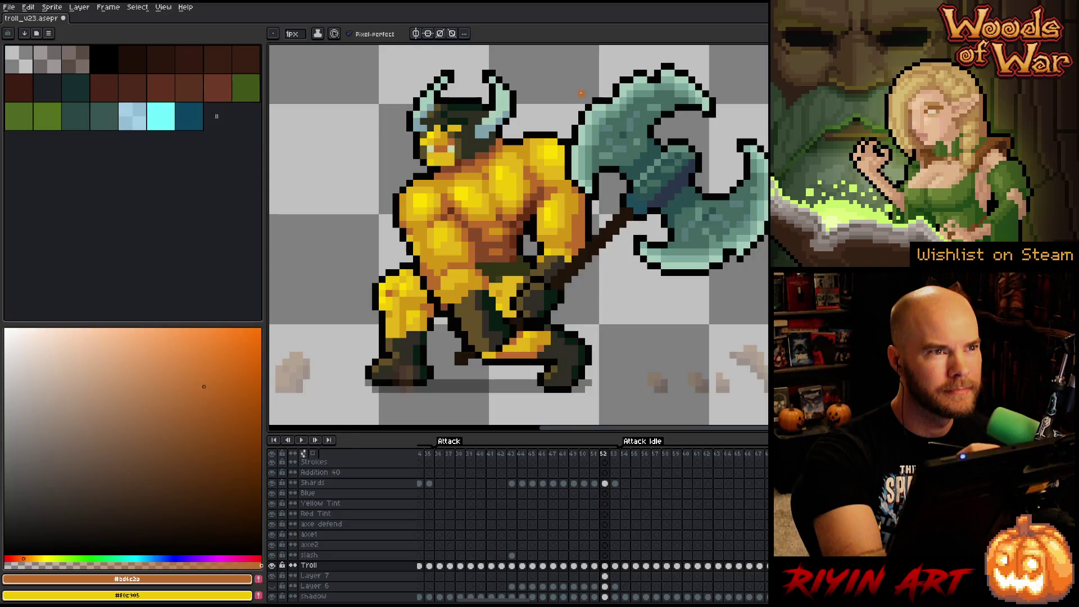
key("alt")
left_click(529, 224, "alt")
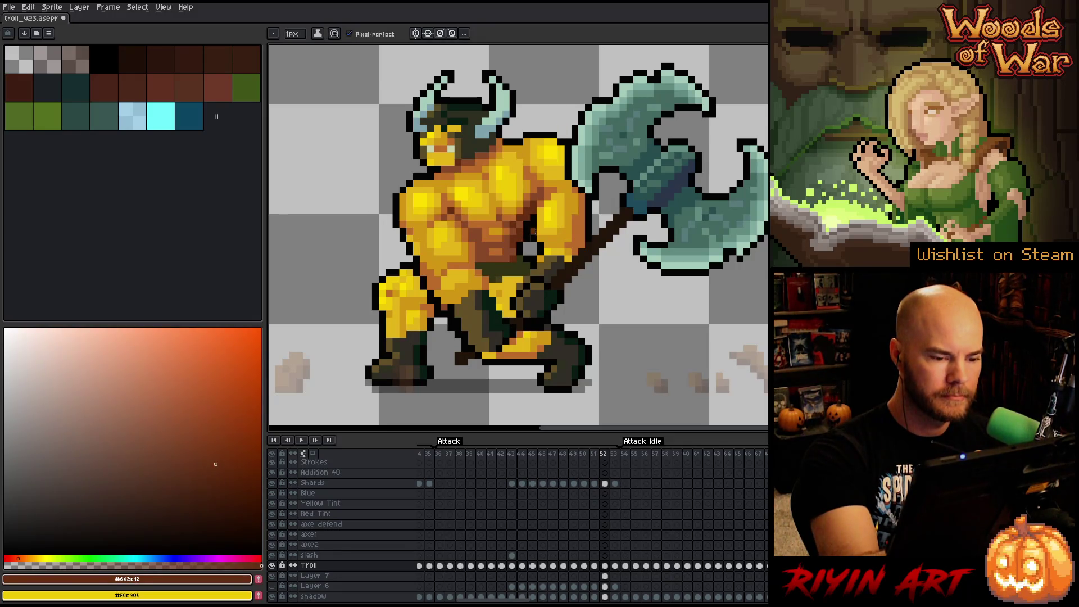
left_click(534, 246, "alt")
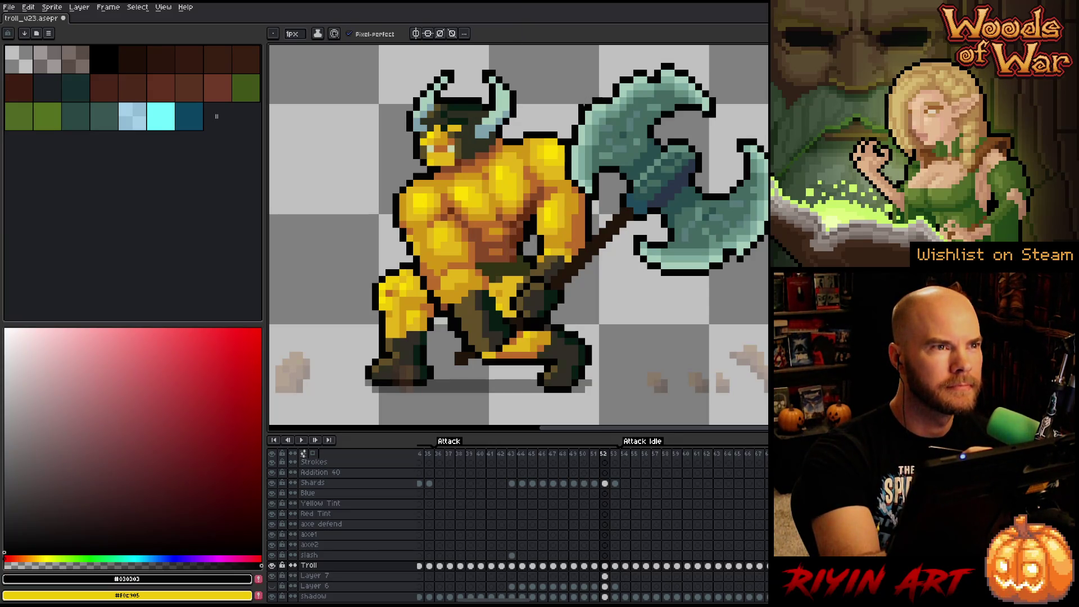
left_click(474, 230, "alt")
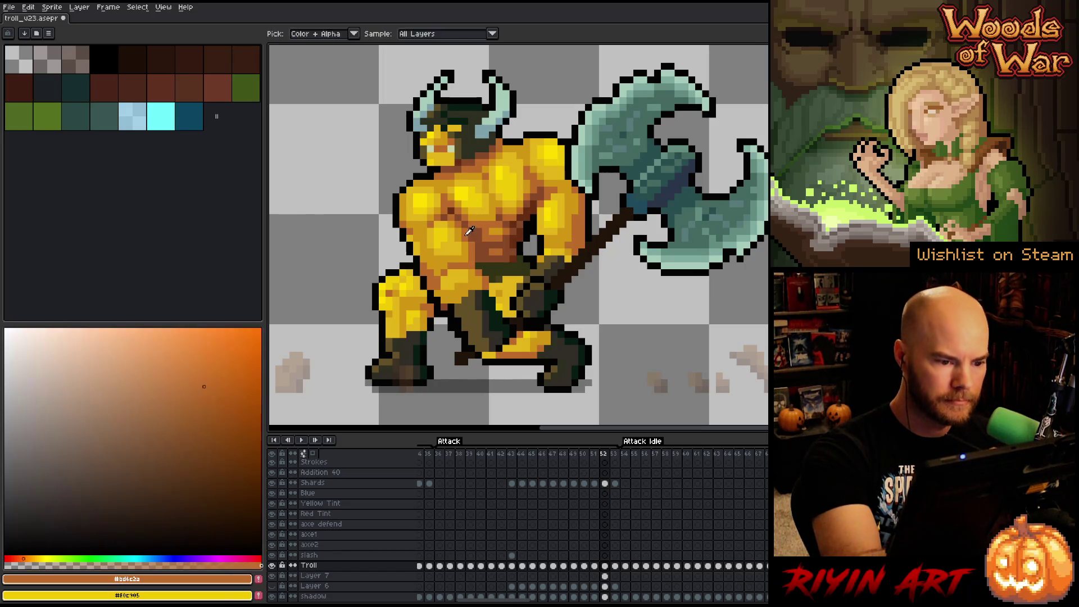
left_click(475, 231, "alt")
left_click(485, 203)
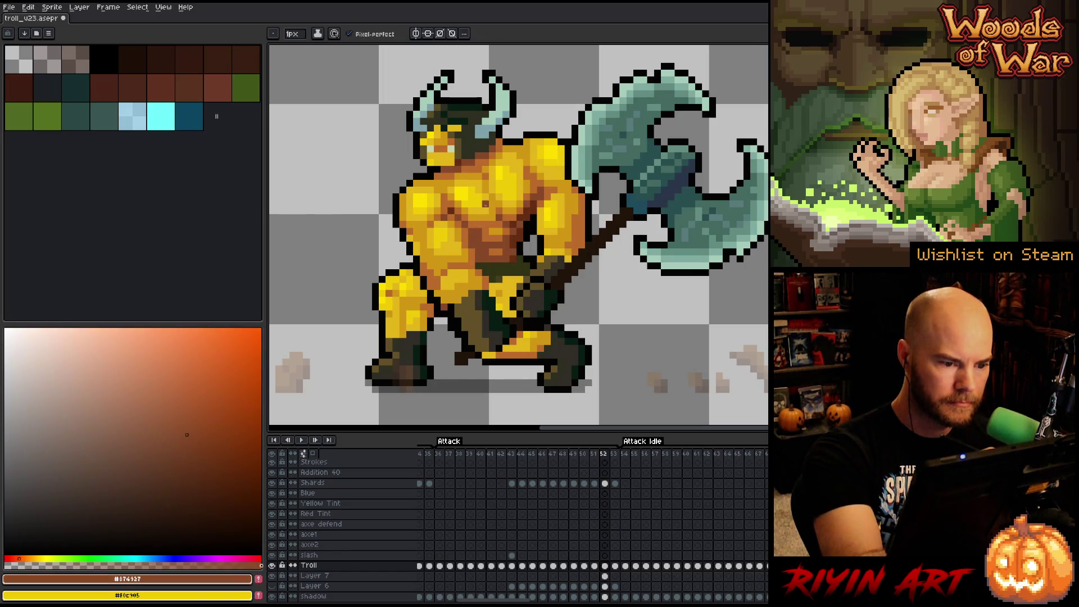
left_click(476, 233, "alt")
left_click(493, 232, "alt")
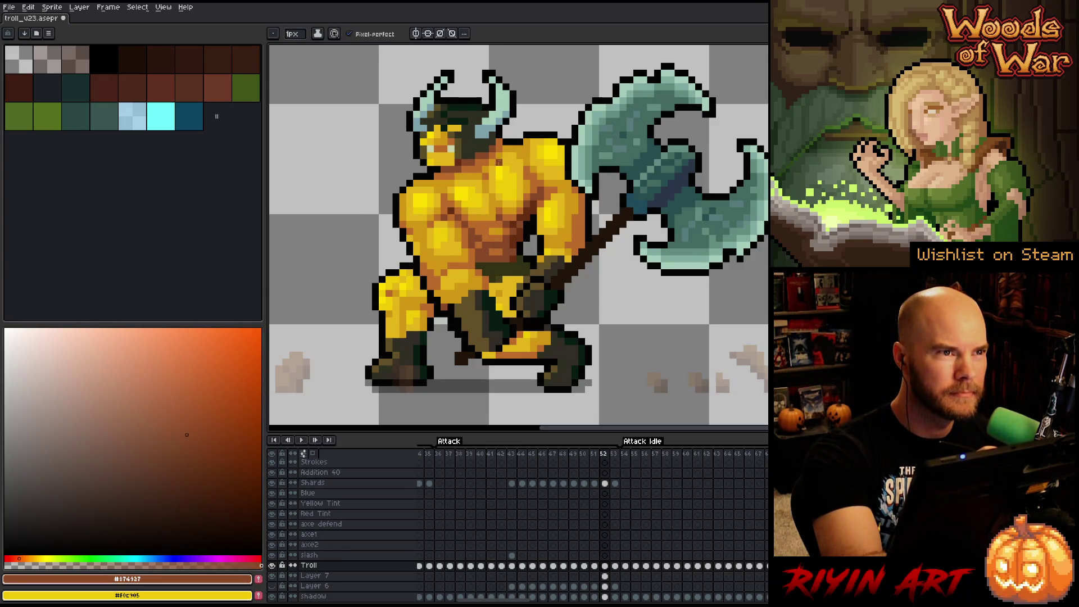
left_click(522, 238, "alt")
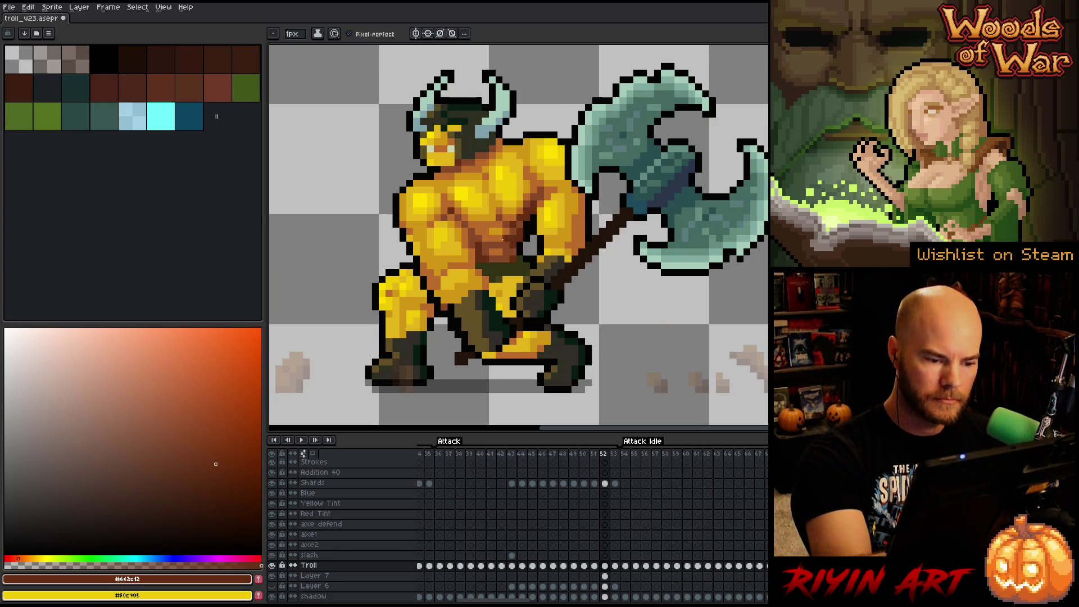
- Pick the dark olive belt colour and step back to frame 52
left_click(457, 286, "alt")
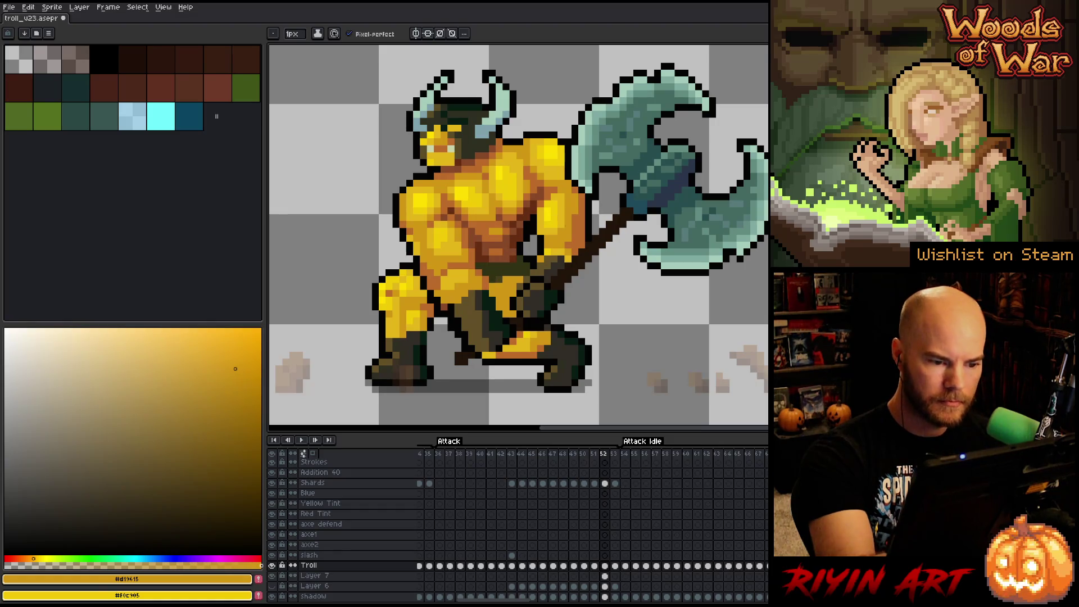
left_click(492, 287, "alt")
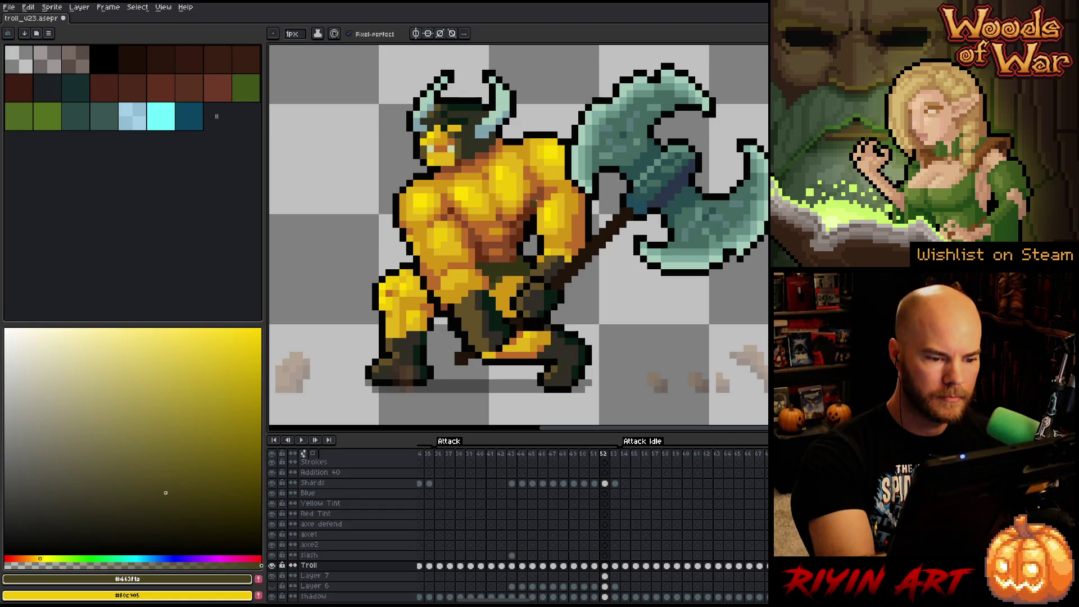
key("Right")
key("Left")
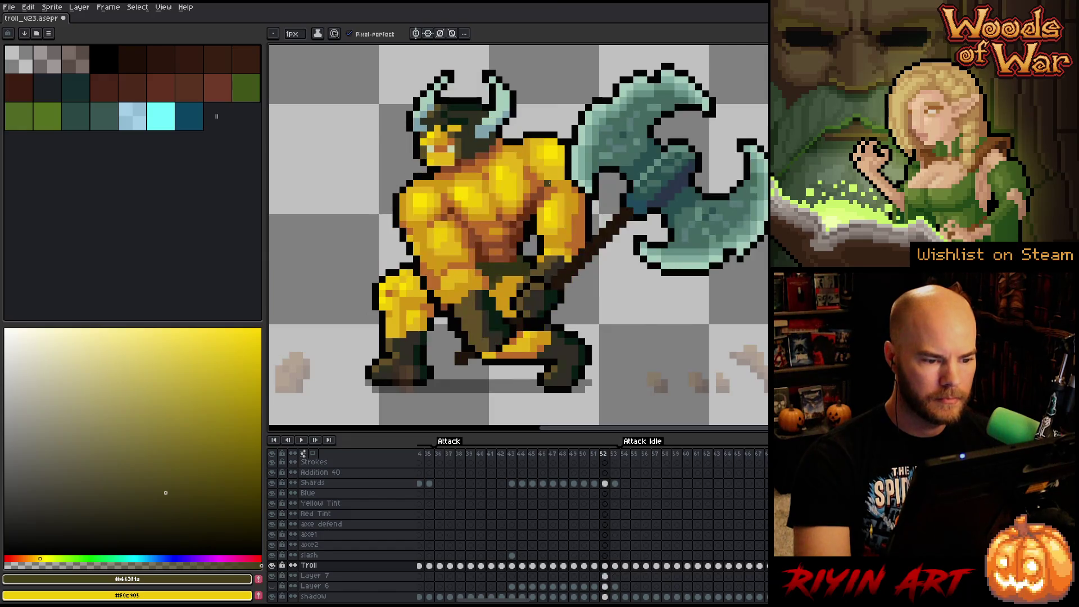
left_click(491, 273, "alt")
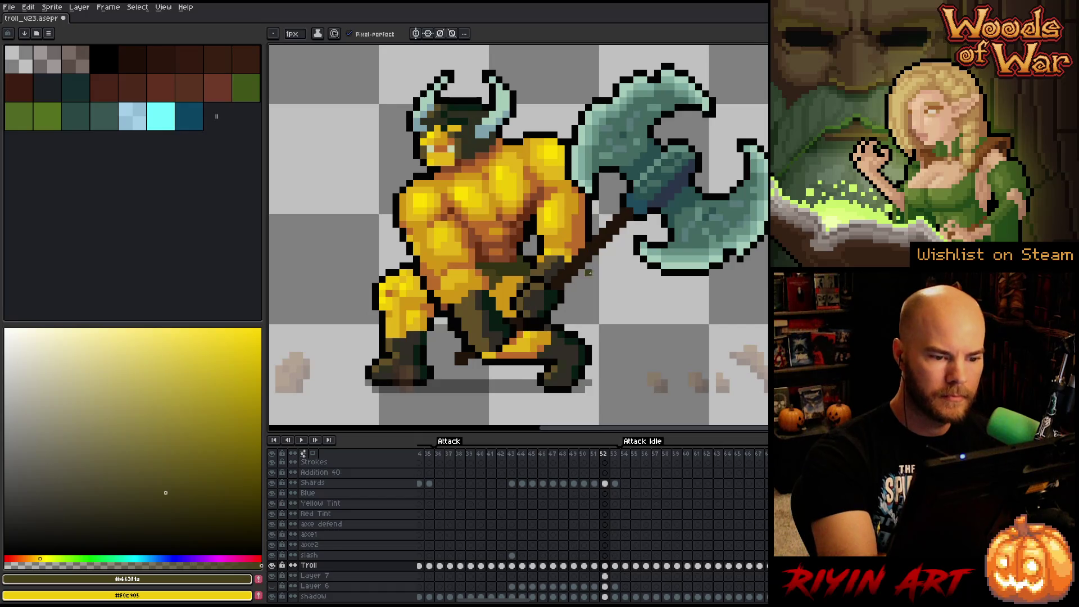
- Flip between frames 51 and 53 to compare poses, settling on frame 52
key("Right")
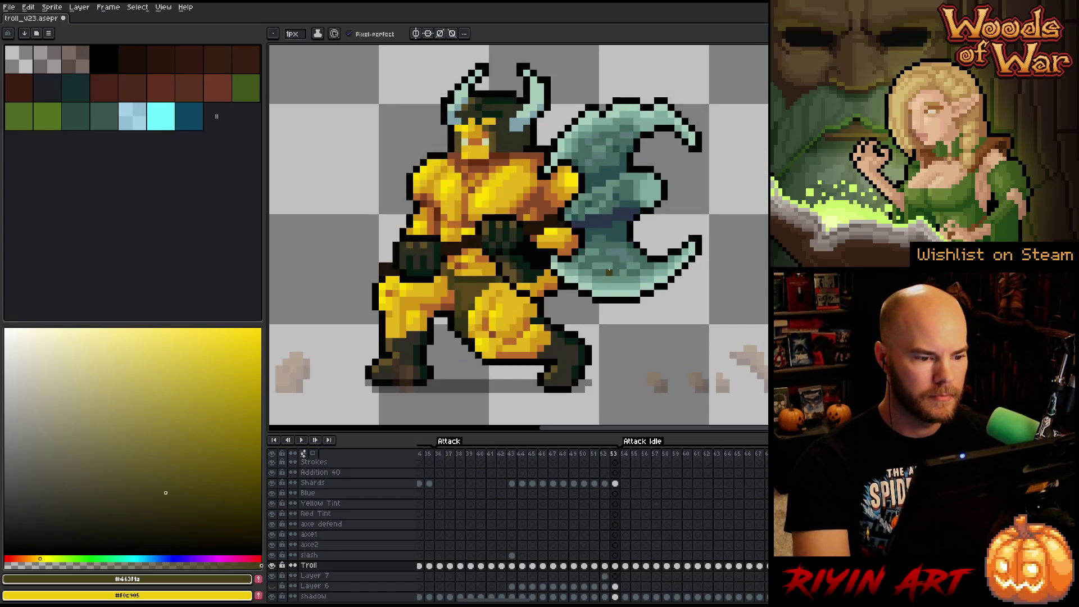
key("Left")
key("Left")
key("Right")
key("Right")
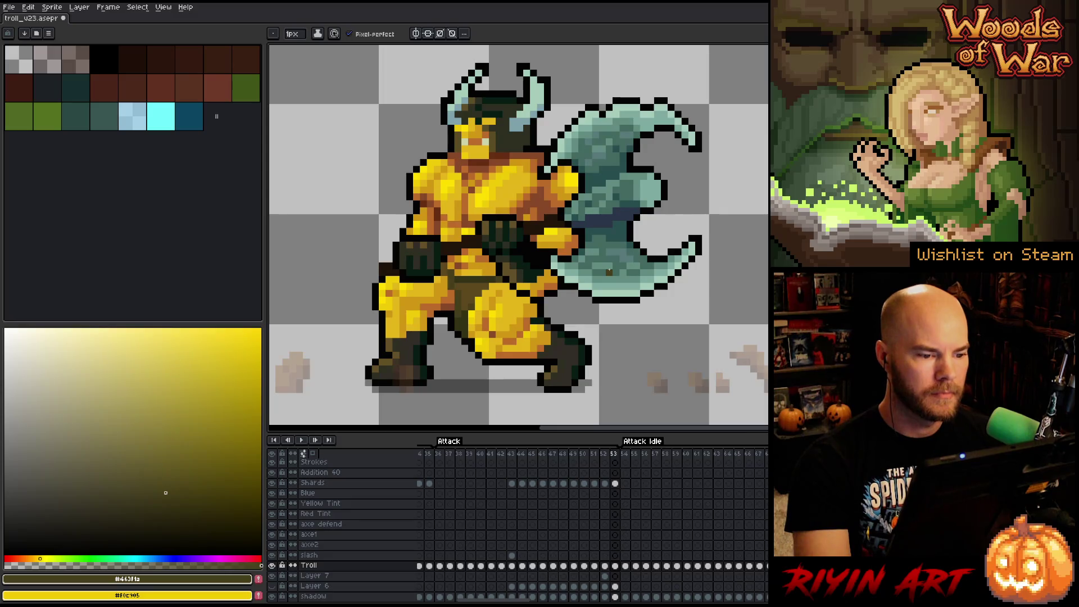
key("Left")
key("Left")
key("Right")
key("Left")
key("Right")
key("Right")
key("Left")
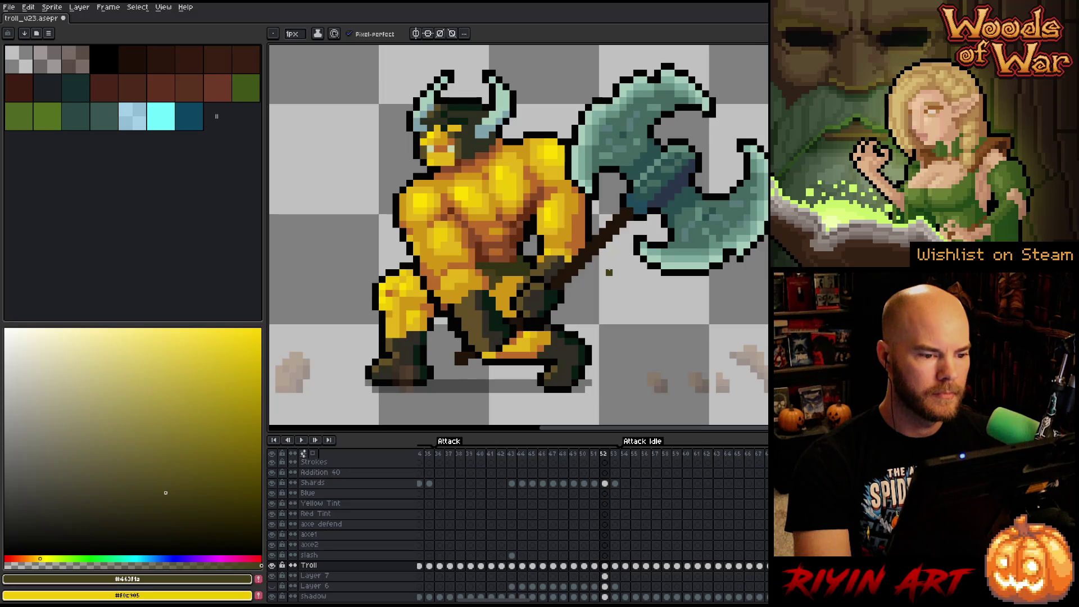
- Reshade the shoulder and upper chest with golden skin and orange-brown shades
left_click(474, 186, "alt")
left_click(465, 197, "alt")
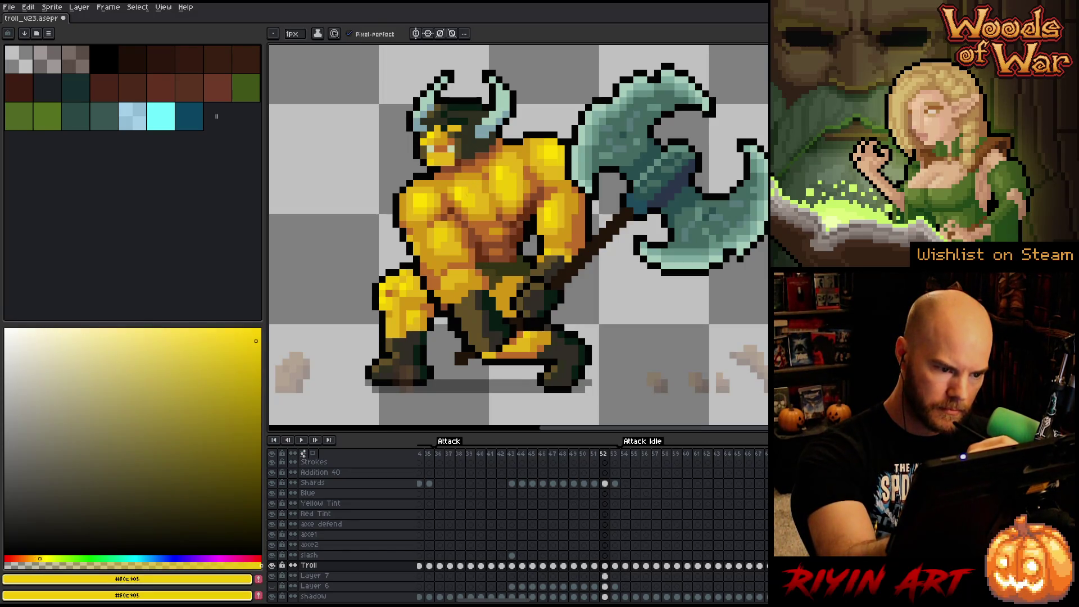
left_click(488, 186, "alt")
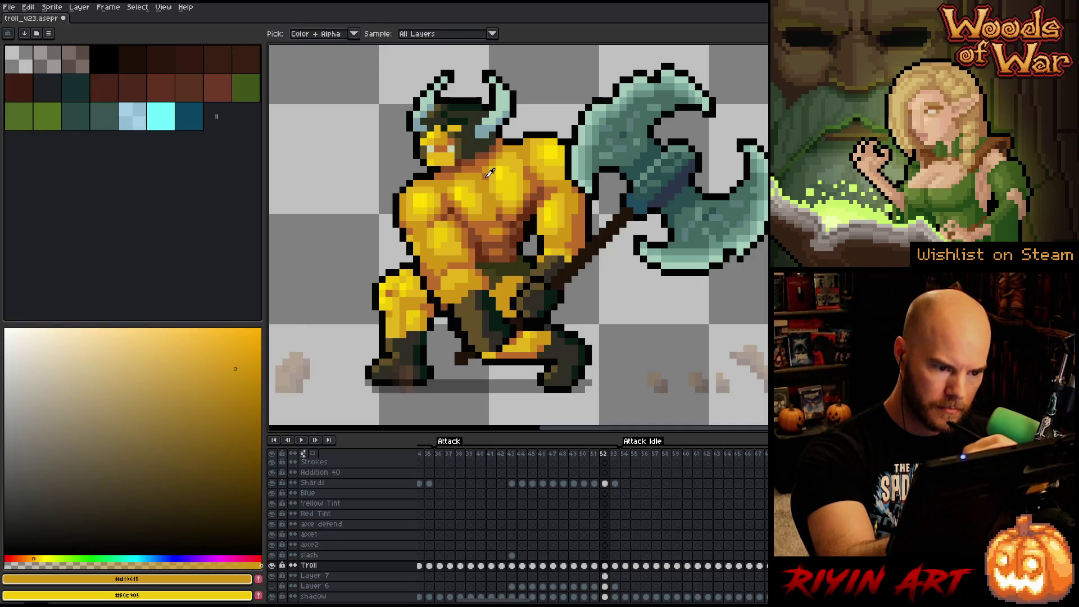
left_click(472, 175, "alt")
left_click(486, 177, "alt")
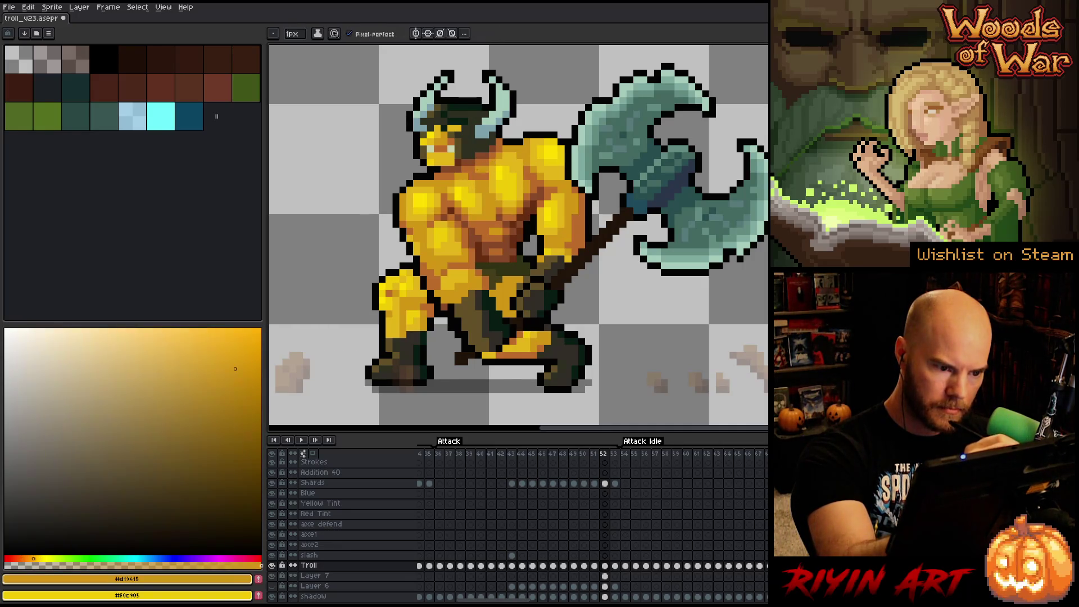
left_click(487, 218, "alt")
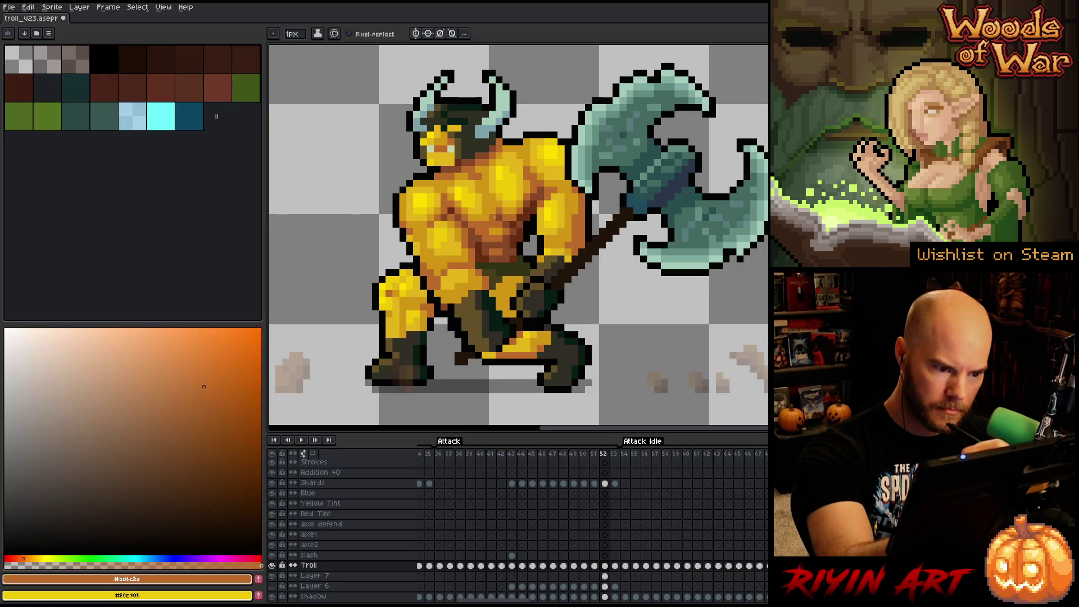
left_click(492, 209, "alt")
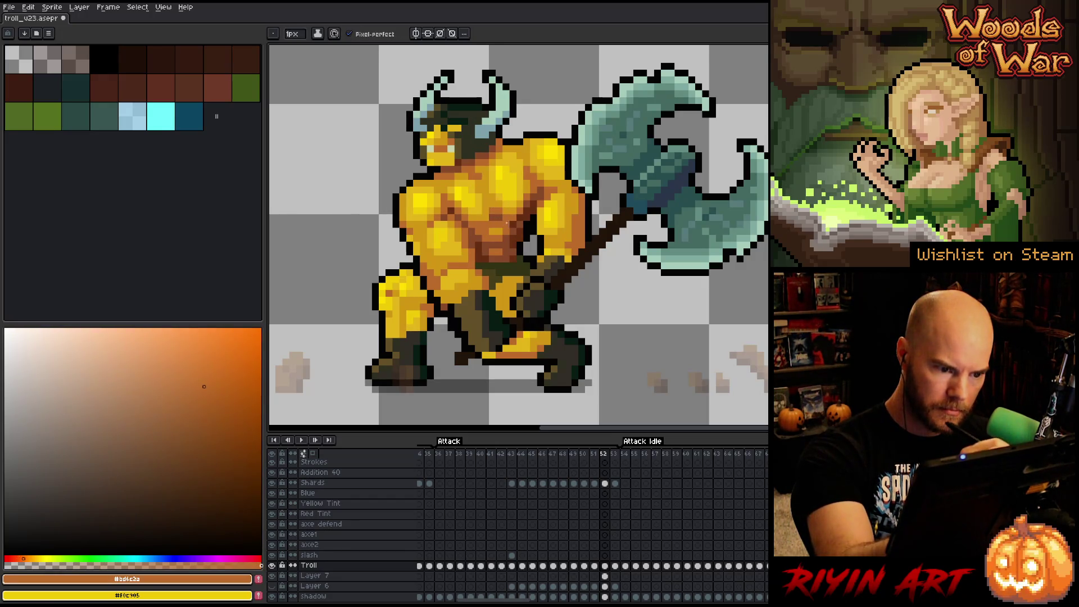
left_click(503, 219, "alt")
left_click(500, 204, "alt")
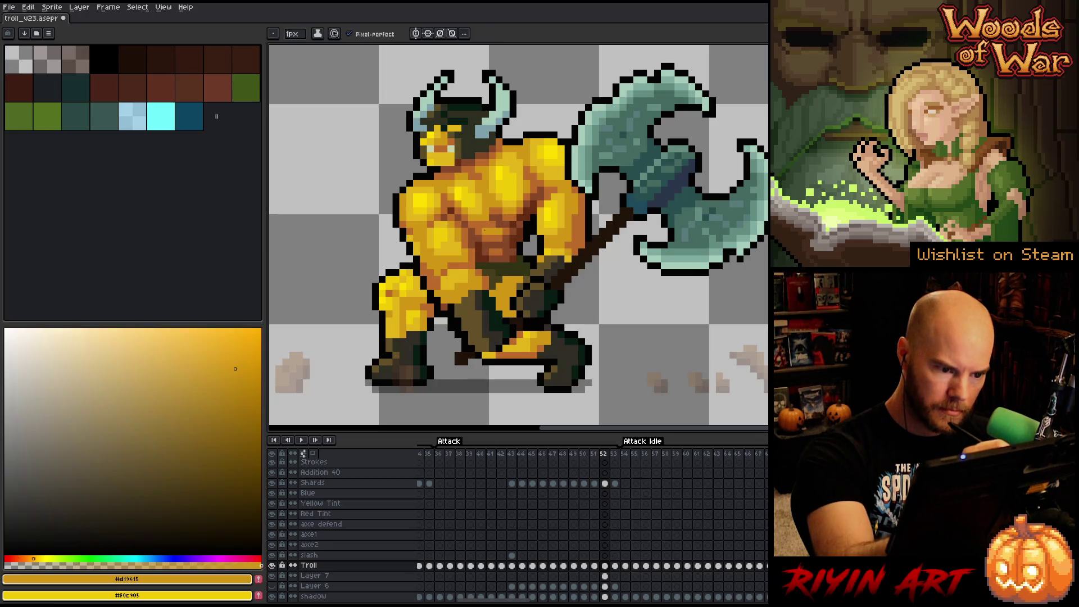
left_click(494, 218, "alt")
left_click(508, 223, "alt")
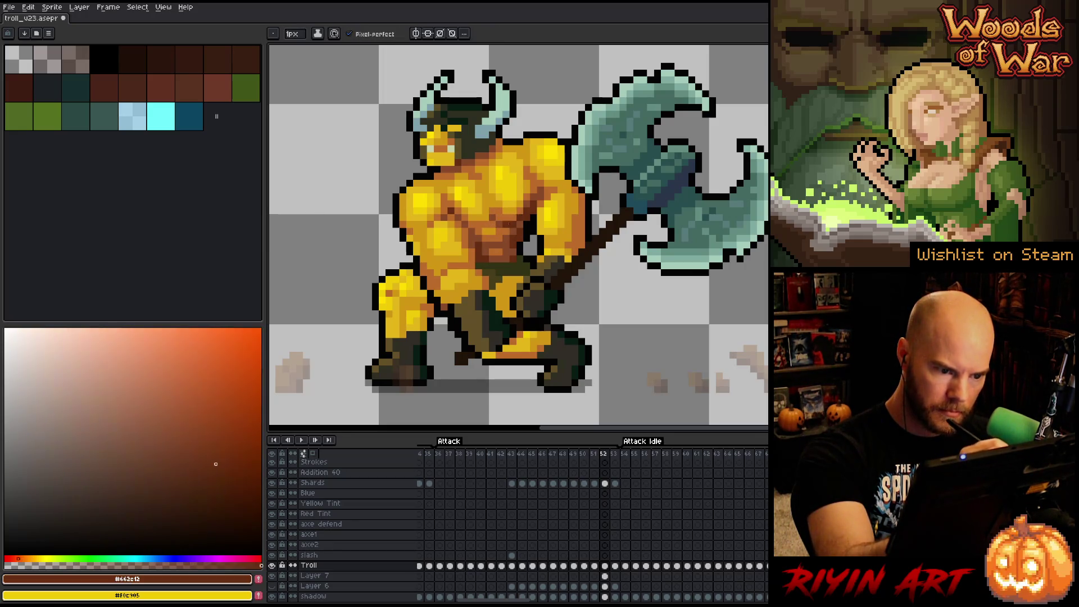
- Add bright yellow highlights and orange-brown shading across the chest
left_click(513, 189, "alt")
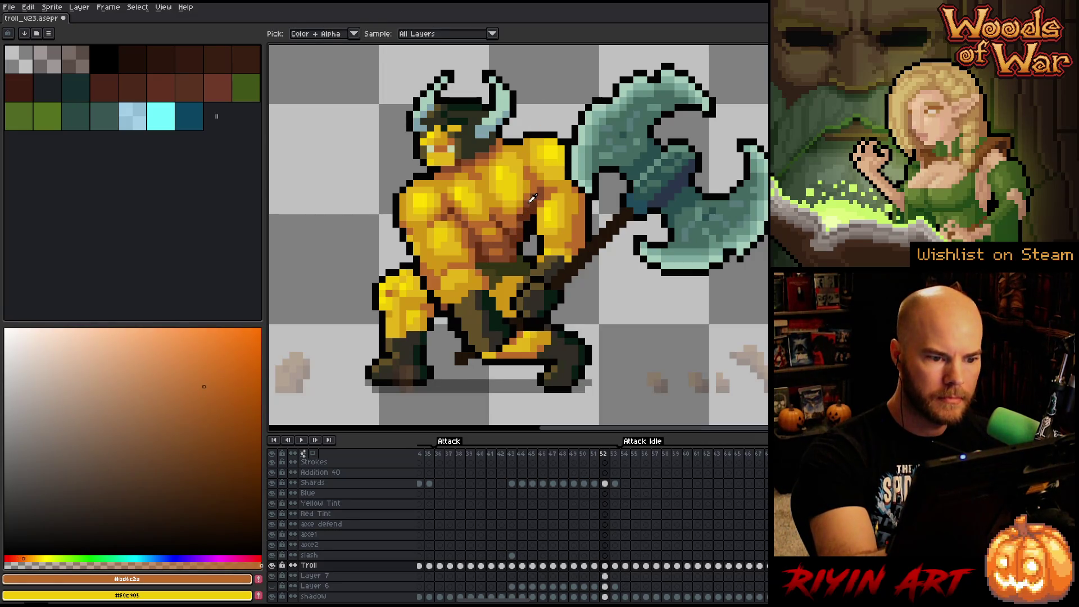
left_click(514, 224, "alt")
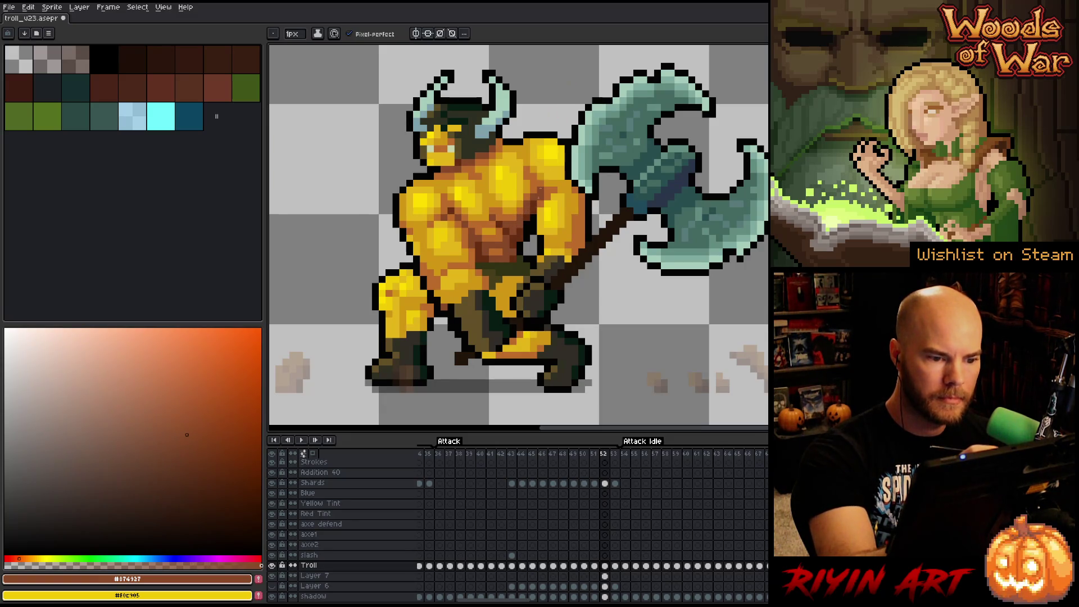
left_click(527, 225, "alt")
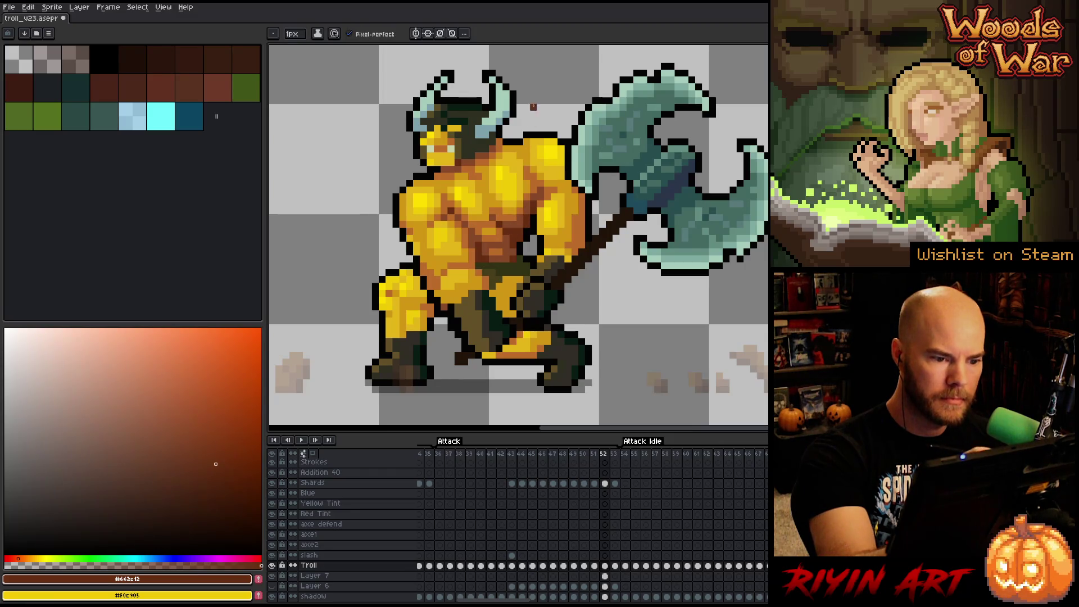
left_click(528, 206, "alt")
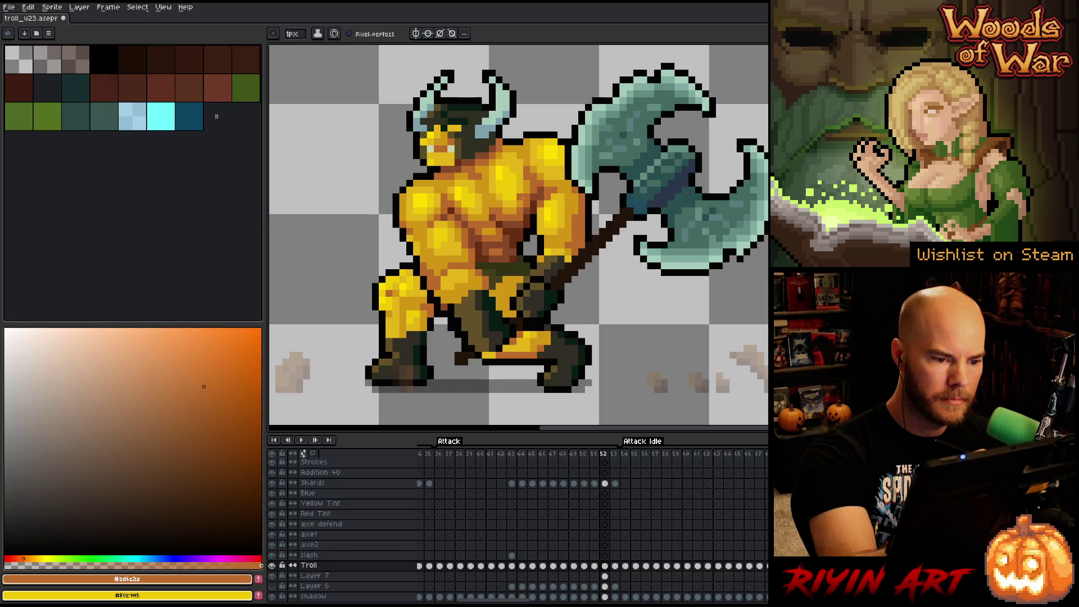
left_click(512, 203, "alt")
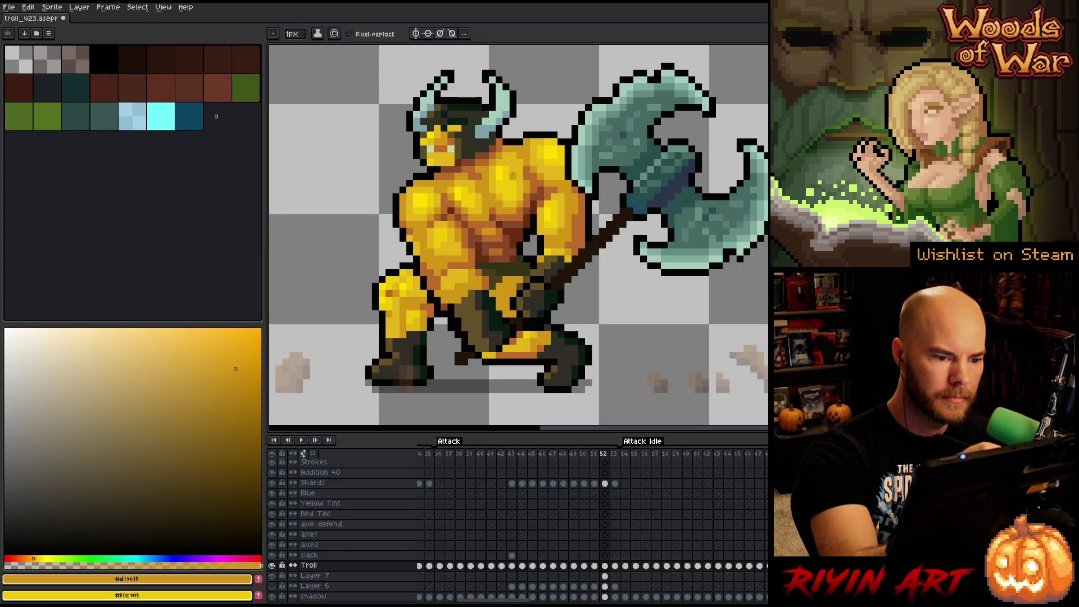
left_click(509, 191, "alt")
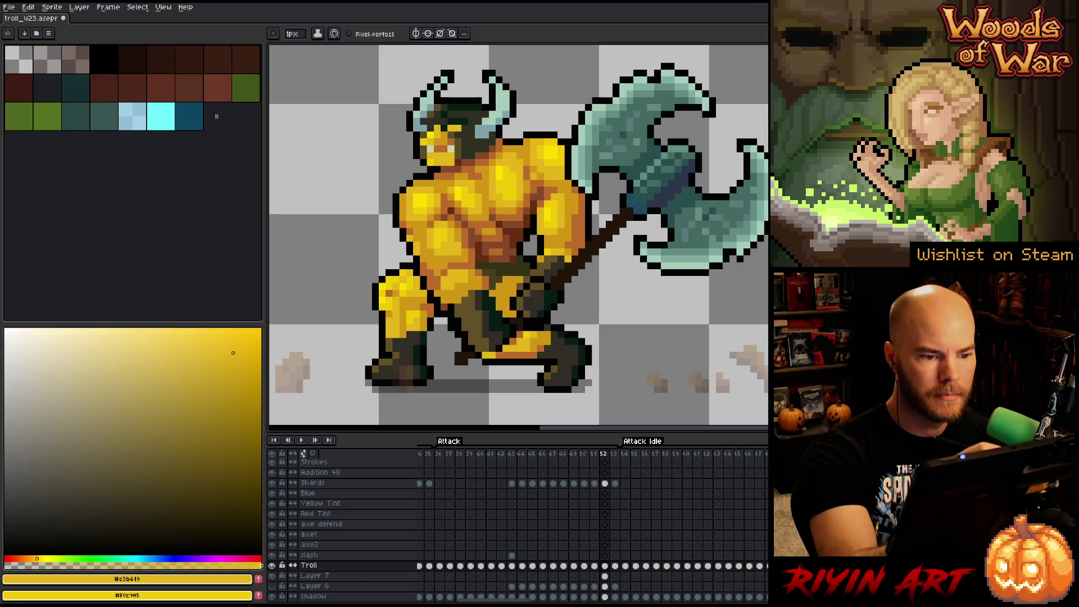
left_click(527, 211, "alt")
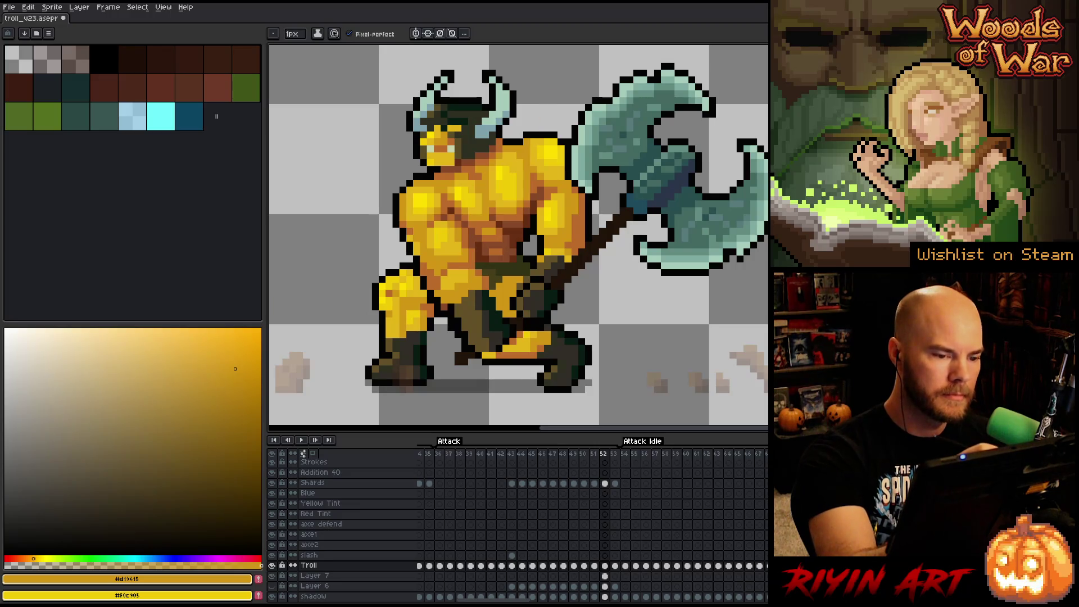
left_click(497, 201, "alt")
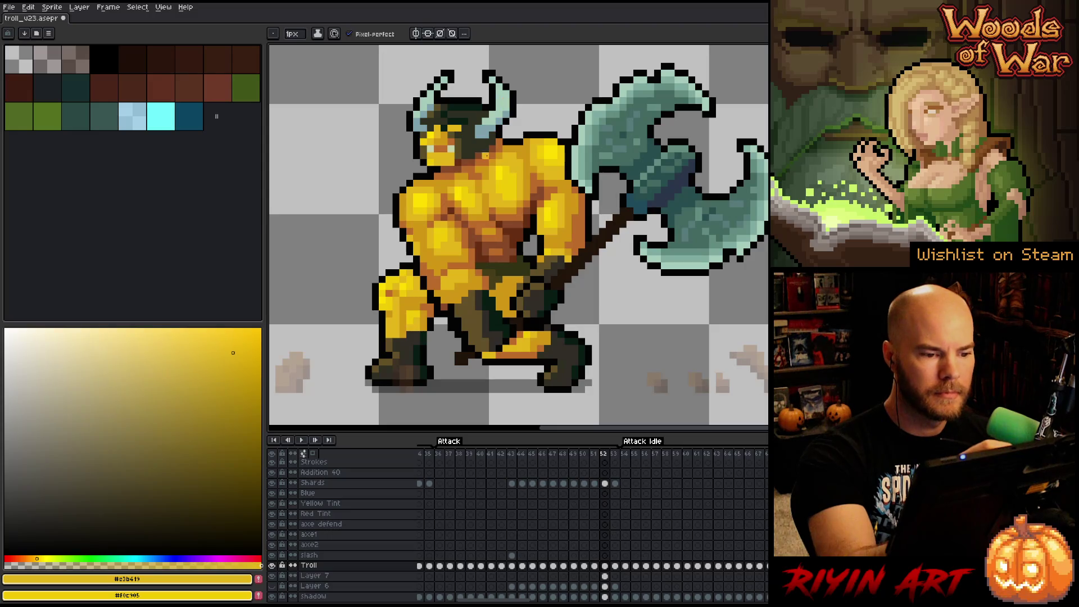
left_click(484, 156, "alt")
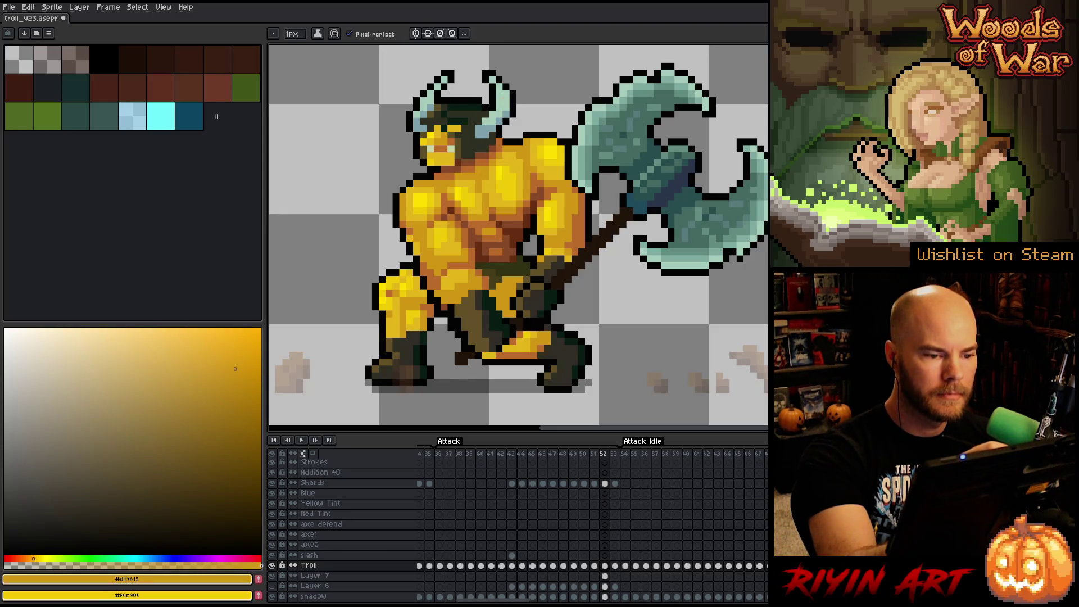
left_click(484, 150, "alt")
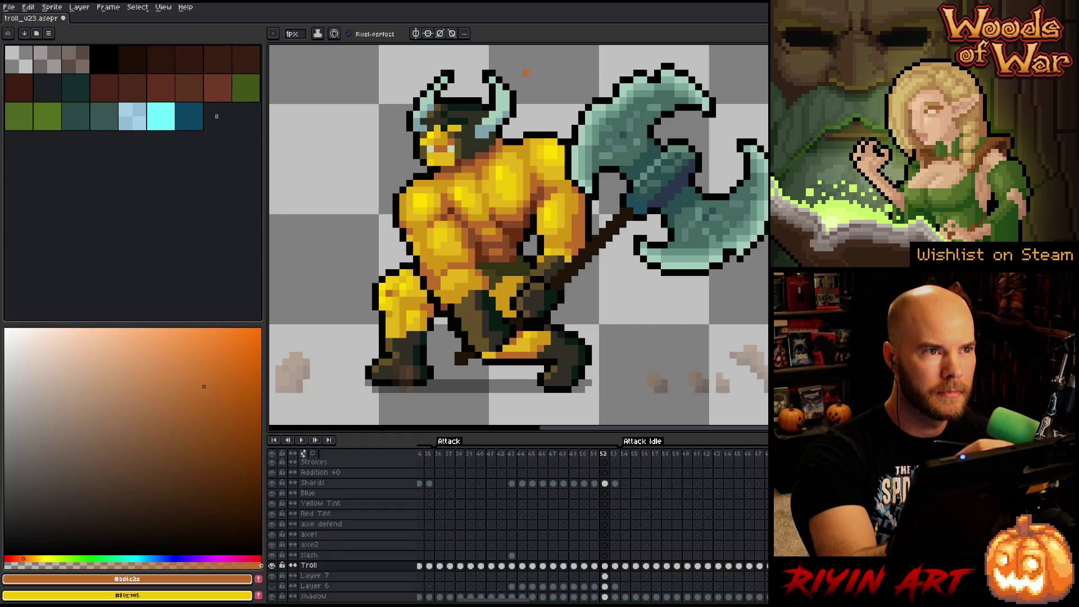
- Deepen the dark and mid brown shadows on the lower chest and belly
left_click(512, 236, "alt")
left_click(512, 236, "alt")
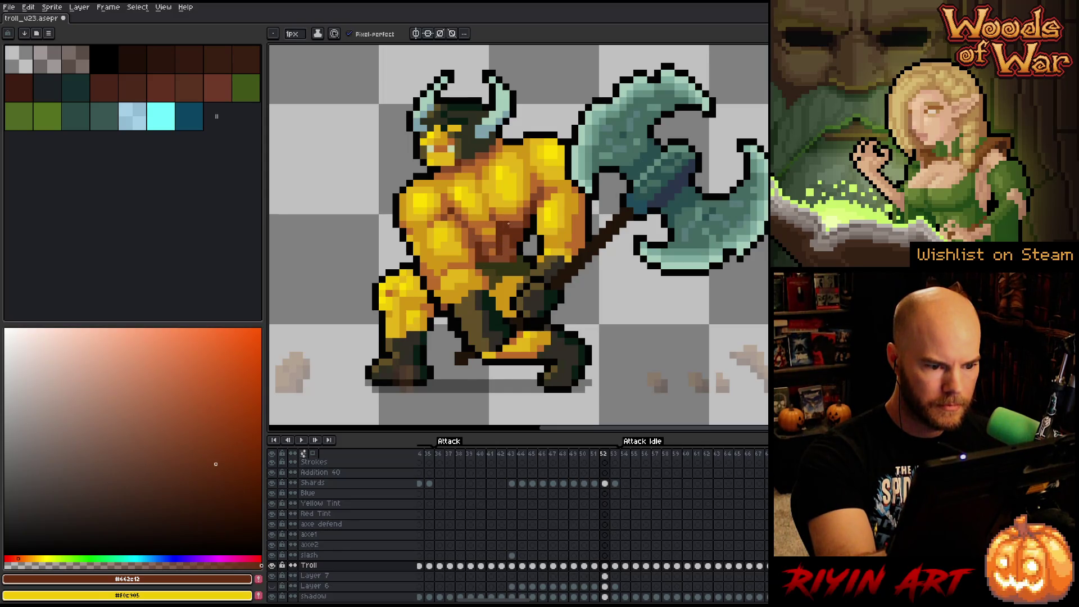
left_click(499, 248, "alt")
left_click(500, 247, "alt")
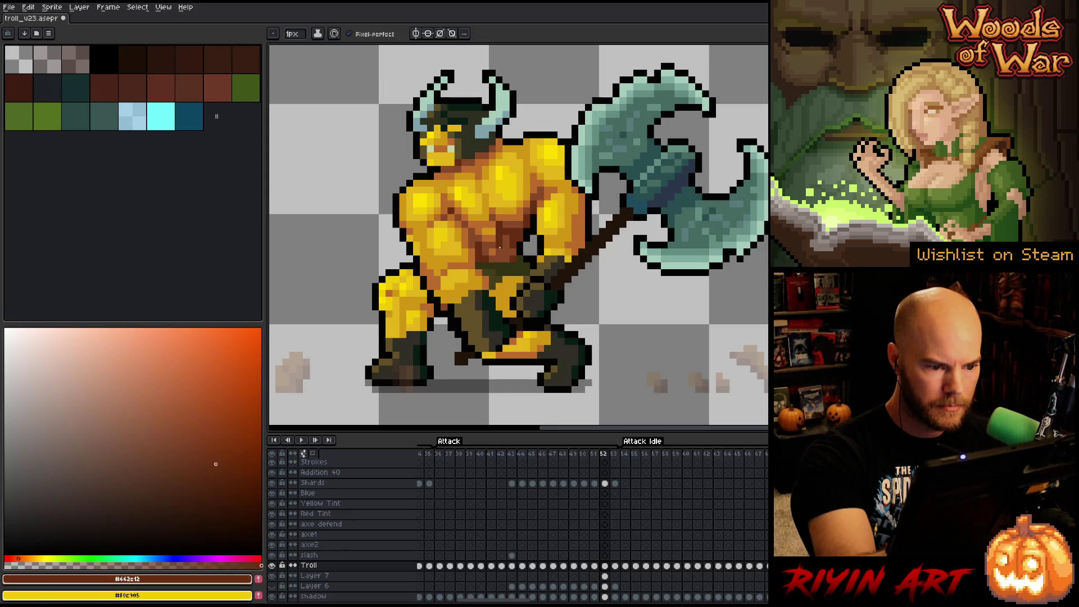
left_click(512, 252, "alt")
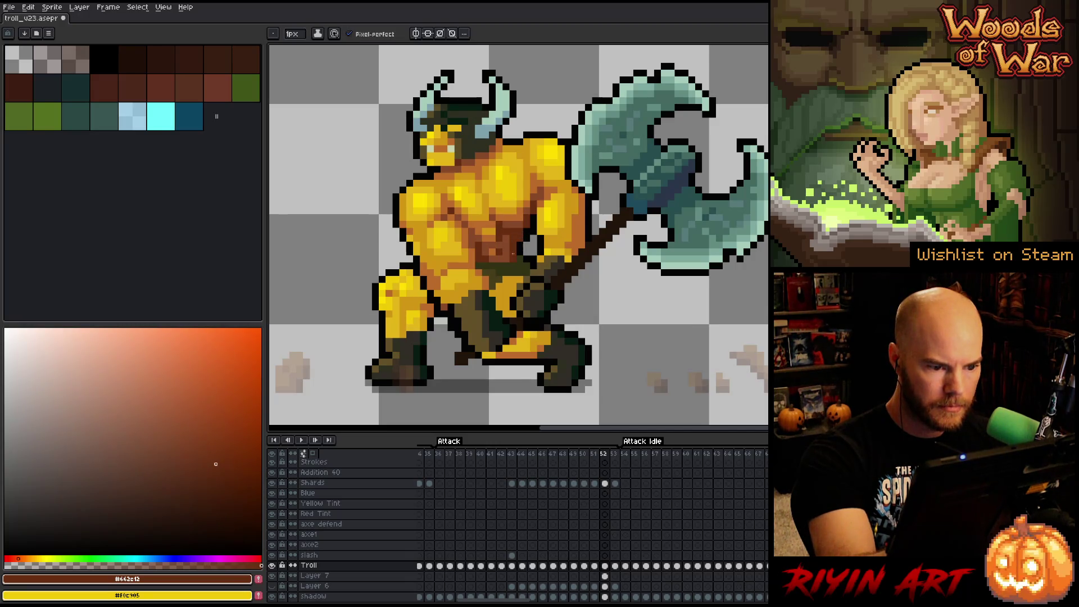
left_click(500, 241, "alt")
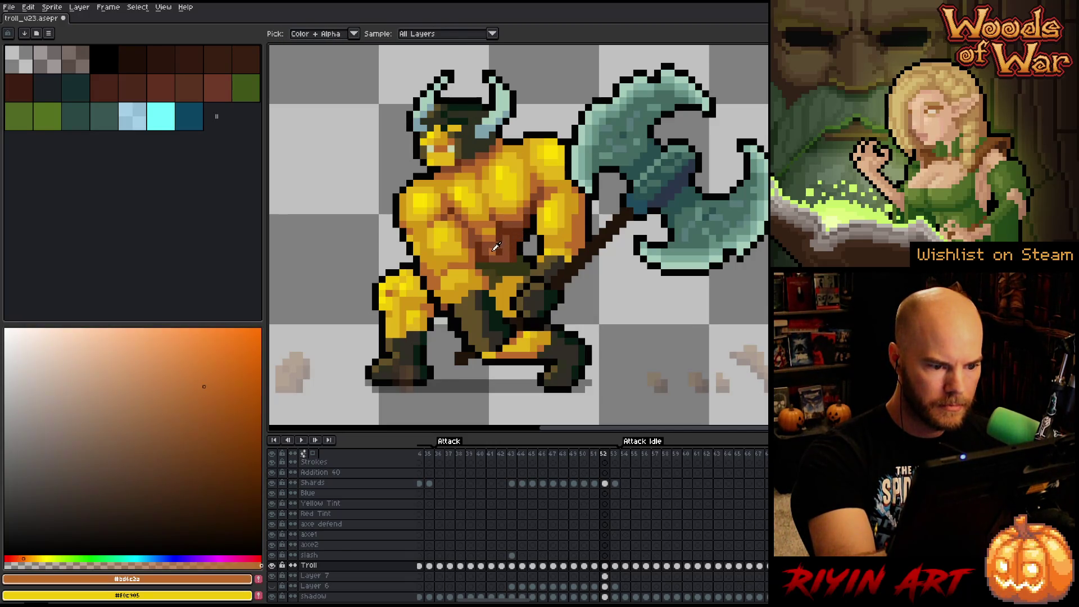
- Repaint the lower chest with dark brown, orange-brown and golden shades
left_click(498, 224, "alt")
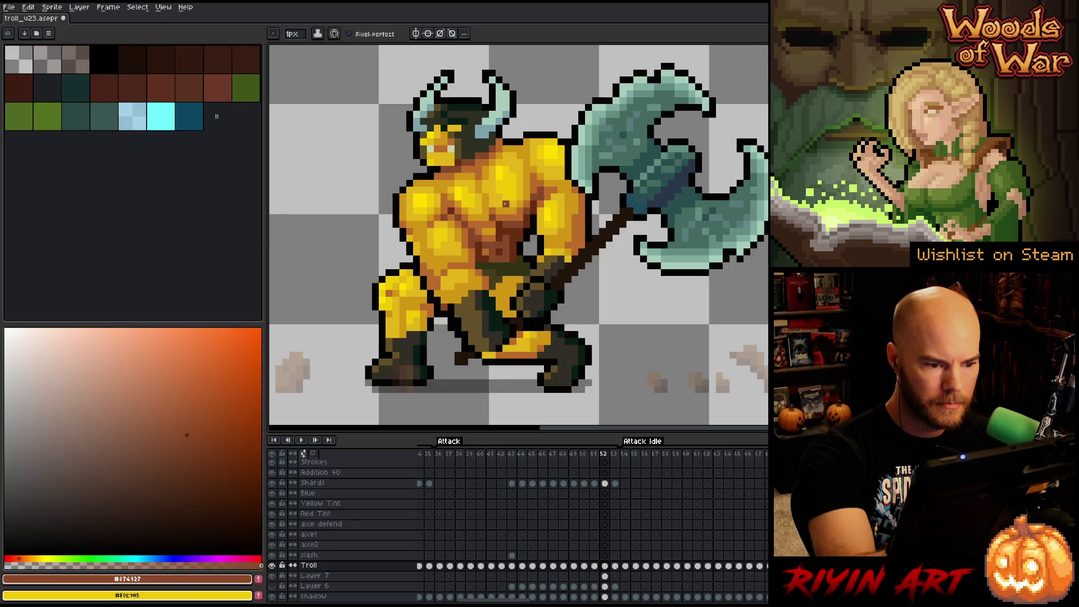
left_click(490, 234, "alt")
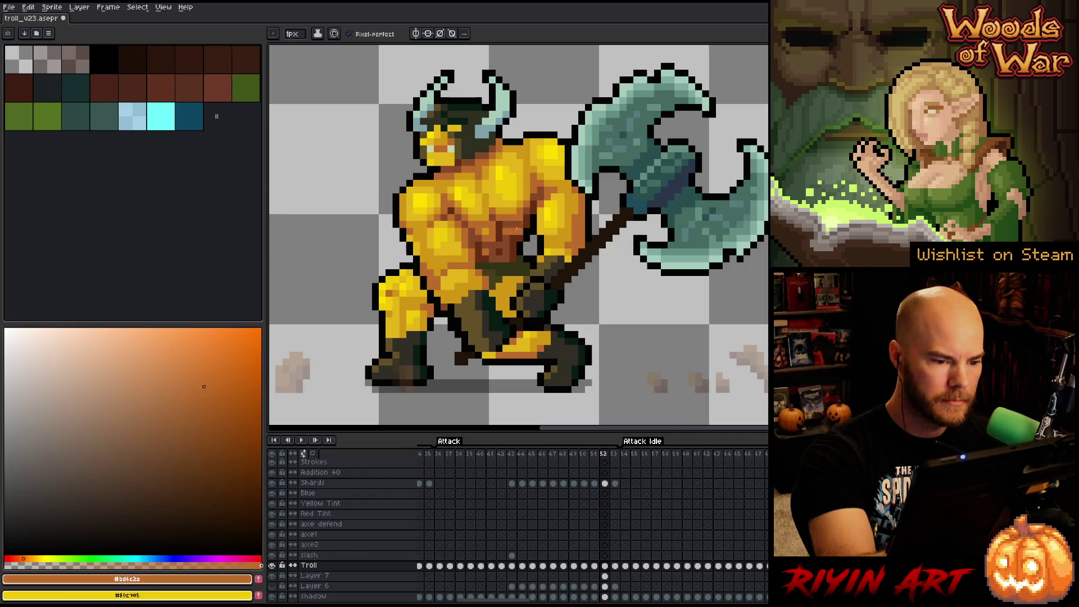
key("alt")
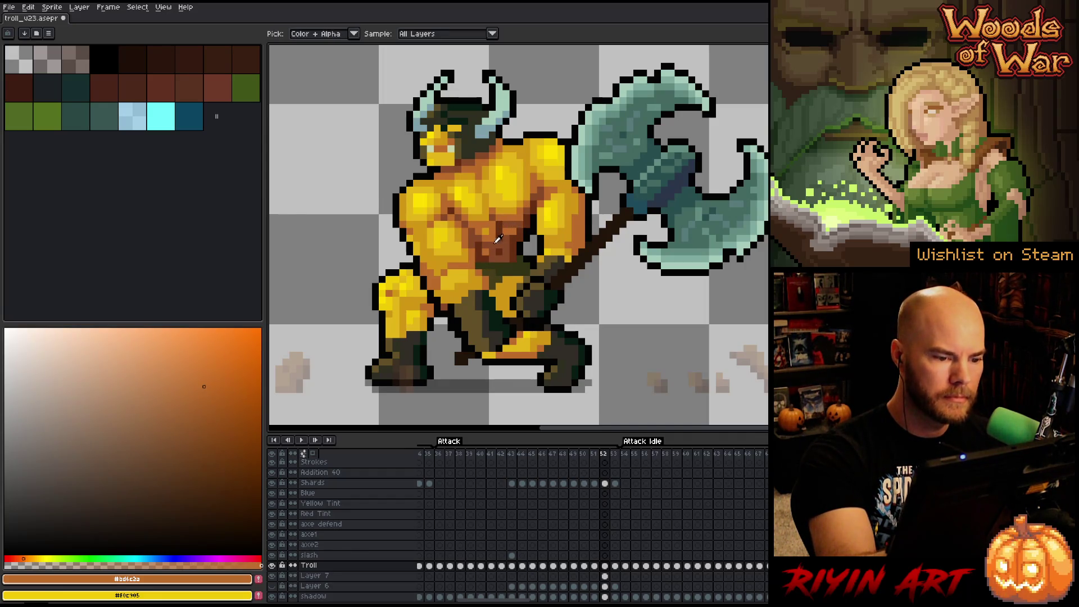
left_click(479, 228, "alt")
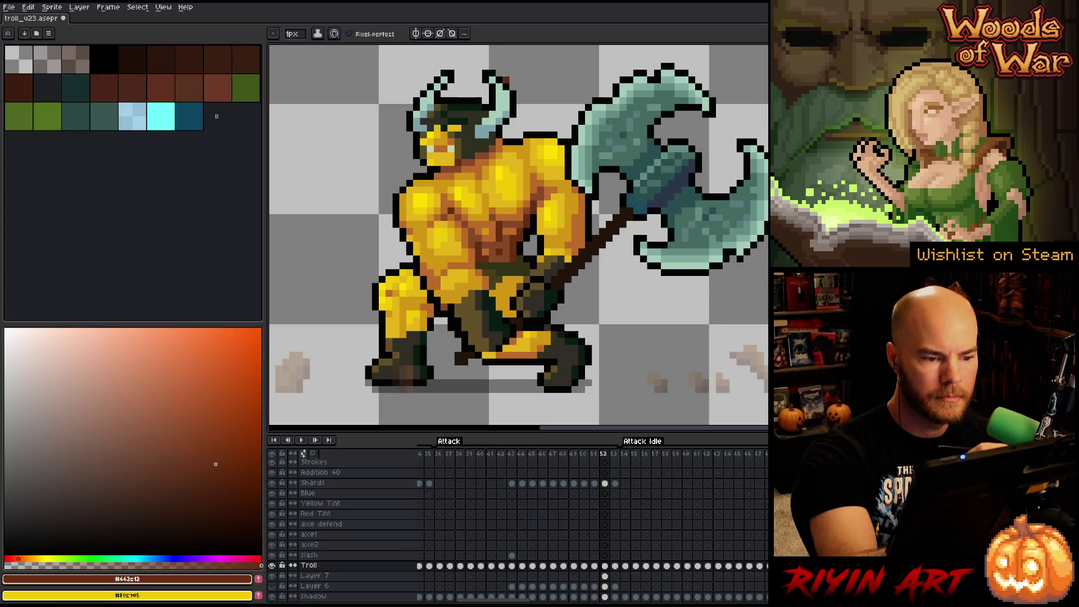
left_click(471, 231, "alt")
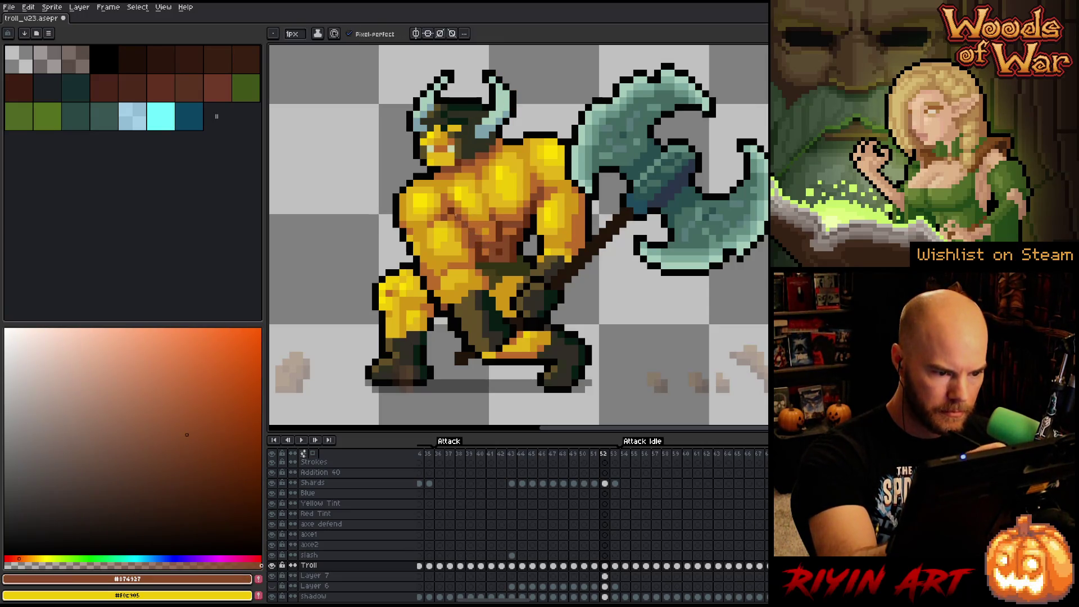
key("alt")
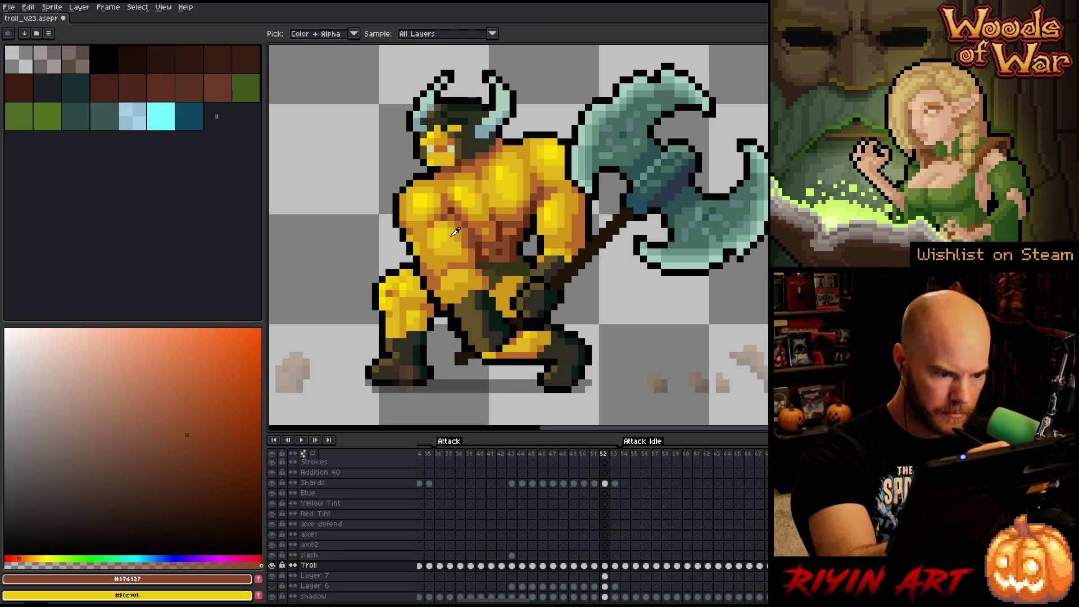
left_click(446, 236, "alt")
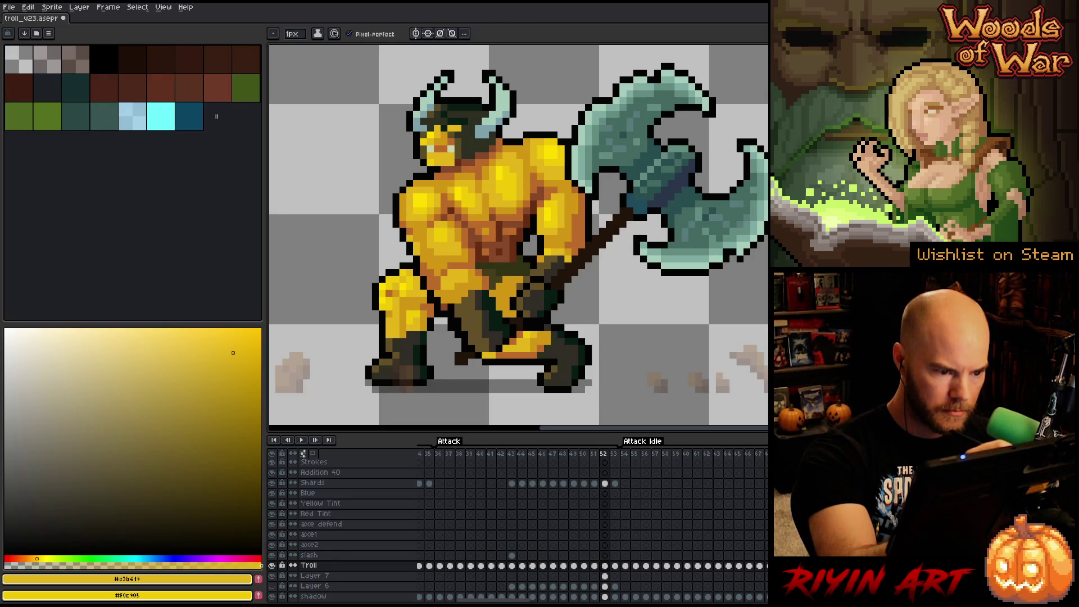
left_click(453, 225, "alt")
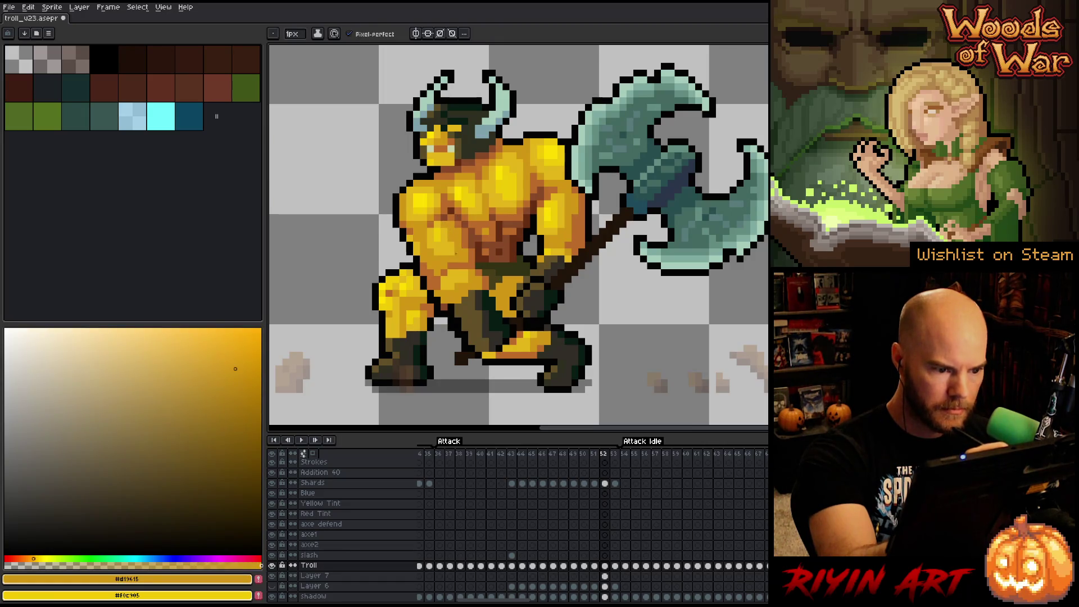
left_click(455, 234, "alt")
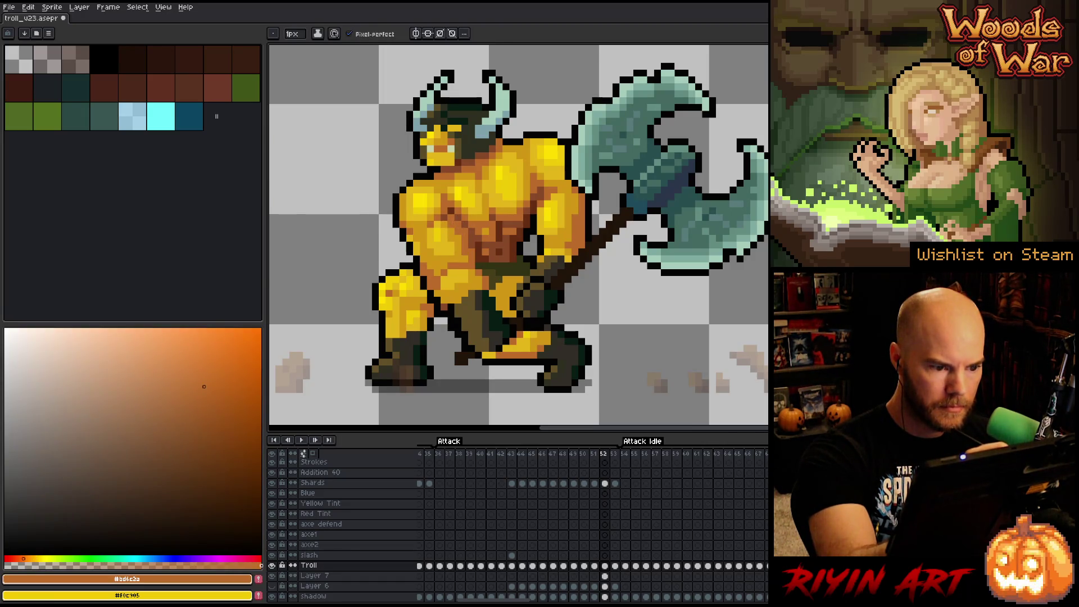
left_click(471, 239, "alt")
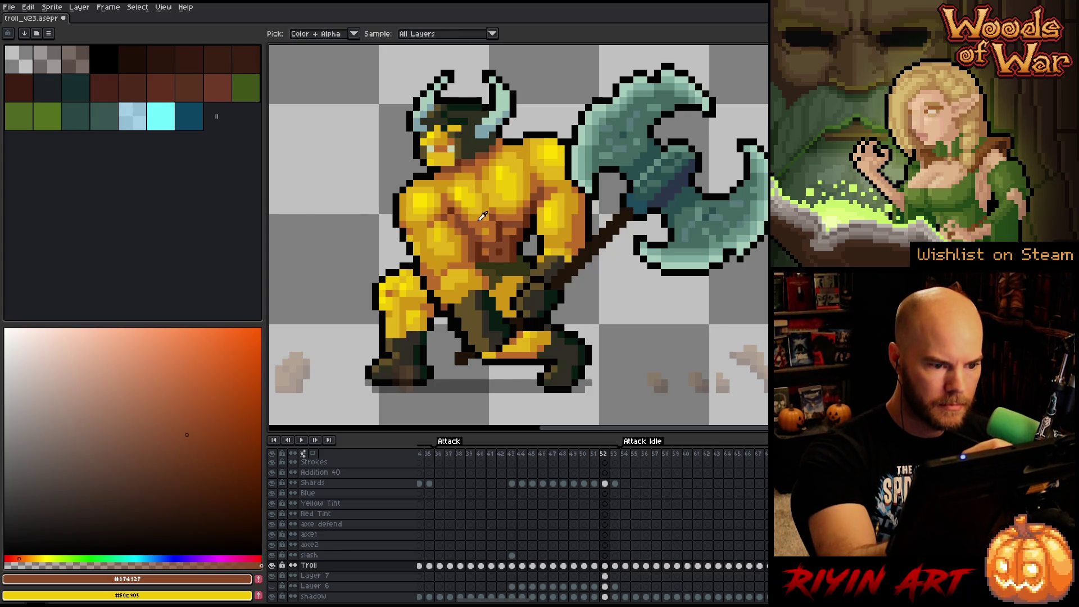
left_click(478, 238, "alt")
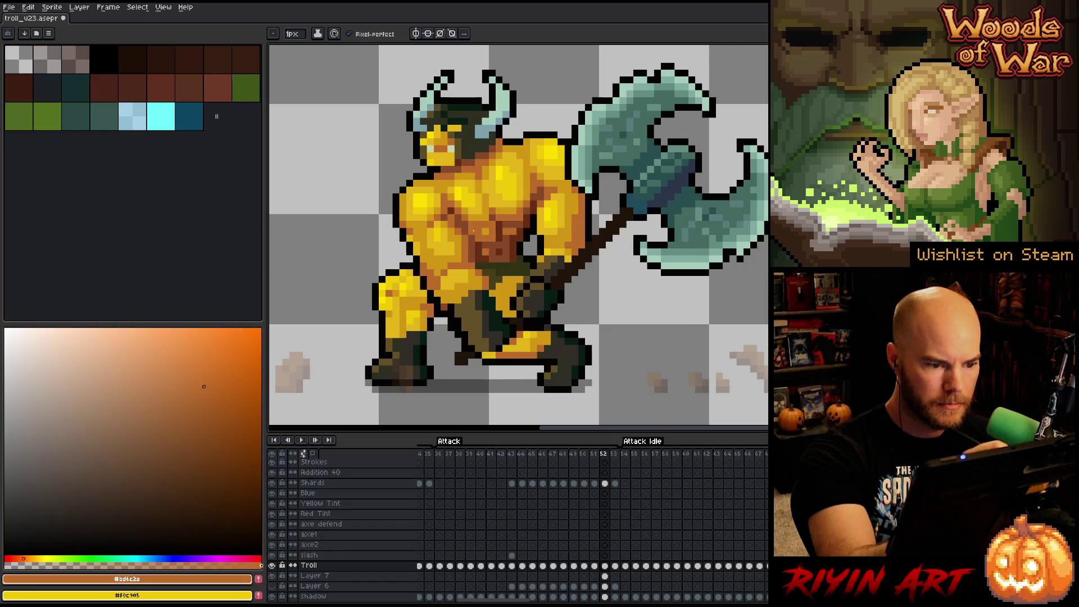
left_click(478, 239, "alt")
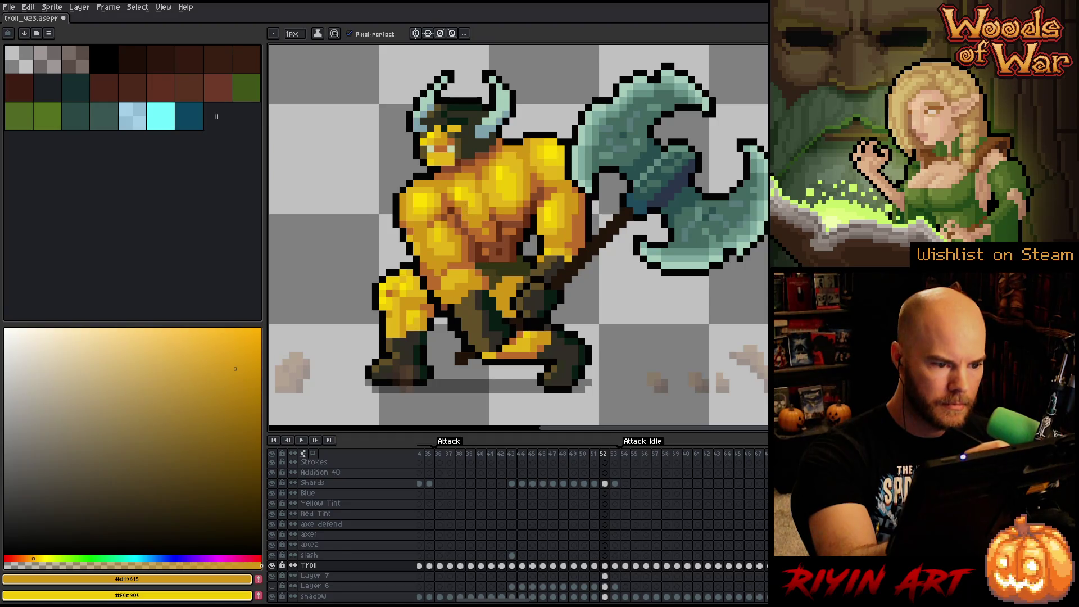
- Touch up the upper chest's yellow, orange and brown shading, then check the previous frame
left_click(470, 205, "alt")
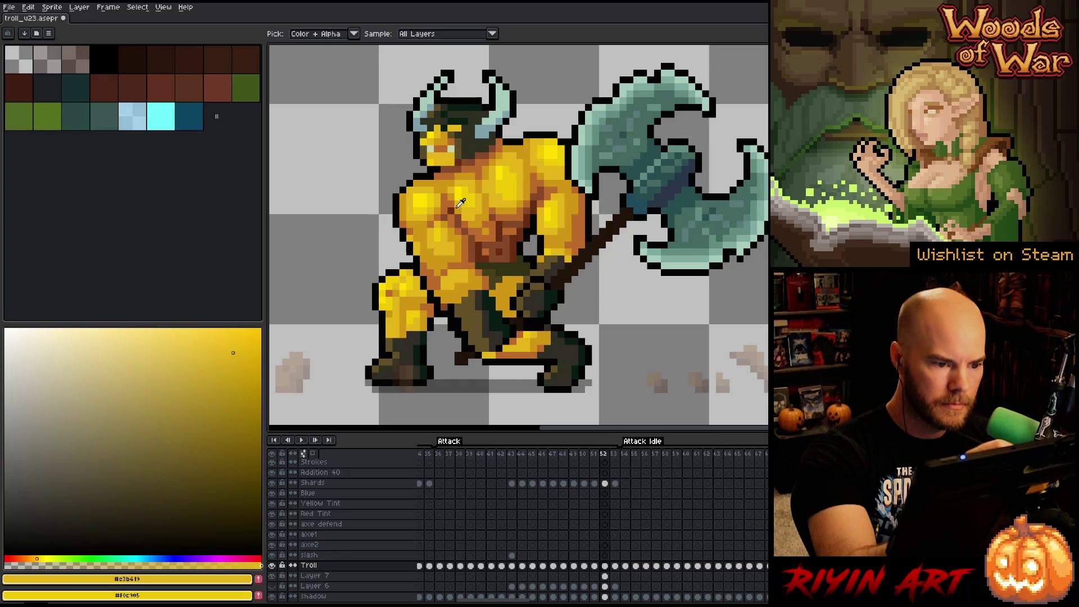
left_click(457, 203, "alt")
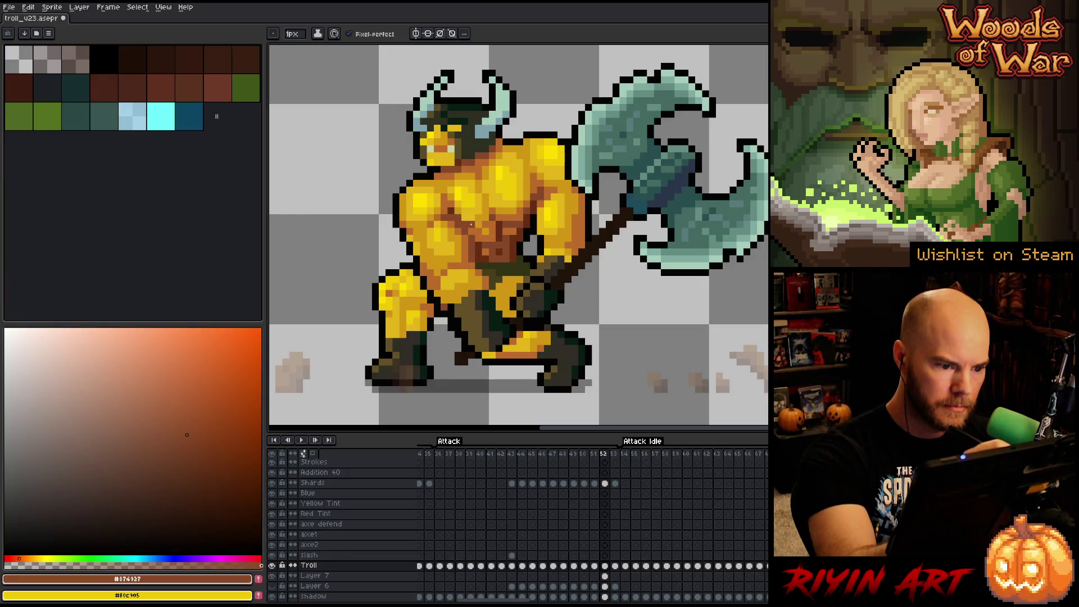
left_click(460, 218, "alt")
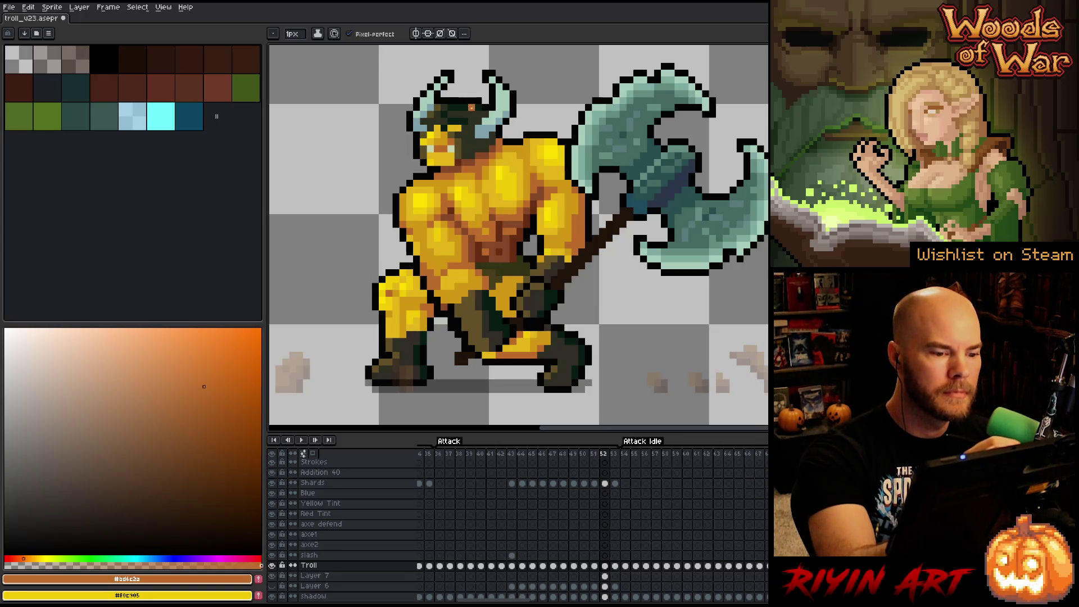
left_click(516, 237, "alt")
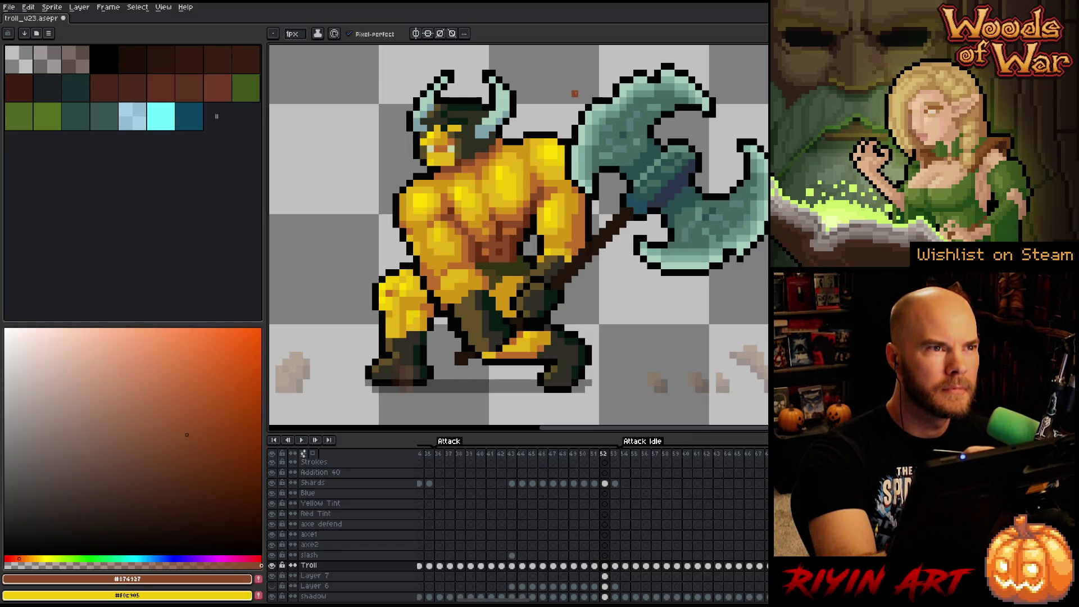
left_click(513, 225, "alt")
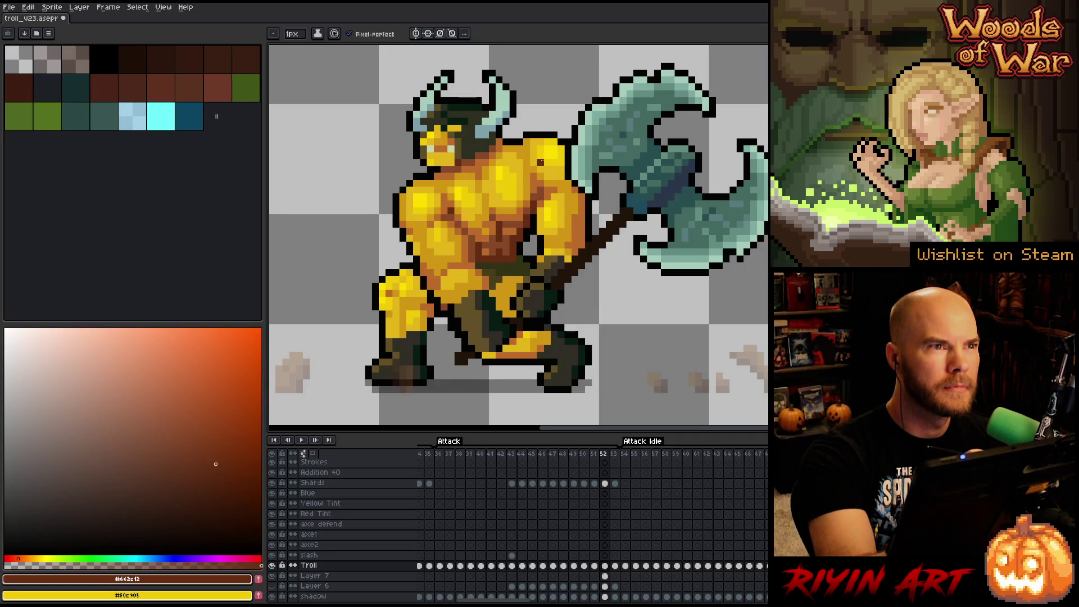
left_click(502, 217, "alt")
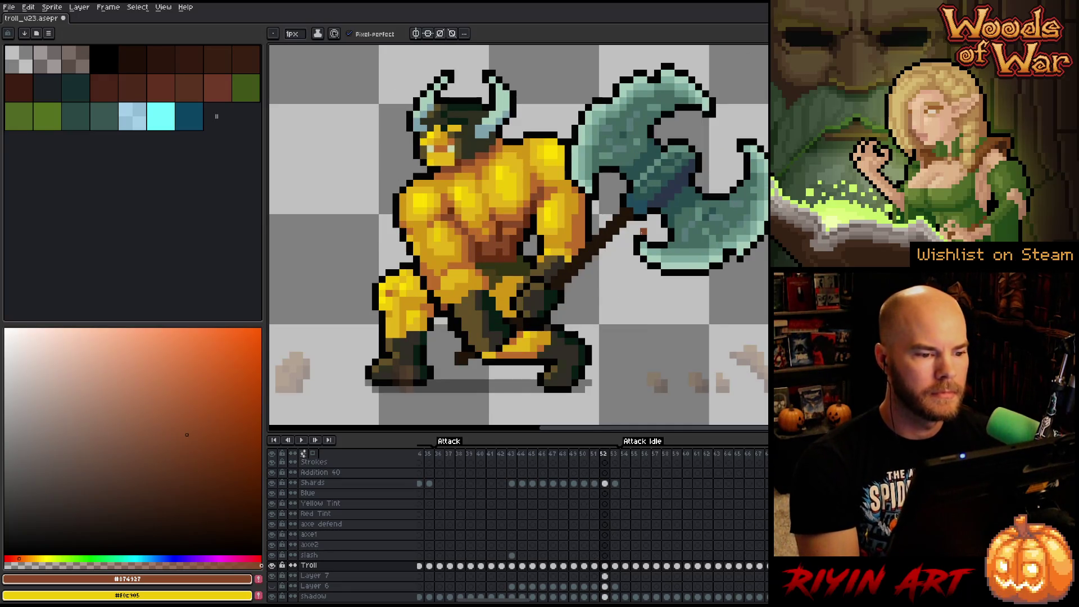
left_click(486, 241, "alt")
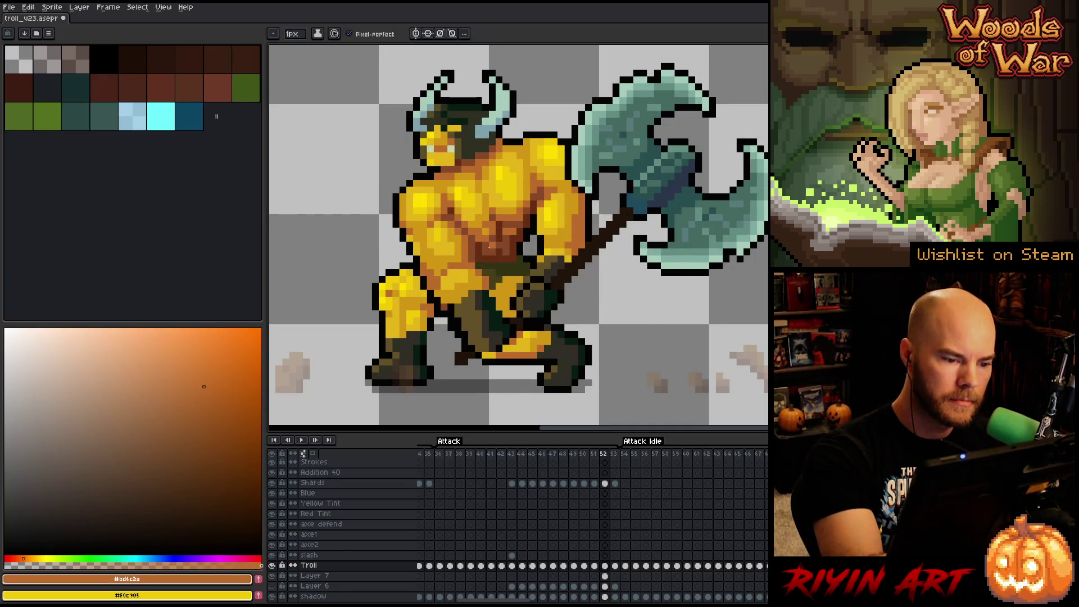
key("comma")
- Compare neighbouring frames and refine the chest's mid and dark brown shading
key("period")
key("comma")
key("period")
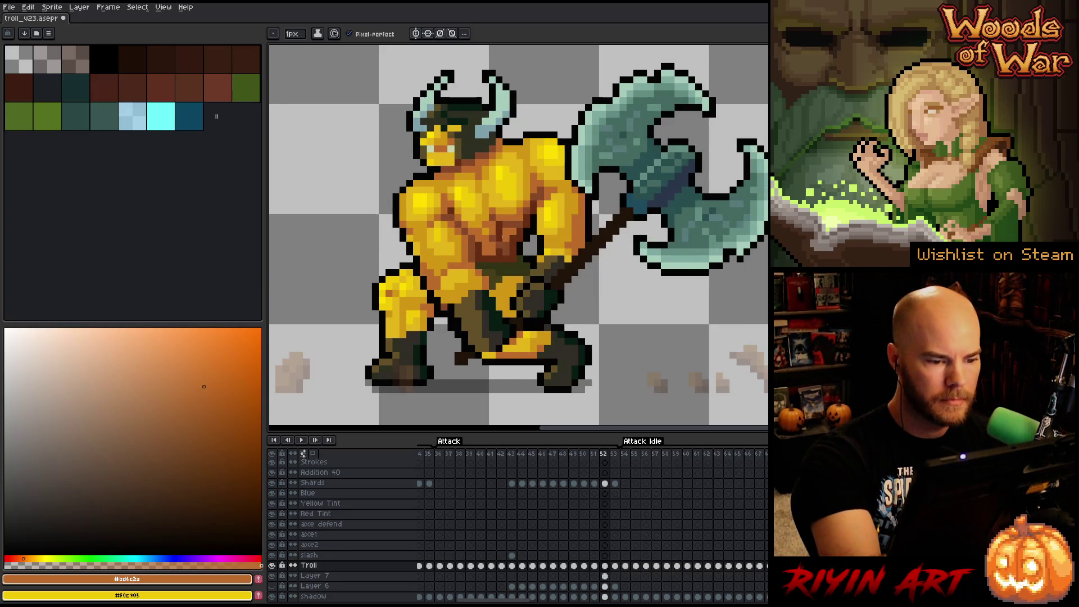
left_click(497, 246, "alt")
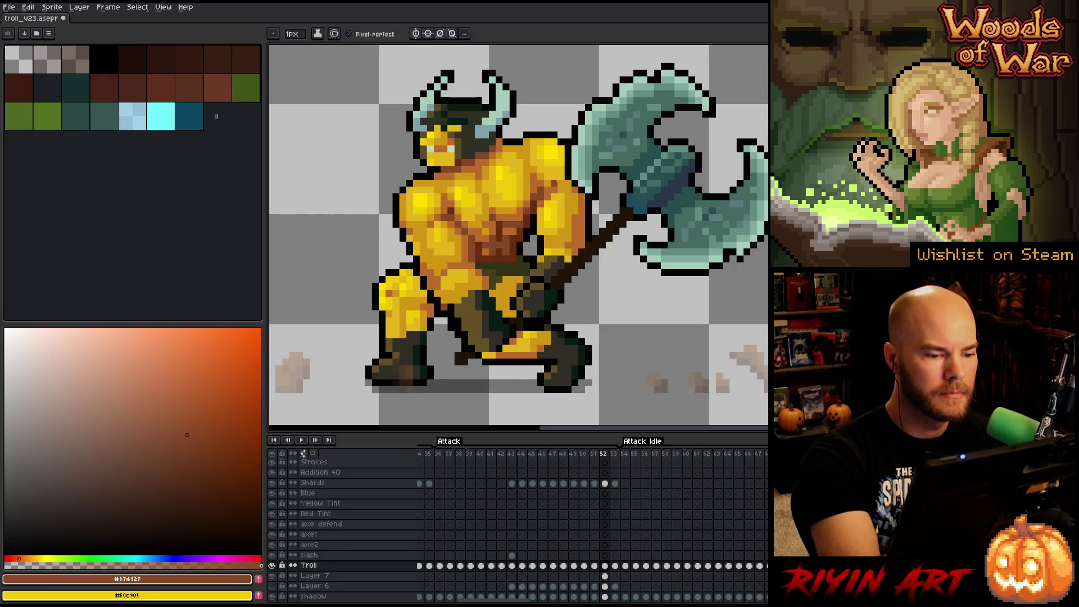
key("comma")
key("period")
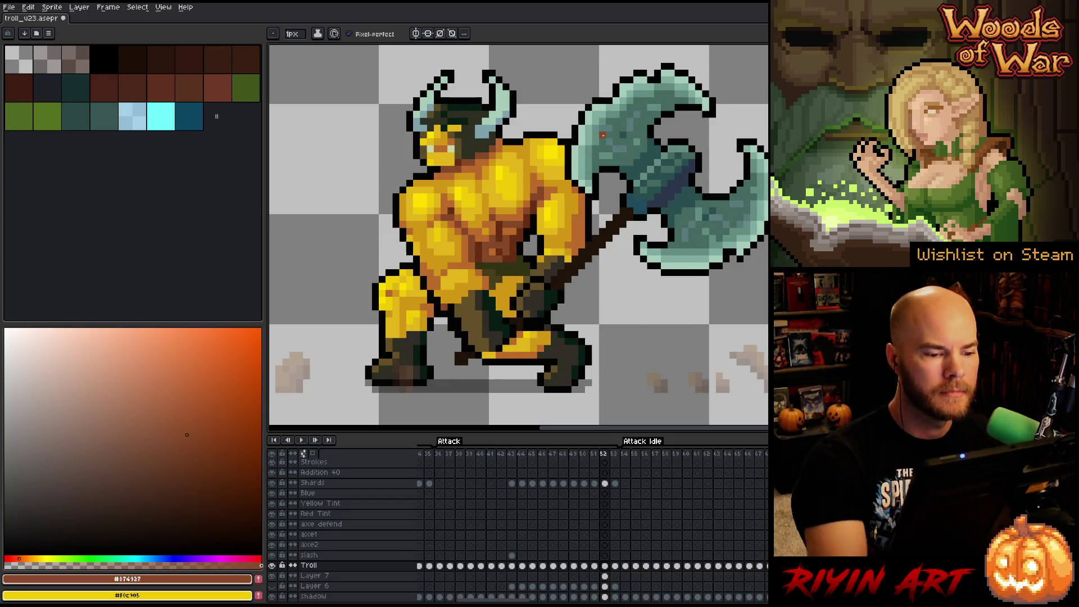
left_click(520, 197, "alt")
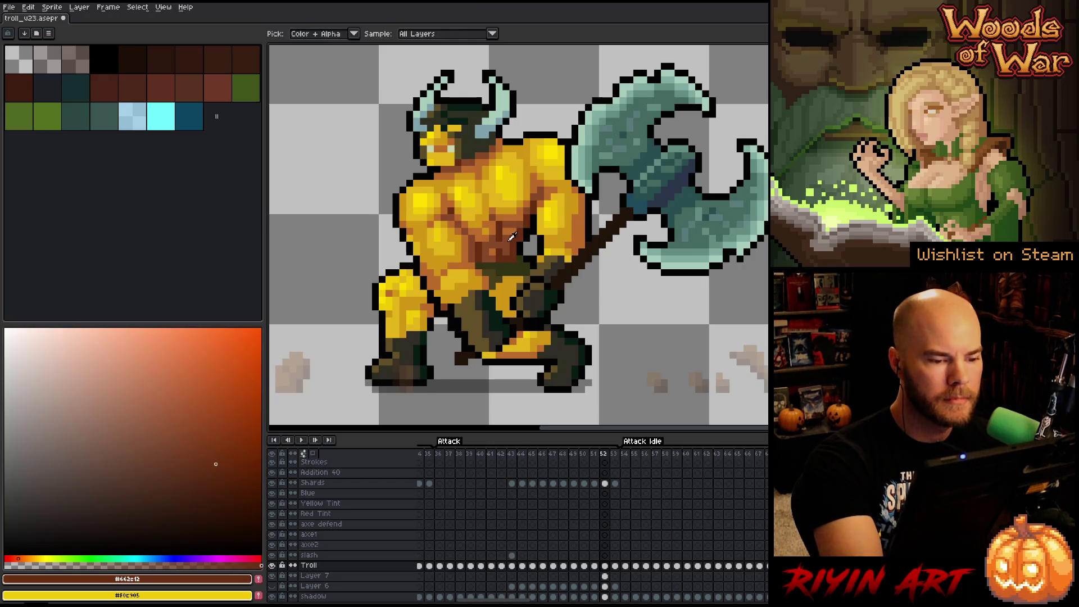
left_click(500, 230, "alt")
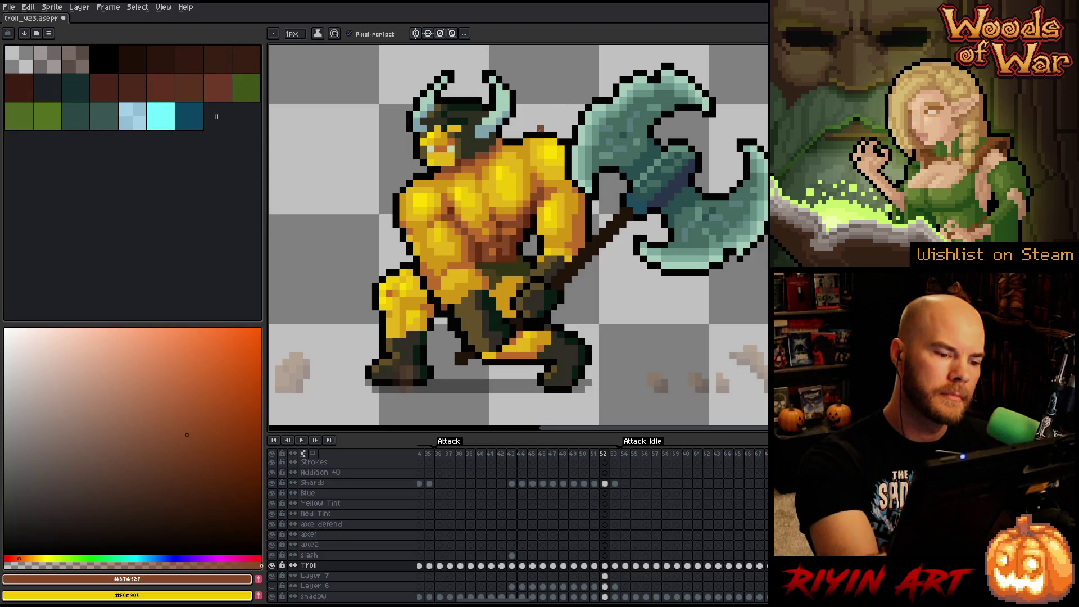
left_click(496, 214, "alt")
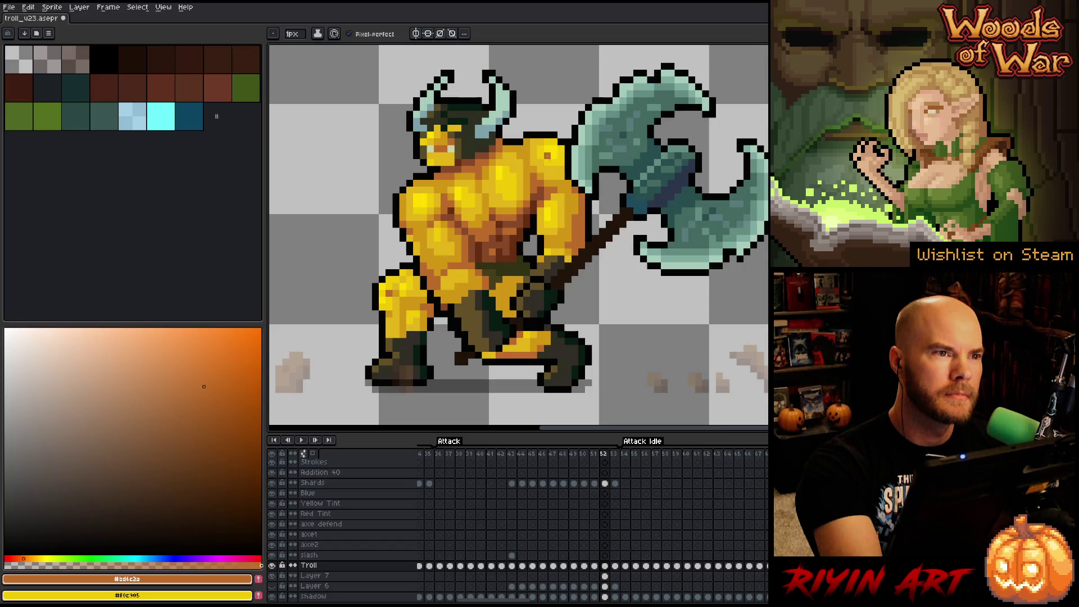
left_click(497, 217, "alt")
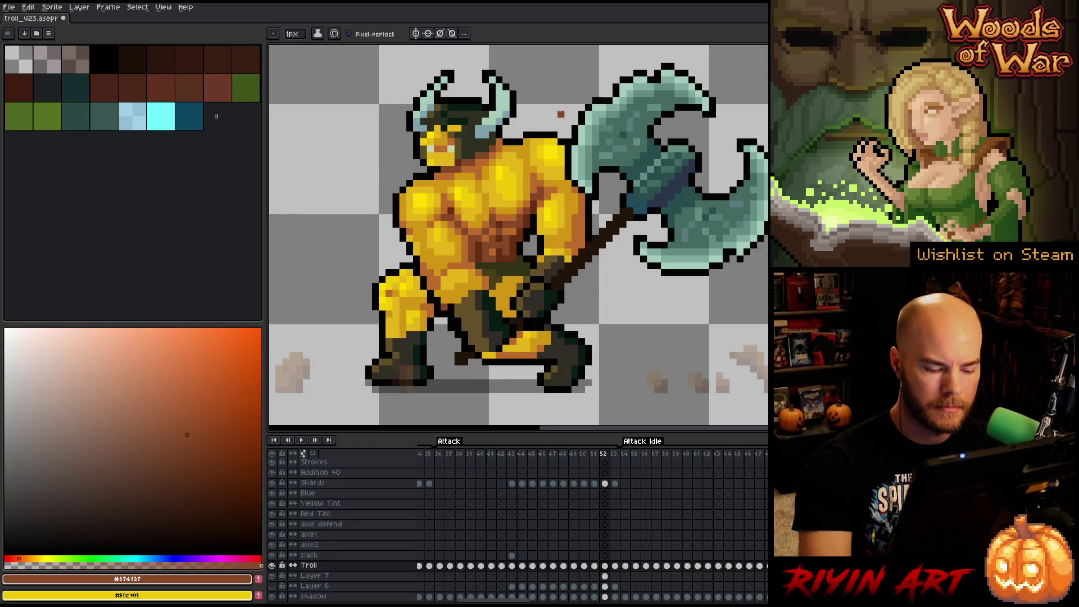
- Flip between frames 51 and 52 to compare the poses
key("Left")
key("Right")
key("Left")
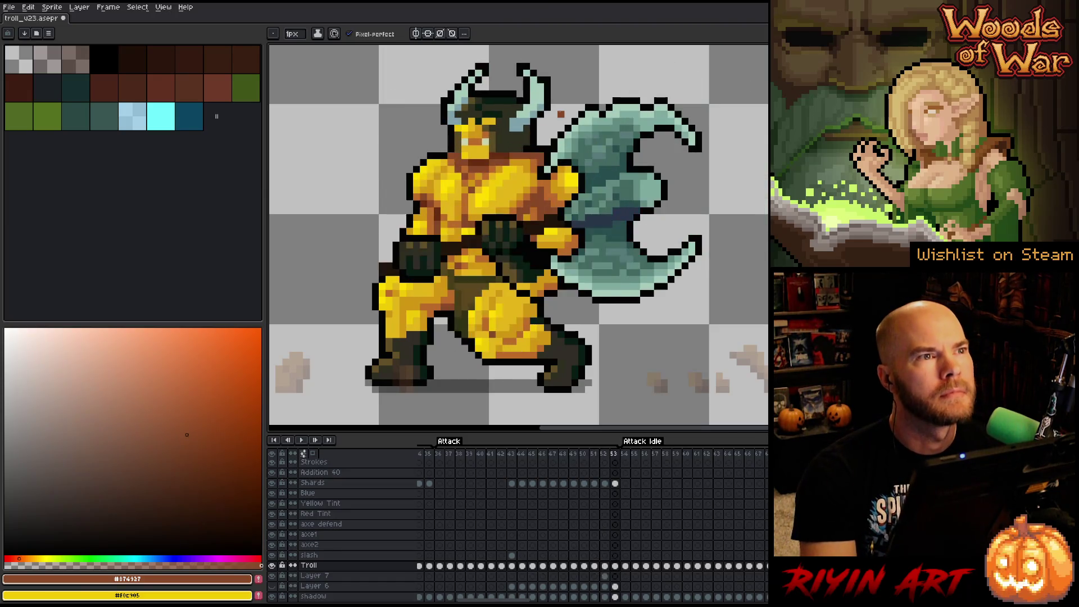
key("Right")
key("Left")
key("Right")
key("Left")
key("Right")
key("Left")
key("Right")
key("Left")
key("Right")
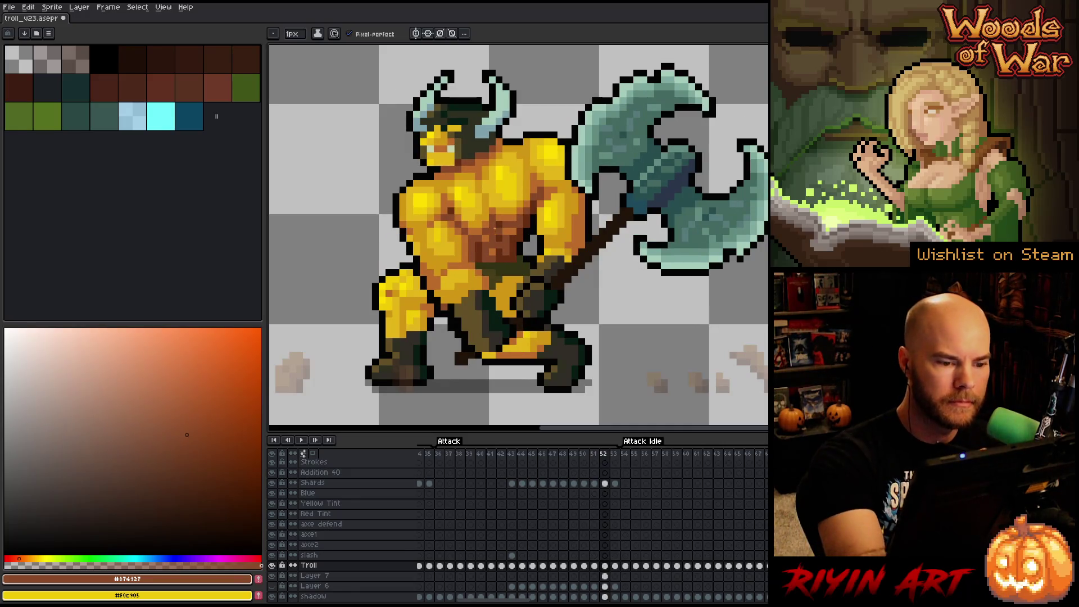
- Add orange-brown and golden highlight pixels on the chest and shoulder
left_click(492, 239, "alt")
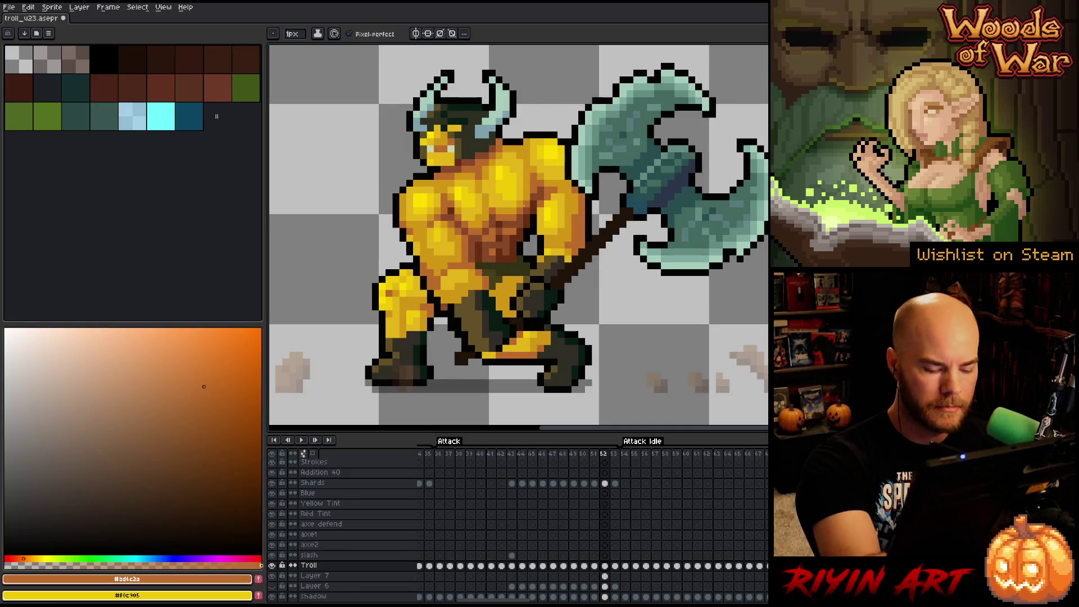
key("Left")
left_click(516, 149, "alt")
key("Right")
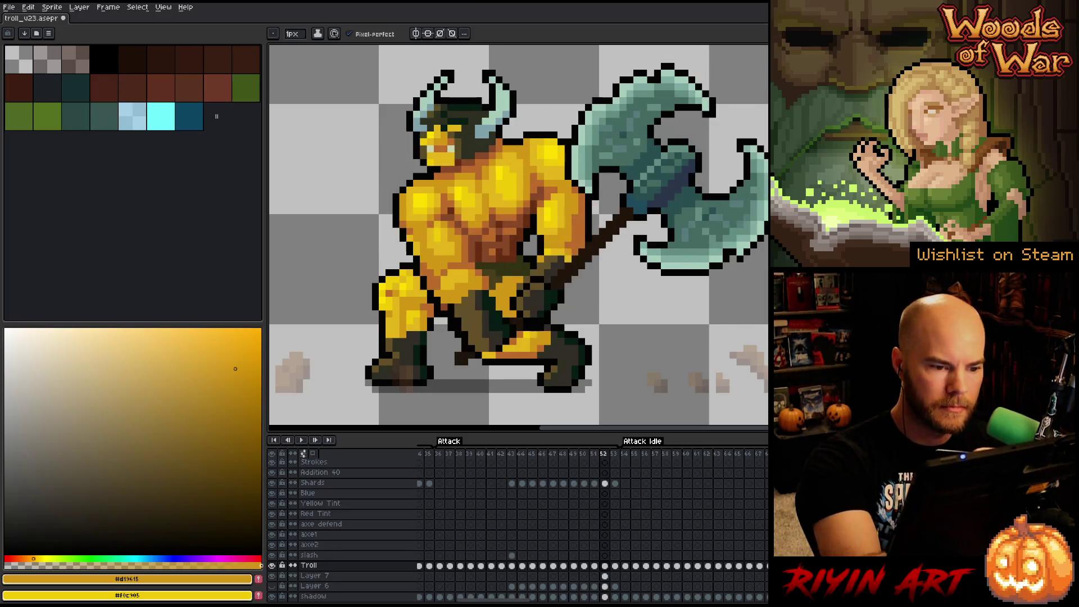
key("Left")
key("Right")
key("Left")
key("Right")
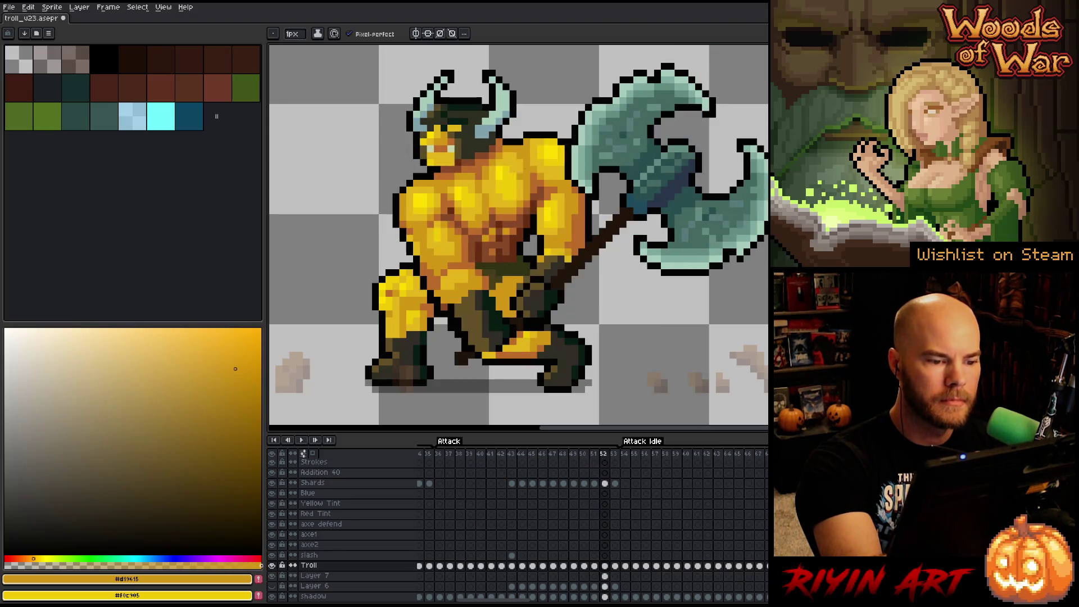
left_click(492, 238, "alt")
left_click(540, 155)
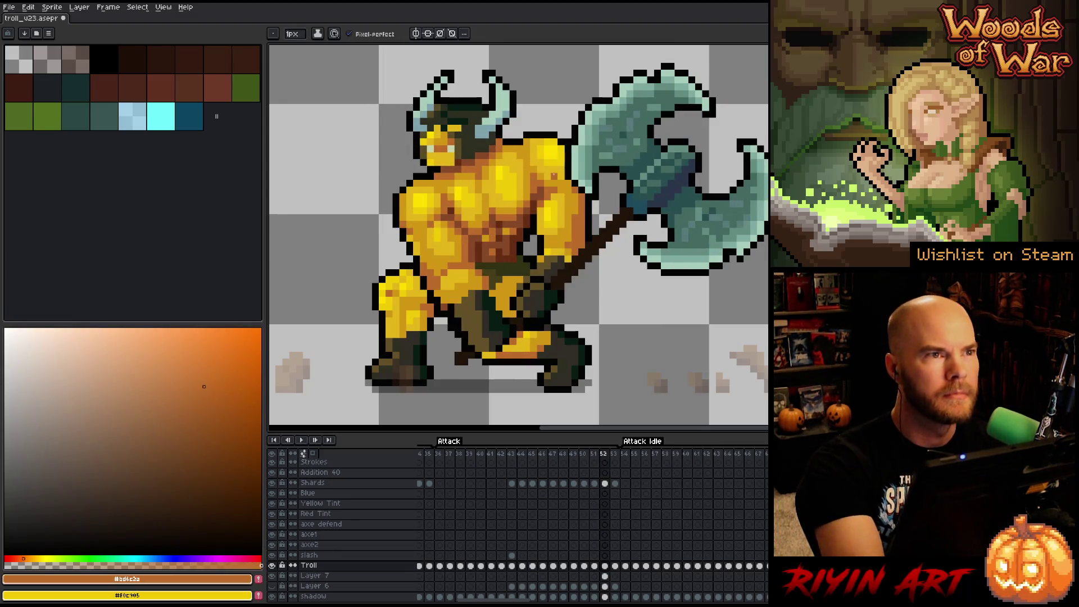
- Flip between frames 52 and 53 to check continuity
key("Right")
key("Left")
key("Right")
key("Left")
key("Right")
key("Left")
key("Right")
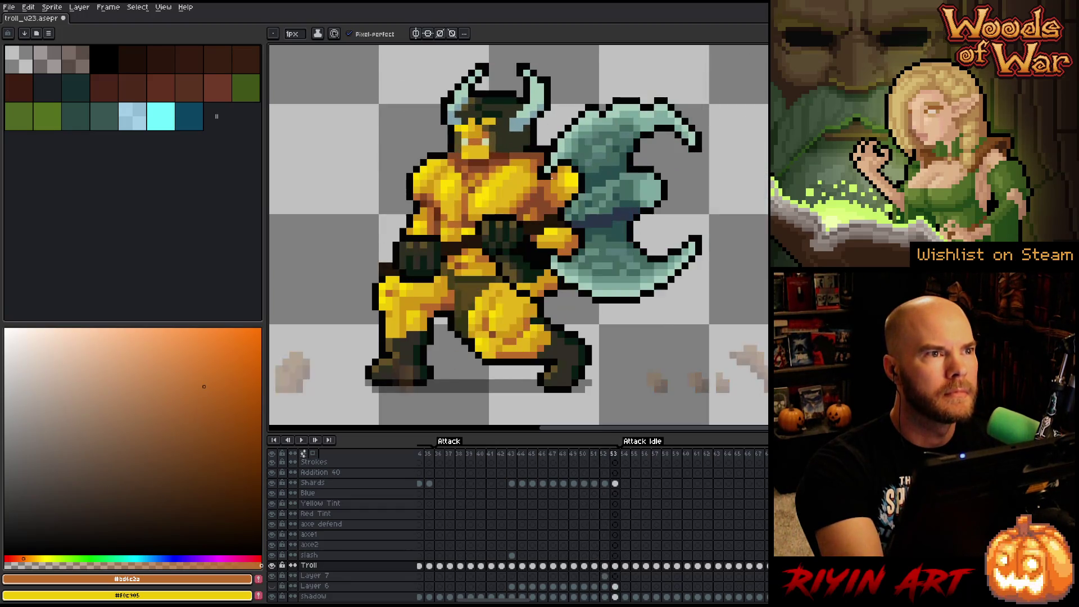
- Play the attack animation preview, then stop it
key("Return")
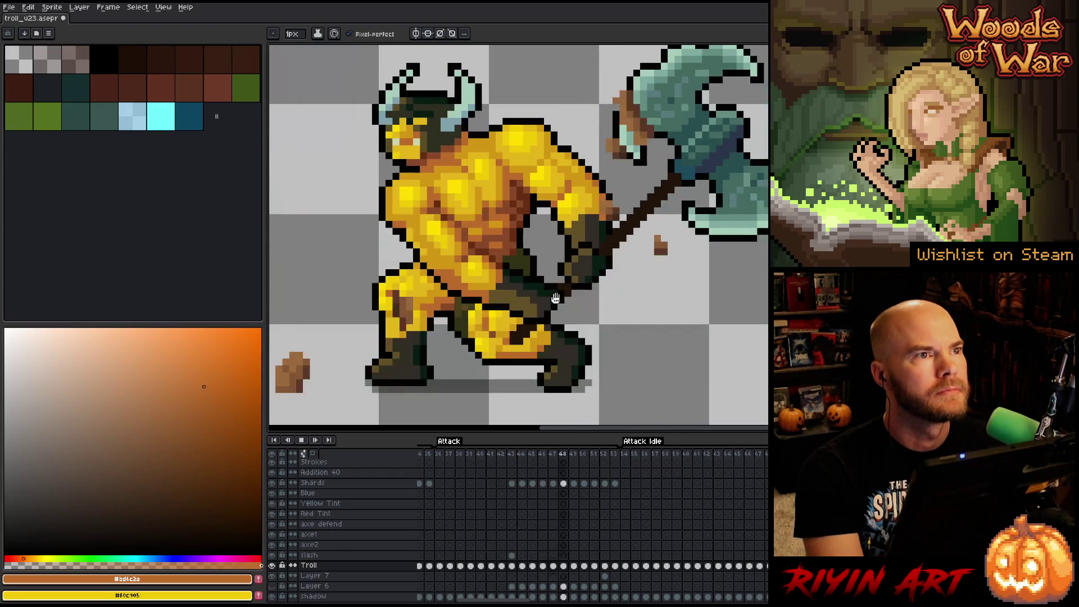
scroll(553, 295, "down", 1)
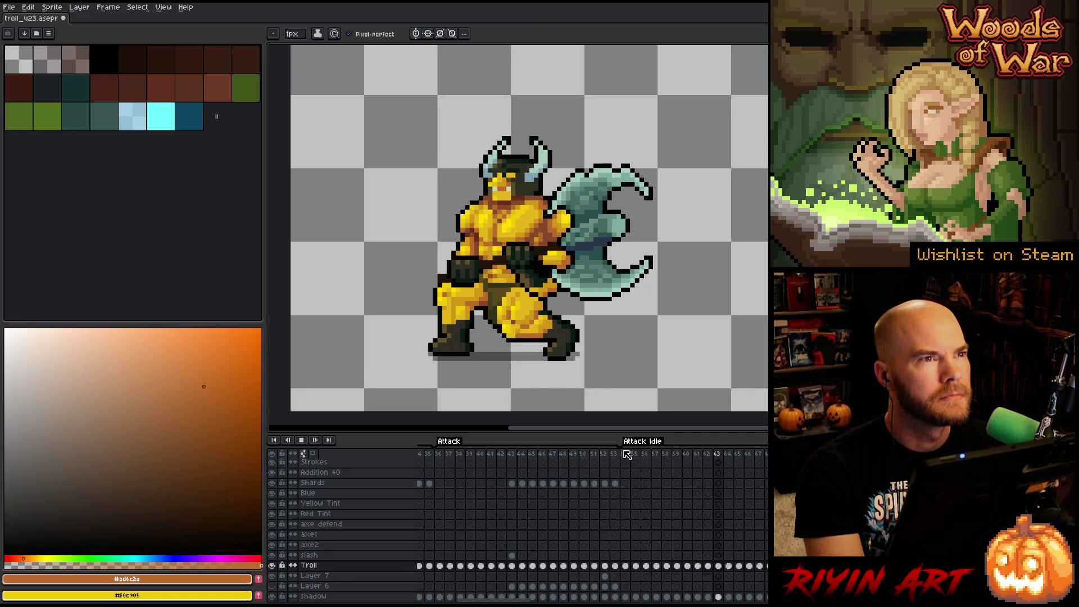
key("Return")
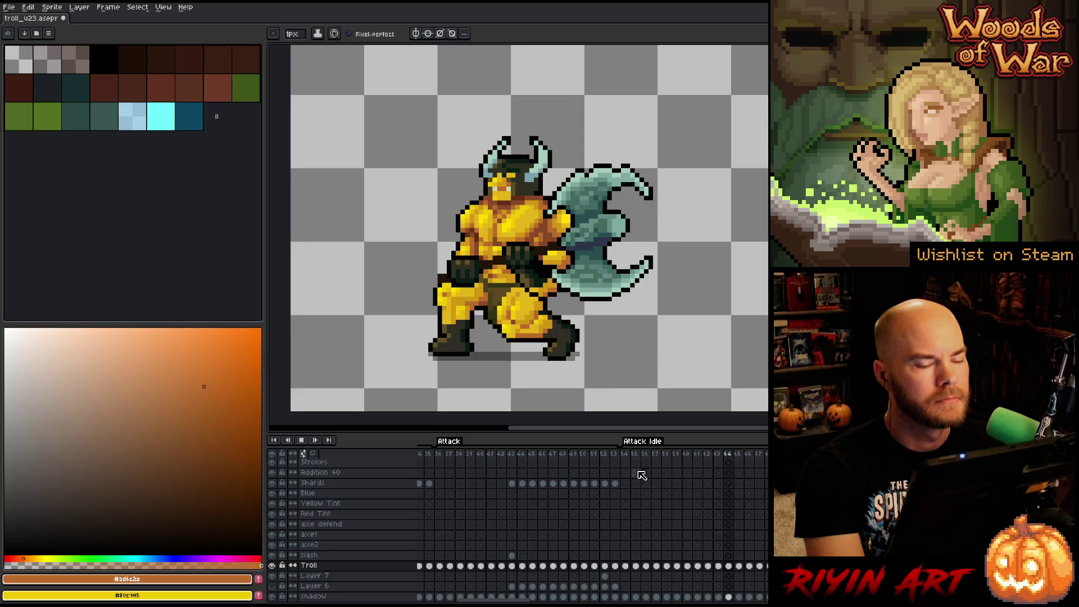
- On the Troll layer at frame 54, zoom in on the head and pick the olive face colour
left_click(626, 459)
left_click(629, 569)
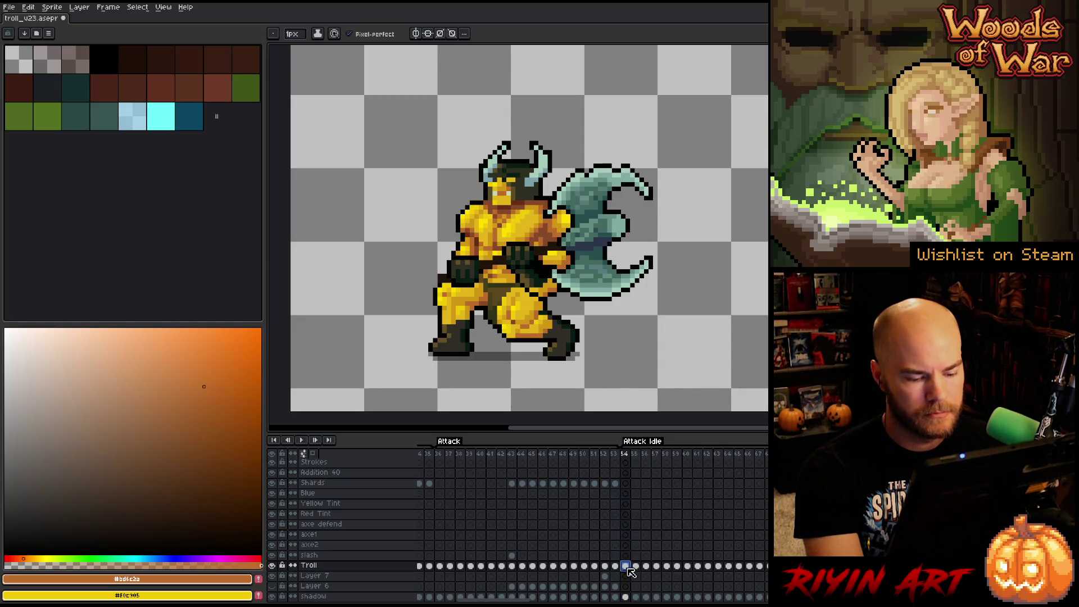
scroll(495, 164, "up", 5)
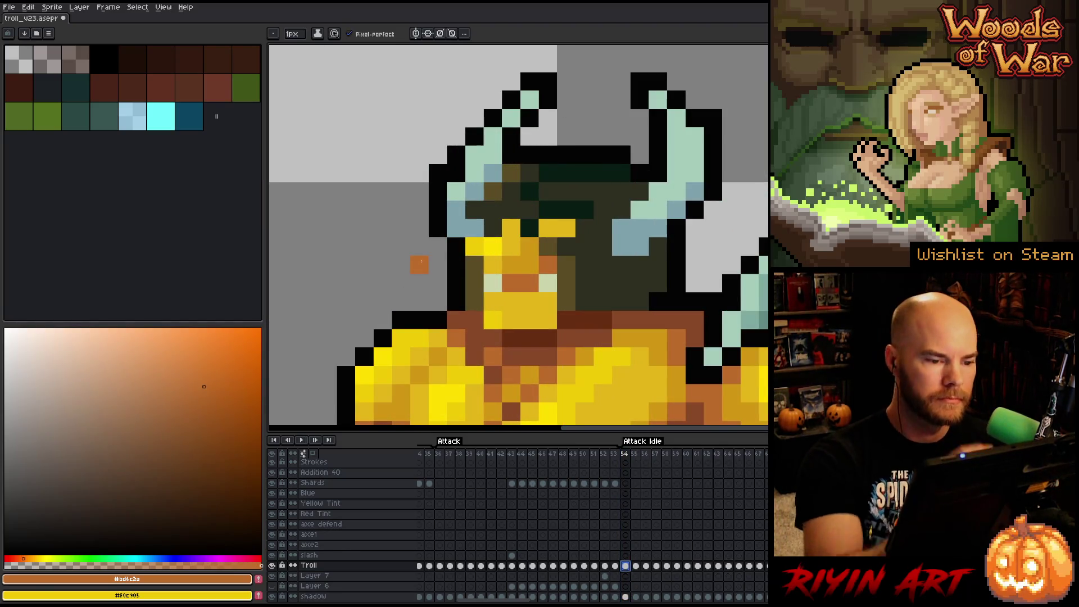
left_click(475, 264, "alt")
left_click(477, 229, "alt")
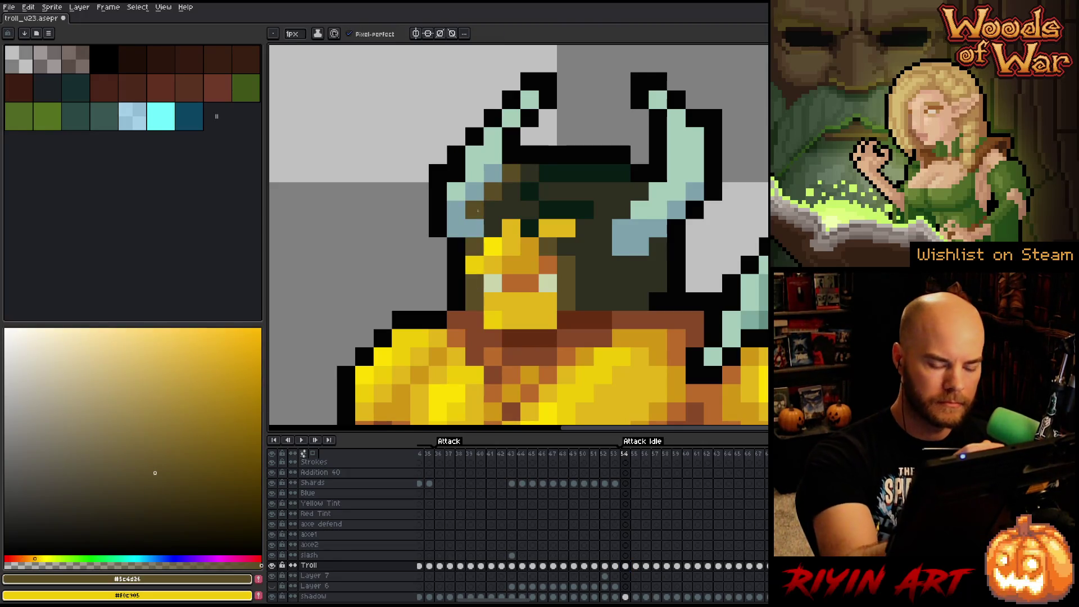
- Retouch the troll's face with olive and yellow pixels on frames 55 and 56
key("period")
left_click(475, 264, "alt")
left_click(475, 282)
left_click(488, 209, "alt")
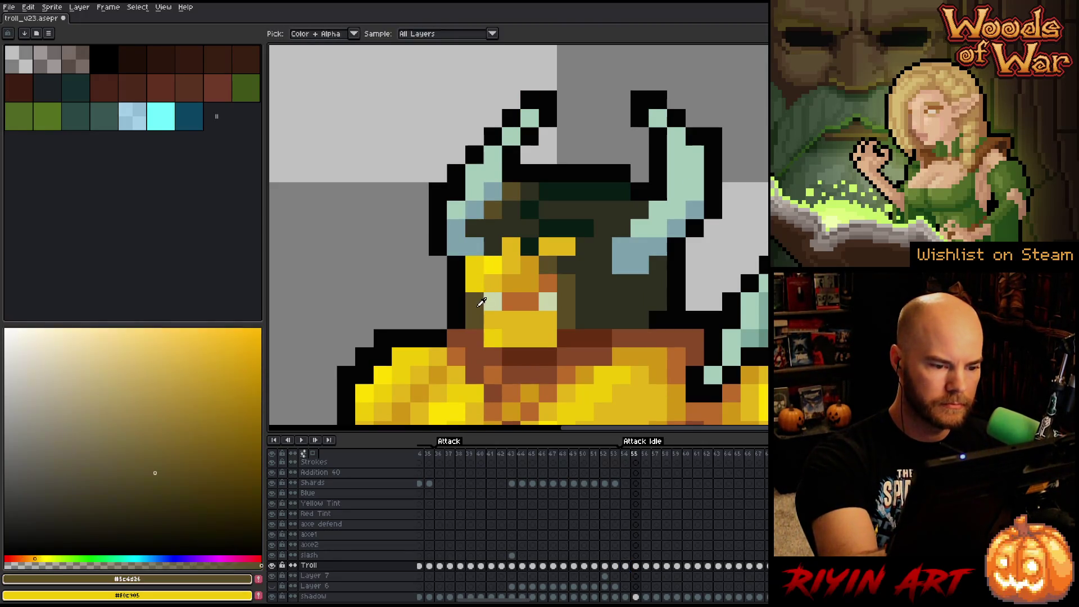
left_click(475, 264)
key("period")
left_click(507, 181)
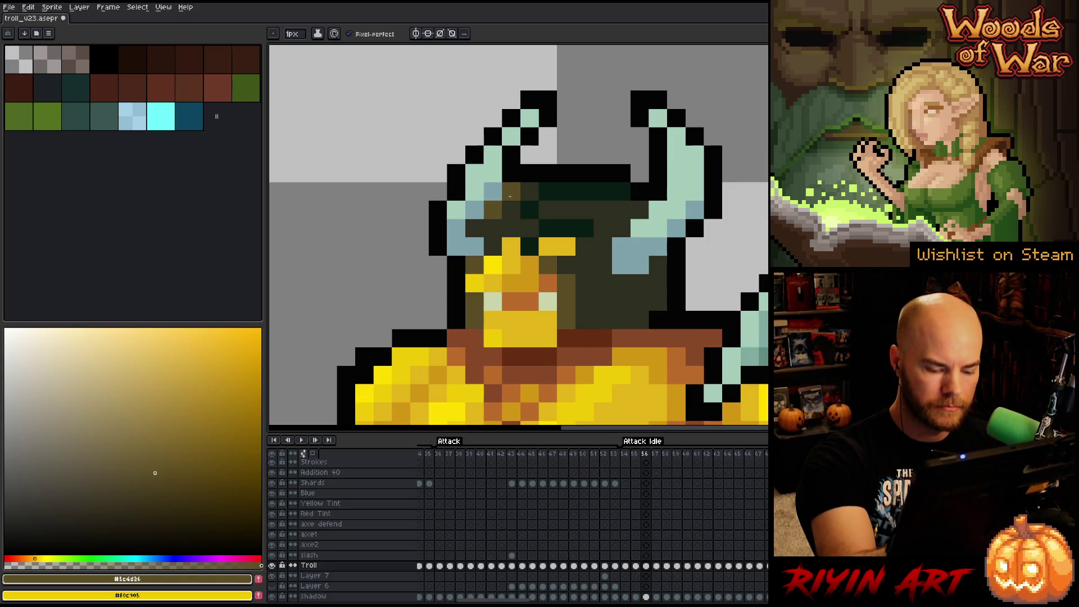
key("period")
left_click(480, 284, "alt")
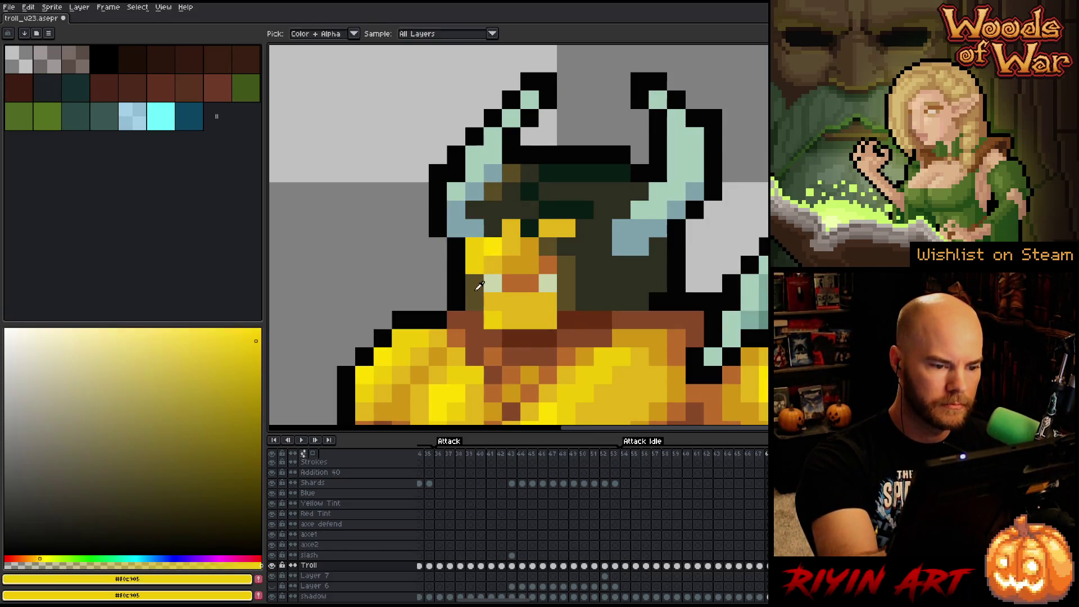
left_click(479, 284, "alt")
left_click(523, 142)
- Play the animation to check the face edits, then save the file
key("Return")
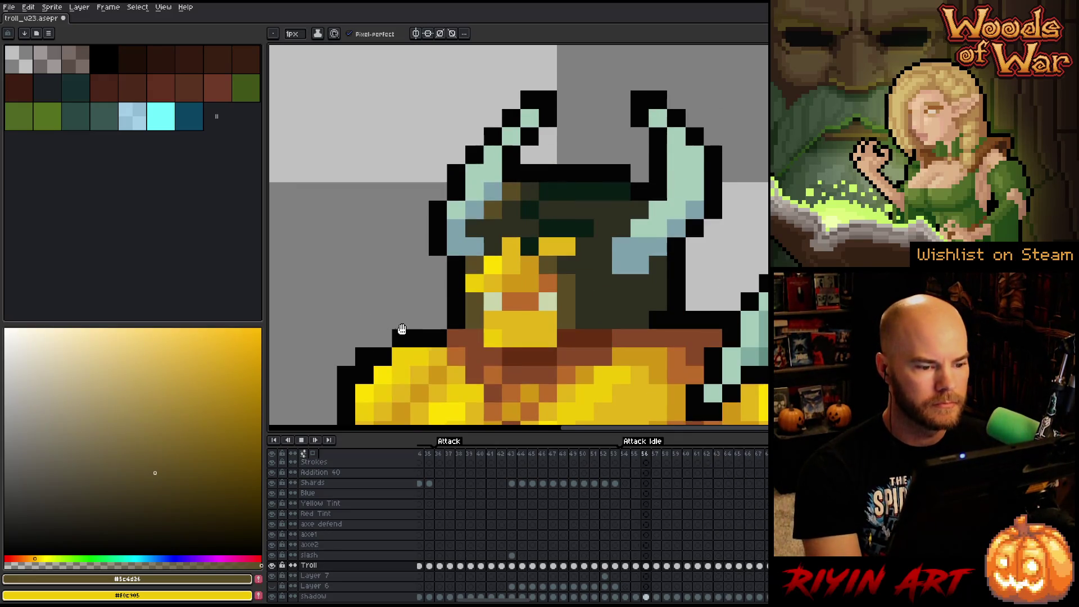
scroll(388, 309, "down", 5)
scroll(382, 292, "up", 4)
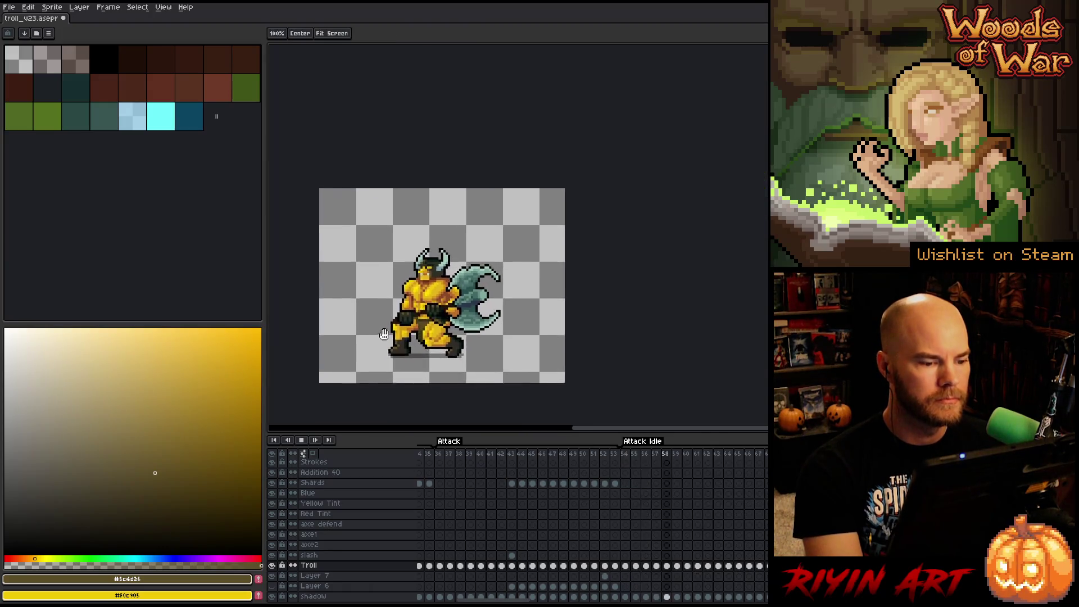
scroll(410, 263, "down", 1)
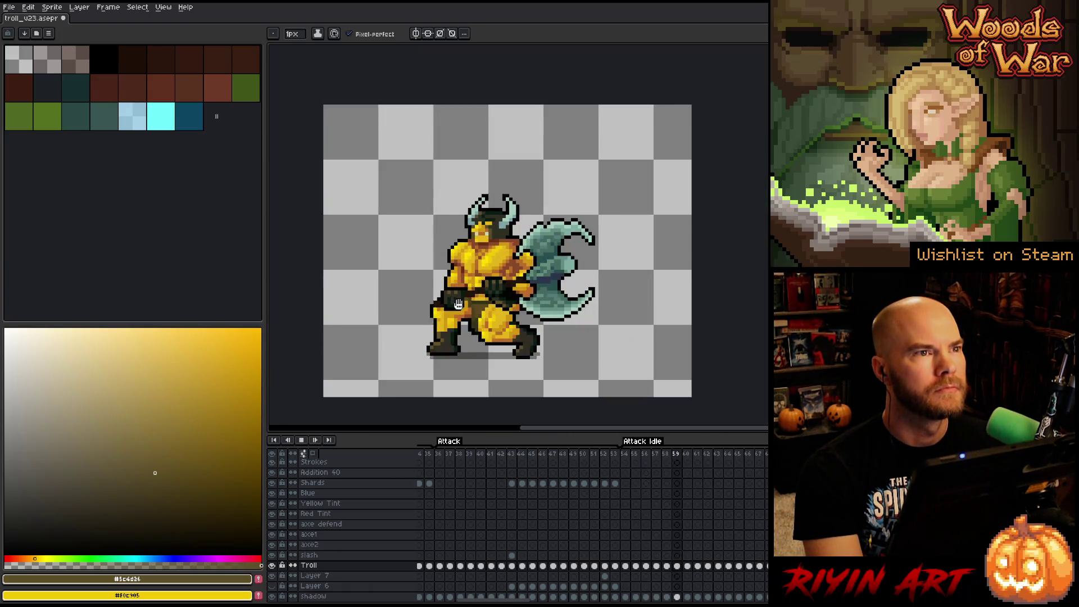
scroll(462, 294, "up", 1)
key("ctrl+s")
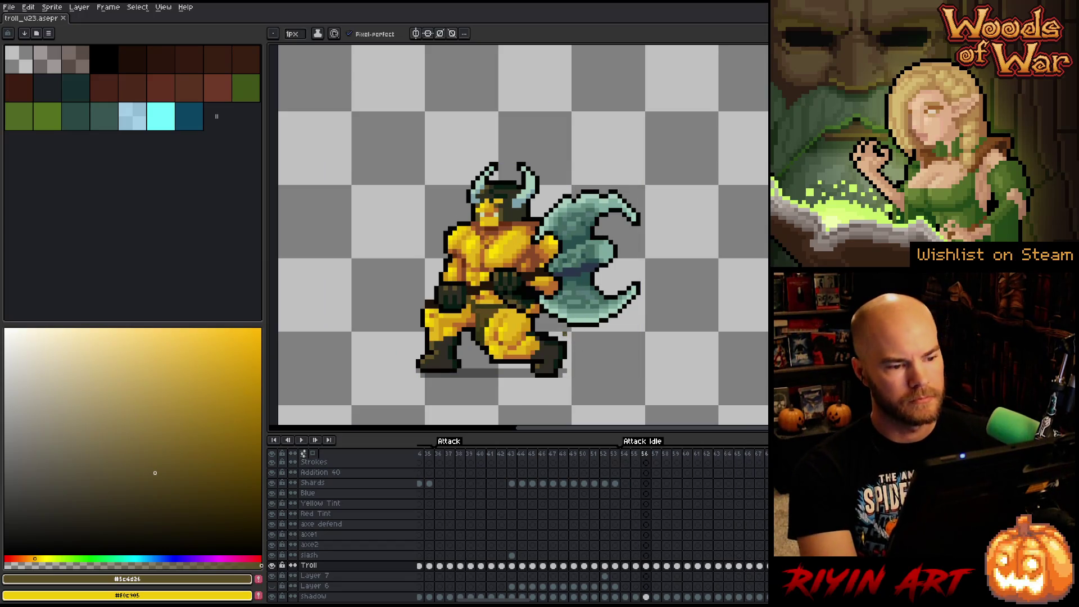
- Scrub and replay the Attack sequence from frame 36, then inspect frame 53's options
left_click(444, 456)
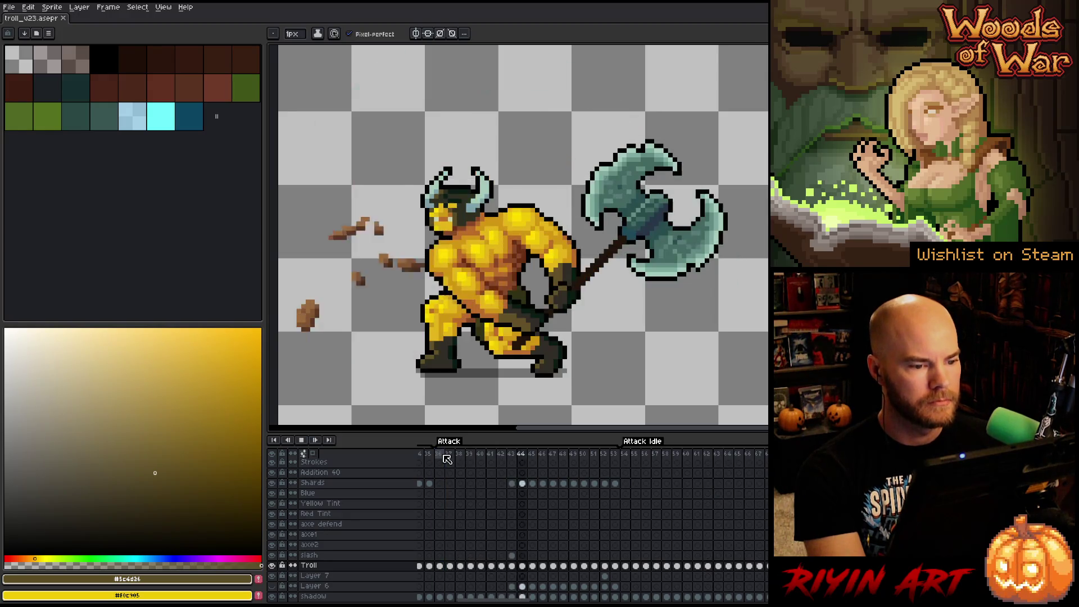
left_click_drag(446, 459, 628, 455)
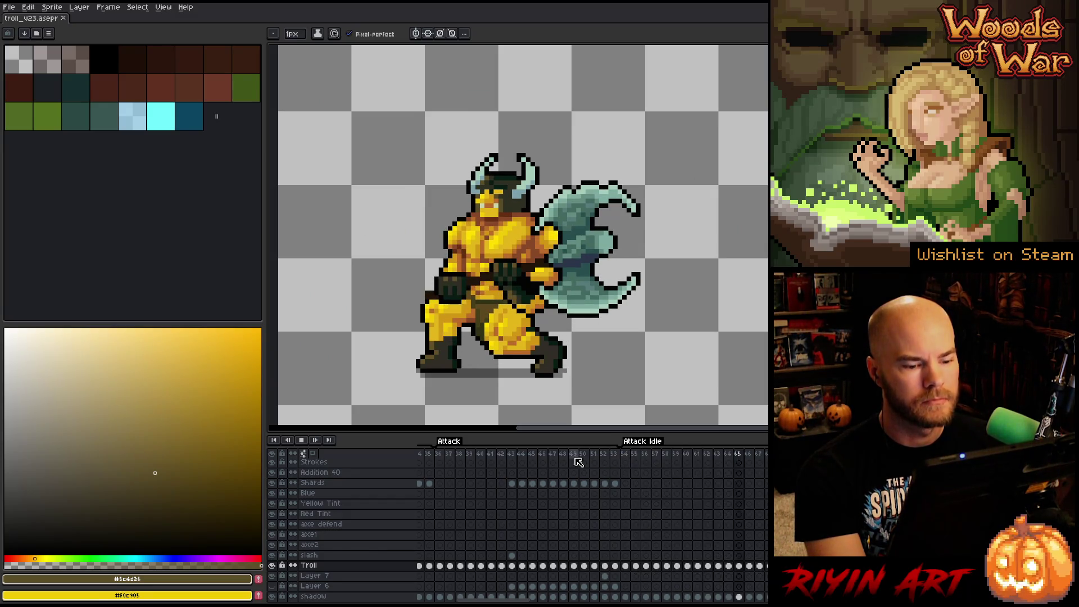
left_click(446, 457)
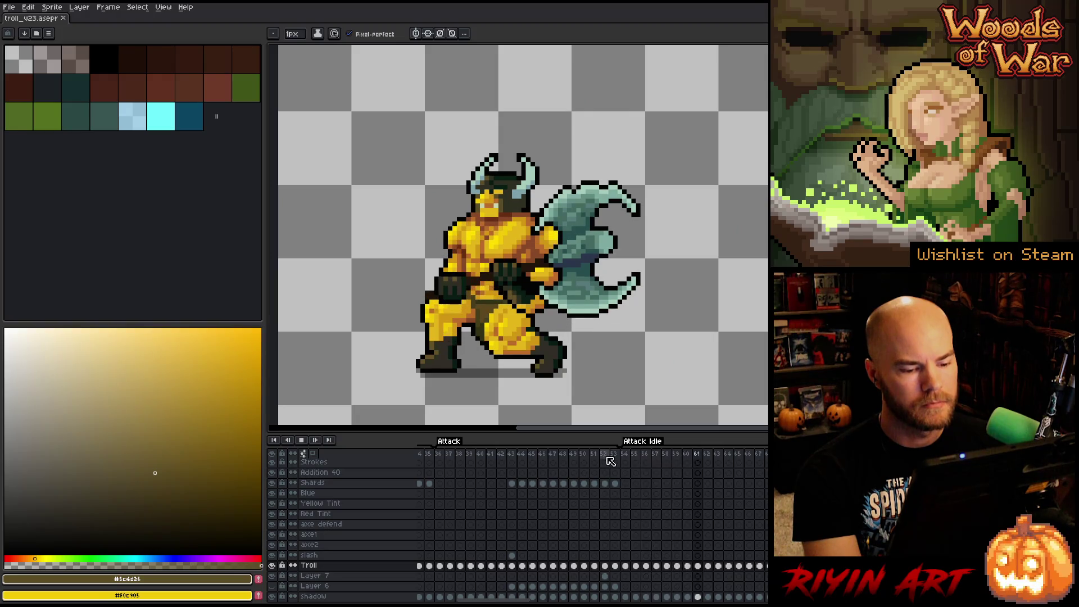
left_click(614, 456)
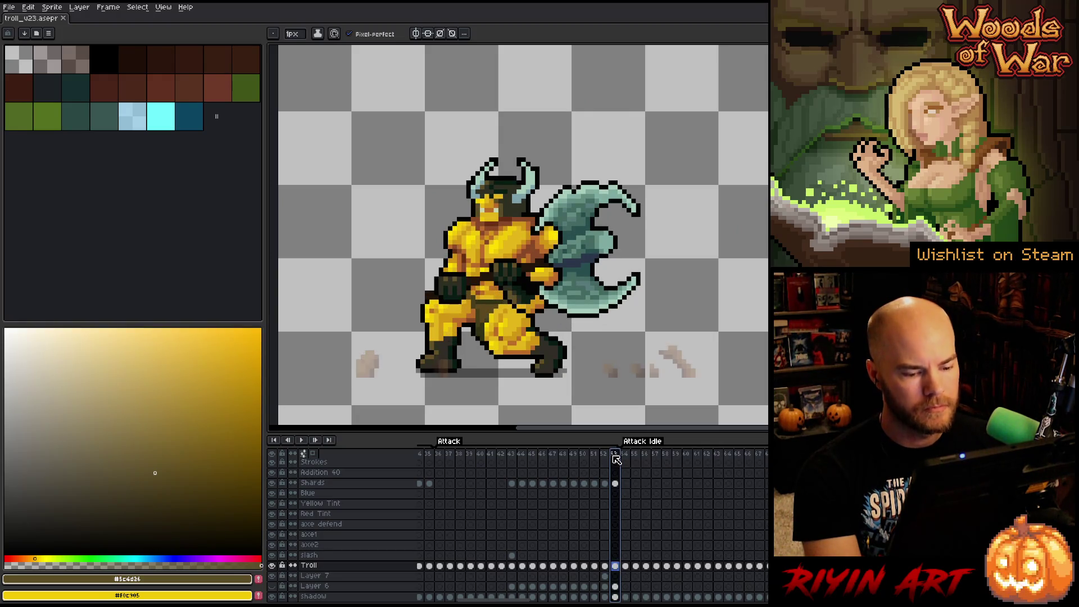
right_click(615, 455)
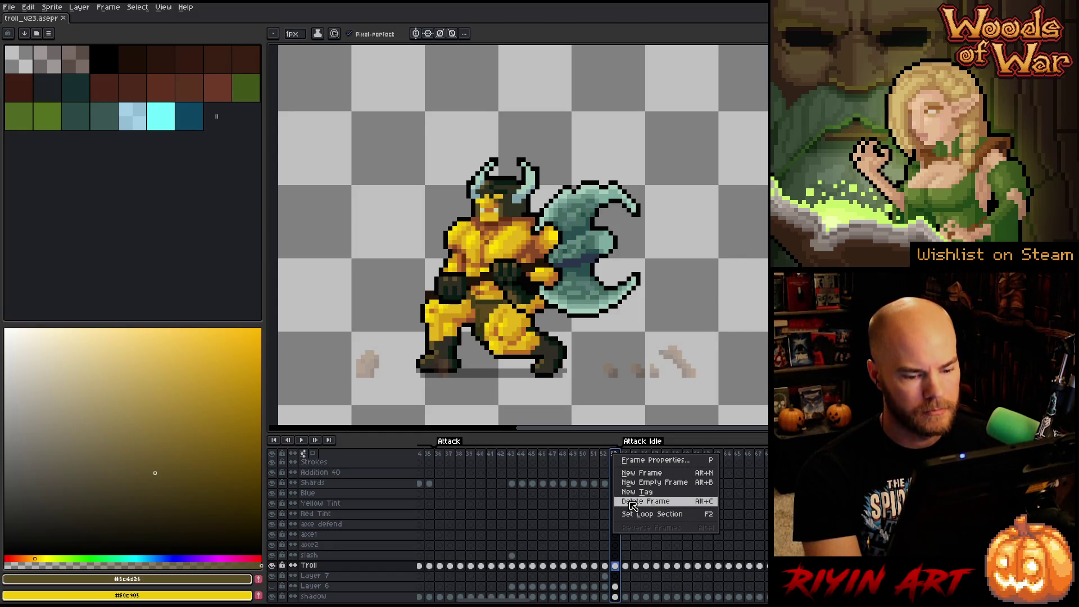
left_click(604, 455)
- Select frames 47–51 and flip between frames 50 and 51 to compare them
left_click_drag(554, 455, 606, 462)
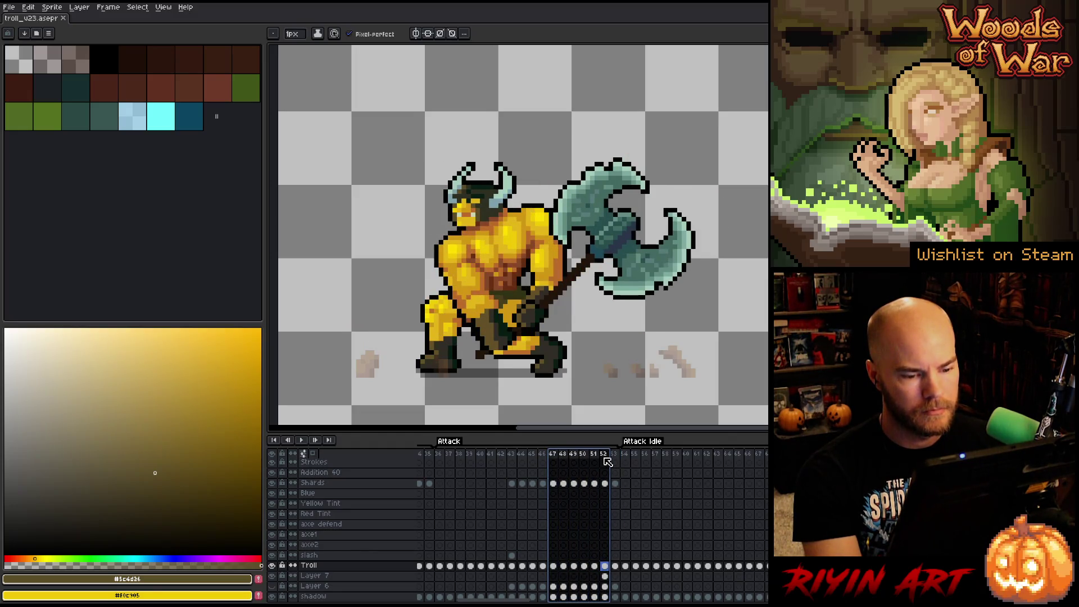
left_click(594, 456)
left_click(585, 456)
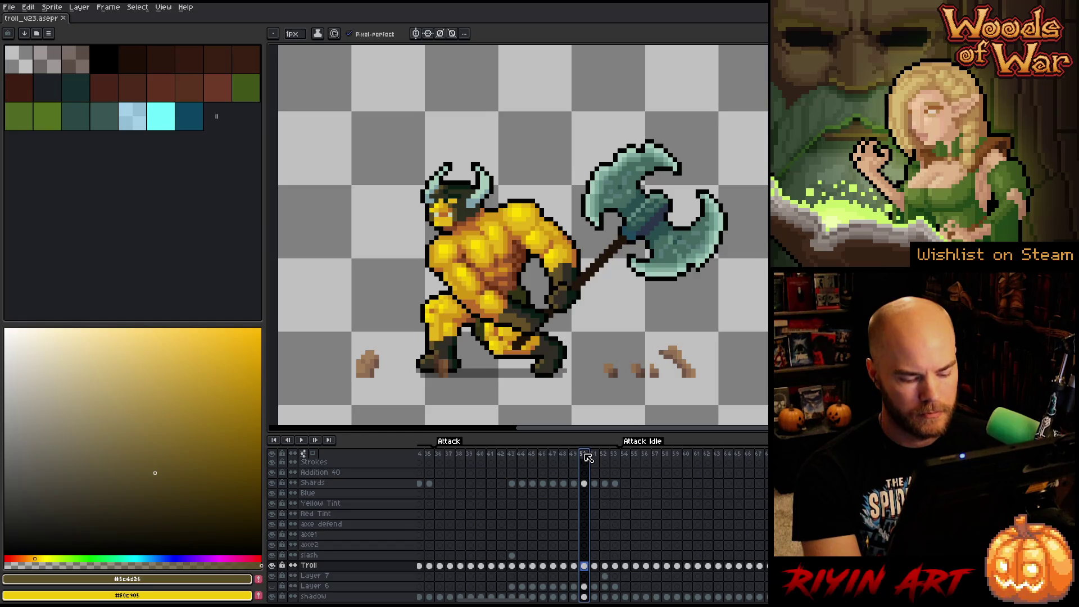
key("Right")
key("Left")
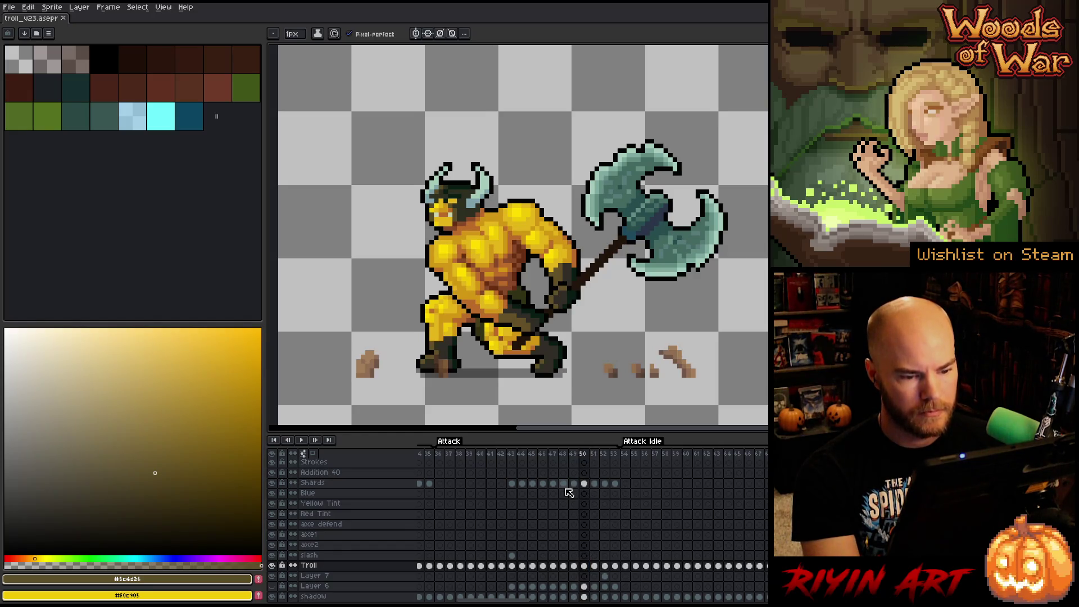
key("Left")
key("Left")
key("Right")
key("Right")
key("Right")
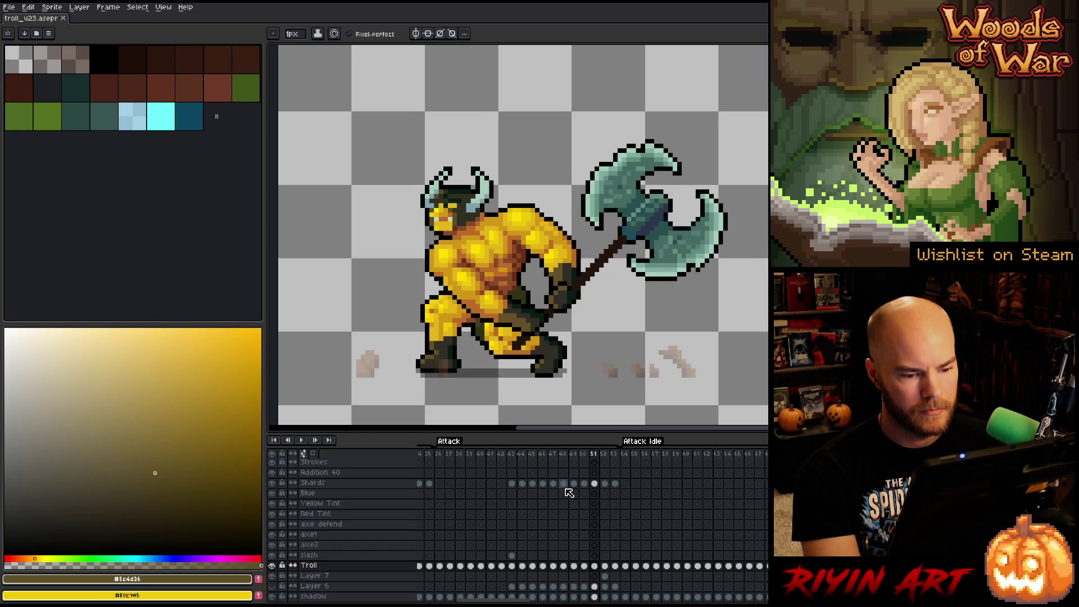
key("Right")
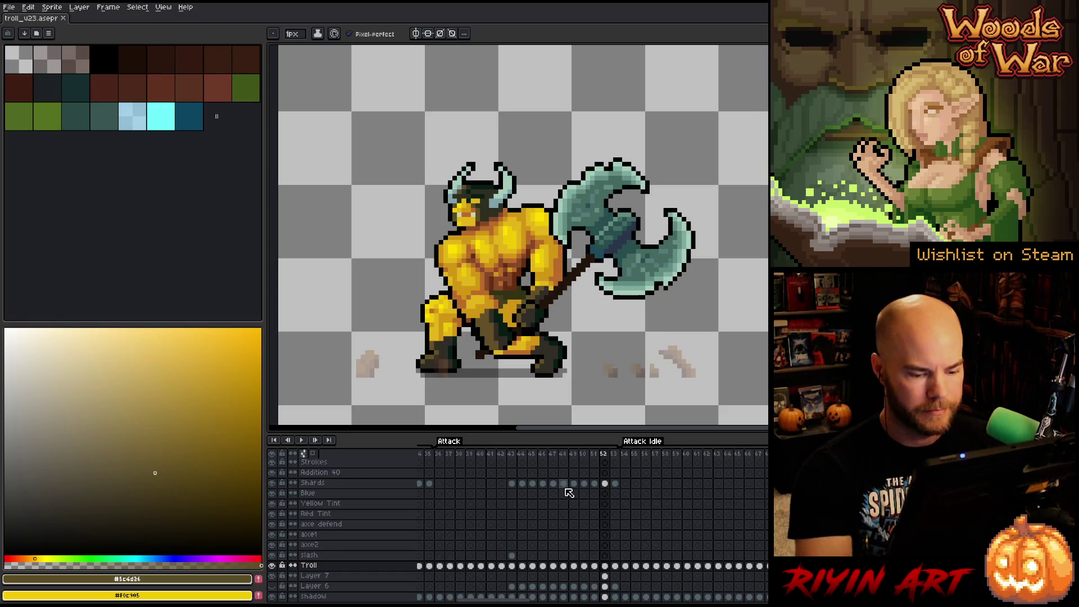
- Erase the stray shard particles to the right of the troll on the Shards layer
key("v")
left_click(680, 365)
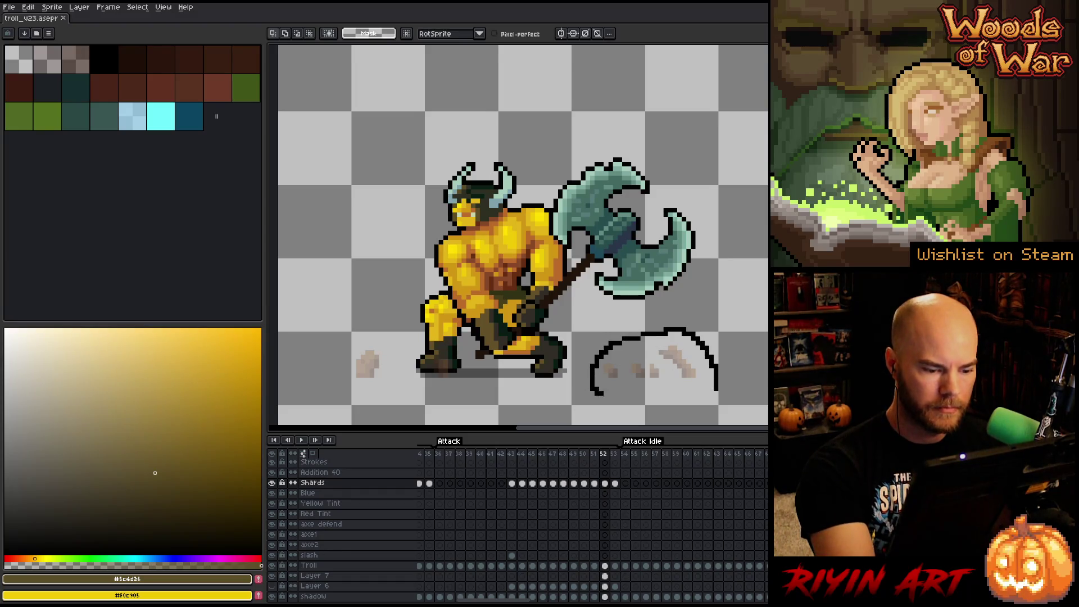
left_click_drag(736, 407, 734, 406)
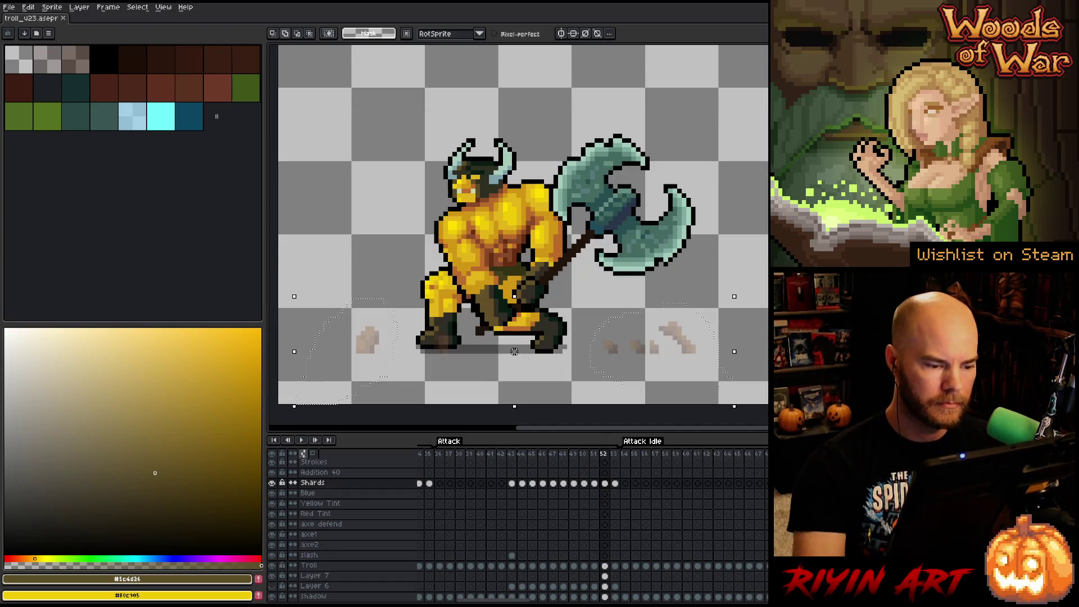
key("Delete")
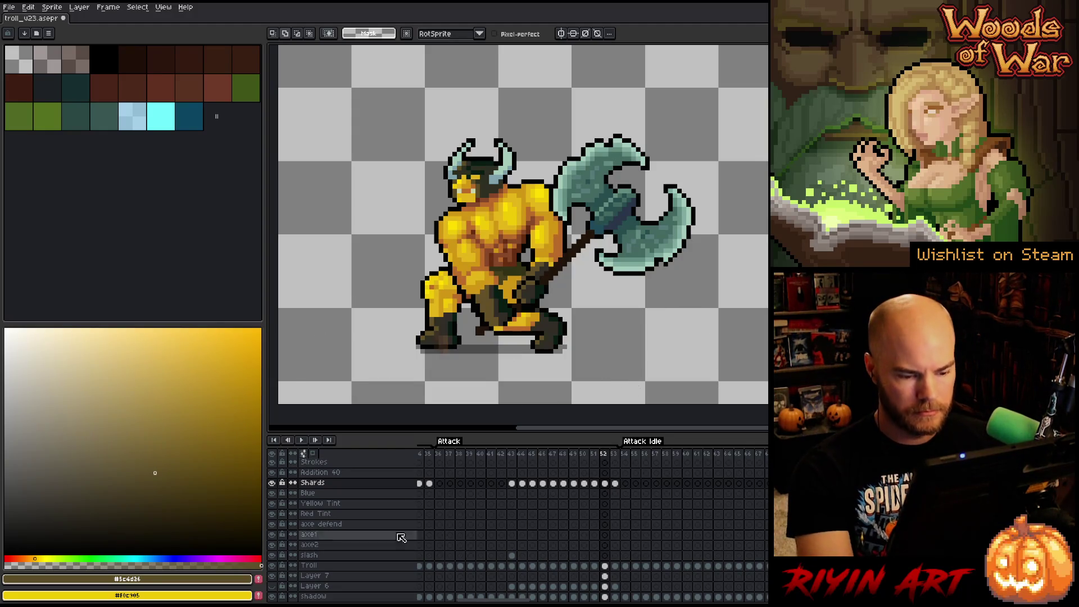
- Delete frame 53 and play the animation to review the change
left_click(618, 454)
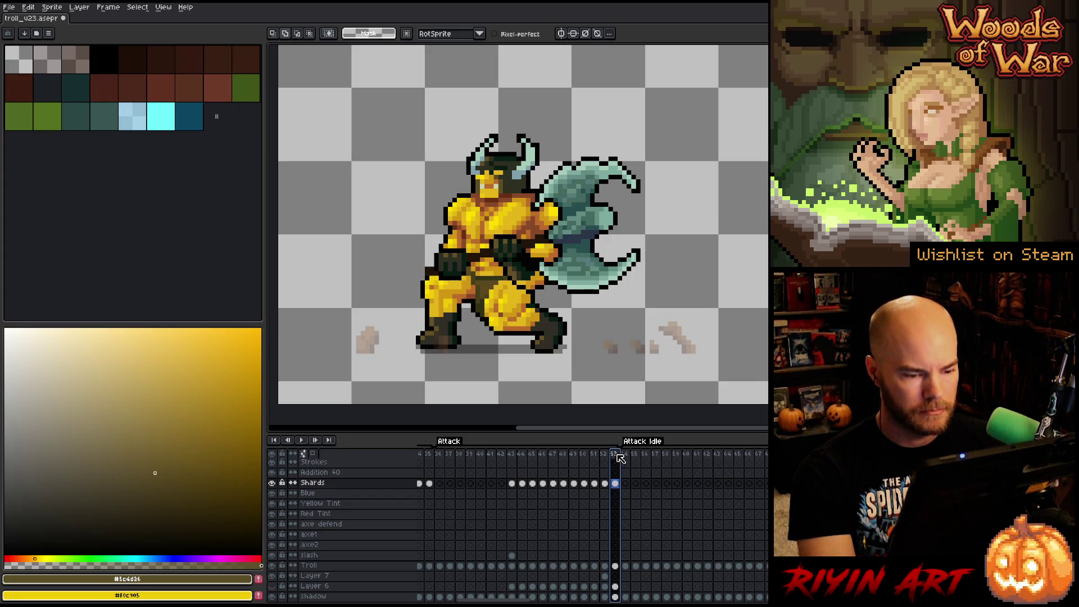
right_click(620, 458)
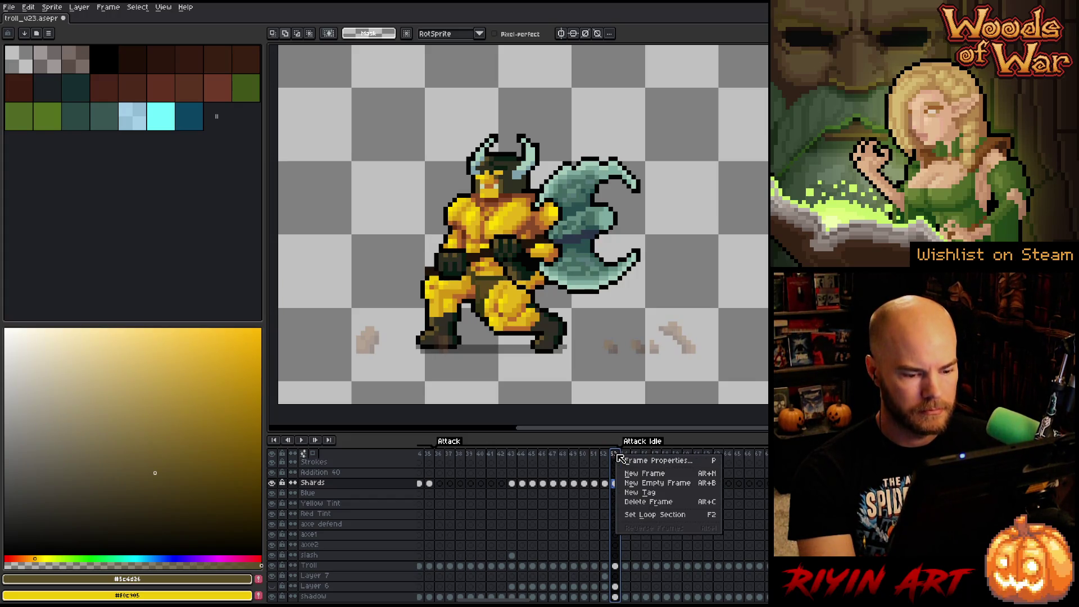
left_click(635, 503)
key("Return")
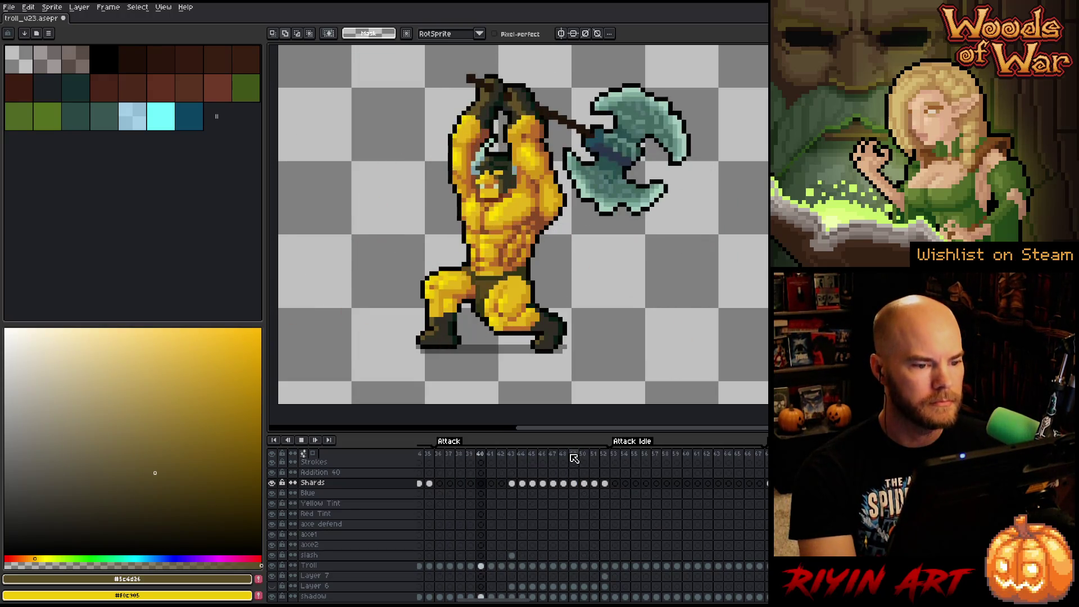
scroll(473, 237, "down", 2)
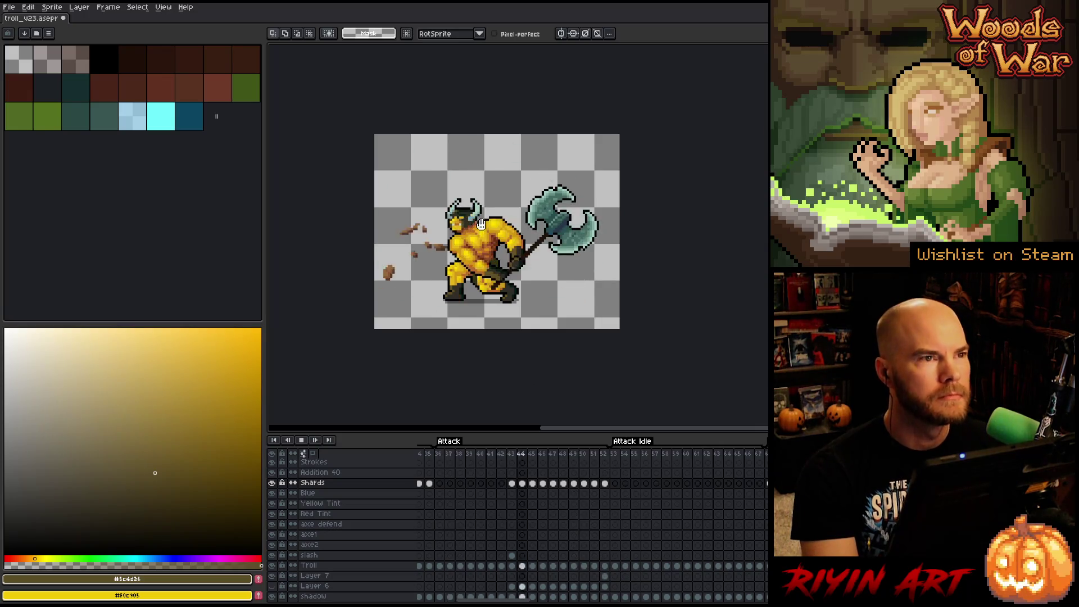
scroll(492, 221, "up", 1)
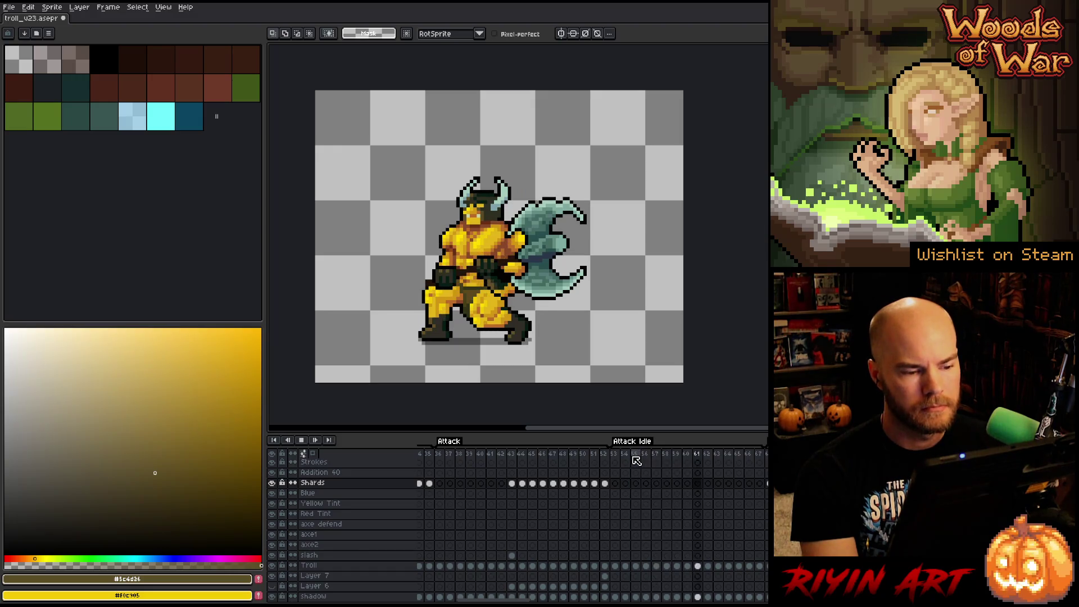
- Replay the Attack animation, save, and select the Attack Idle frames 53–67
left_click(439, 473)
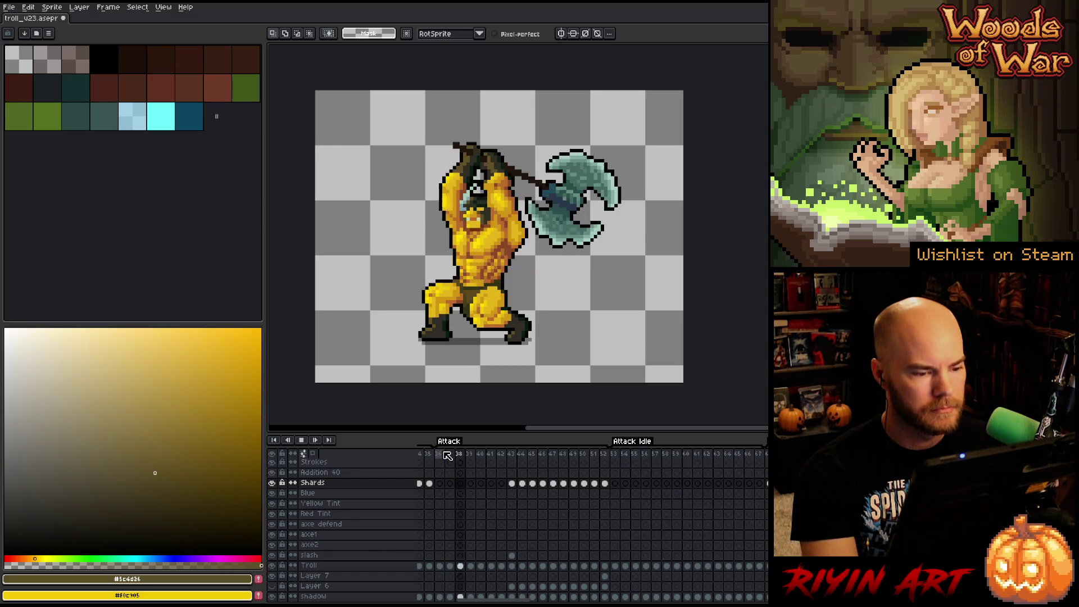
key("ctrl+s")
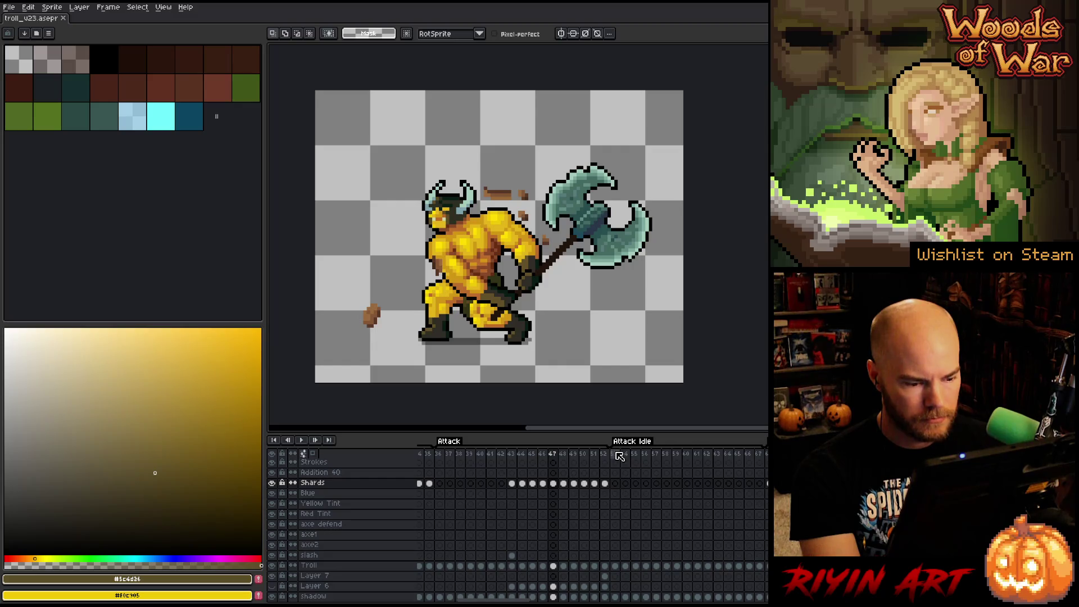
left_click_drag(620, 456, 764, 462)
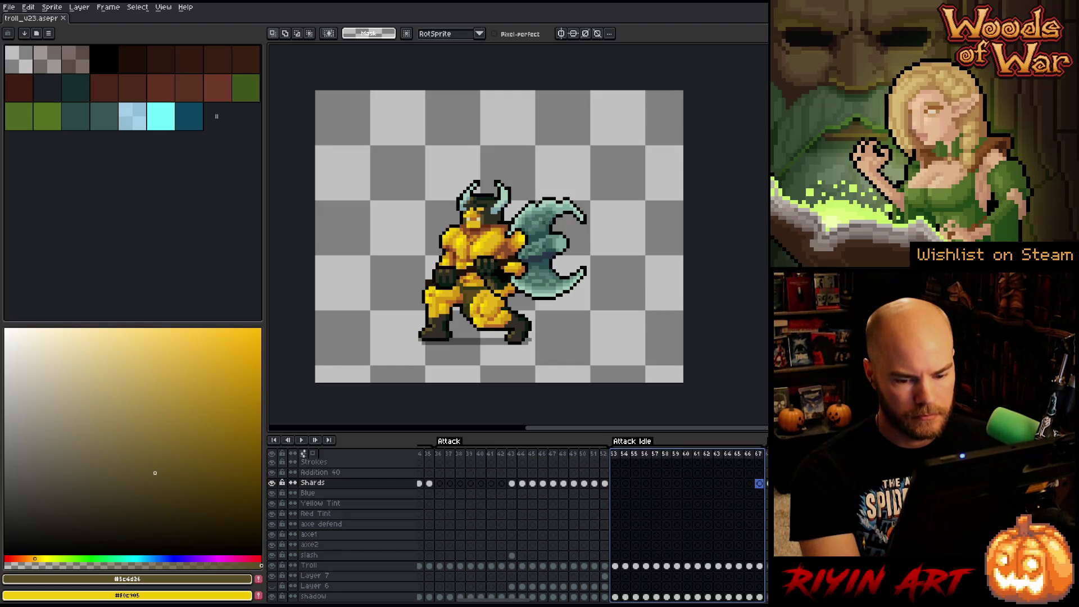
- Move frames 53–67 after Death, tag frames 89–103 'Attack Idle', and play the tag
scroll(590, 523, "right", 10)
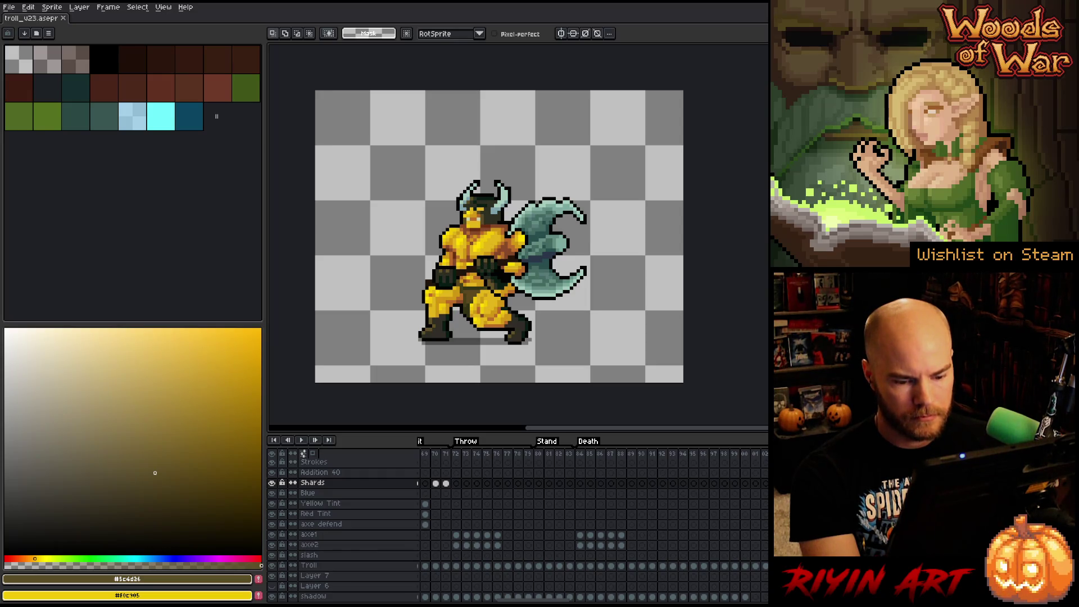
left_click_drag(621, 523, 631, 523)
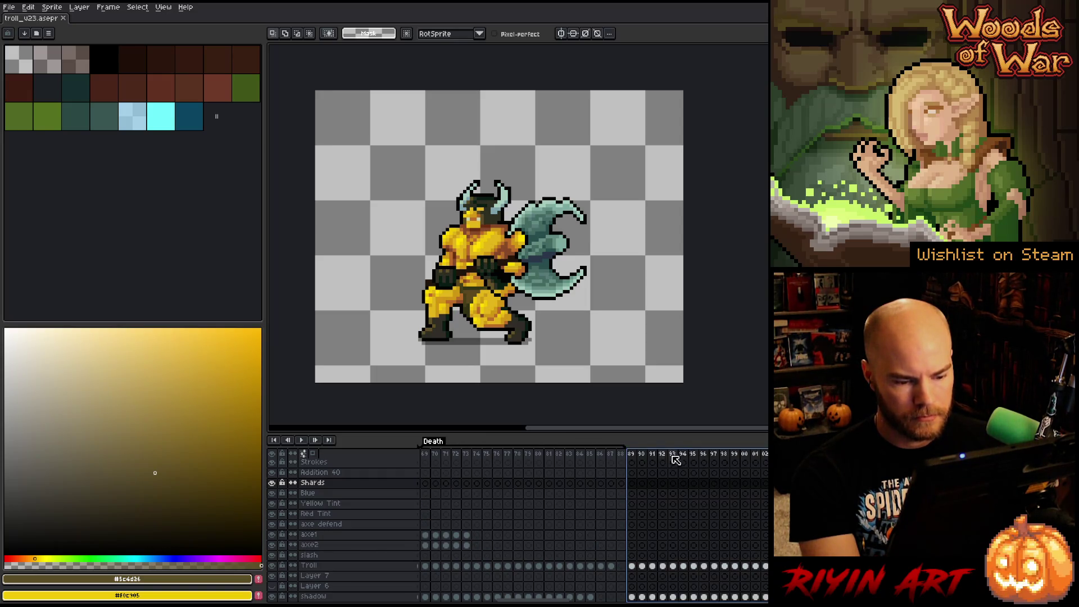
right_click(646, 455)
left_click(668, 490)
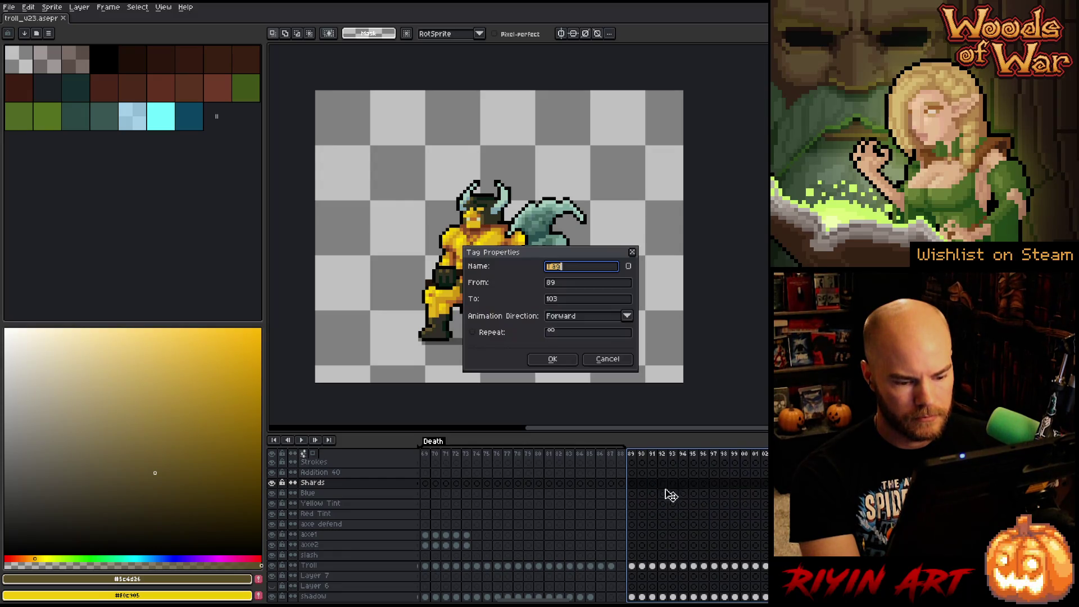
type("Attack Idle")
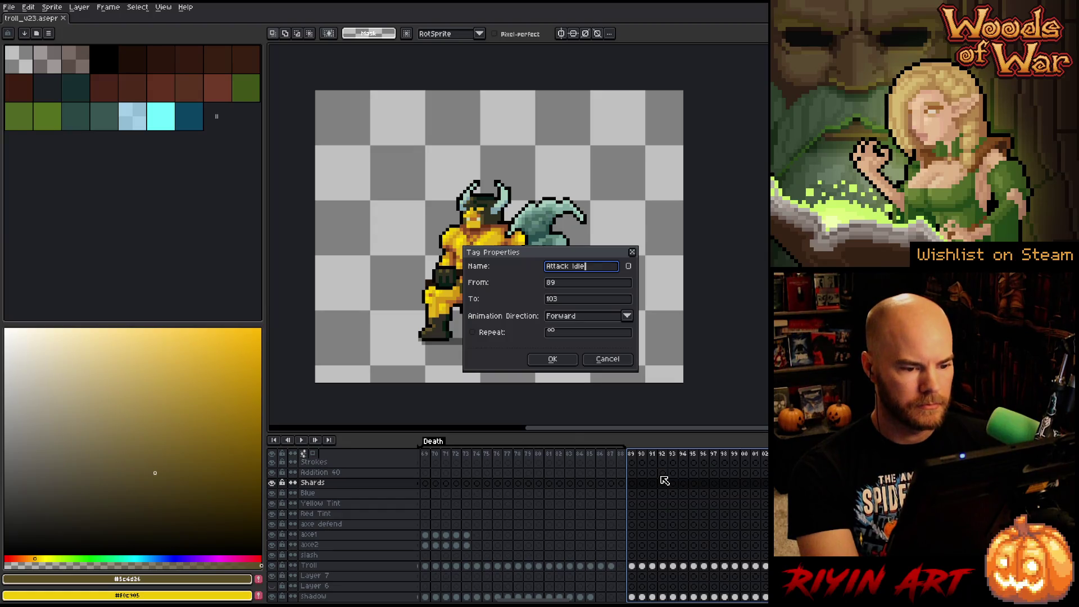
key("Return")
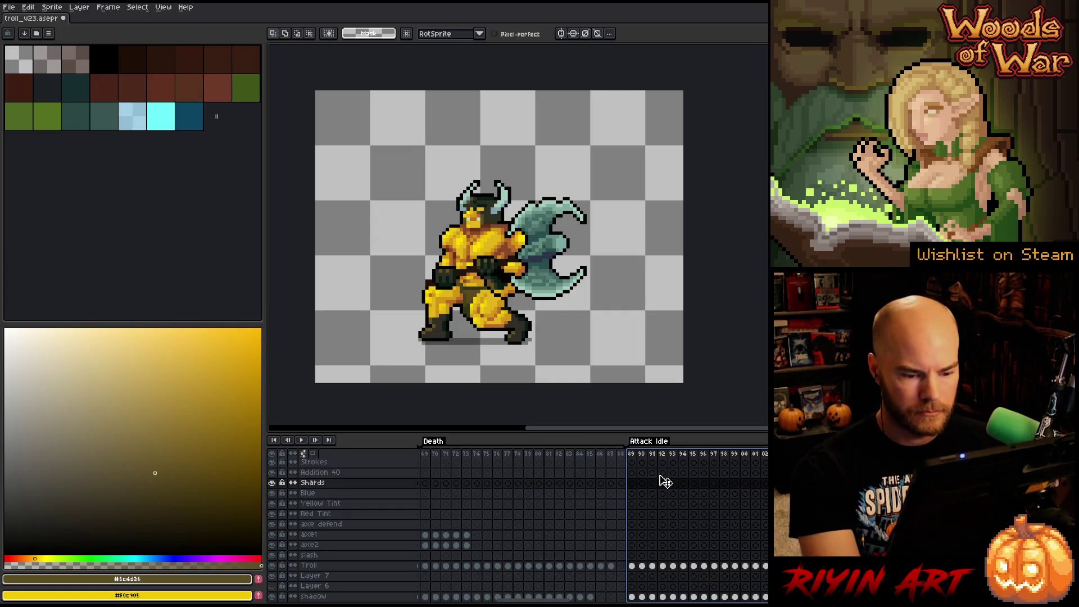
left_click(636, 458)
key("Return")
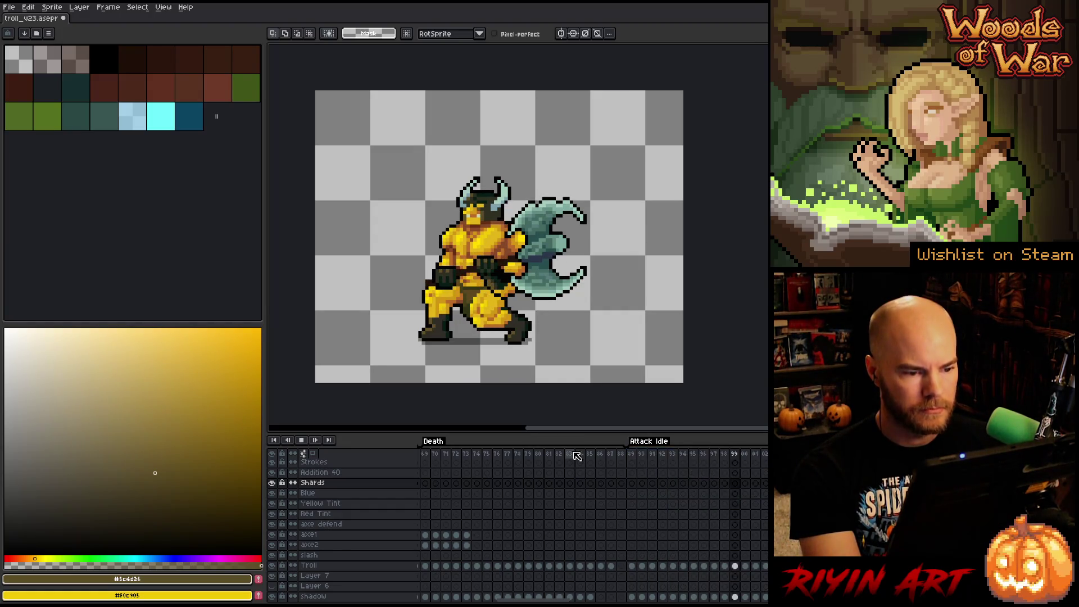
left_click_drag(553, 600, 493, 600)
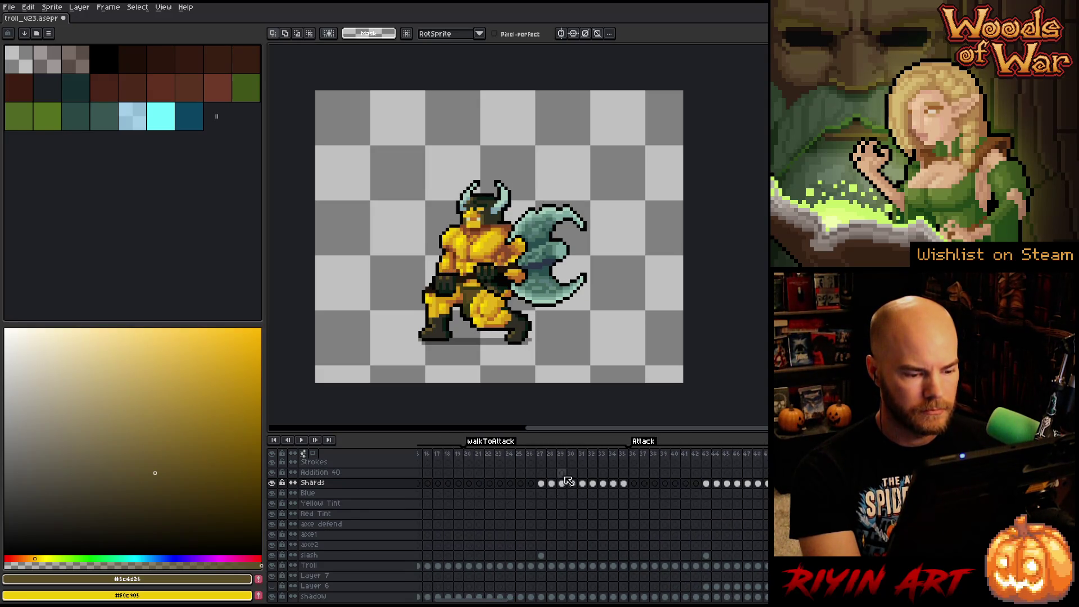
left_click(634, 484)
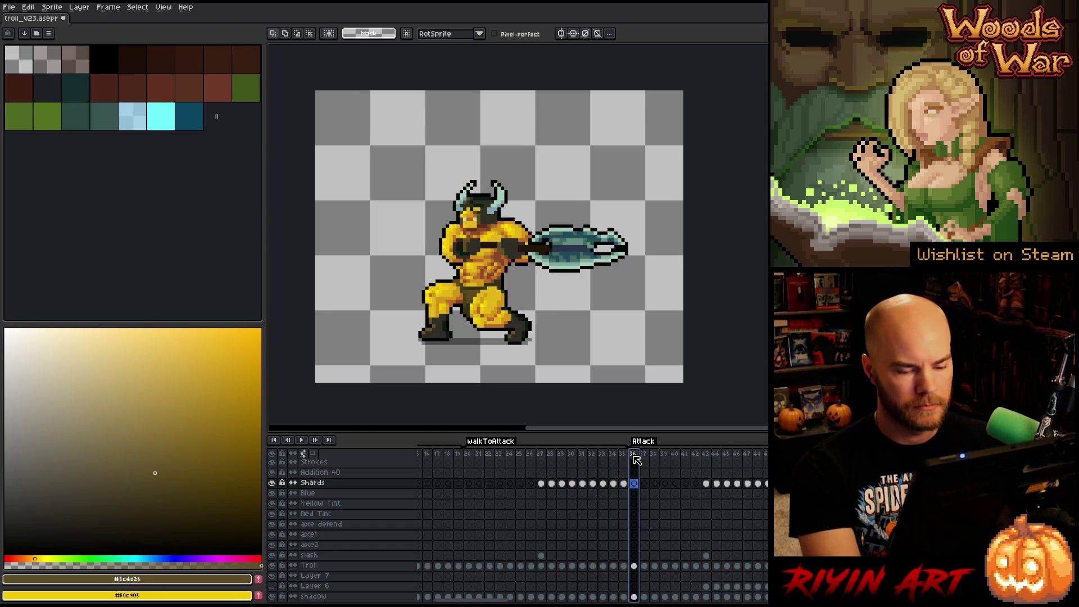
- Undo the Attack Idle tag and frame move, then play and stop around frame 20
key("Return")
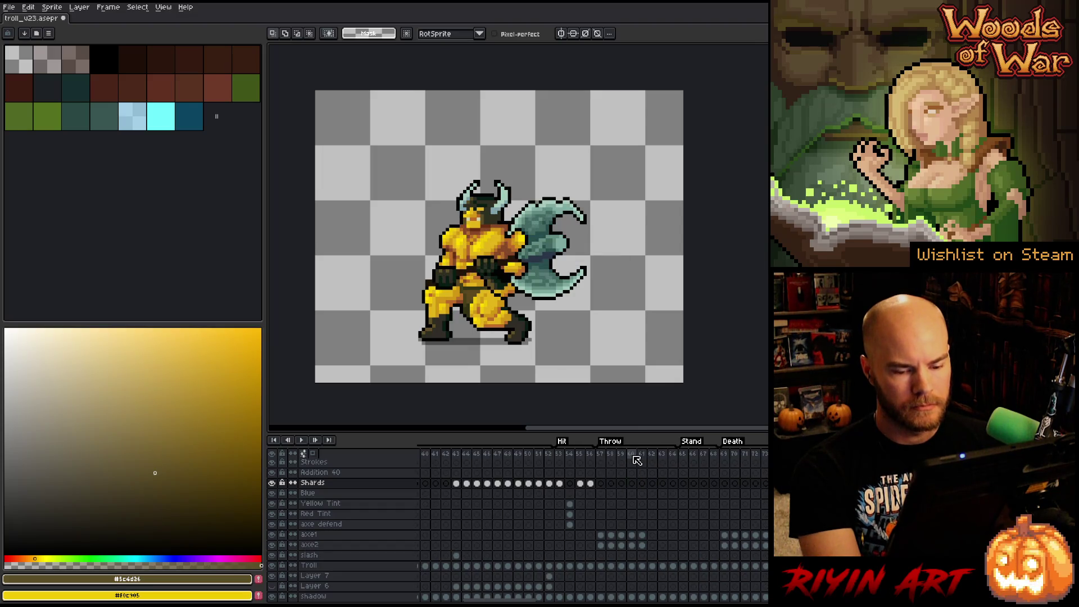
key("ctrl+z")
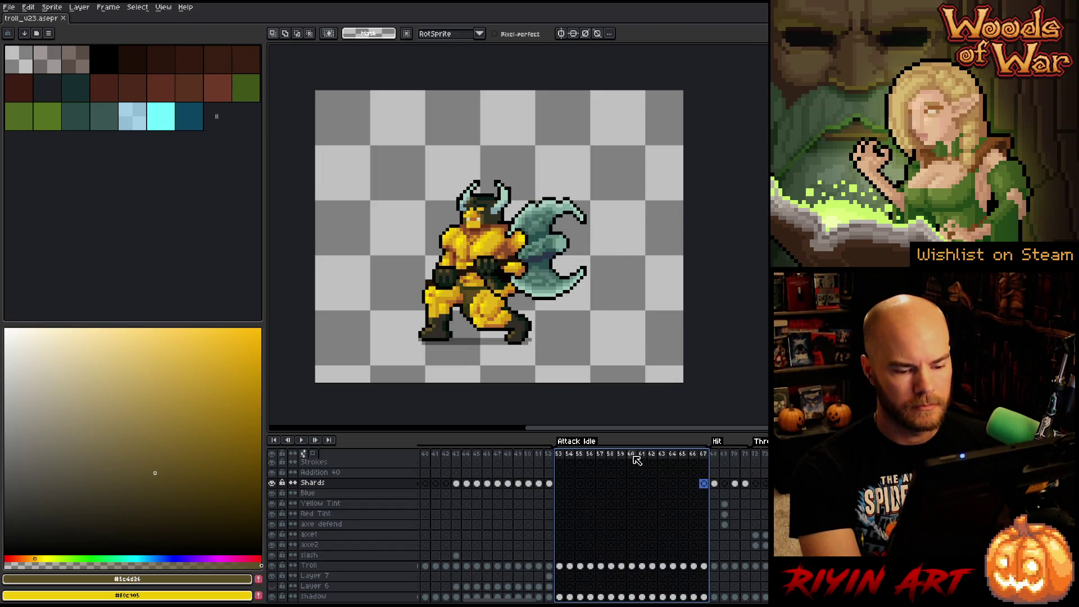
key("Return")
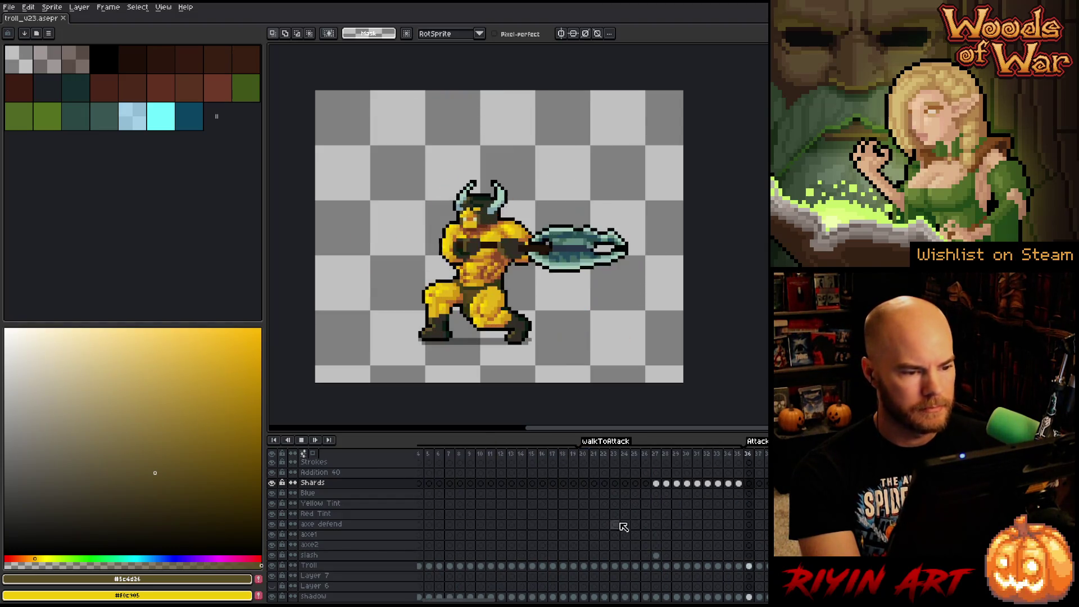
left_click(585, 456)
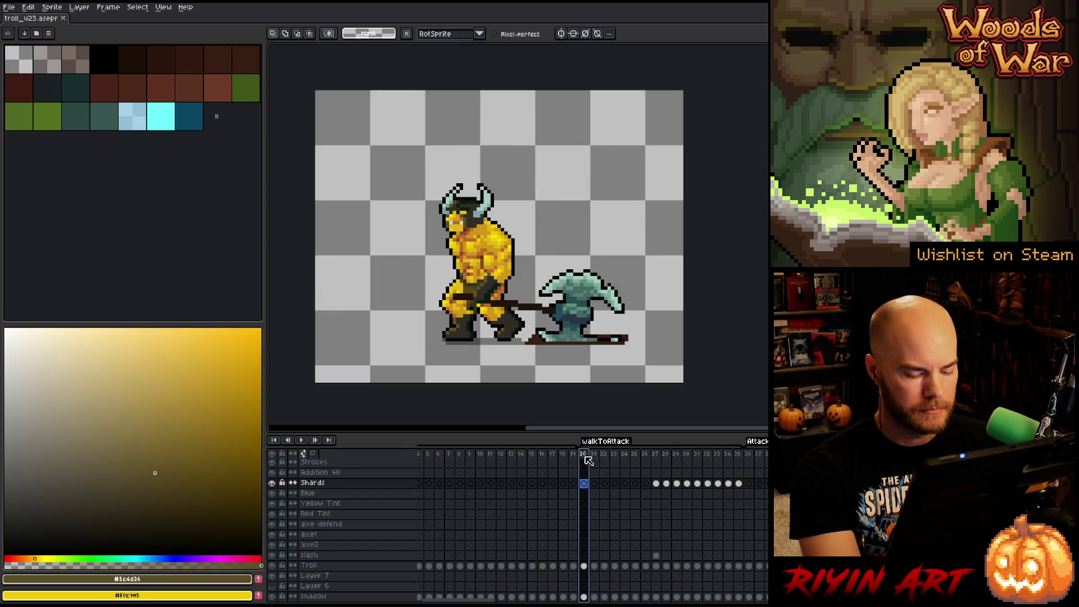
key("Right")
key("Right")
key("Right")
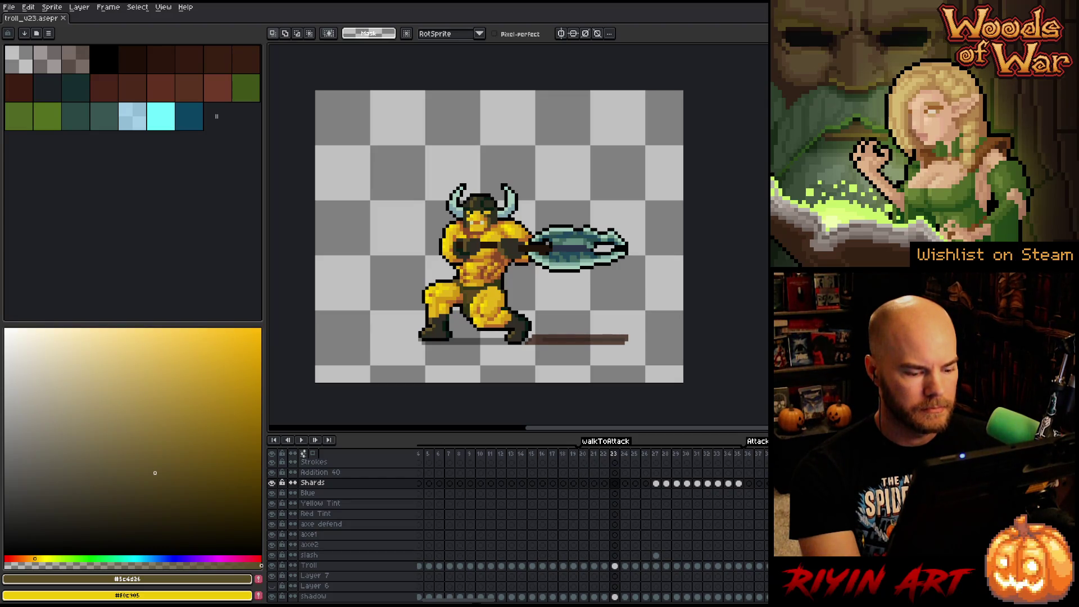
- Step through the axe swing, selecting frames 20–23 and 36–38, and replay it
scroll(590, 523, "right", 5)
scroll(590, 523, "right", 2)
left_click_drag(518, 600, 487, 600)
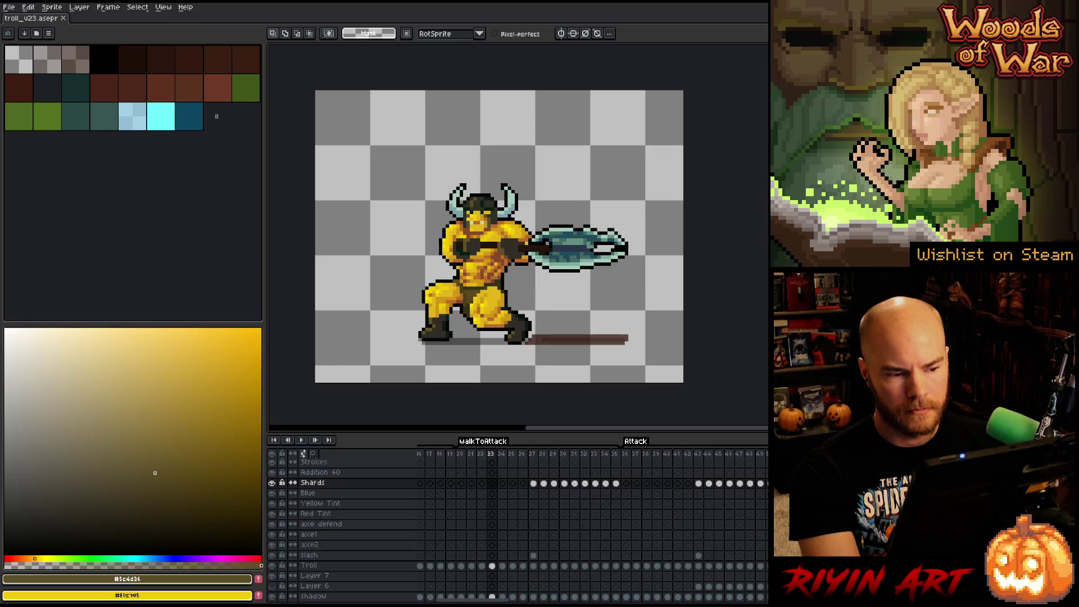
key("Left")
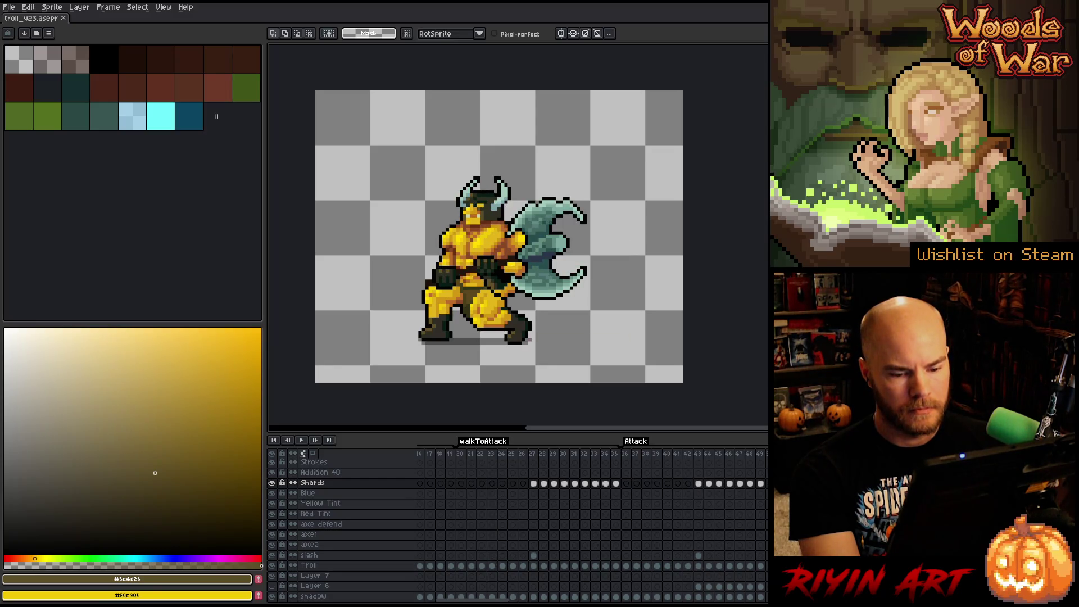
left_click_drag(461, 454, 498, 458)
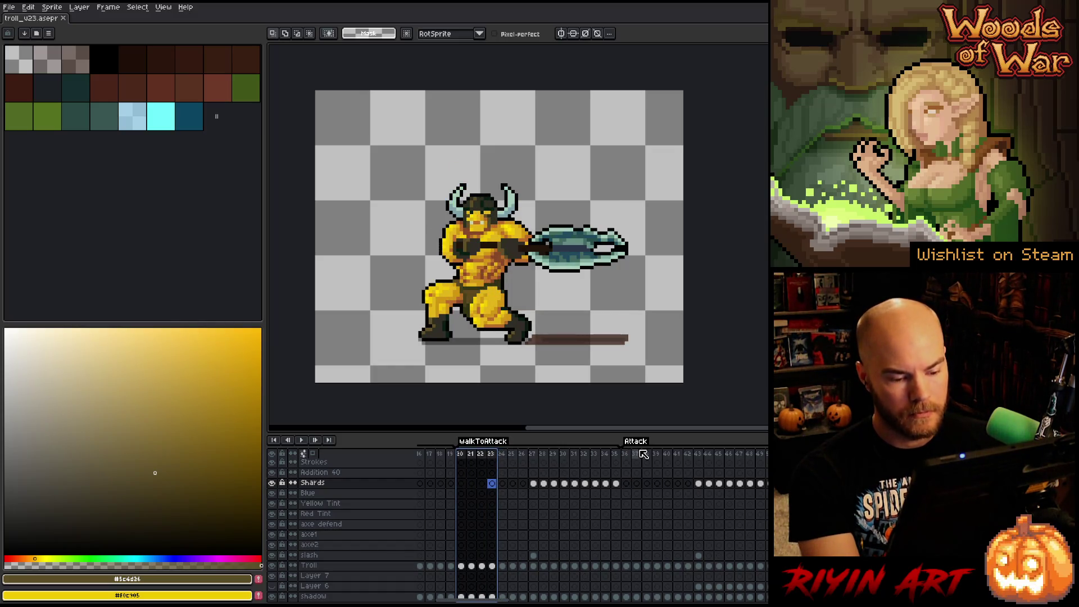
left_click_drag(625, 455, 716, 456)
key("Return")
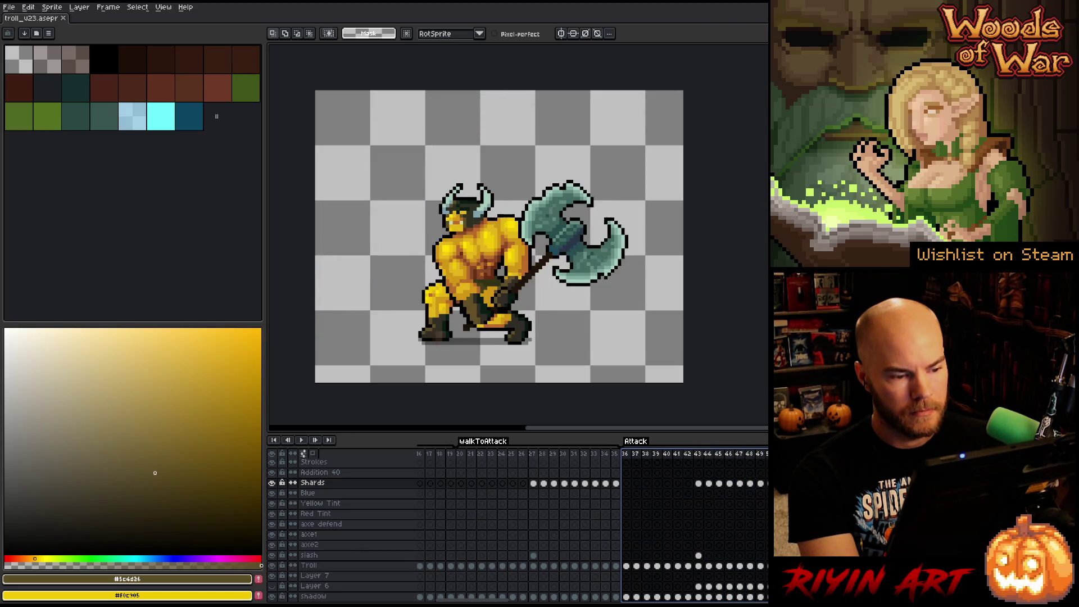
- Reselect frames 20–23, then play the animation from frame 50
left_click_drag(461, 455, 499, 458)
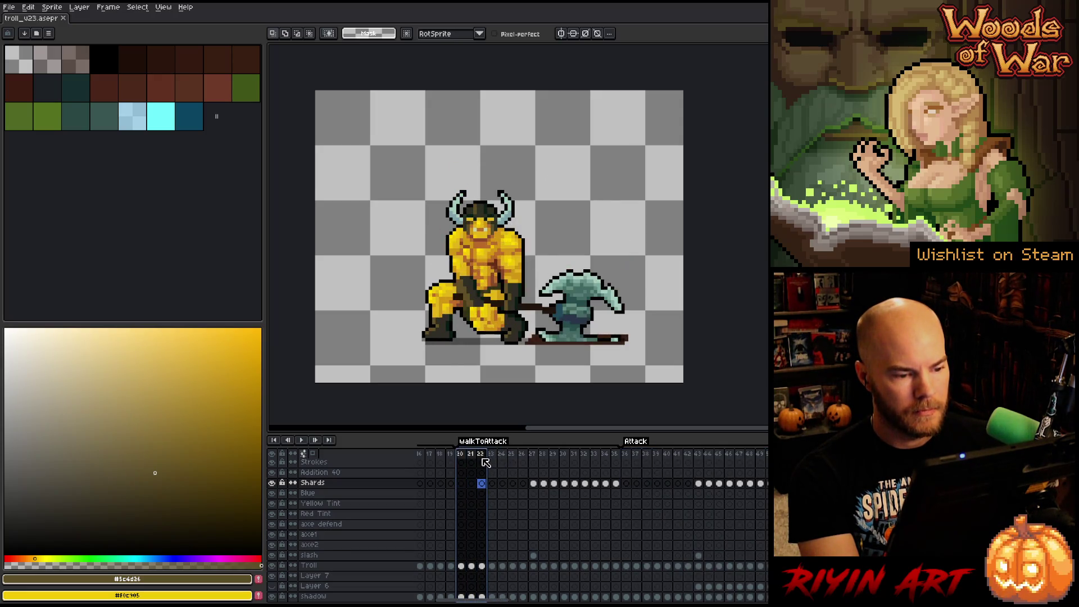
left_click(761, 455)
key("Right")
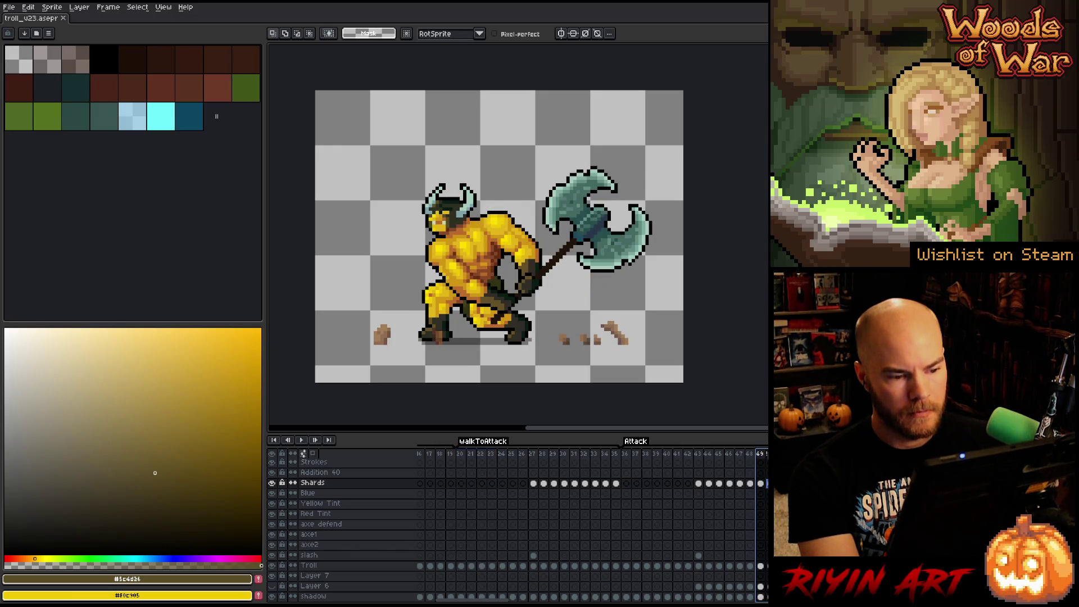
key("Return")
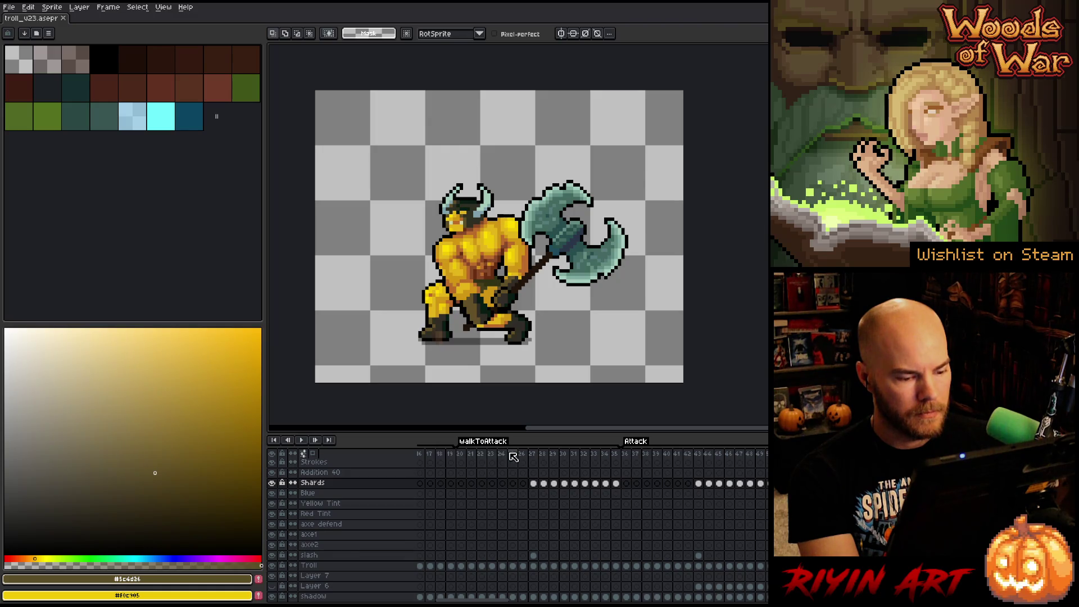
- Select frames 24 through 35 for removal
left_click(461, 455)
left_click_drag(461, 455, 500, 463)
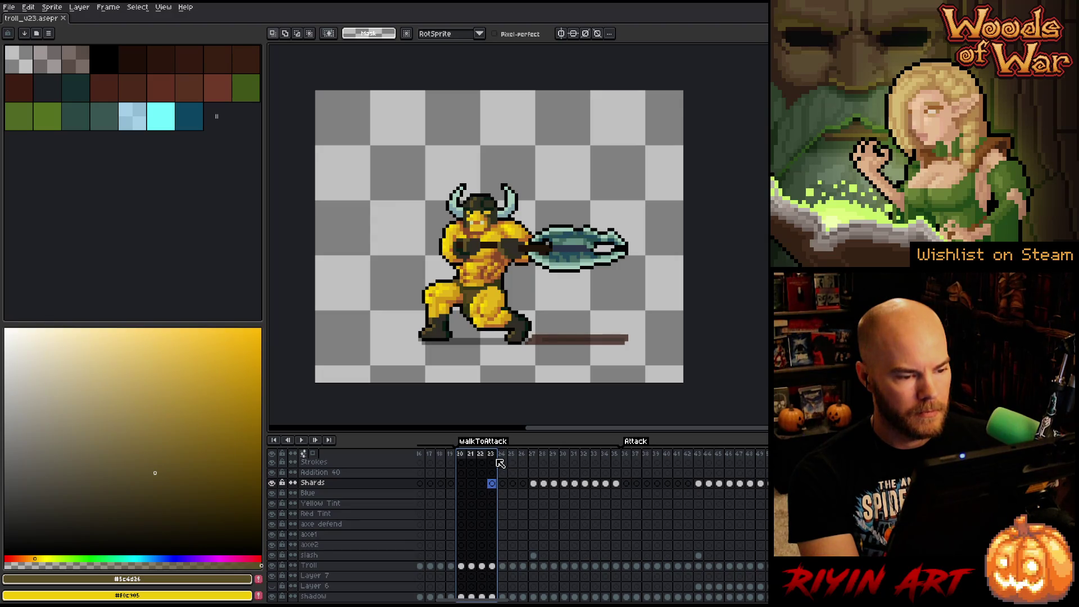
left_click(503, 456)
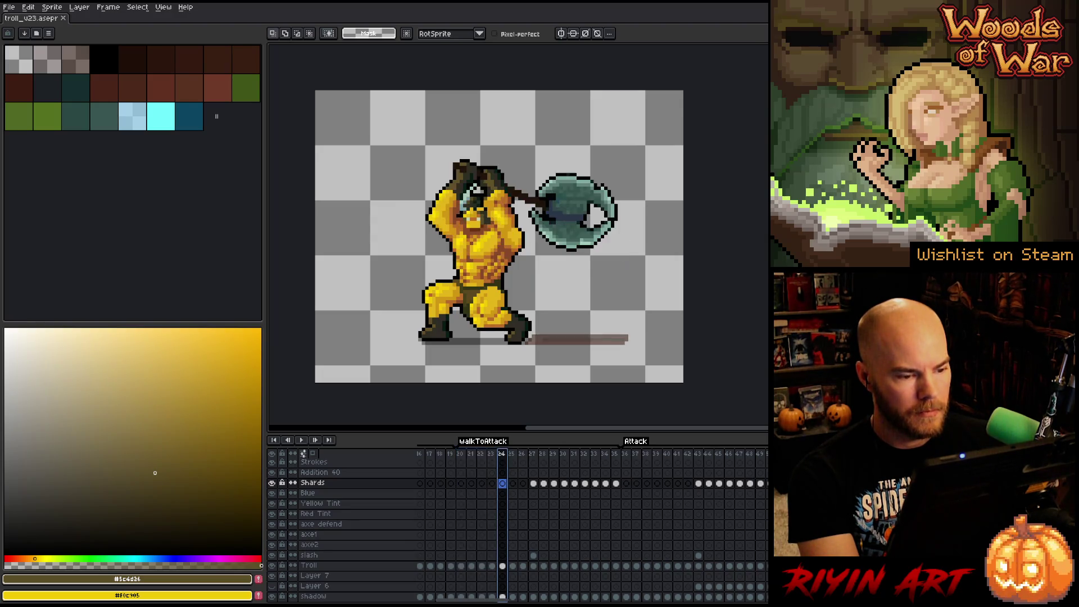
left_click_drag(509, 458, 618, 460)
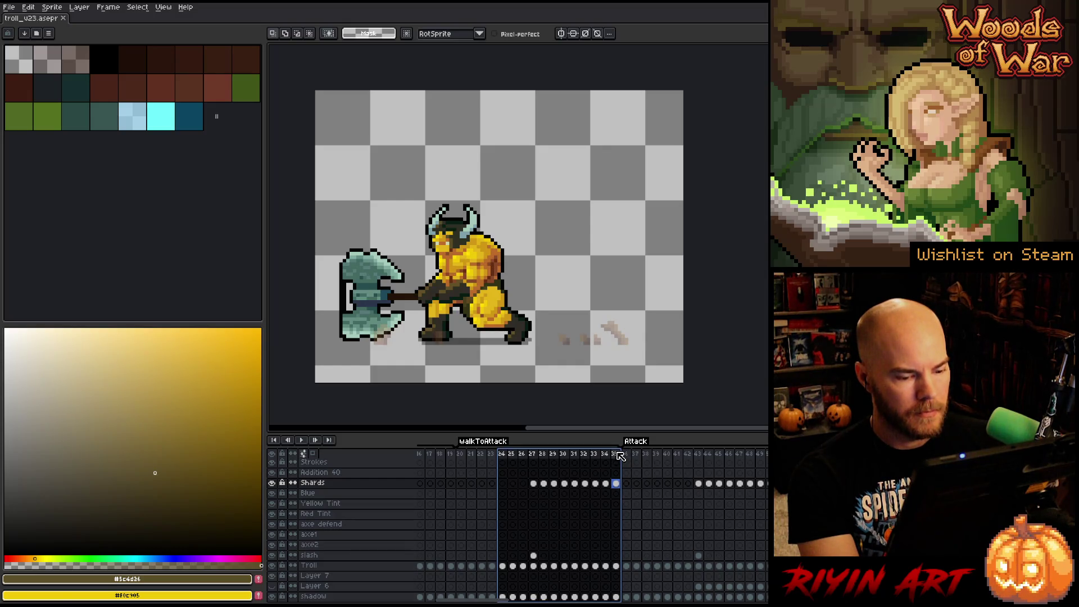
right_click(618, 459)
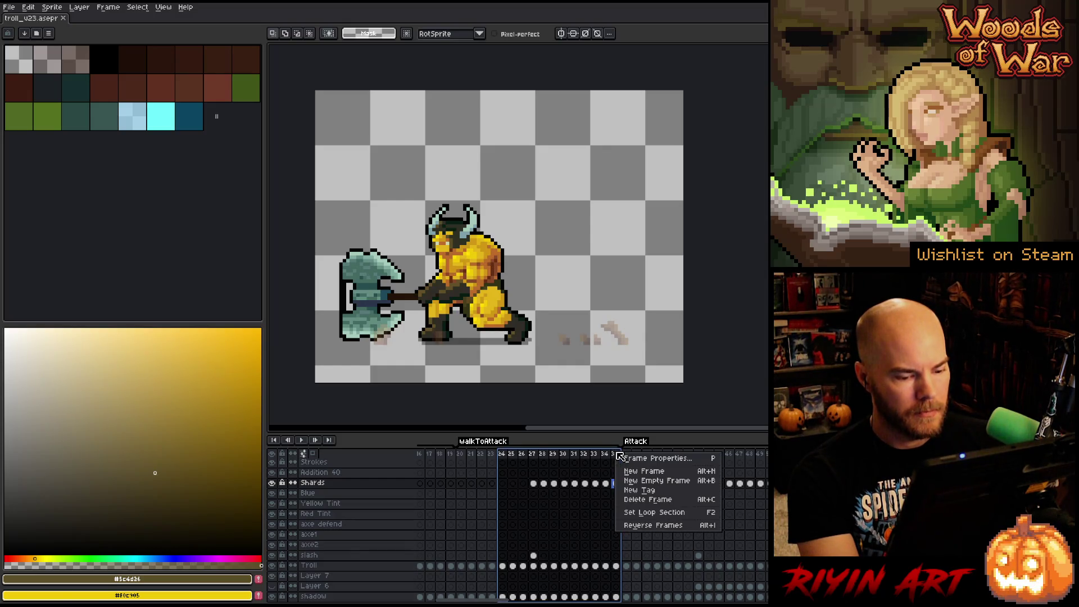
left_click(647, 500)
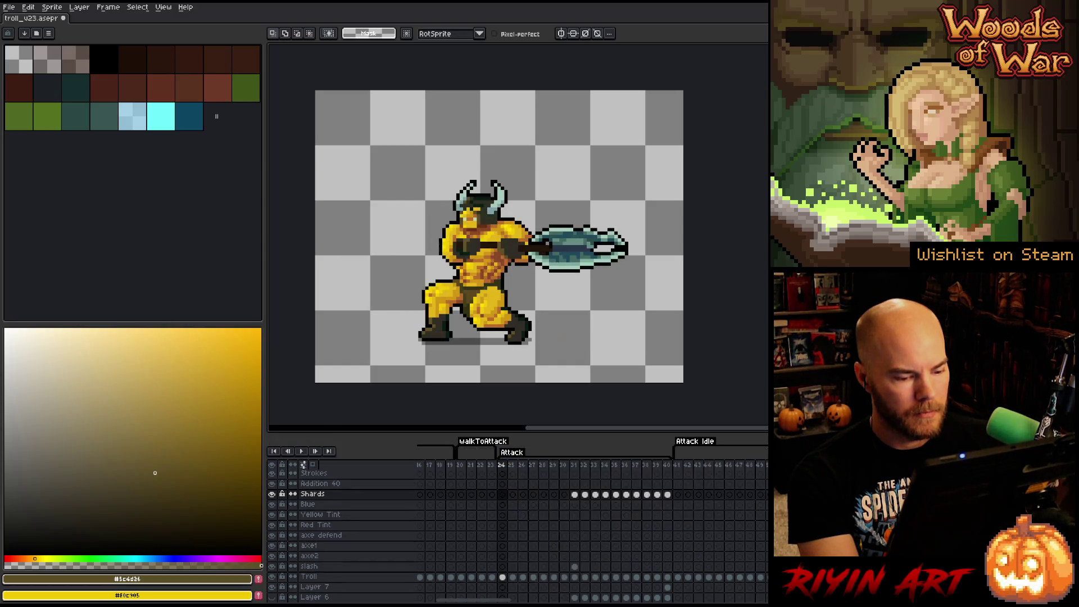
key("Return")
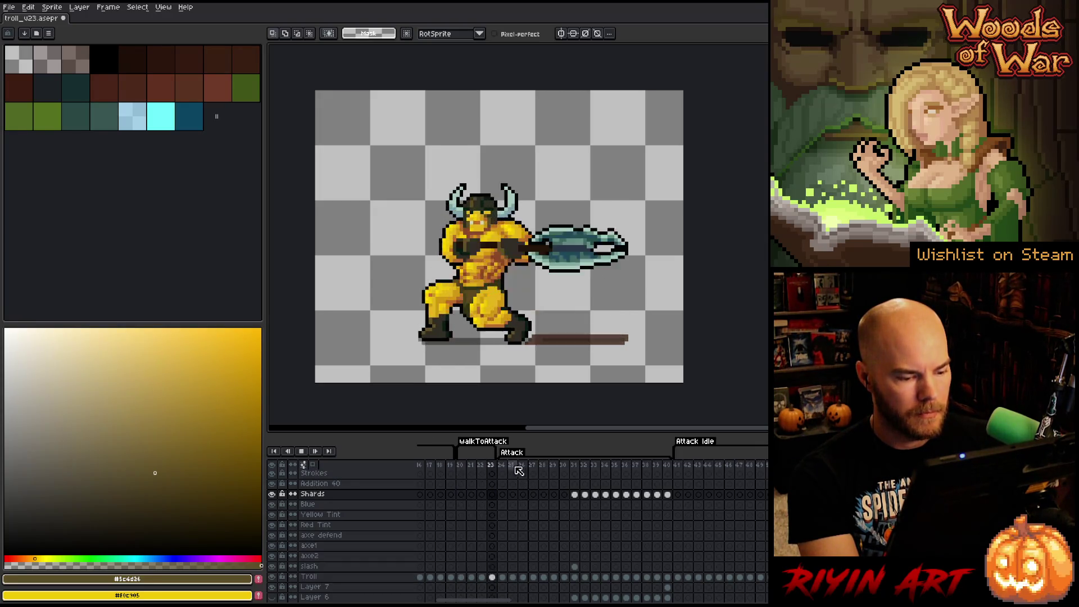
left_click(676, 464)
key("Return")
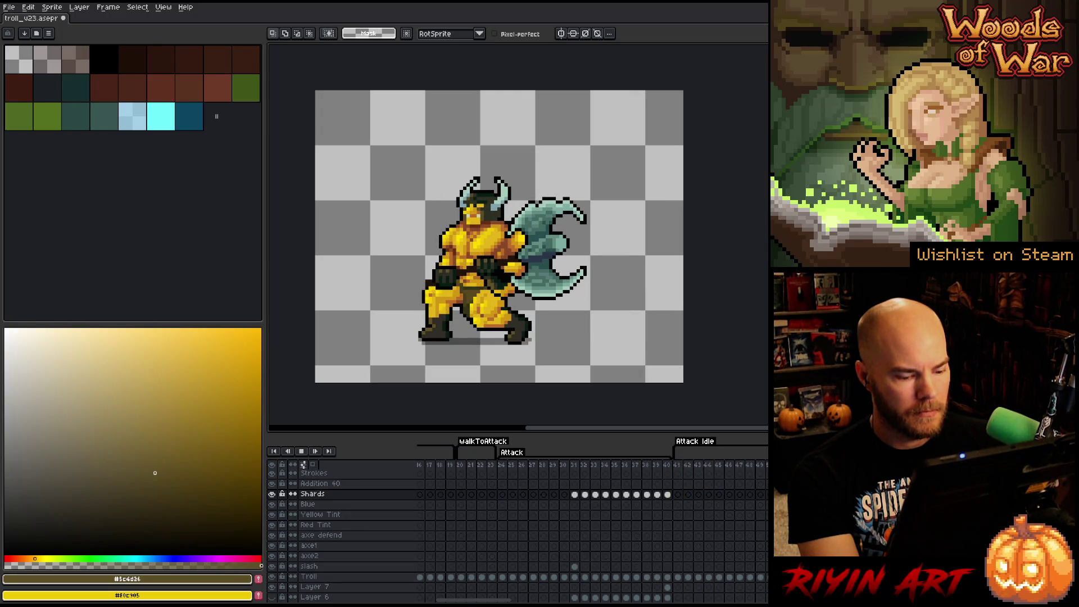
left_click(493, 494)
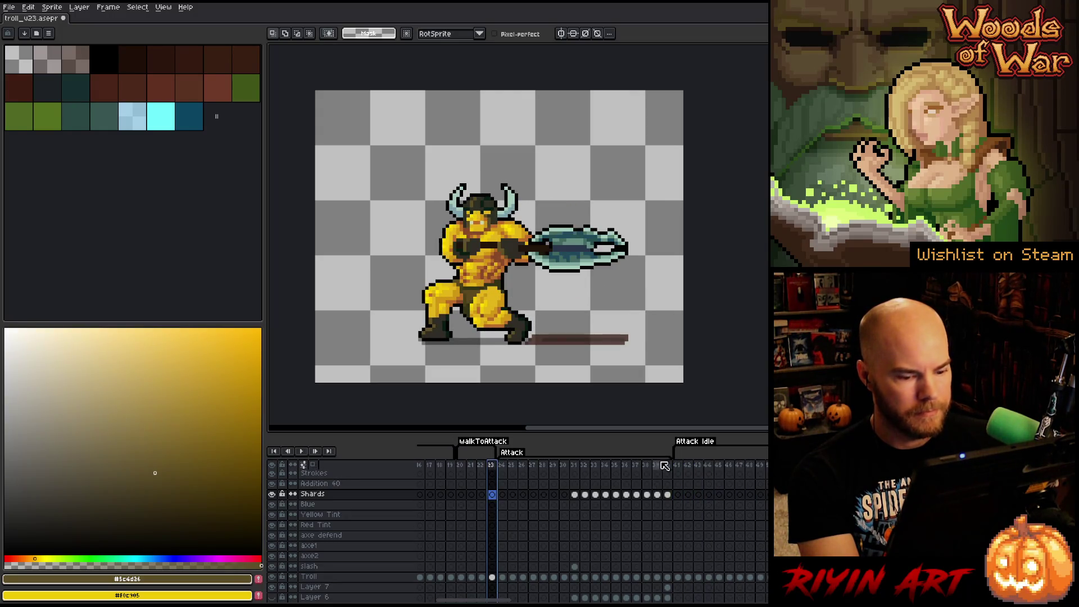
left_click(678, 465)
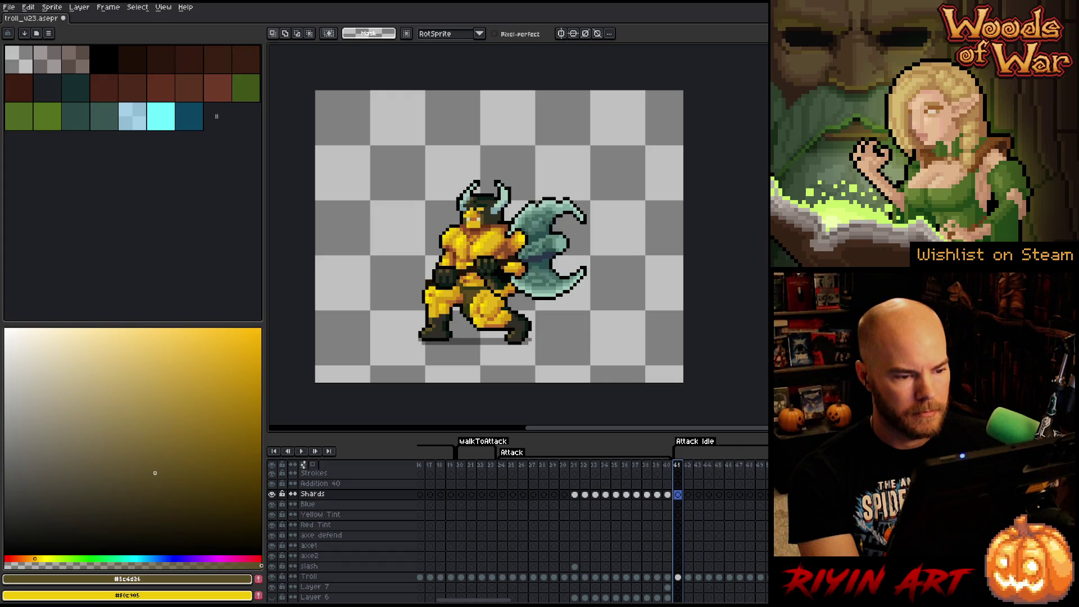
left_click(493, 466)
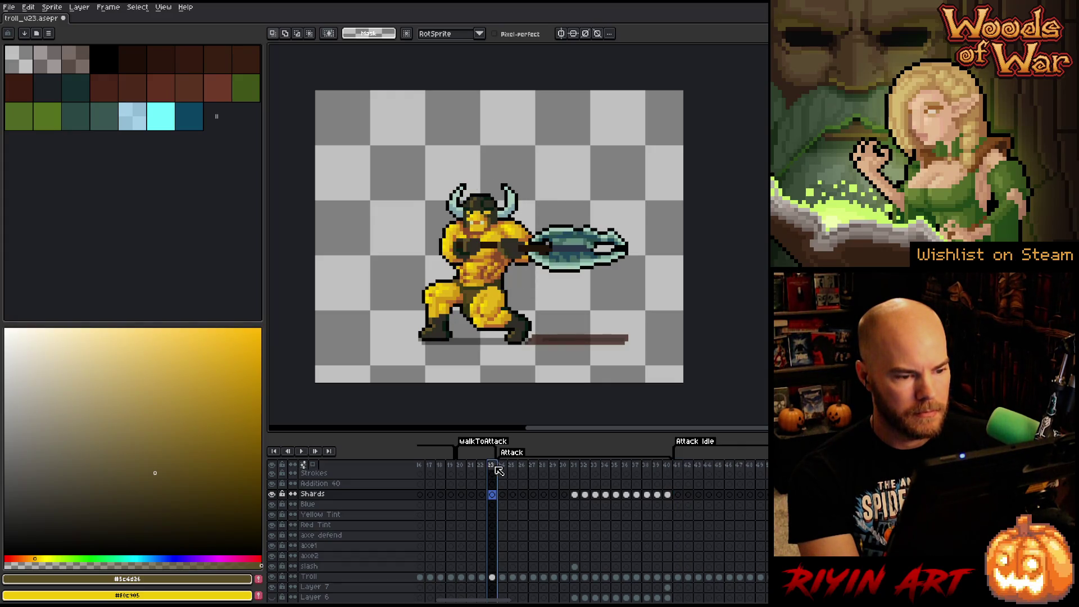
left_click(668, 466)
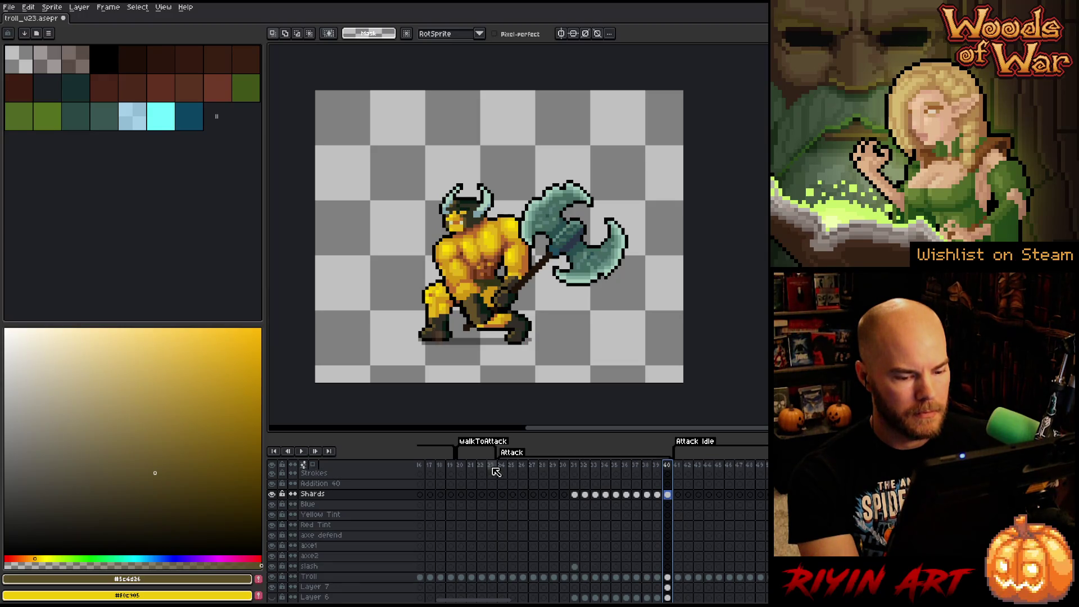
left_click(656, 466)
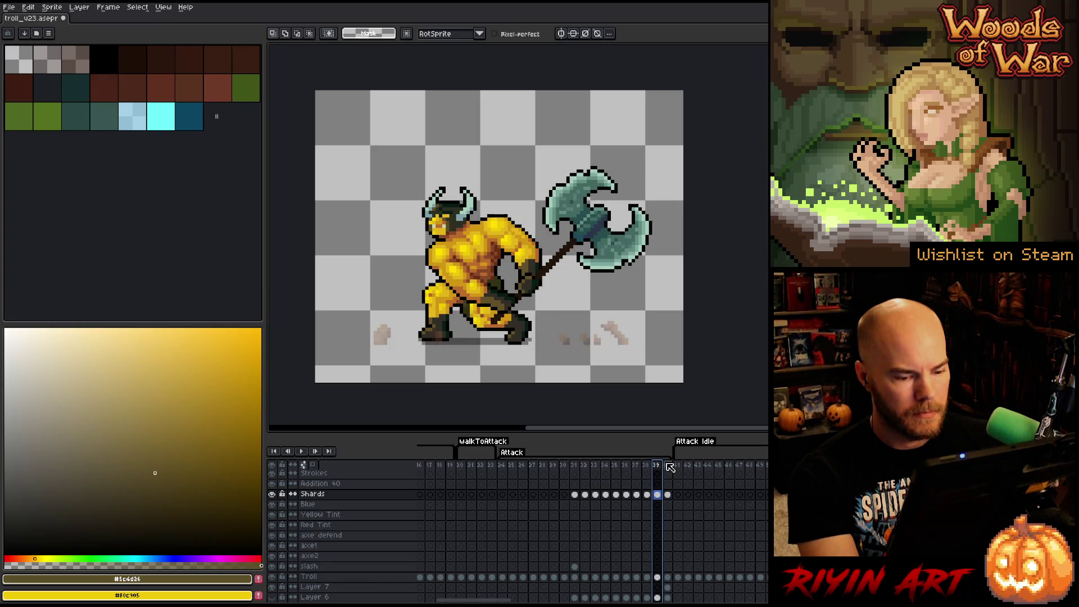
left_click(670, 467)
left_click(679, 466)
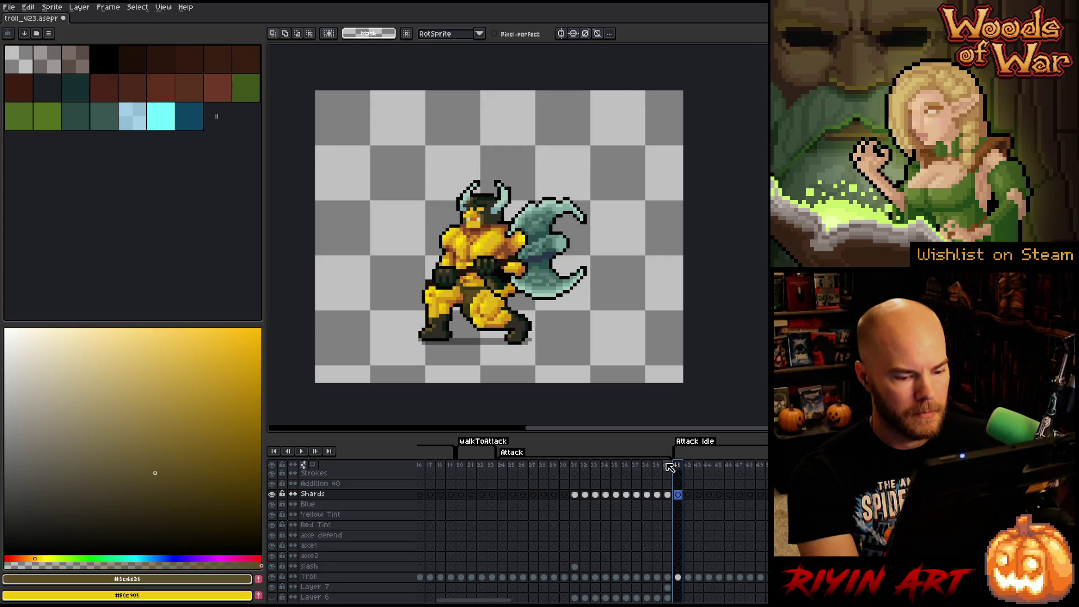
left_click(668, 466)
left_click(482, 466)
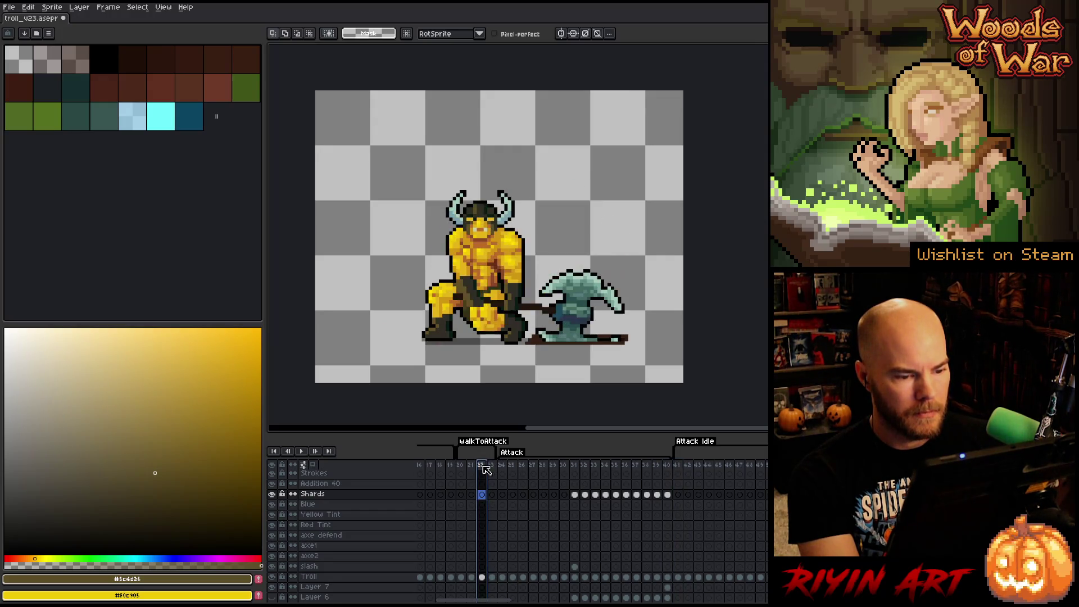
left_click(668, 466)
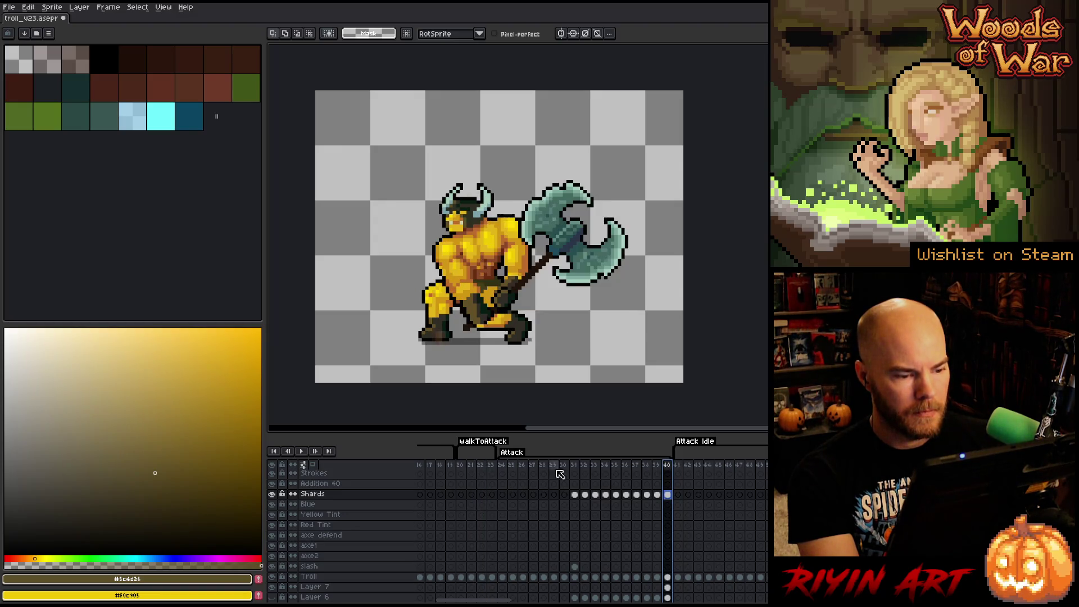
left_click(679, 466)
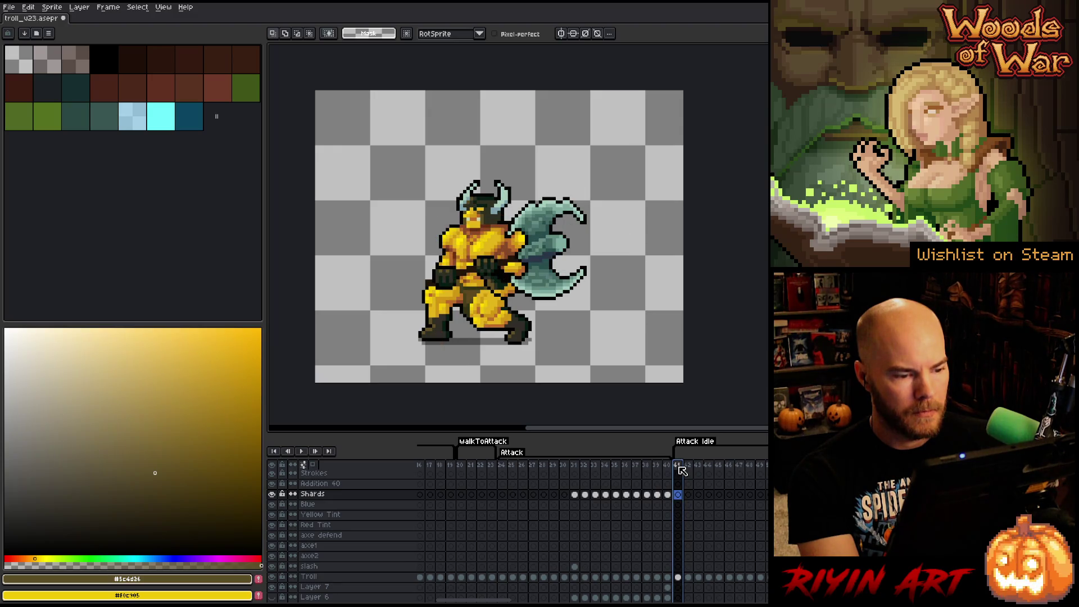
left_click(491, 465)
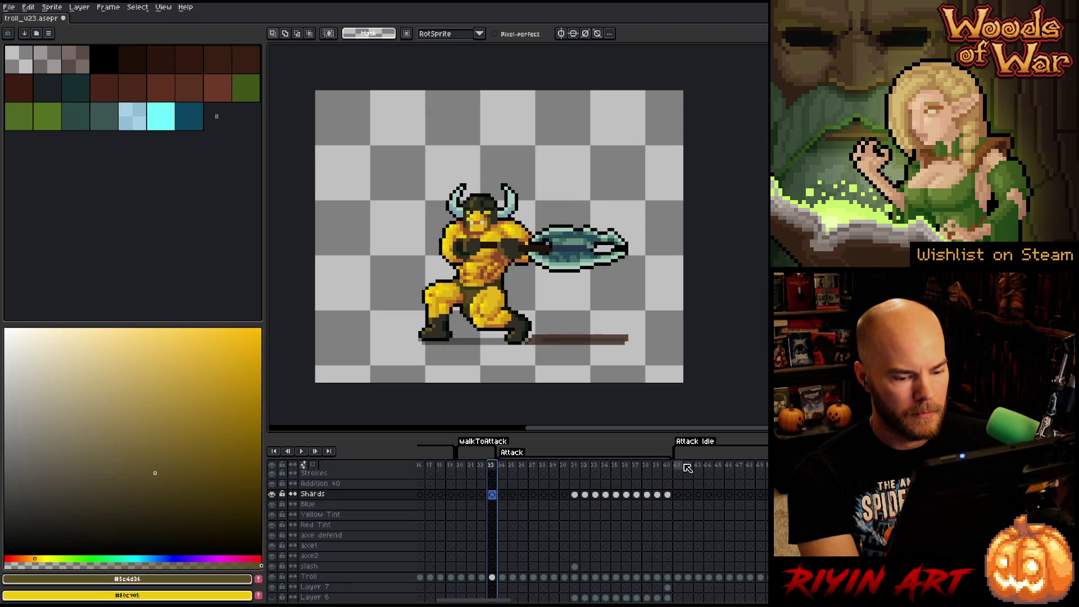
left_click(678, 466)
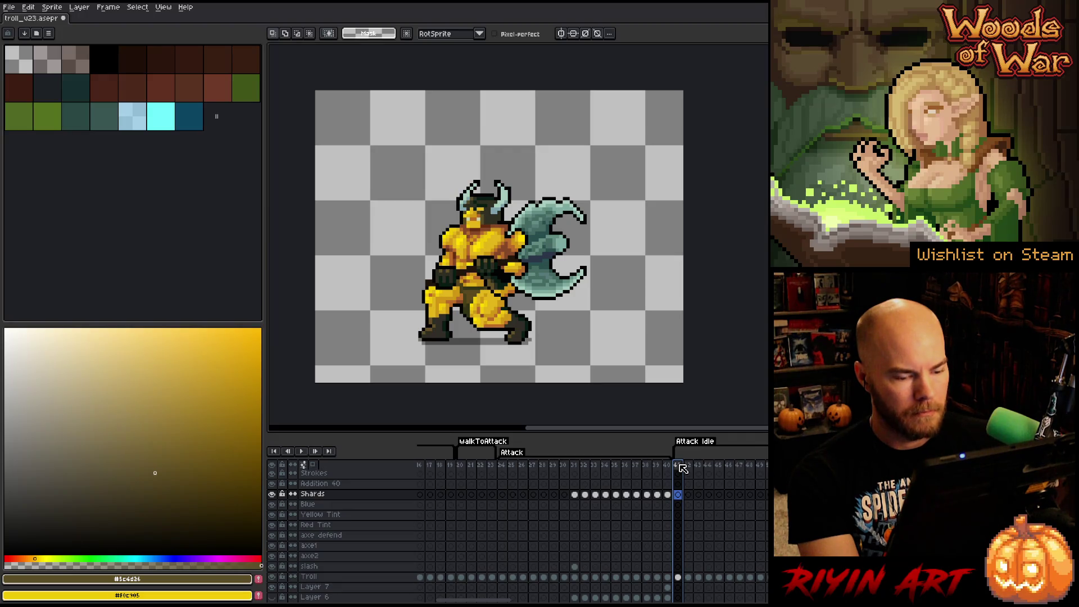
left_click(465, 466)
key("Return")
key("Return")
mouse_move(489, 600)
left_mouse_down()
mouse_move(445, 601)
mouse_move(523, 596)
left_mouse_up()
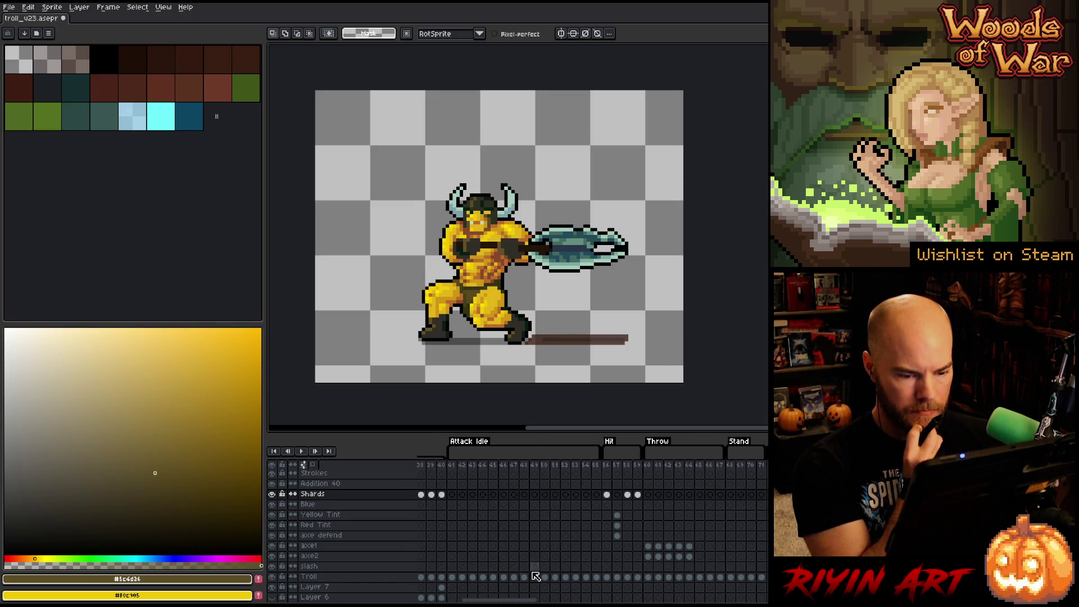
left_click(616, 465)
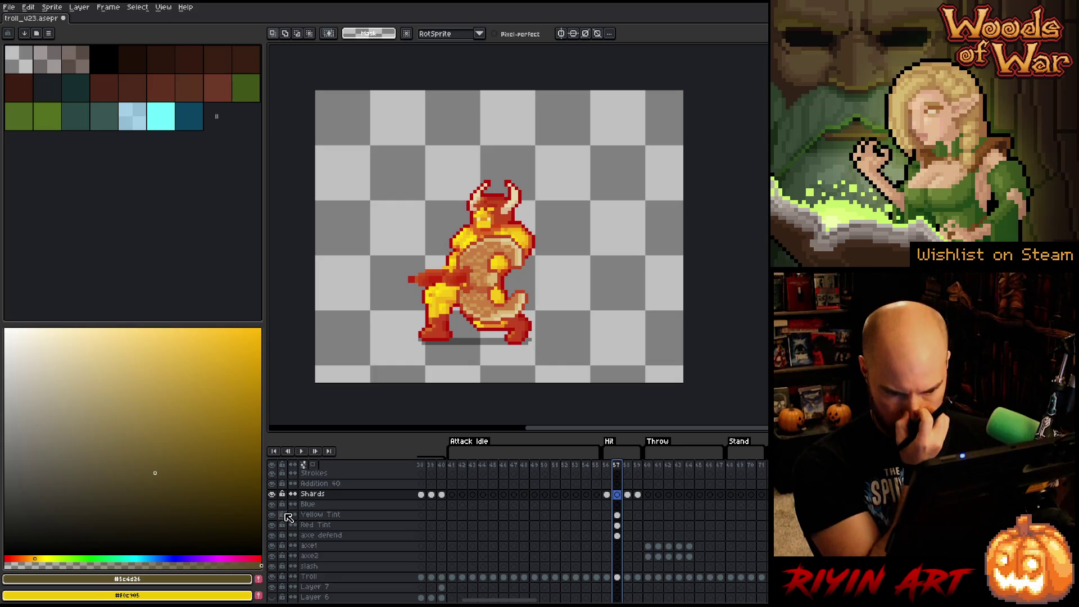
left_click(338, 515)
left_click(273, 515)
left_click(273, 515)
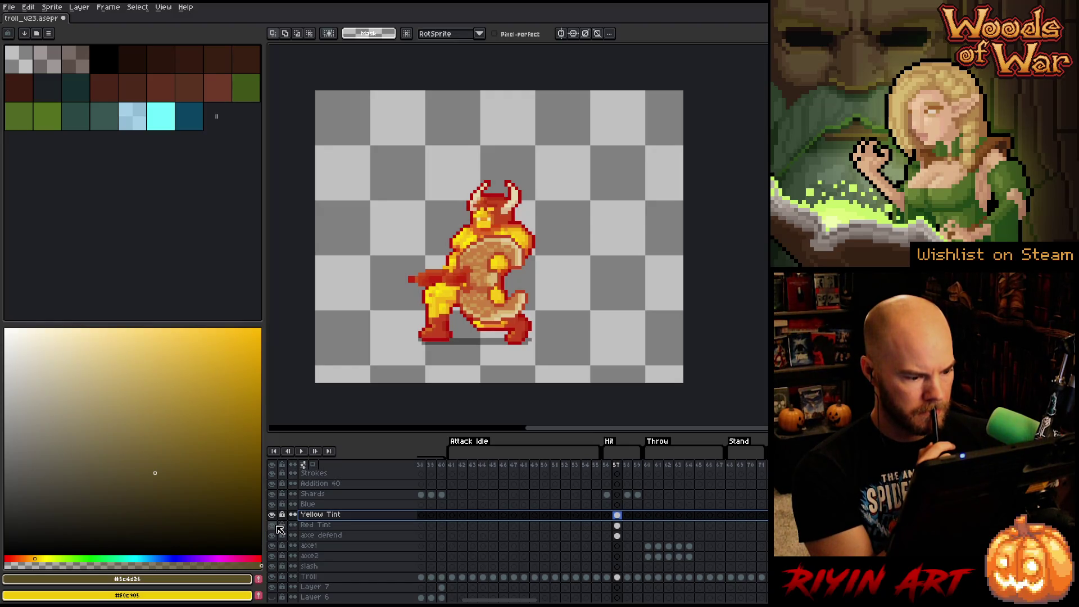
left_click(278, 528)
left_click(278, 528)
left_click(279, 528)
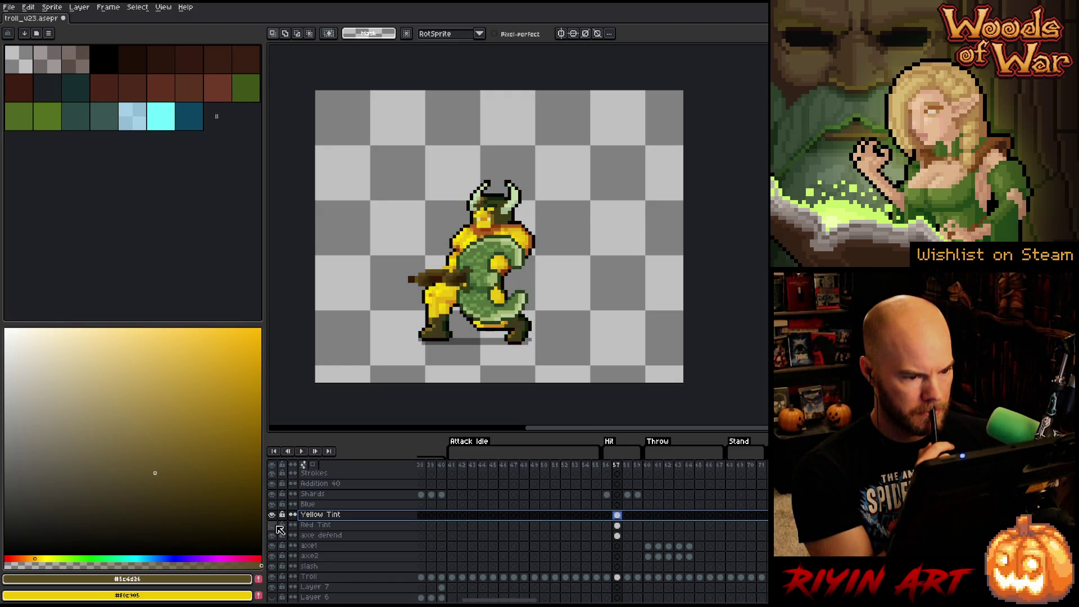
left_click(278, 528)
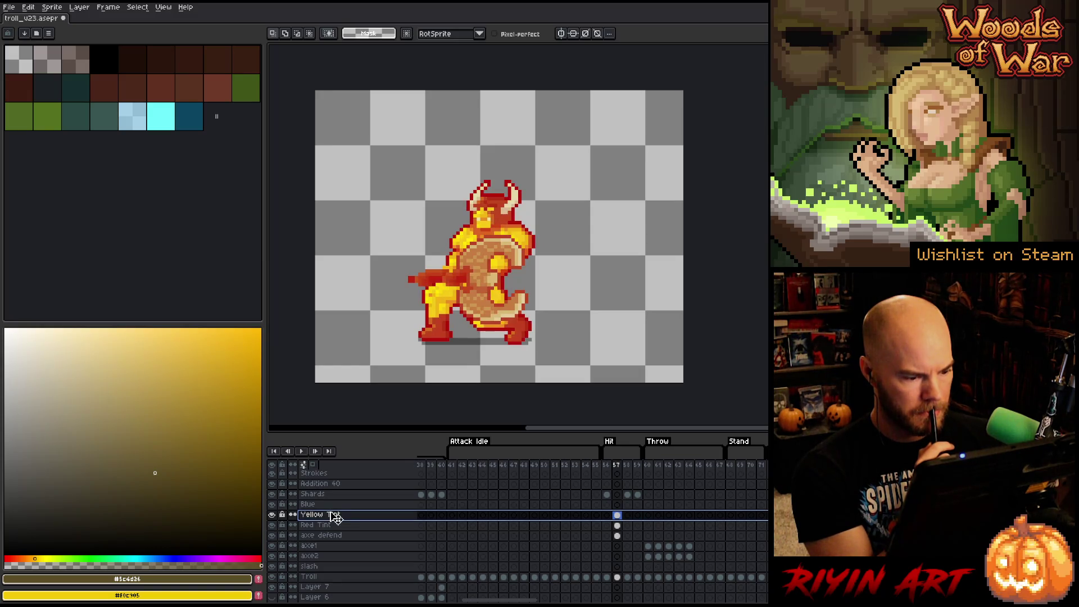
left_click_drag(494, 600, 659, 587)
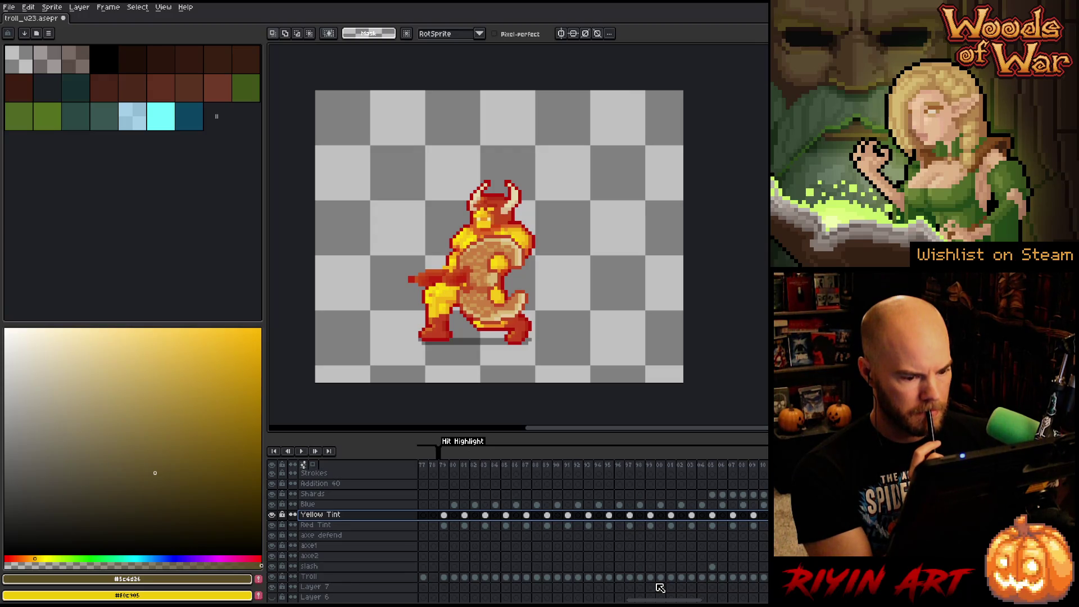
mouse_move(660, 588)
left_mouse_down()
mouse_move(439, 601)
mouse_move(554, 600)
mouse_move(478, 600)
mouse_move(494, 600)
left_mouse_up()
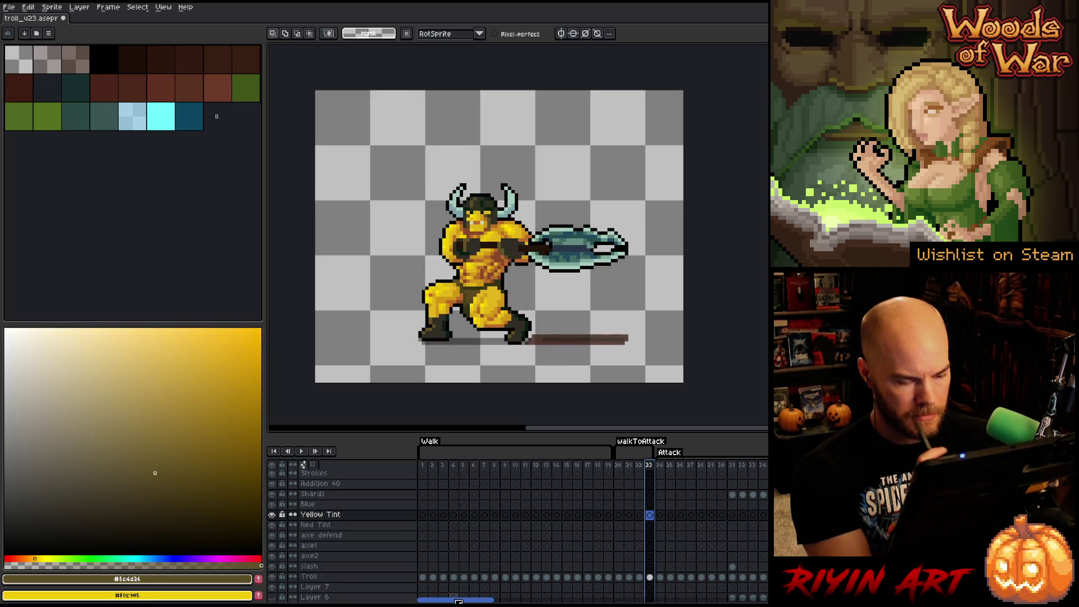
- Play the red-outlined Outline attack animation, stepping through the downward axe swing
left_click_drag(459, 601, 560, 590)
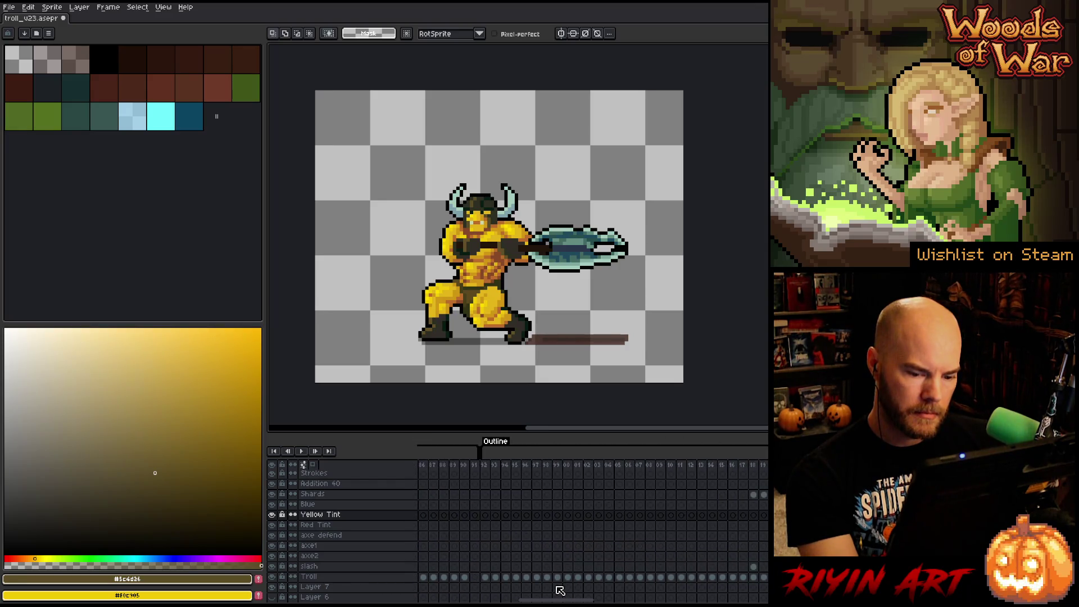
left_click(486, 466)
key("Return")
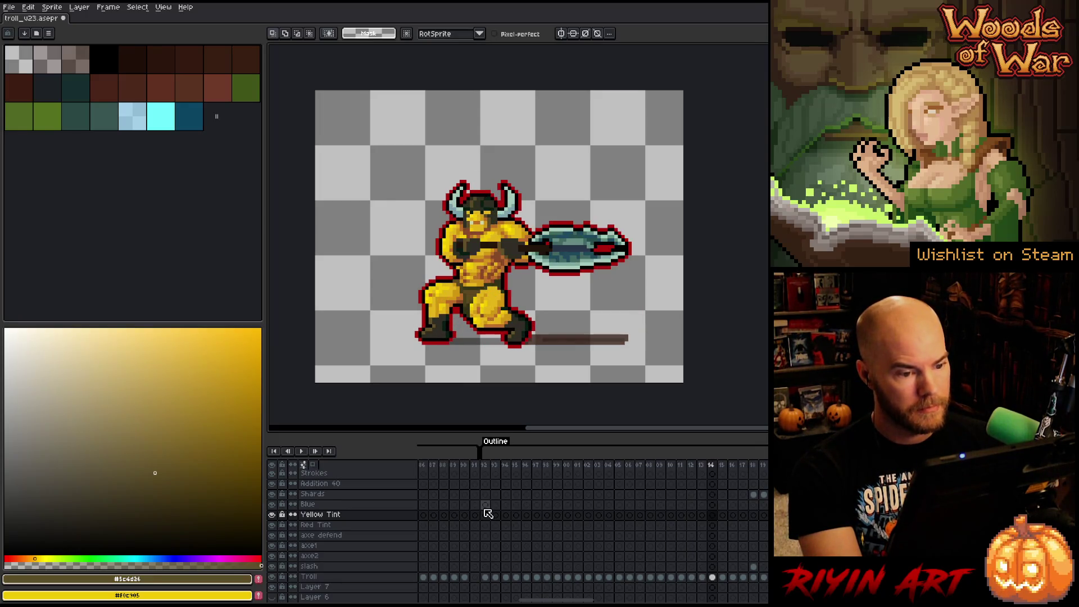
left_click(722, 466)
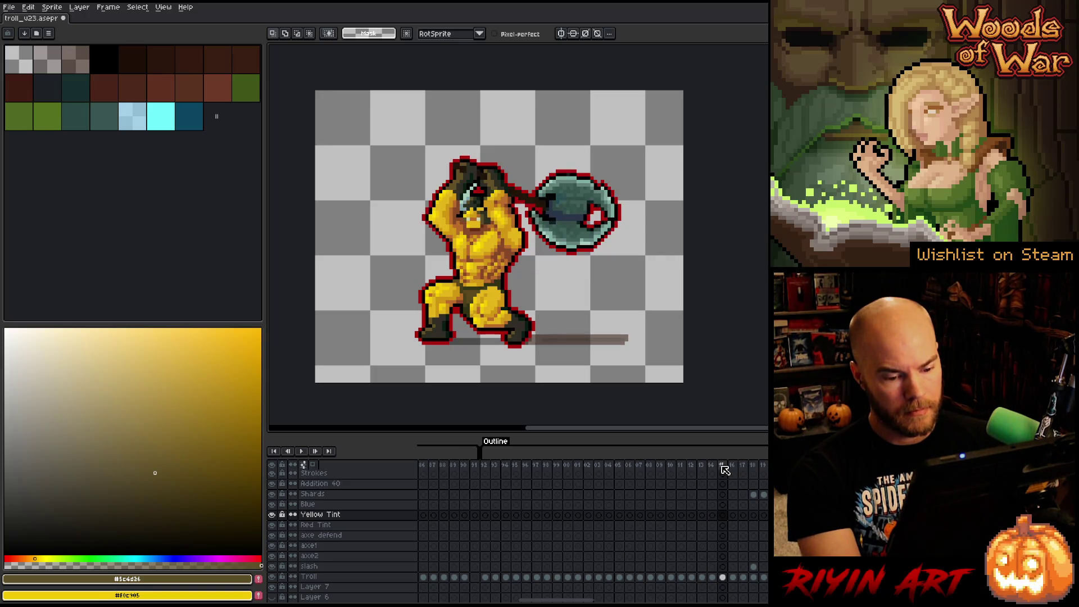
key("Right")
key("Right")
key("Right")
key("Return")
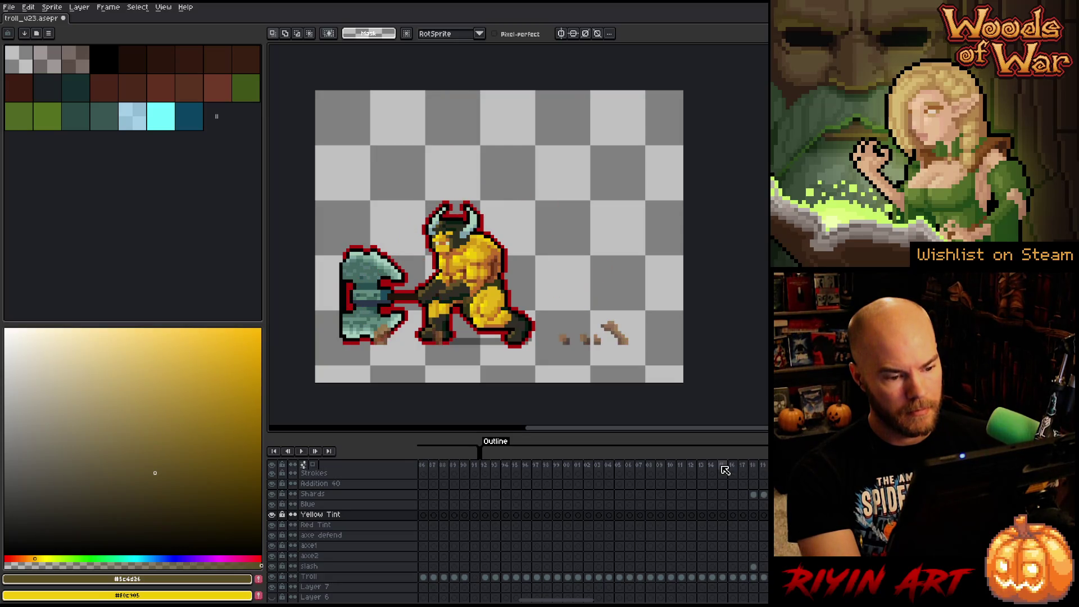
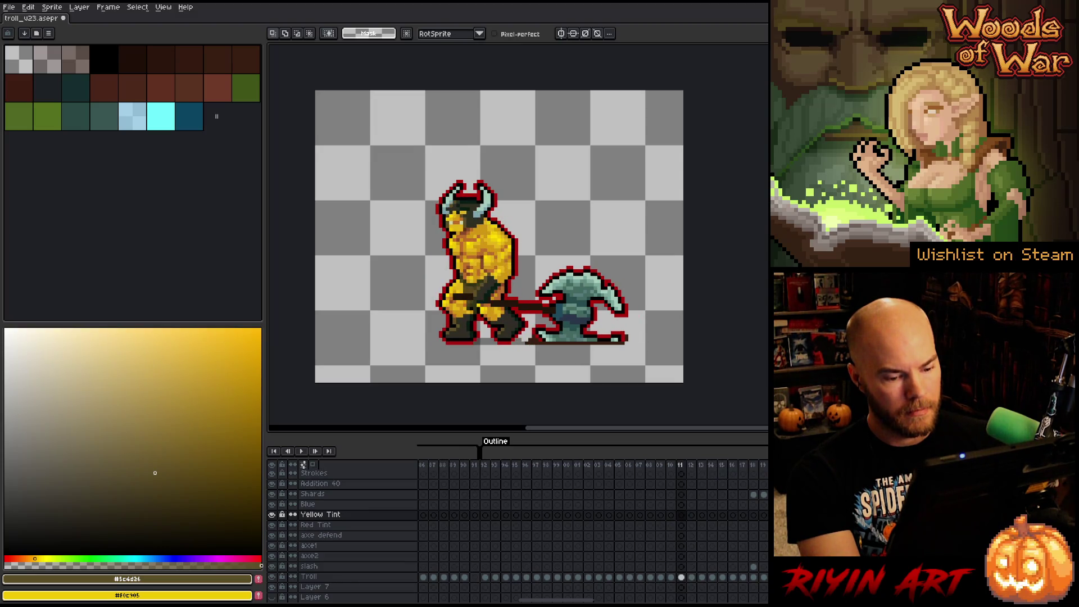
- Play the animation from frame 20, then from frame 108, to review the axe swing
left_click_drag(576, 599, 476, 600)
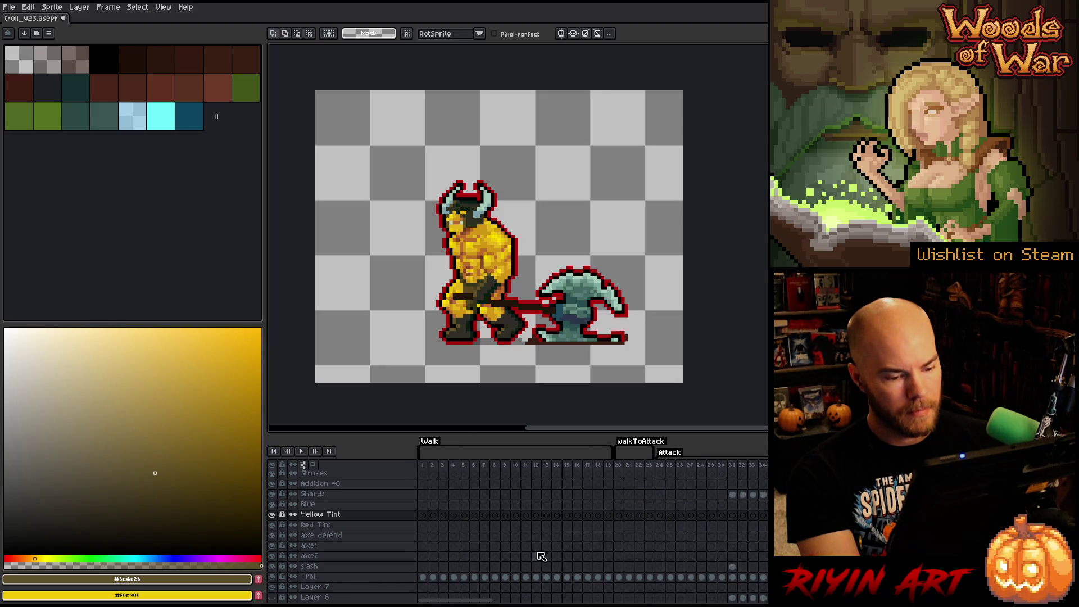
left_click(619, 465)
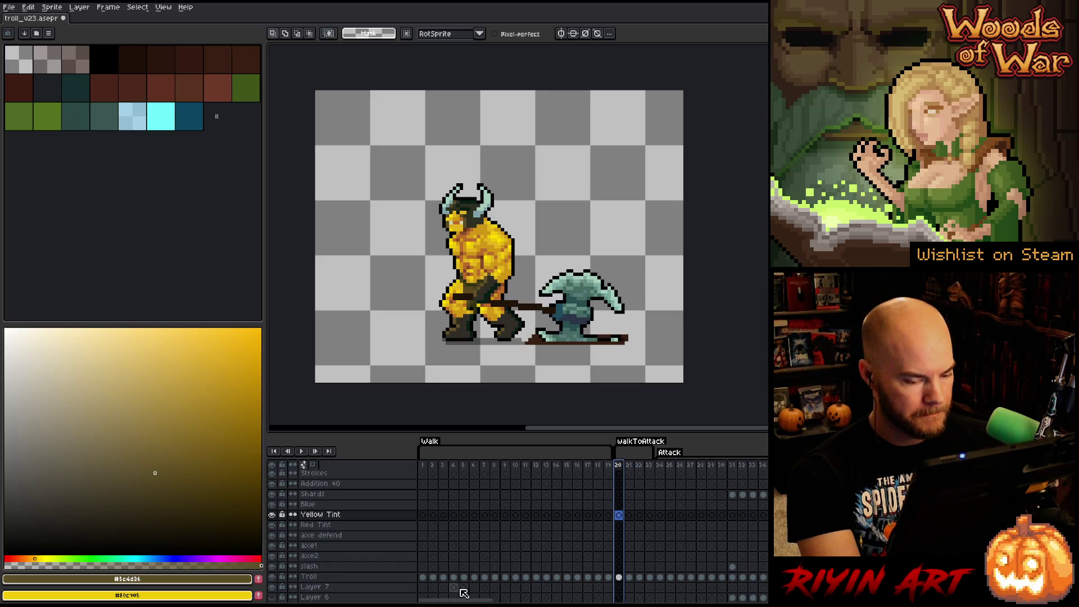
key("Return")
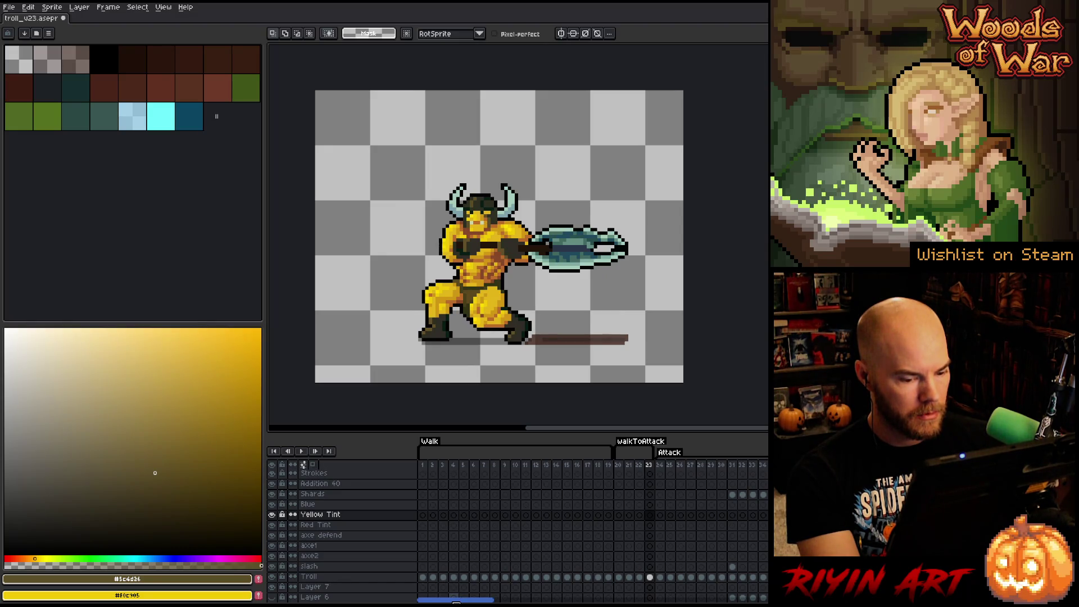
left_click_drag(457, 600, 568, 601)
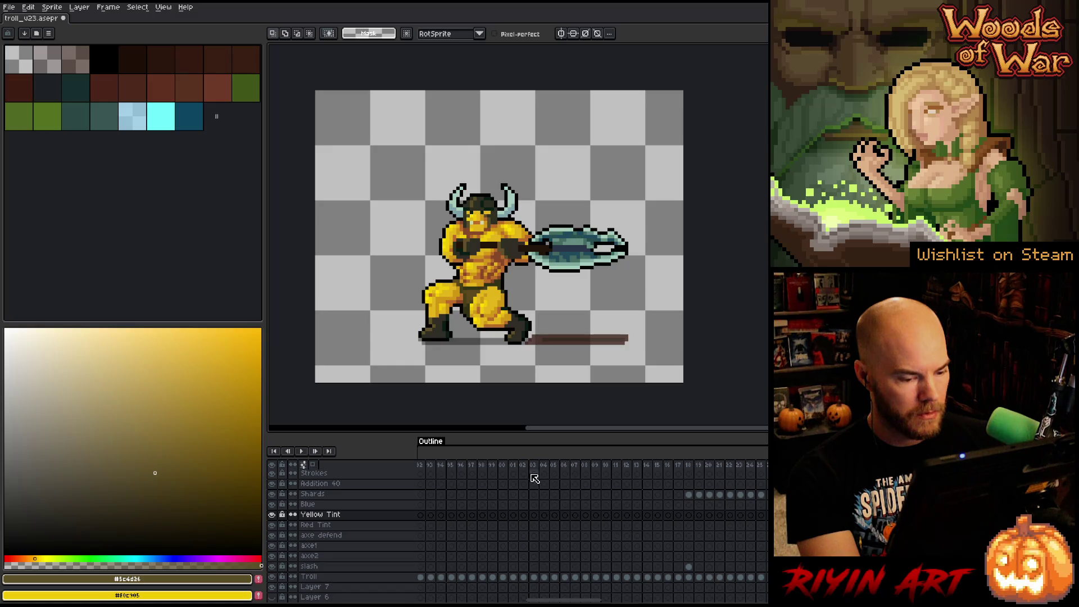
left_click(585, 466)
key("Return")
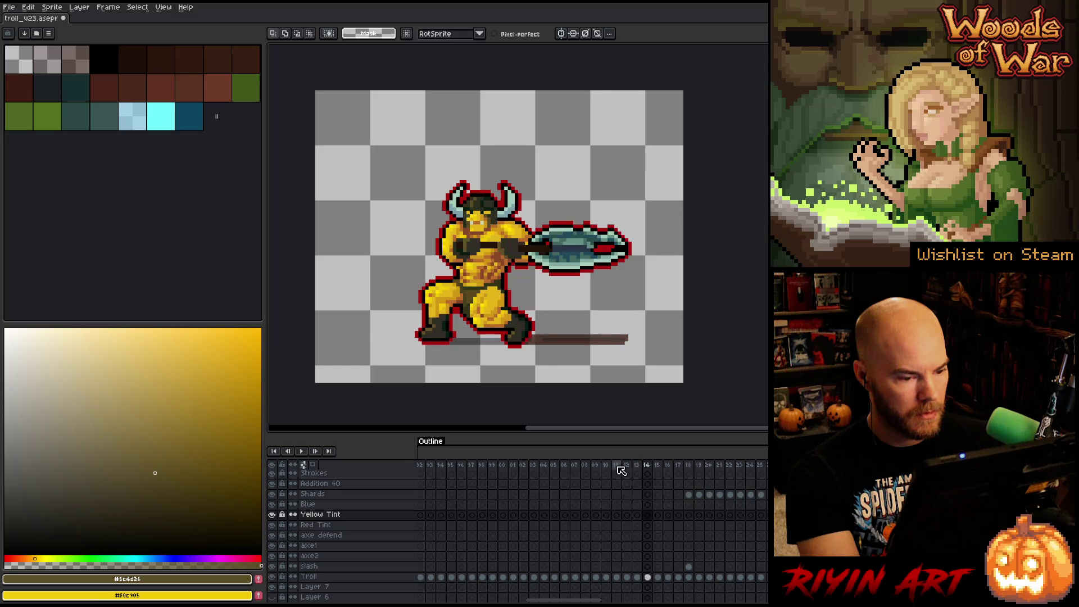
- Step frame by frame from frame 115 through the axe rise and falling debris
left_click(657, 515)
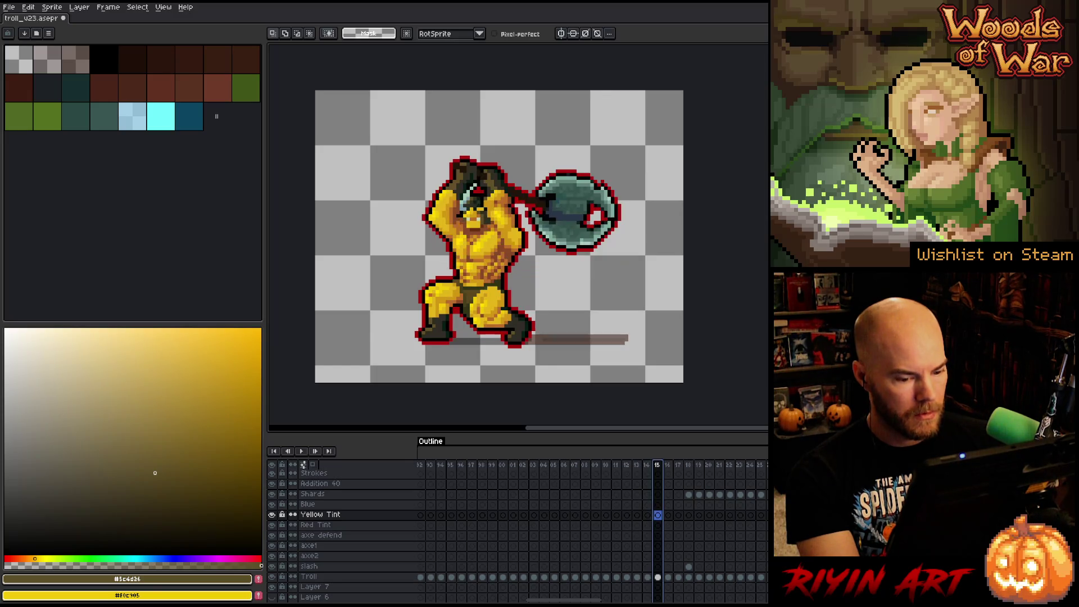
key("period")
key("period")
key("period")
key("period")
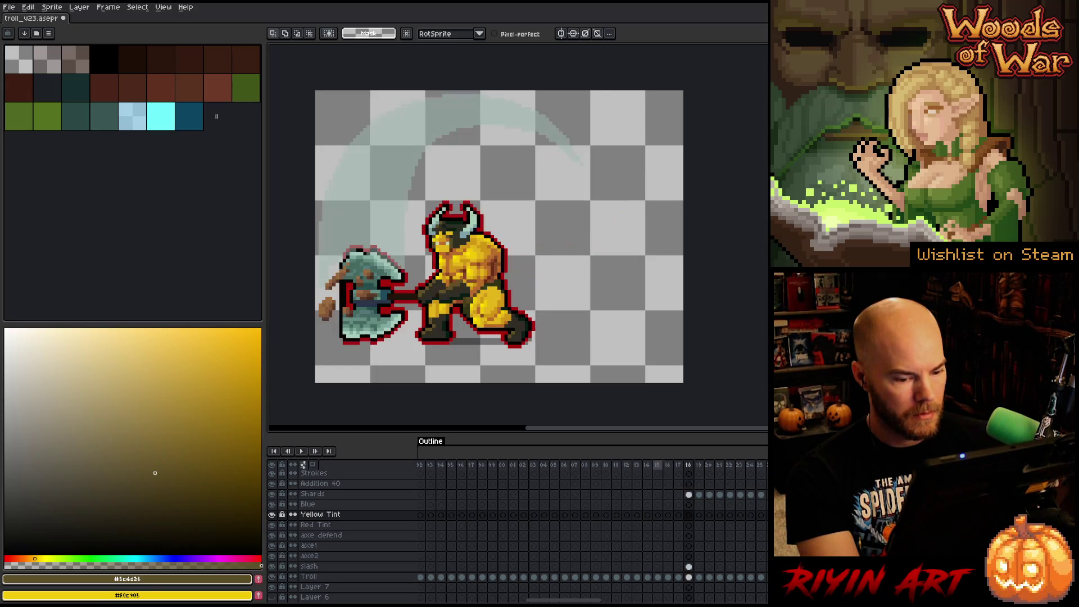
key("period")
key("period")
key("period")
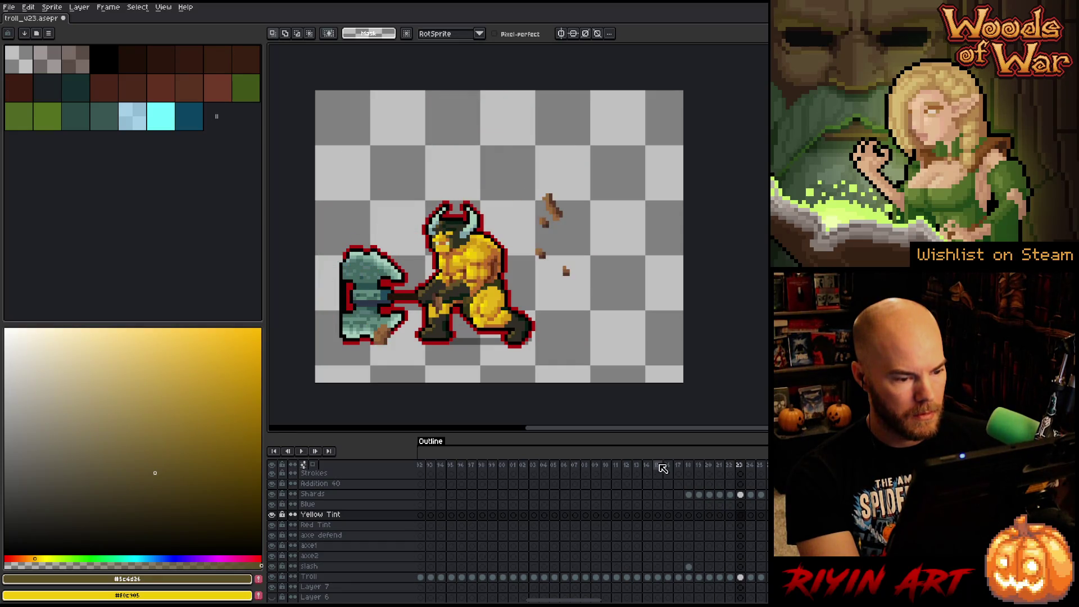
key("period")
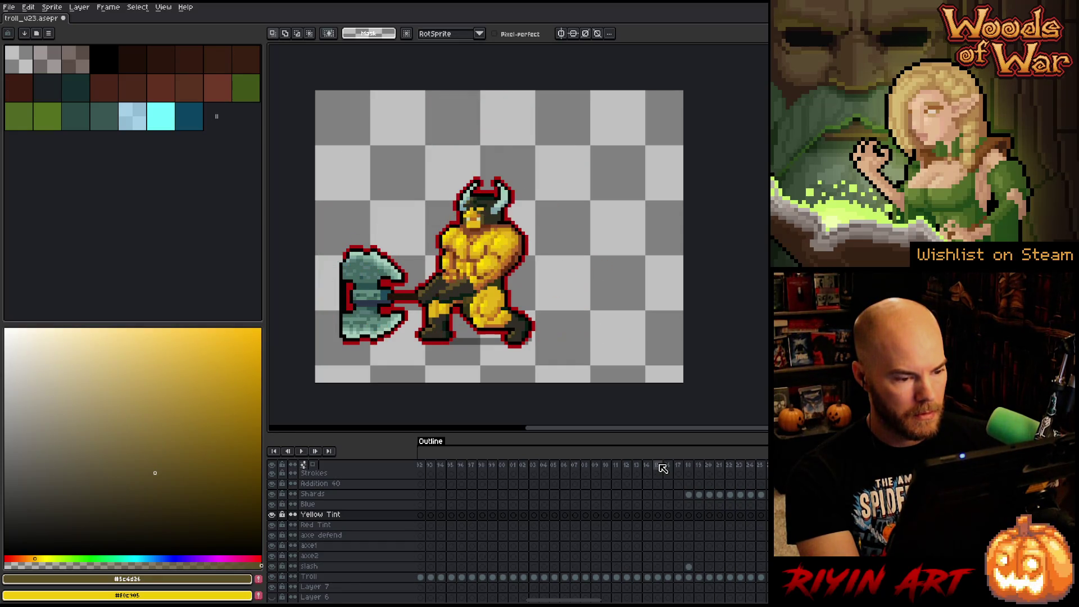
key("period")
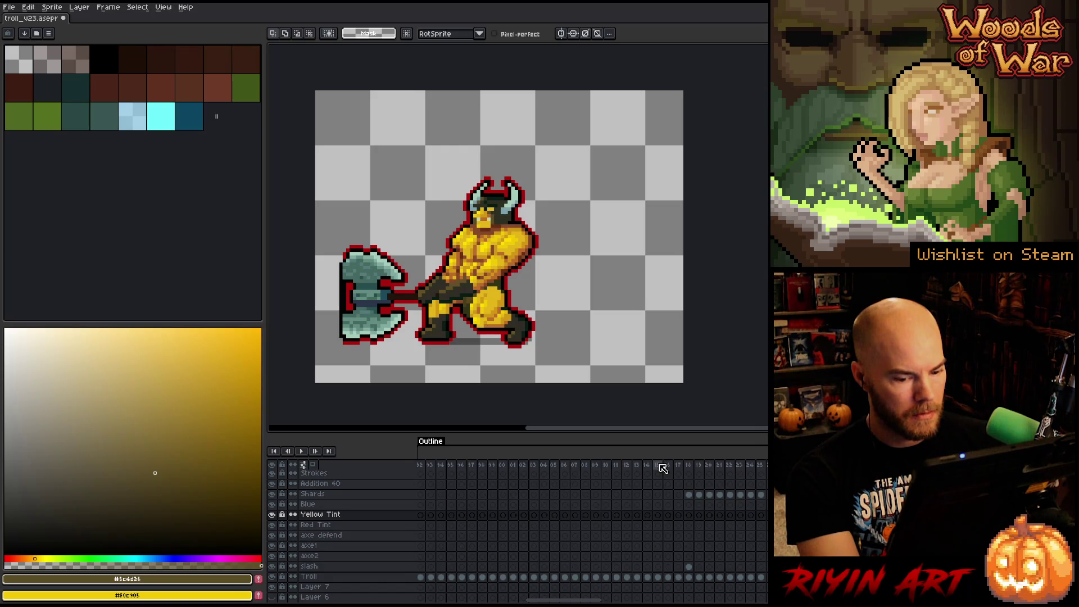
- Create a new animation tag spanning frames 115–117
left_click(658, 465)
left_click(678, 465, "shift")
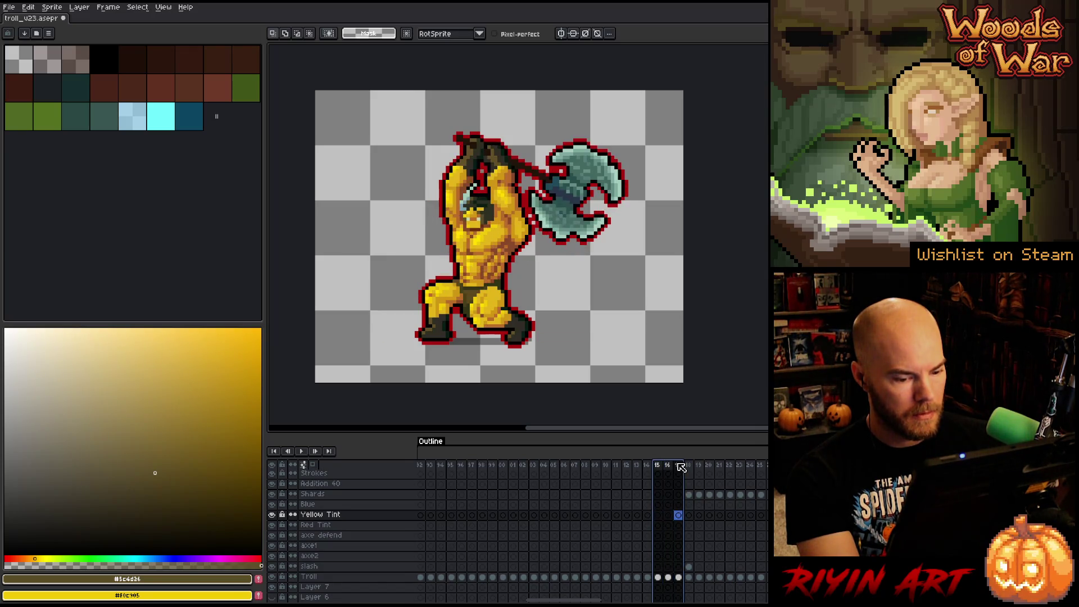
right_click(679, 465)
left_click(694, 501)
key("Return")
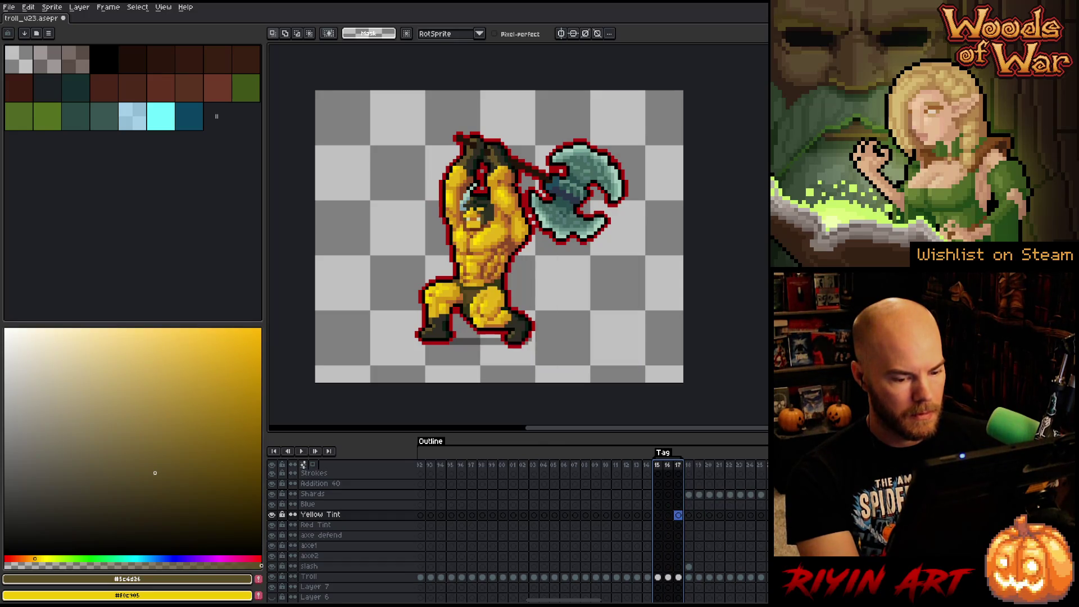
- Play the attack animation starting from frame 23 of the new tag
left_click_drag(544, 600, 433, 603)
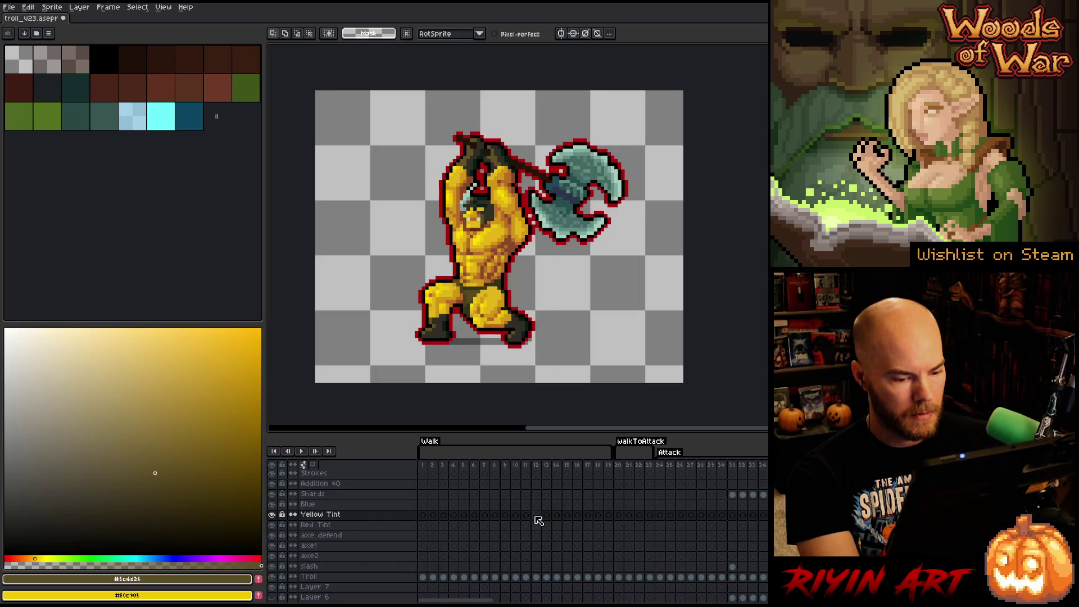
left_click(649, 465)
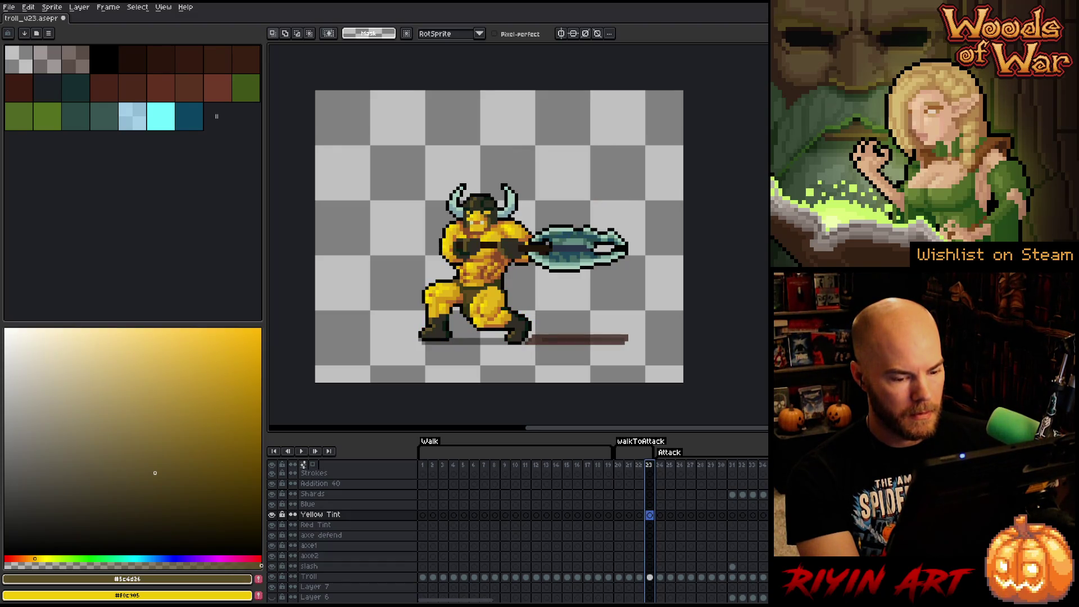
key("Return")
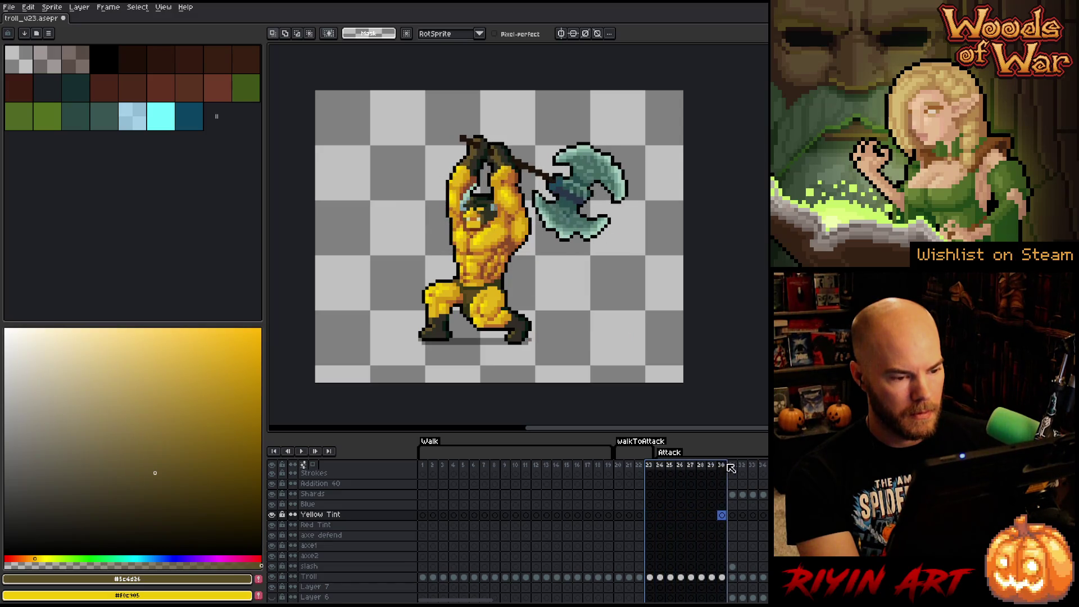
left_click_drag(486, 599, 580, 595)
- Select the run of attack frames beginning at the new tag, extending rightward
scroll(584, 578, "left", 10)
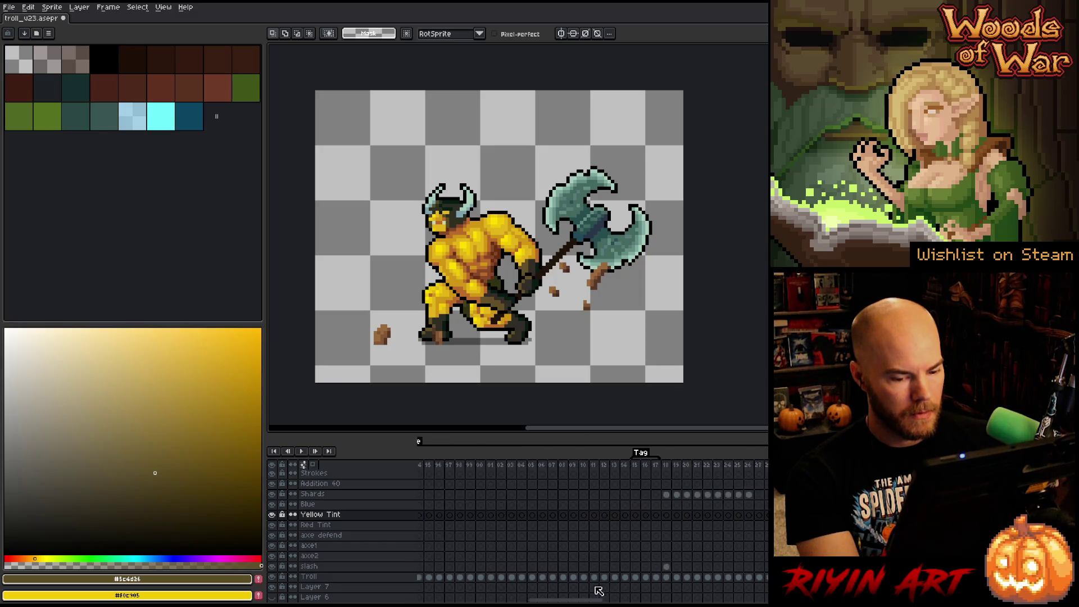
mouse_move(488, 468)
left_mouse_down()
mouse_move(764, 468)
mouse_move(505, 486)
mouse_move(680, 489)
left_mouse_up()
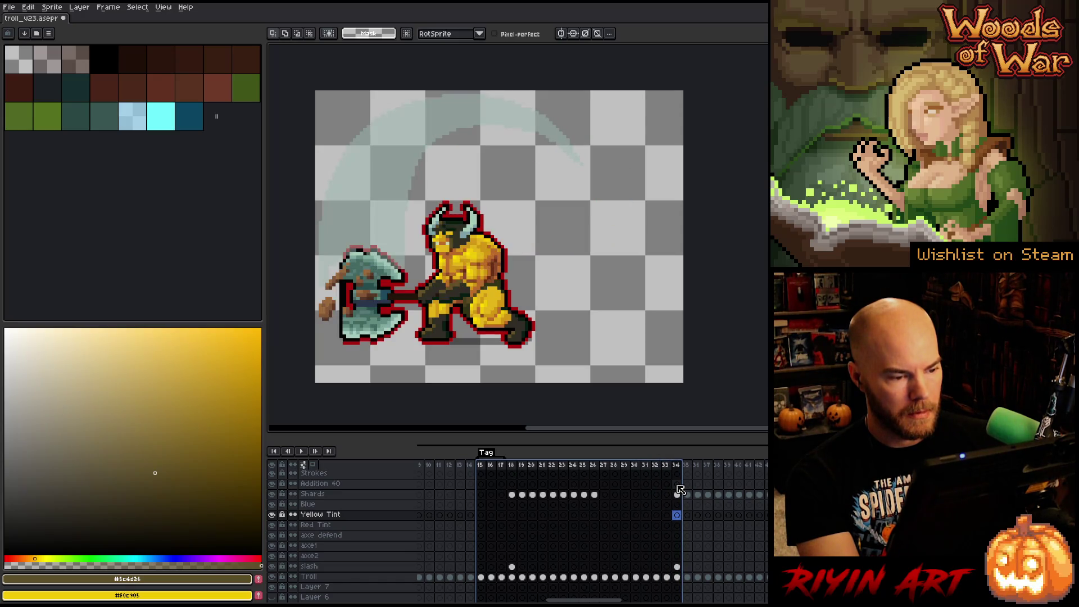
mouse_move(679, 490)
left_mouse_down()
mouse_move(792, 491)
mouse_move(761, 492)
left_mouse_up()
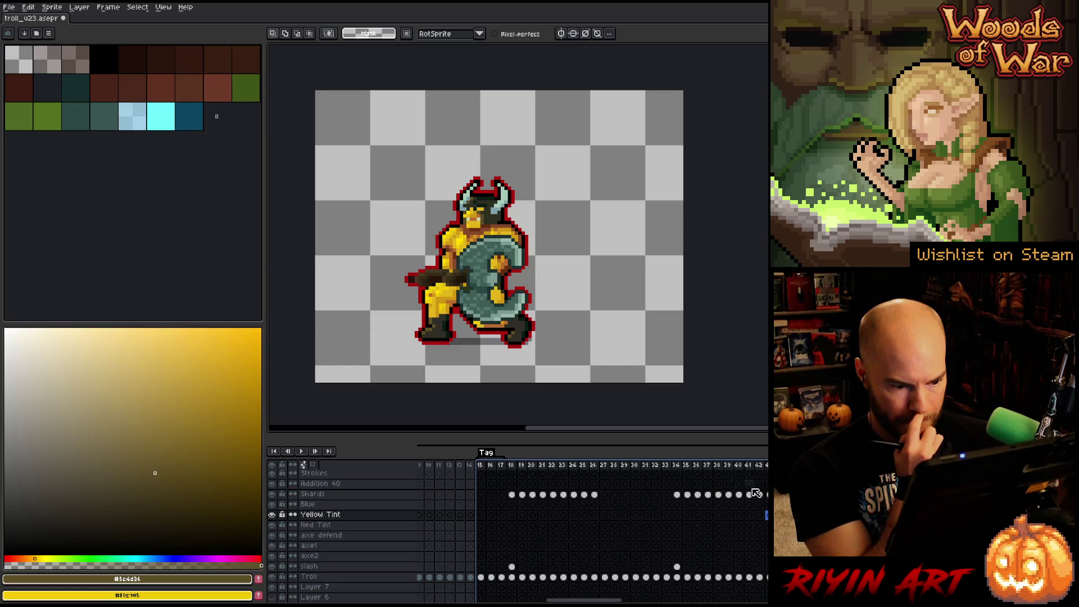
left_click(482, 465)
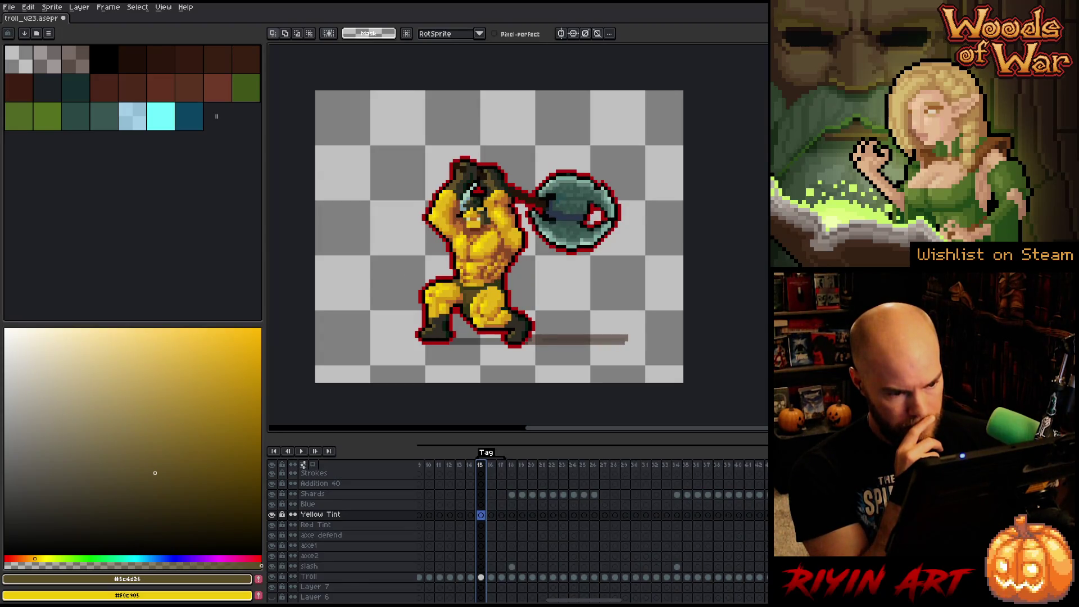
left_click_drag(481, 465, 638, 464)
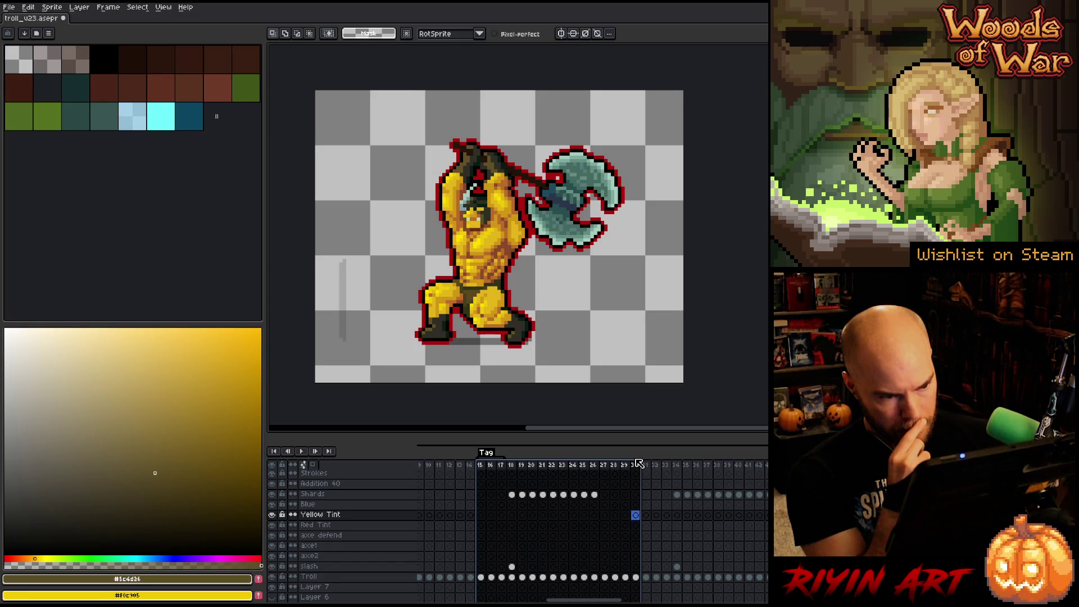
left_click_drag(639, 462, 647, 464)
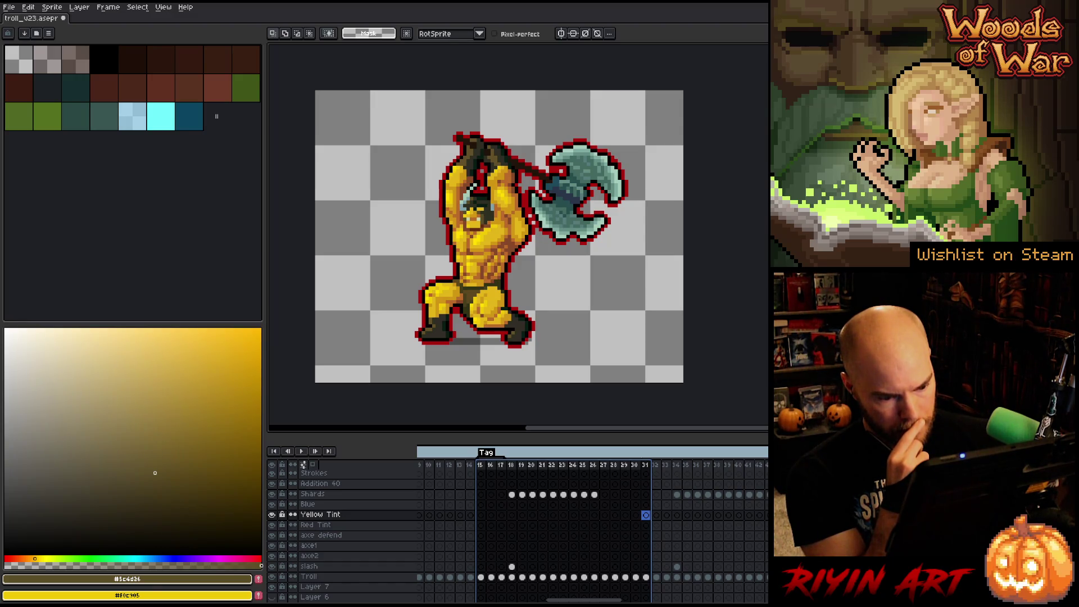
mouse_move(646, 464)
left_mouse_down()
mouse_move(563, 481)
mouse_move(683, 473)
mouse_move(596, 486)
left_mouse_up()
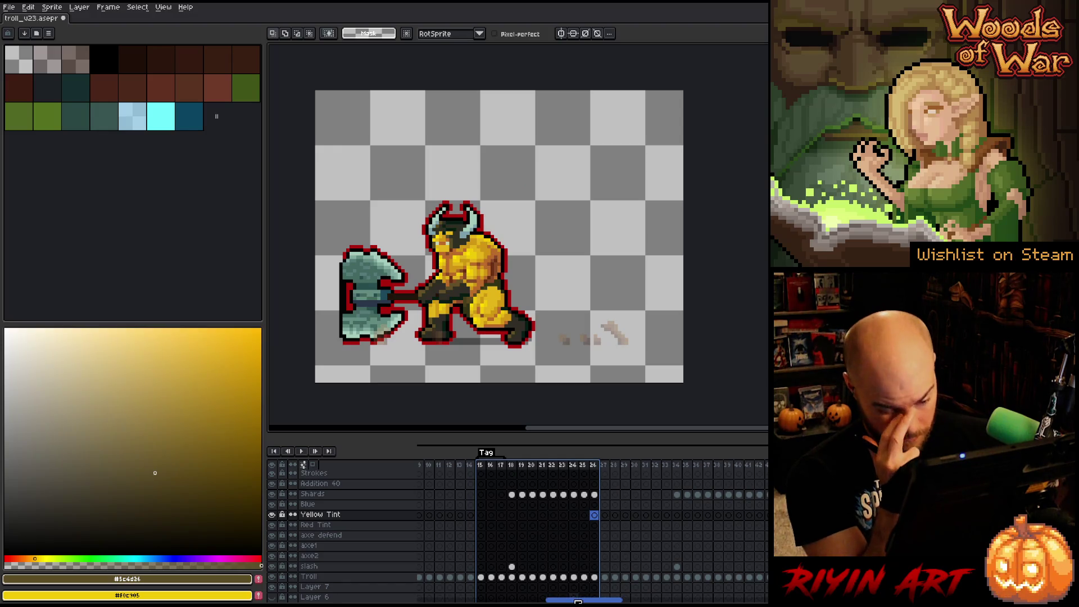
mouse_move(577, 601)
left_mouse_down()
mouse_move(674, 597)
mouse_move(718, 581)
mouse_move(578, 602)
left_mouse_up()
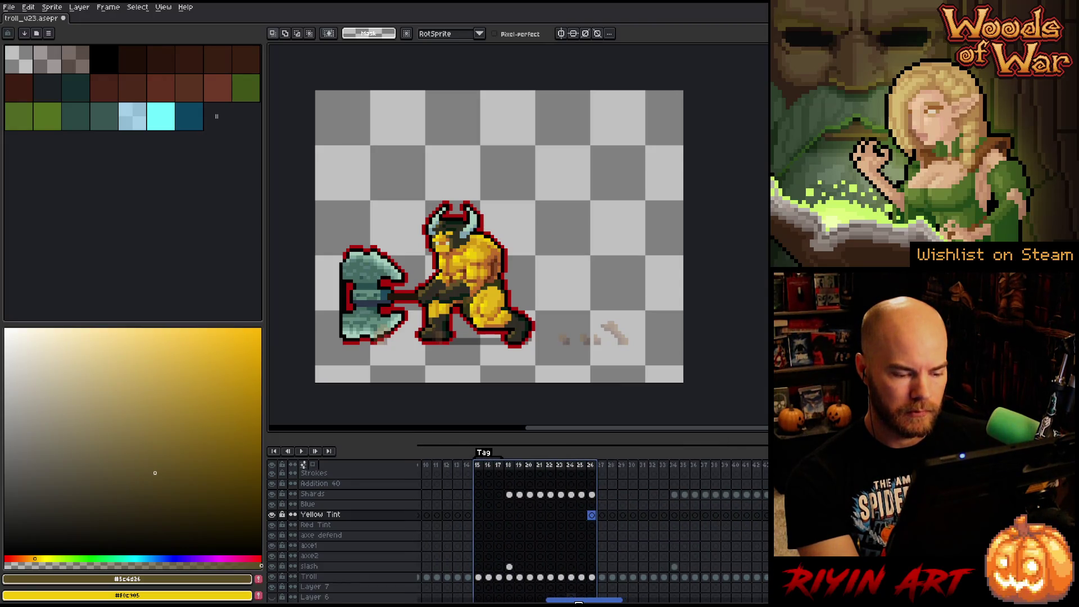
left_click(488, 466)
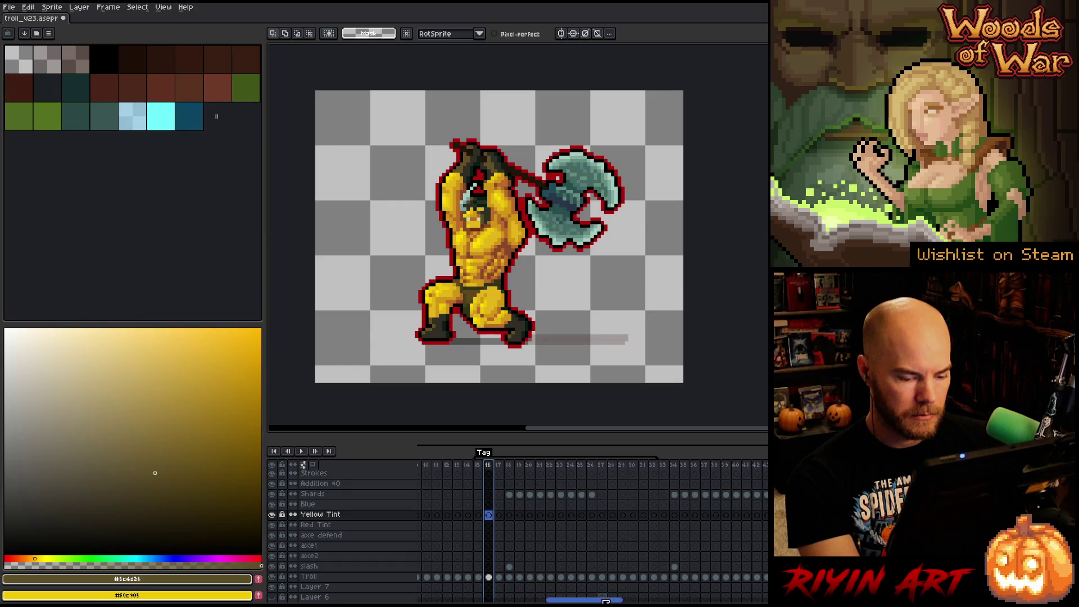
scroll(497, 486, "right", 5)
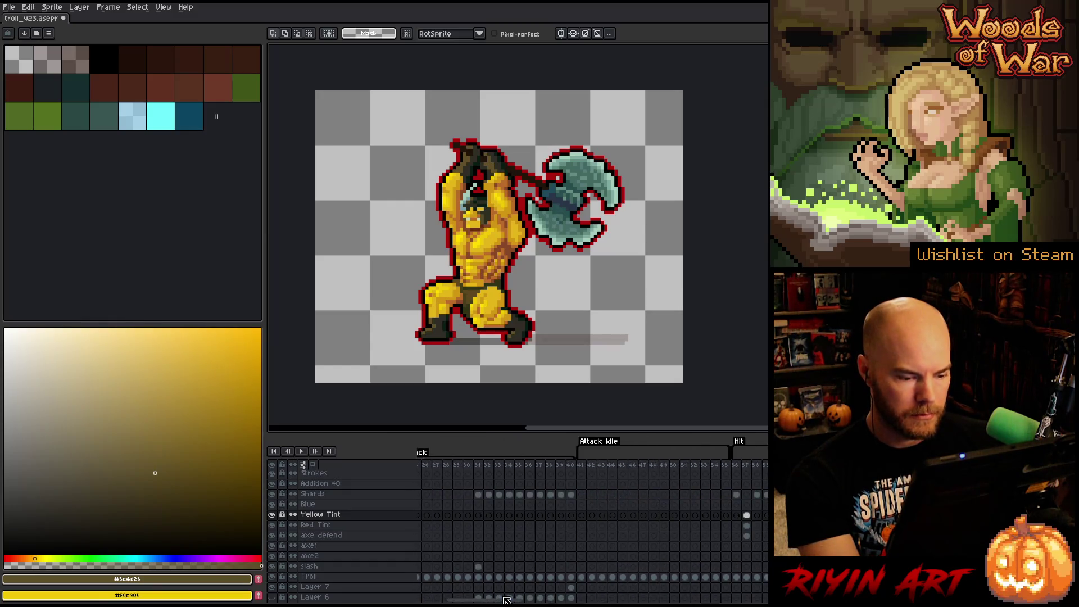
- Copy the Troll cels from frame 20 onward and add an empty Layer 8 above Troll
left_click(477, 465)
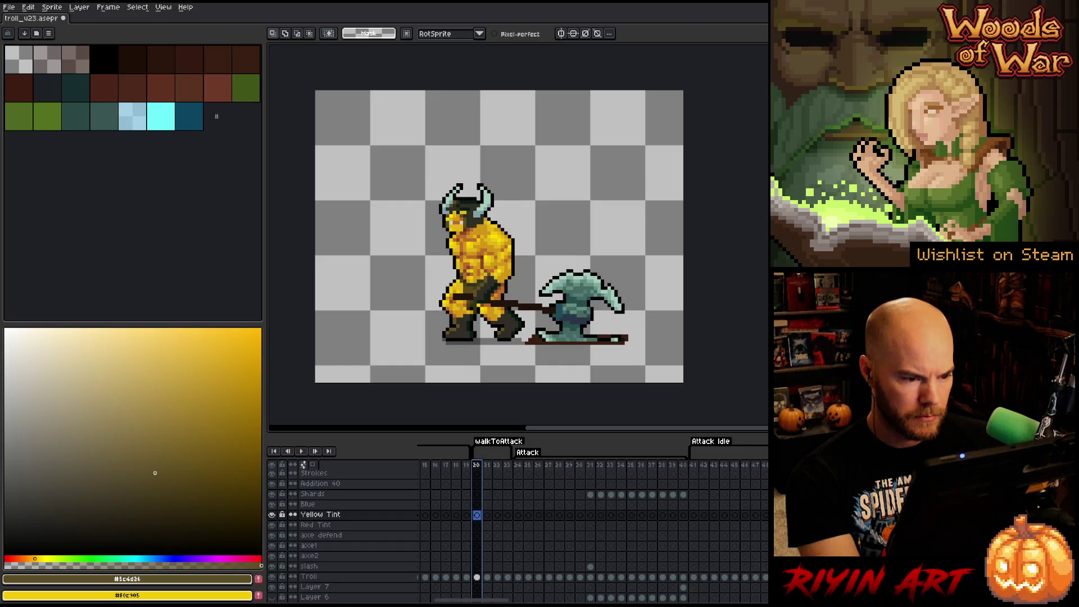
left_click(477, 577)
mouse_move(478, 579)
left_mouse_down()
mouse_move(683, 568)
mouse_move(769, 587)
mouse_move(768, 577)
left_mouse_up()
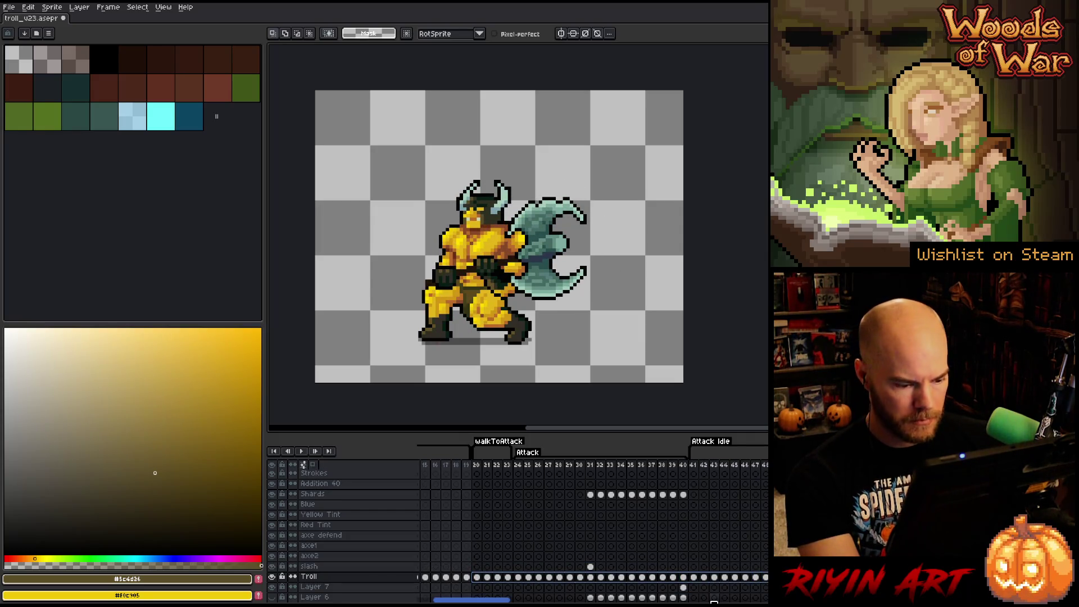
key("ctrl+c")
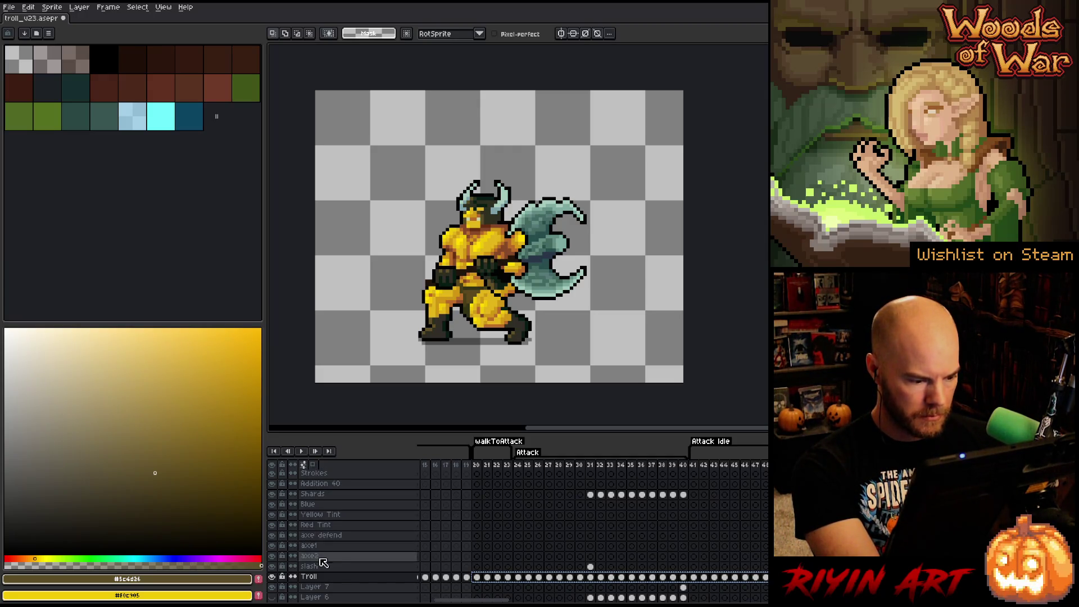
left_click(326, 578)
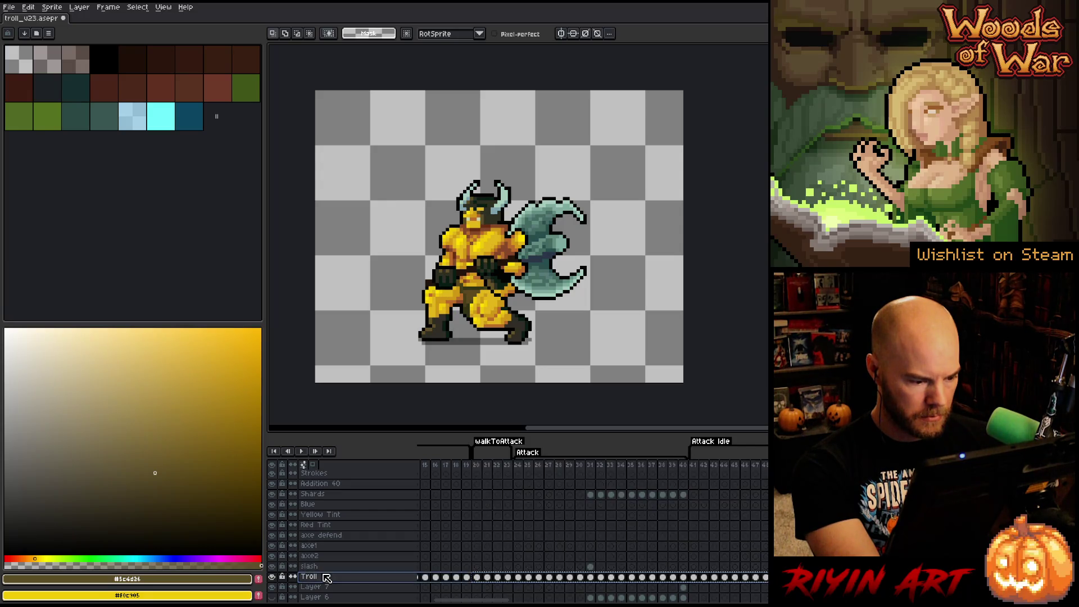
key("shift+n")
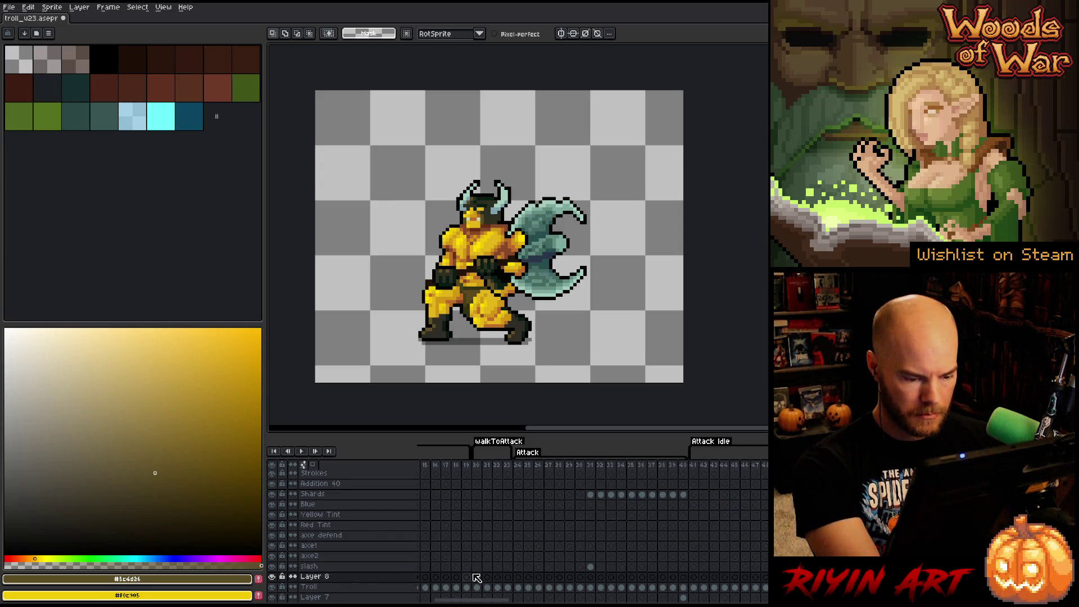
- Select the Troll cels from frame 20 onward
left_click(477, 587)
left_click_drag(476, 587, 765, 587)
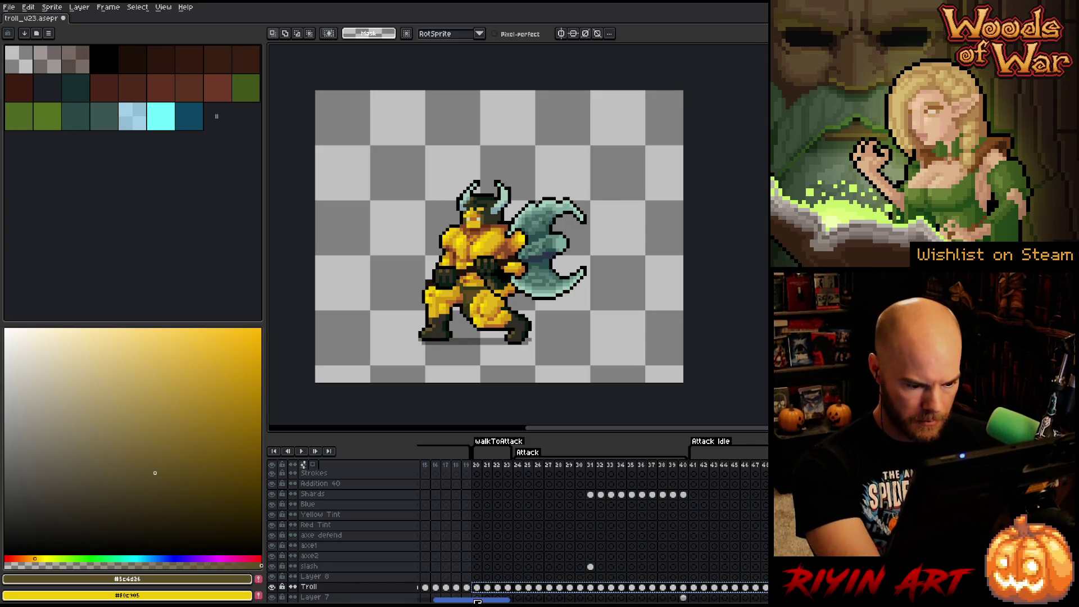
mouse_move(474, 600)
left_mouse_down()
mouse_move(590, 600)
mouse_move(579, 601)
left_mouse_up()
- Paste the copied cels into Layer 8 at frame 15 and compare with frame 14
left_click(551, 578)
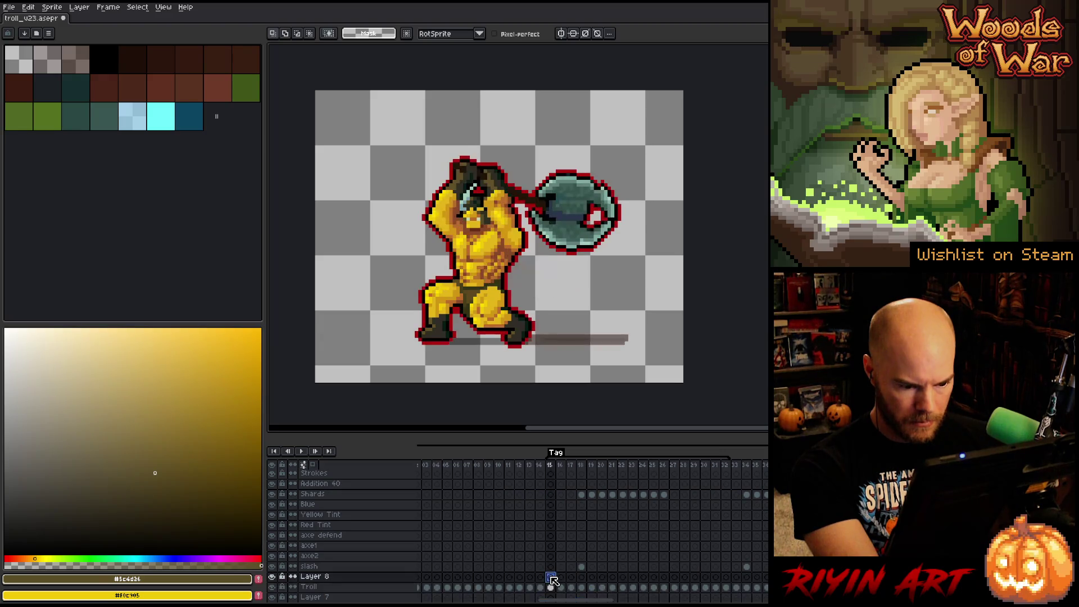
key("ctrl+v")
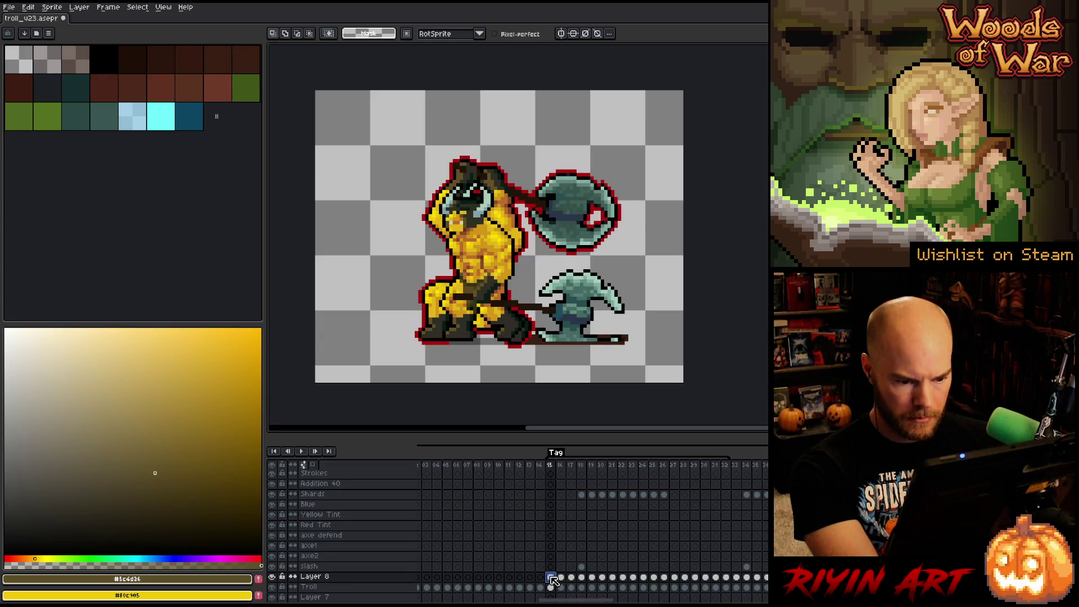
left_click(541, 465)
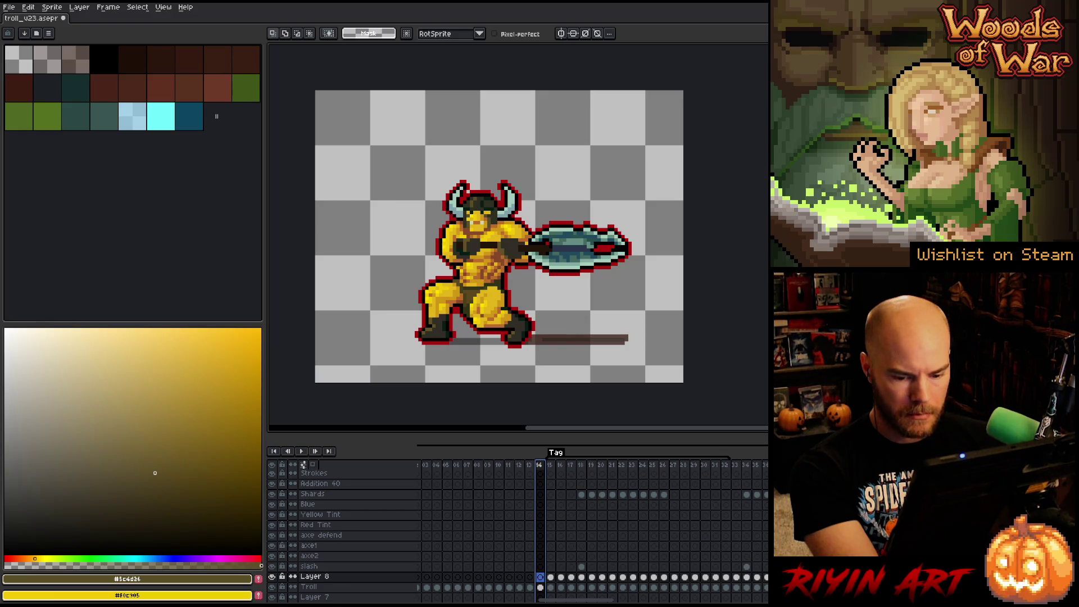
left_click(551, 577)
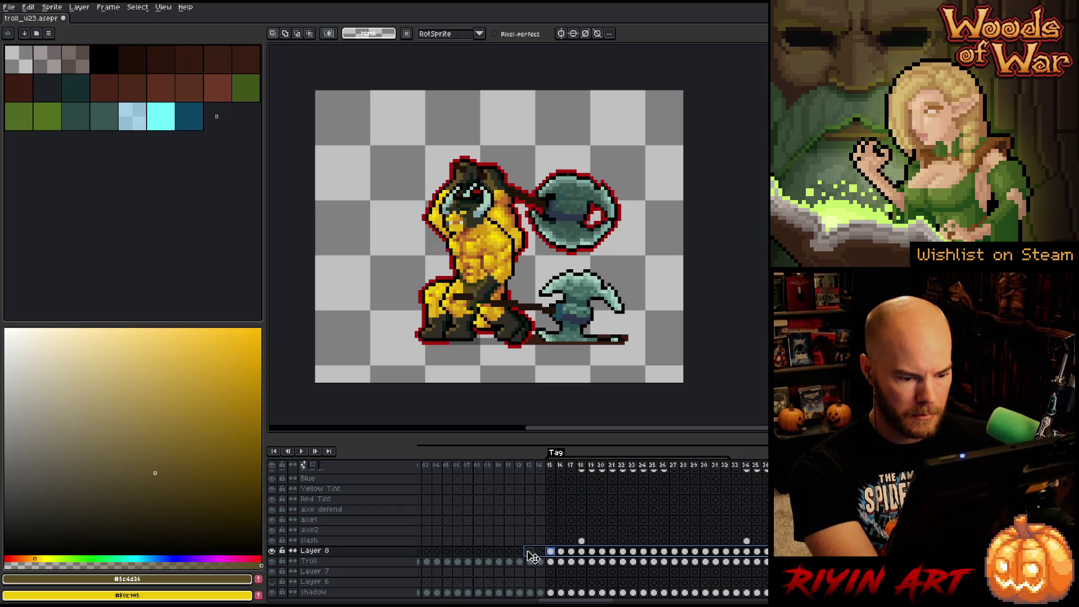
- Shift Layer 8's cels to start at frame 11 and check frames 11–15
left_click(519, 551)
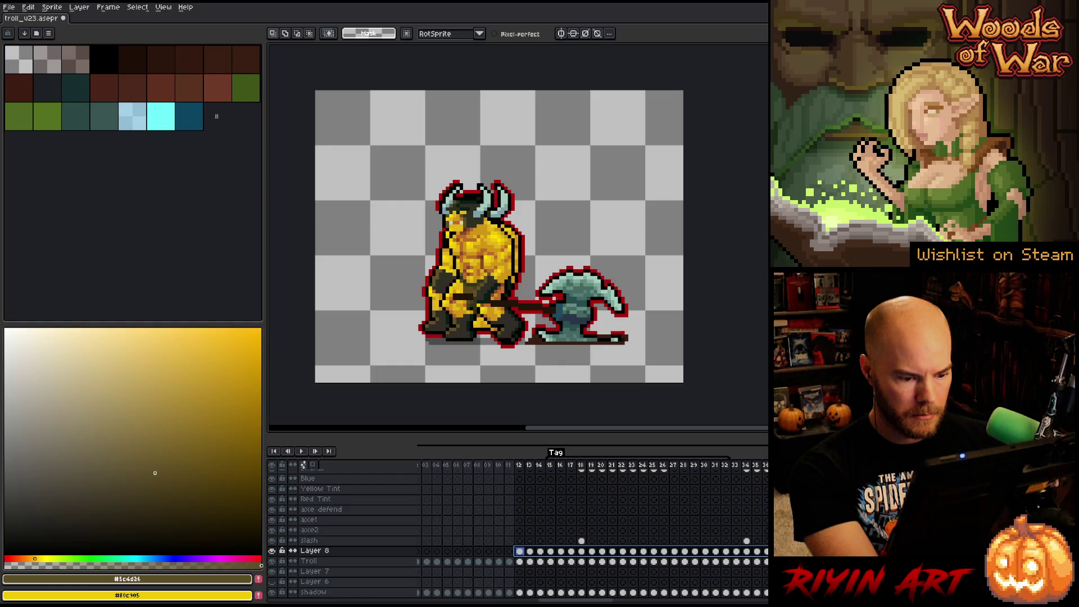
left_click_drag(518, 554, 509, 554)
left_click(511, 467)
left_click_drag(513, 468, 551, 468)
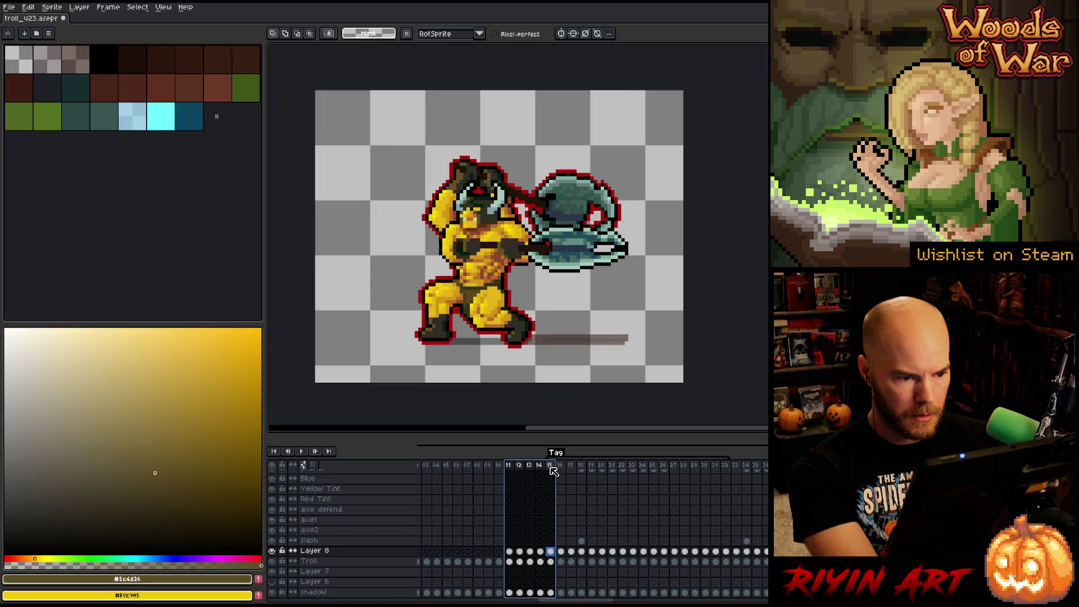
left_click(540, 467)
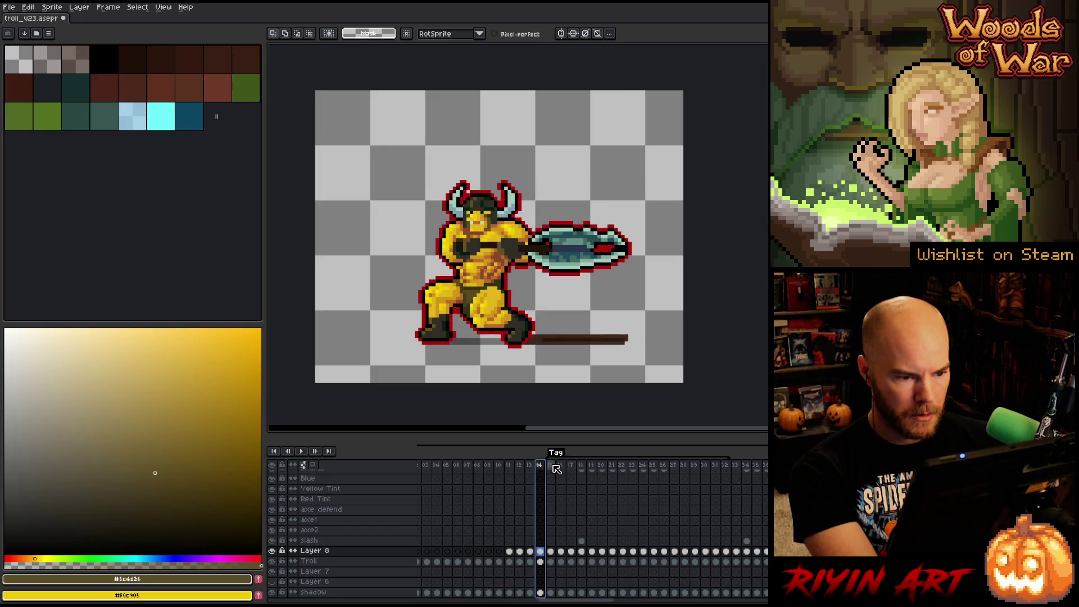
left_click(553, 468)
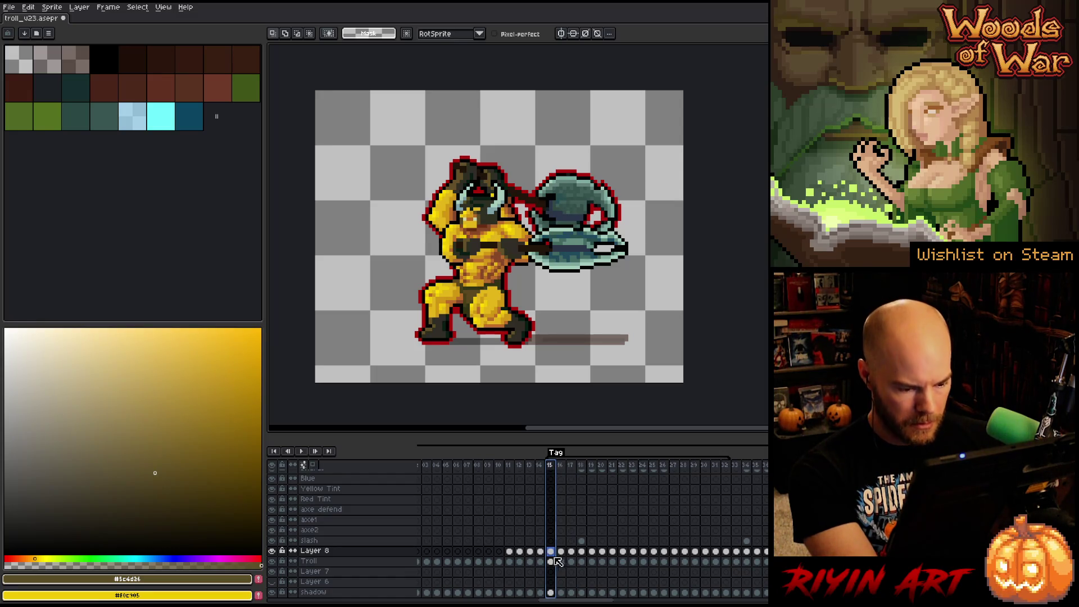
- Select the shadow cels from frame 15 to the end and enlarge the timeline
left_click(552, 593)
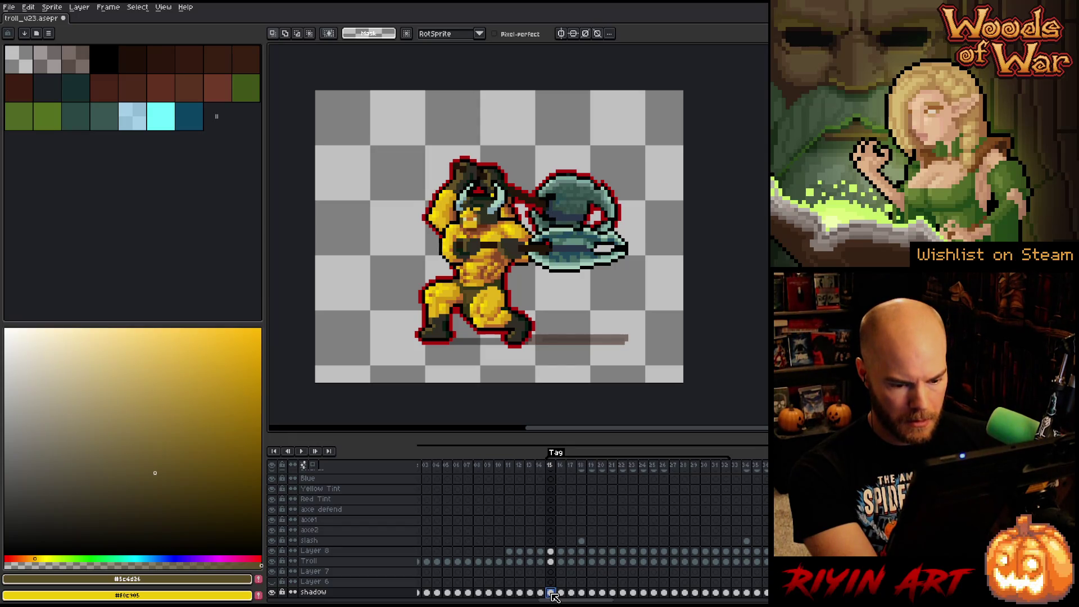
left_click_drag(553, 596, 787, 594)
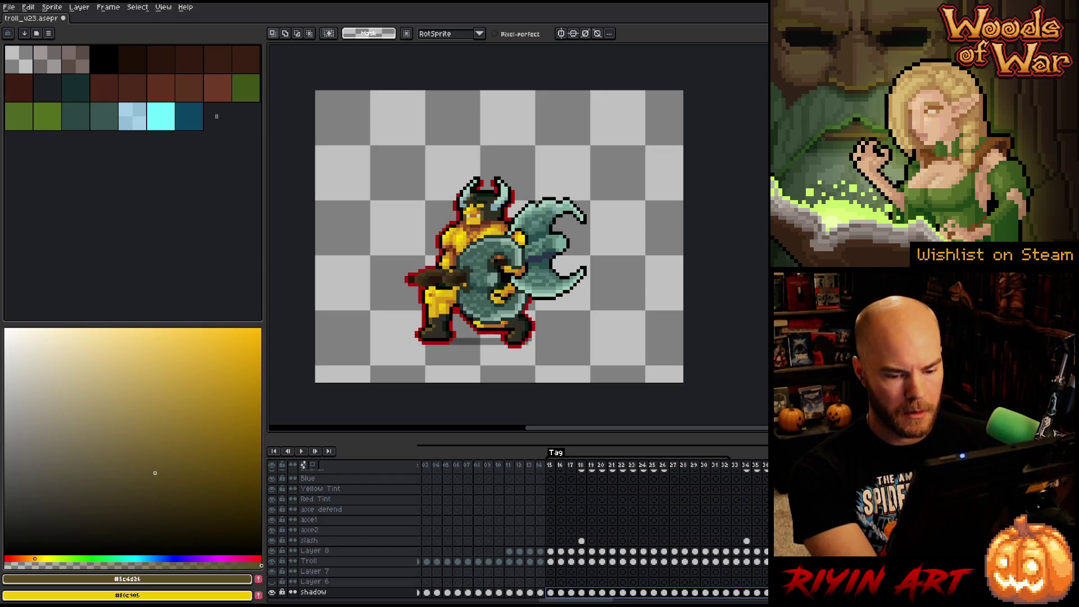
mouse_move(470, 430)
left_mouse_down()
mouse_move(454, 361)
mouse_move(456, 375)
left_mouse_up()
- Step through frames 10–16 to compare the overlaid axe poses
left_click(549, 409)
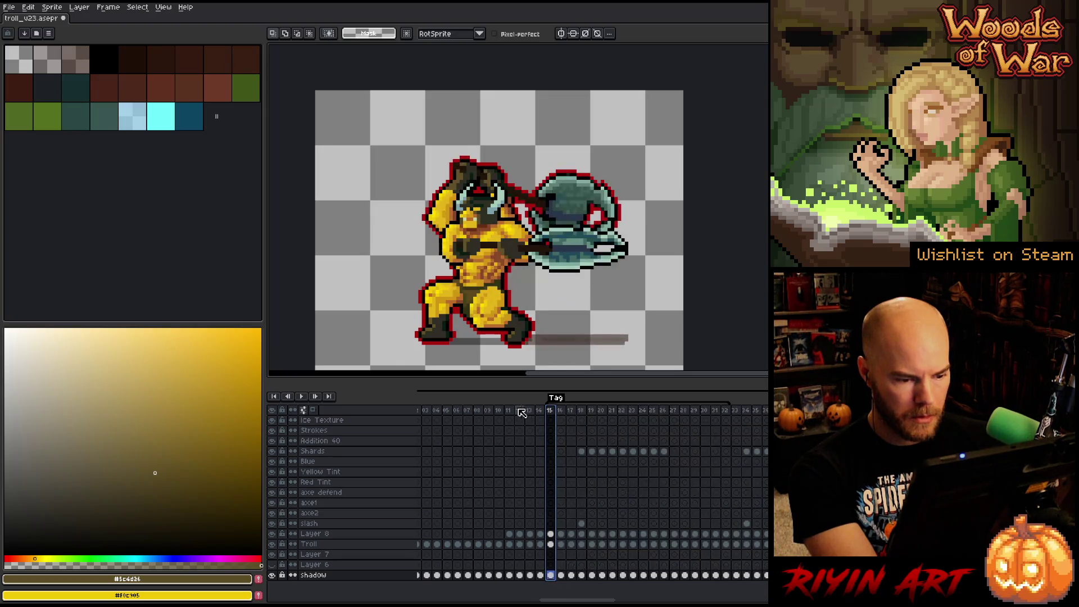
left_click(499, 410)
mouse_move(502, 416)
left_mouse_down()
mouse_move(531, 417)
mouse_move(488, 414)
mouse_move(512, 413)
left_mouse_up()
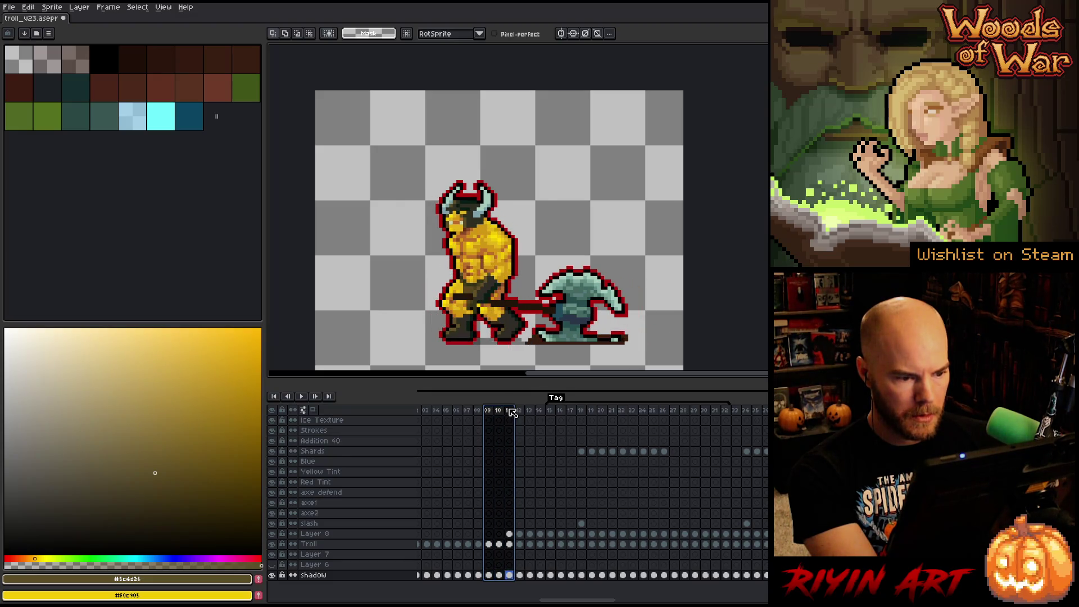
left_click(510, 414)
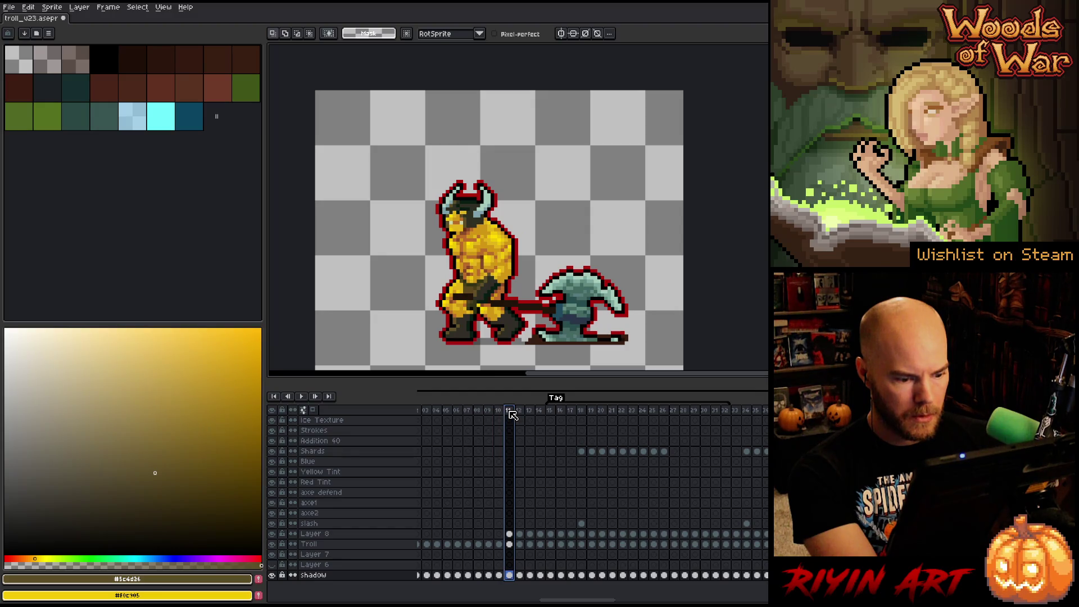
left_click(519, 414)
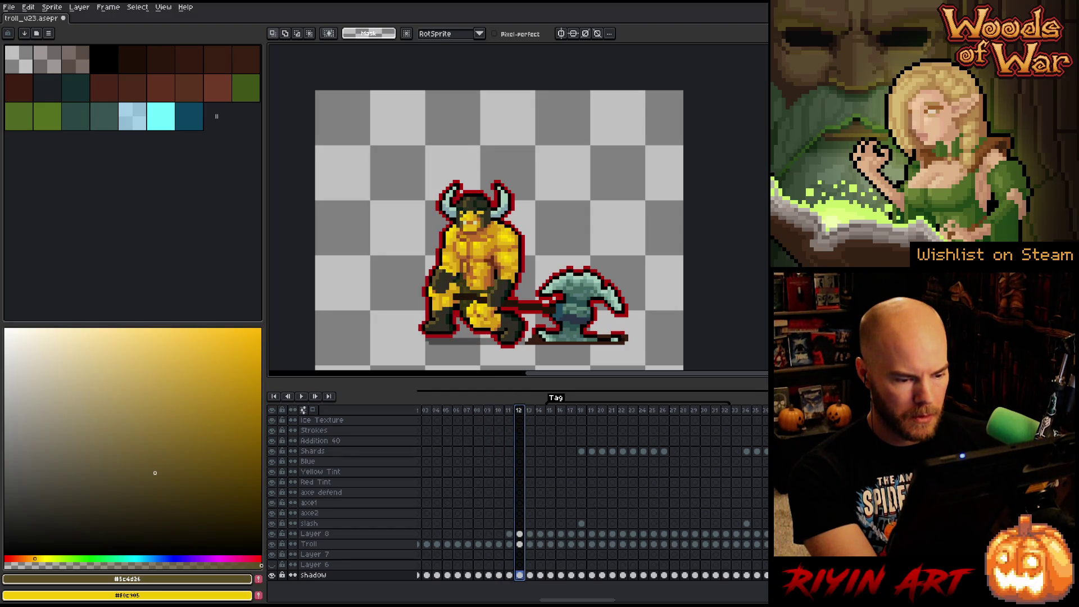
left_click(529, 414)
left_click(540, 414)
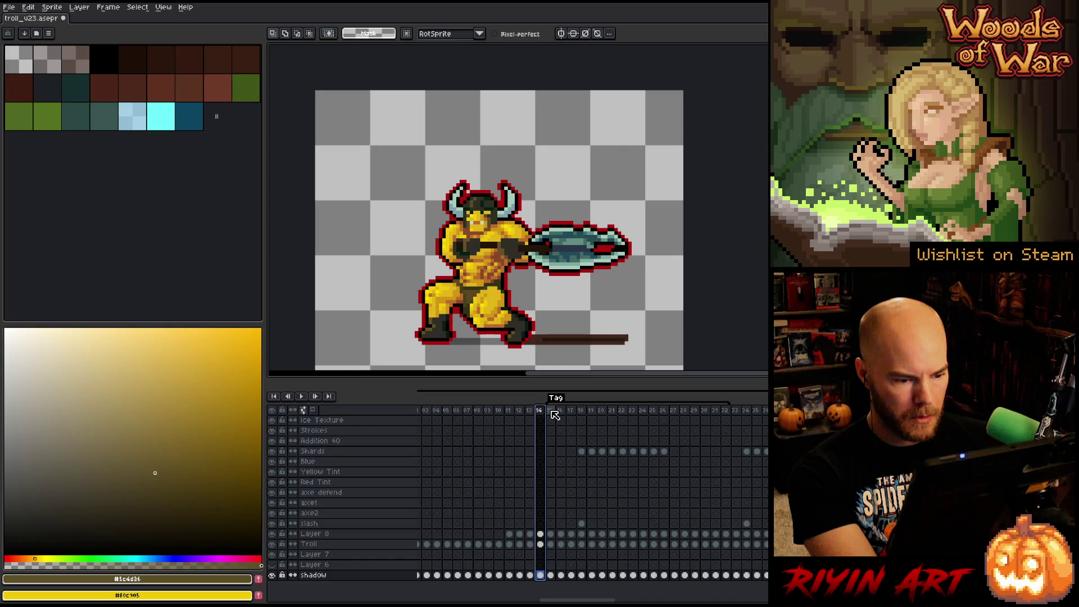
left_click(550, 415)
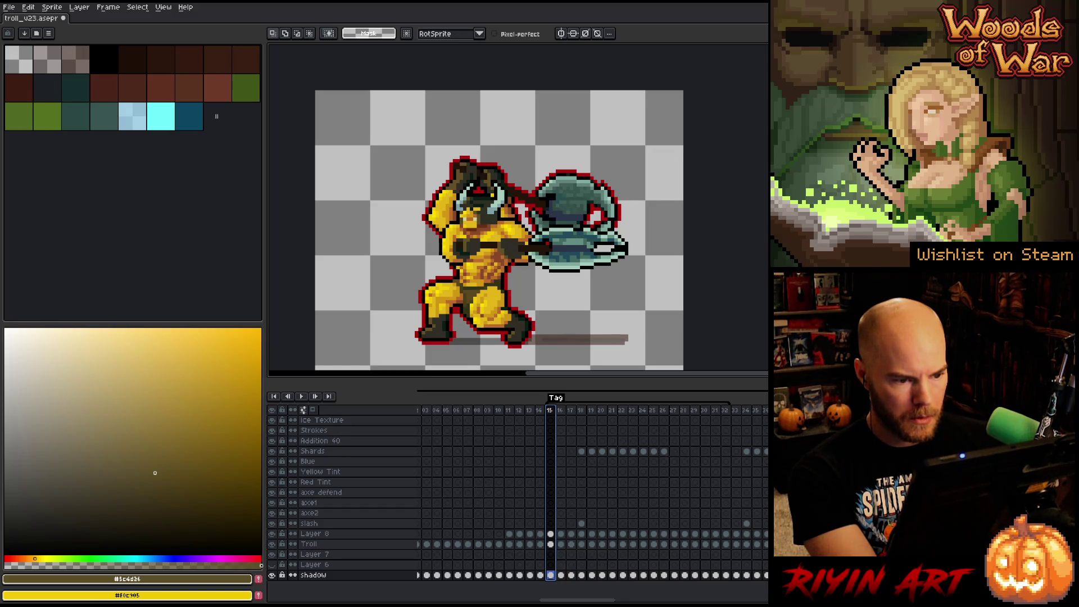
left_click(561, 412)
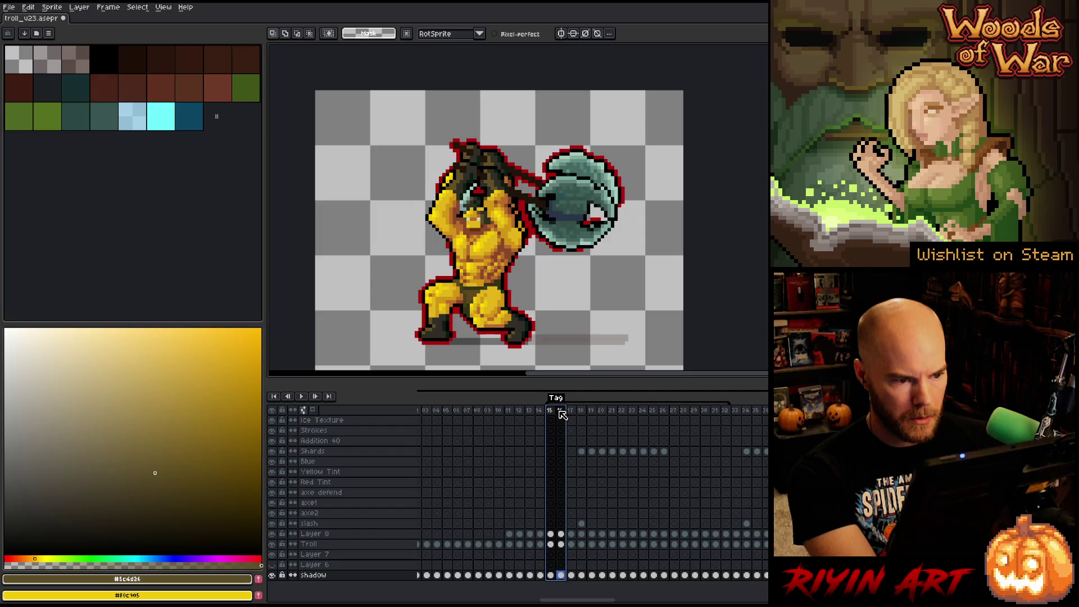
- Select frames 15 through 26 and play them back
left_click(571, 411)
left_click_drag(579, 414, 626, 411)
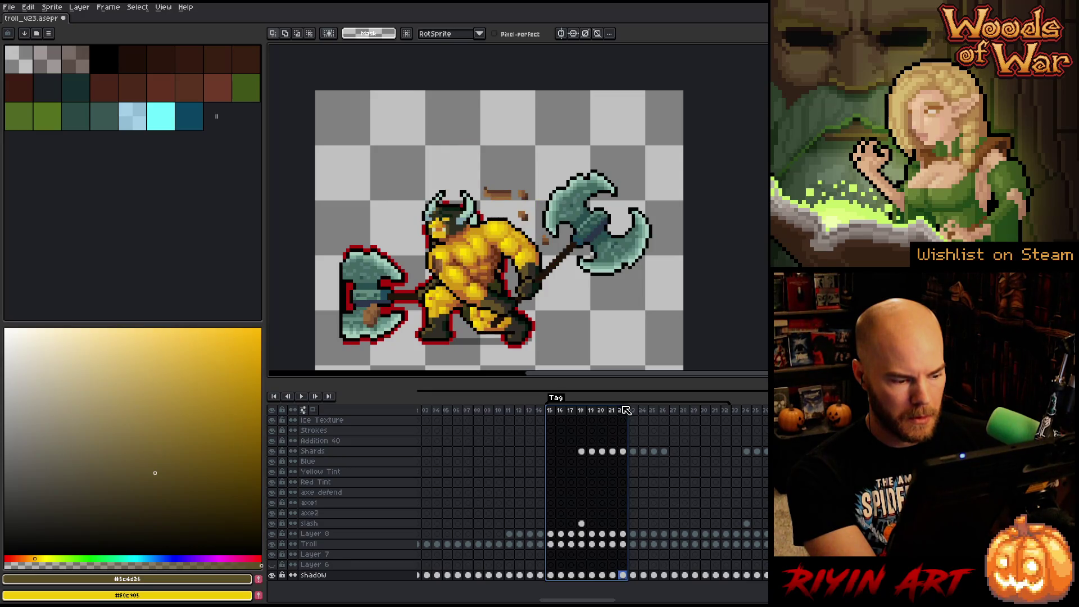
left_click_drag(632, 410, 764, 405)
key("Return")
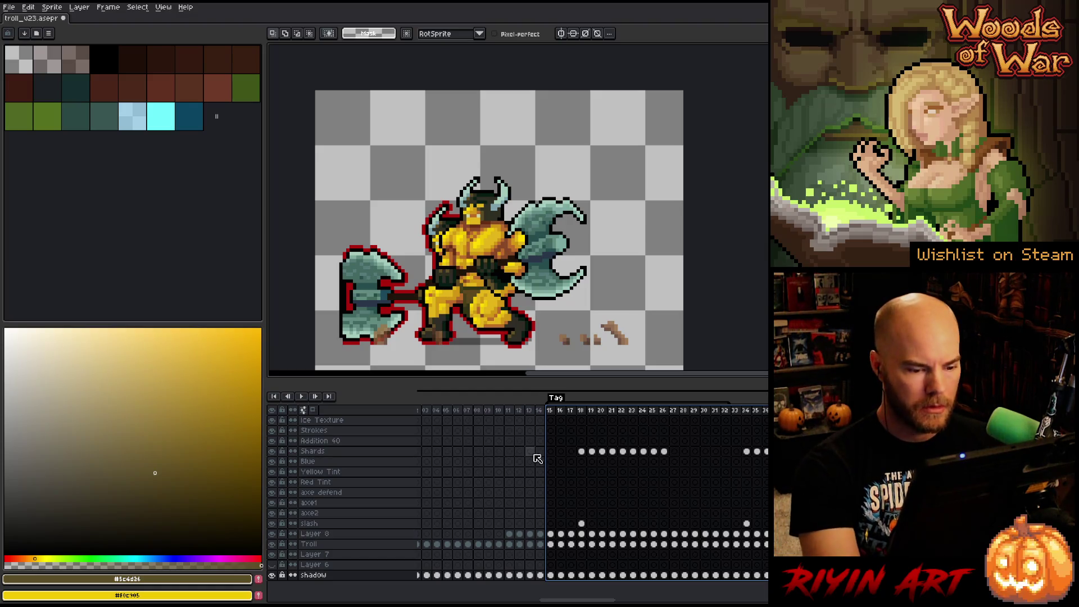
left_click(530, 534)
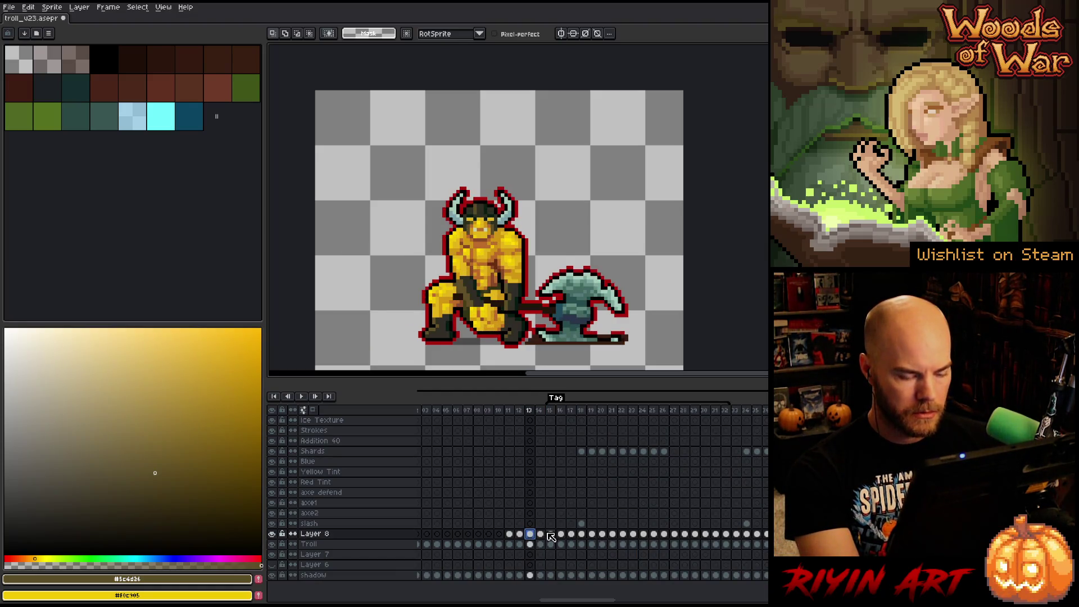
- Delete Layer 8 from the timeline
left_click(552, 534)
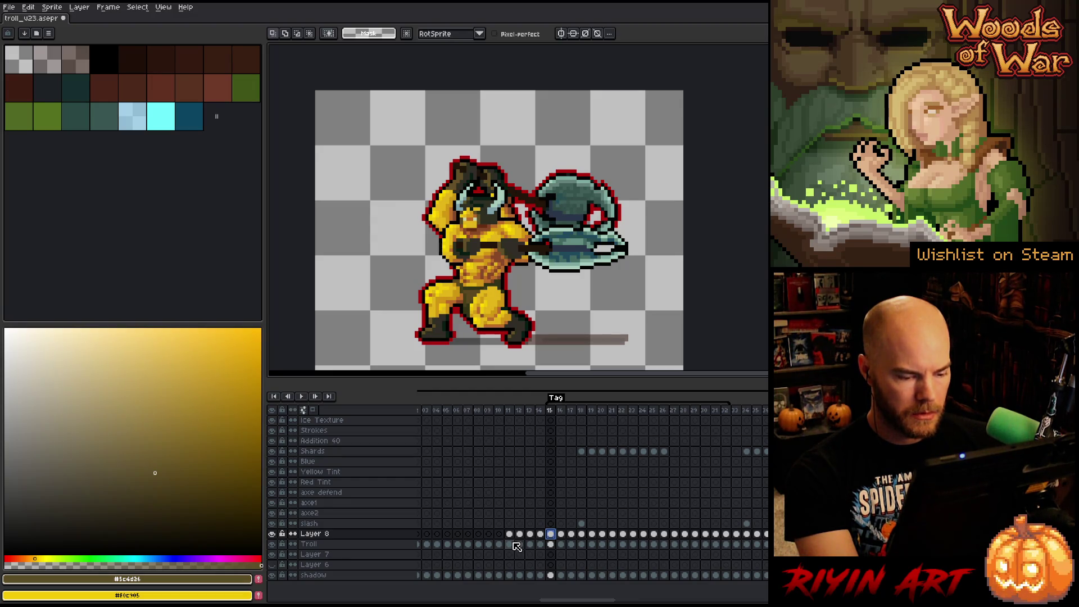
right_click(372, 533)
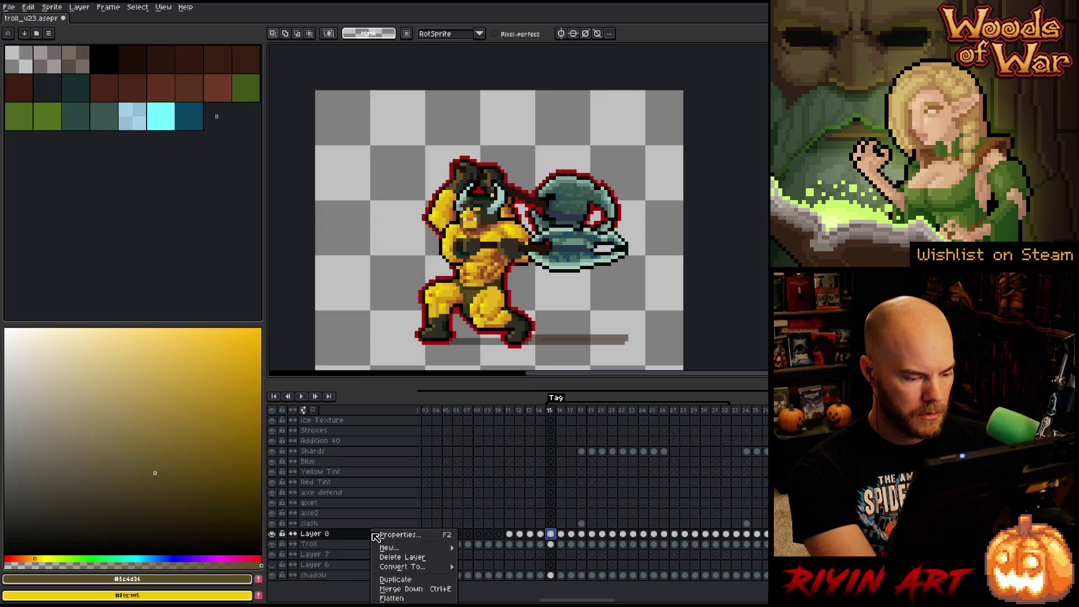
left_click(389, 558)
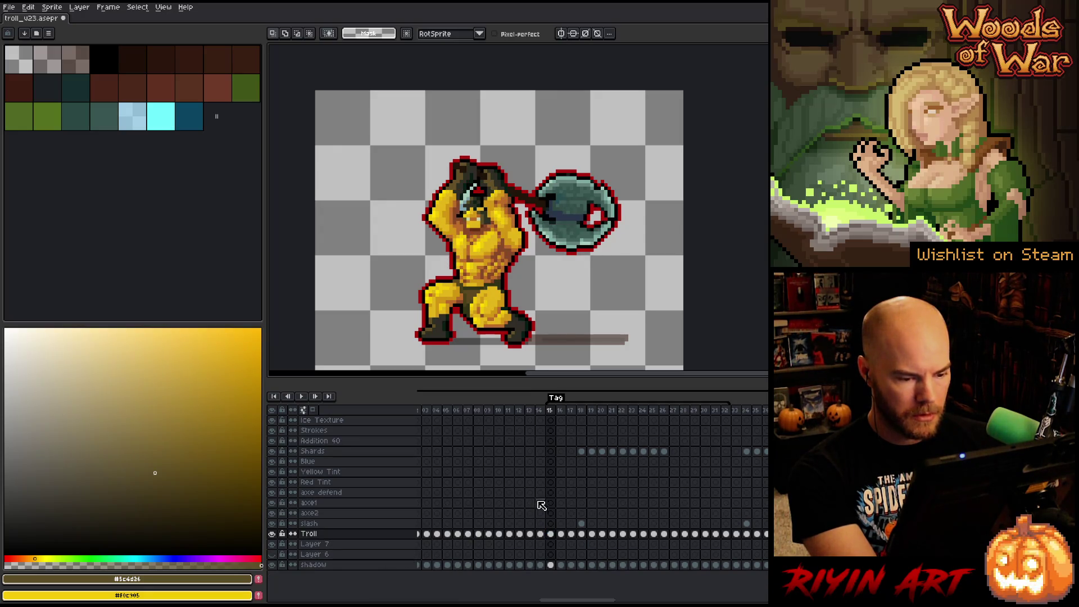
- Compare frames 11 and 12, then select every layer's cels from frame 11 onward
left_click(499, 411)
key("Right")
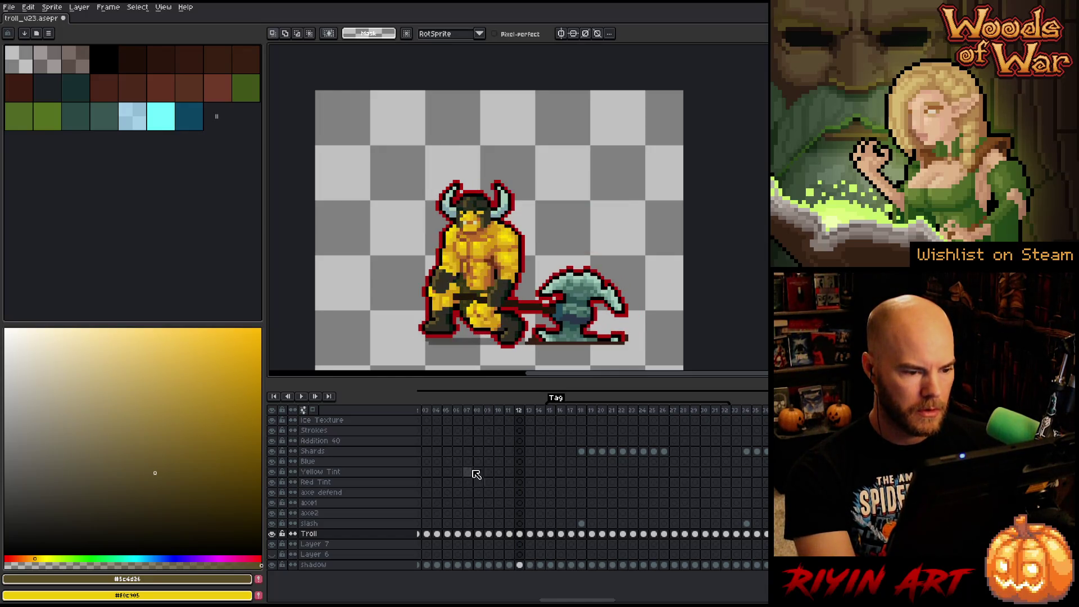
key("Right")
key("Left")
key("Left")
key("Right")
key("Left")
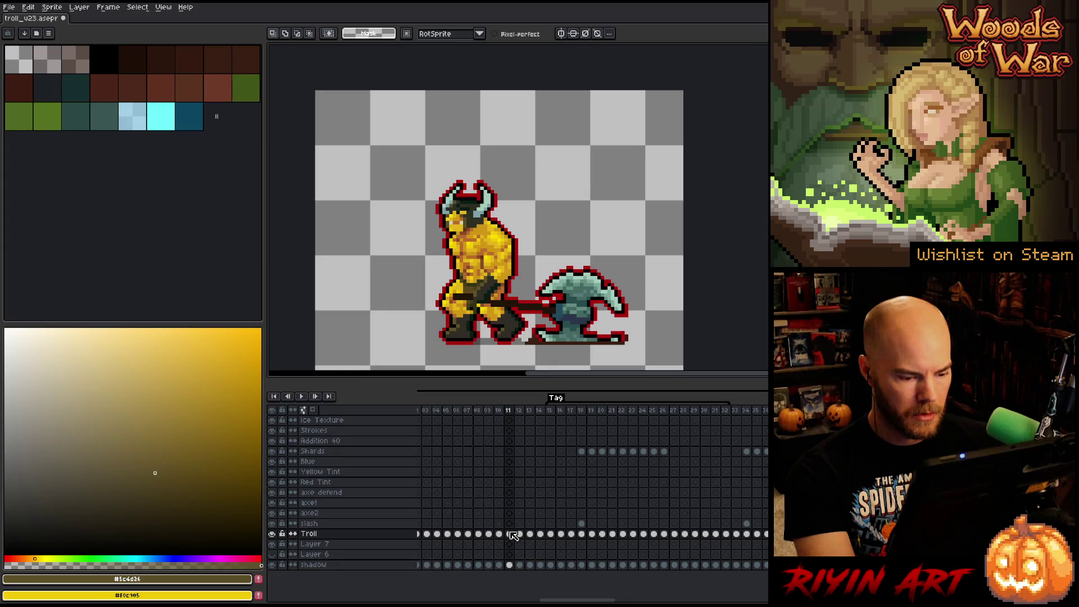
mouse_move(512, 538)
left_mouse_down()
mouse_move(764, 450)
mouse_move(766, 419)
left_mouse_up()
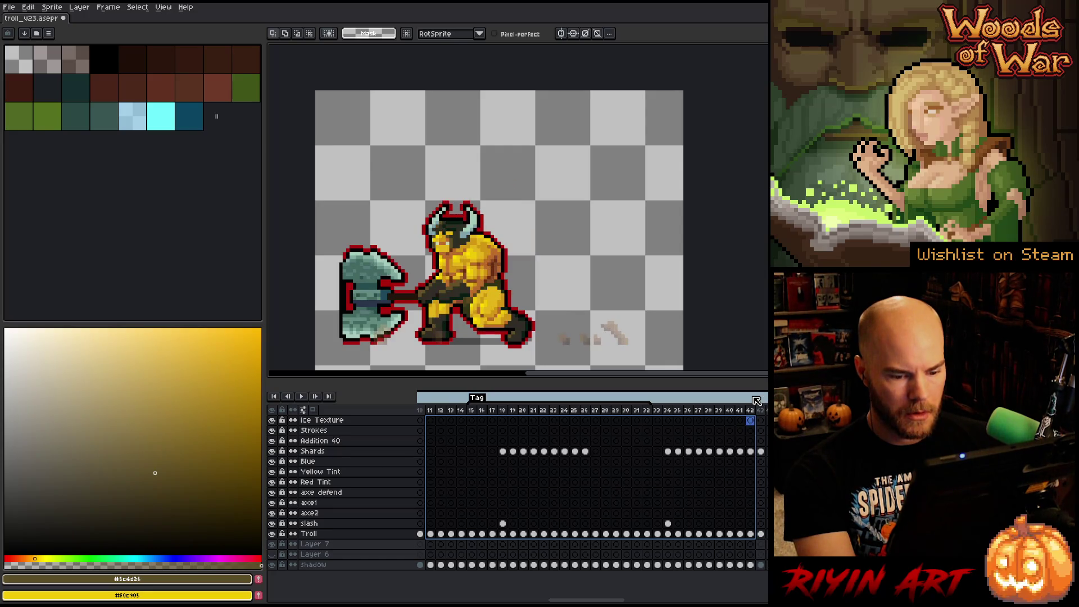
- Clear all cels from frame 11 onward, including the shadow layer
key("Delete")
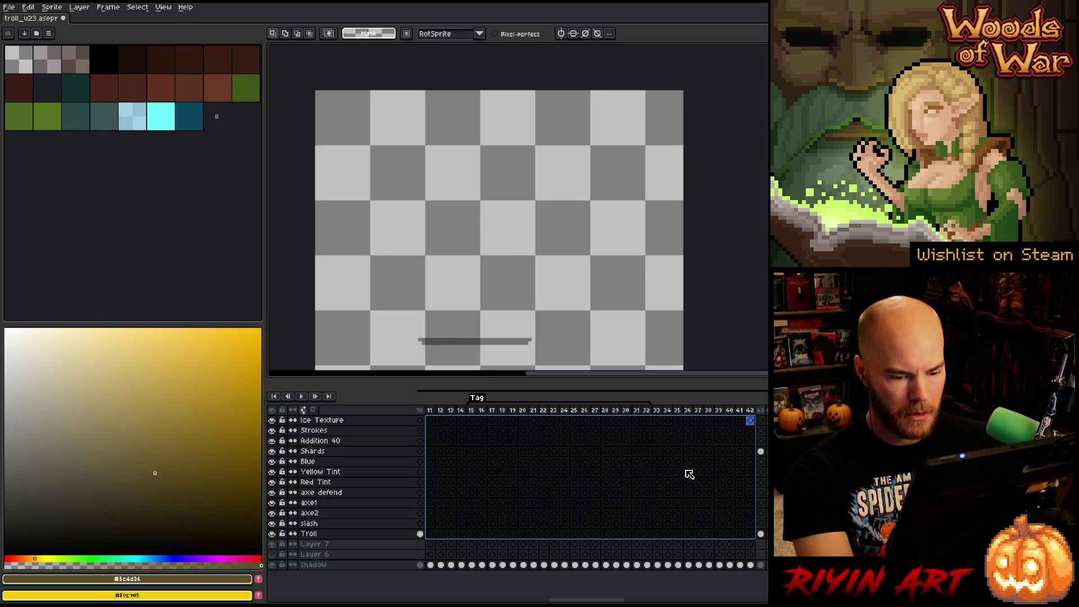
left_click(423, 410)
mouse_move(425, 413)
left_mouse_down()
mouse_move(761, 410)
mouse_move(629, 423)
left_mouse_up()
left_click_drag(433, 564, 753, 566)
key("Delete")
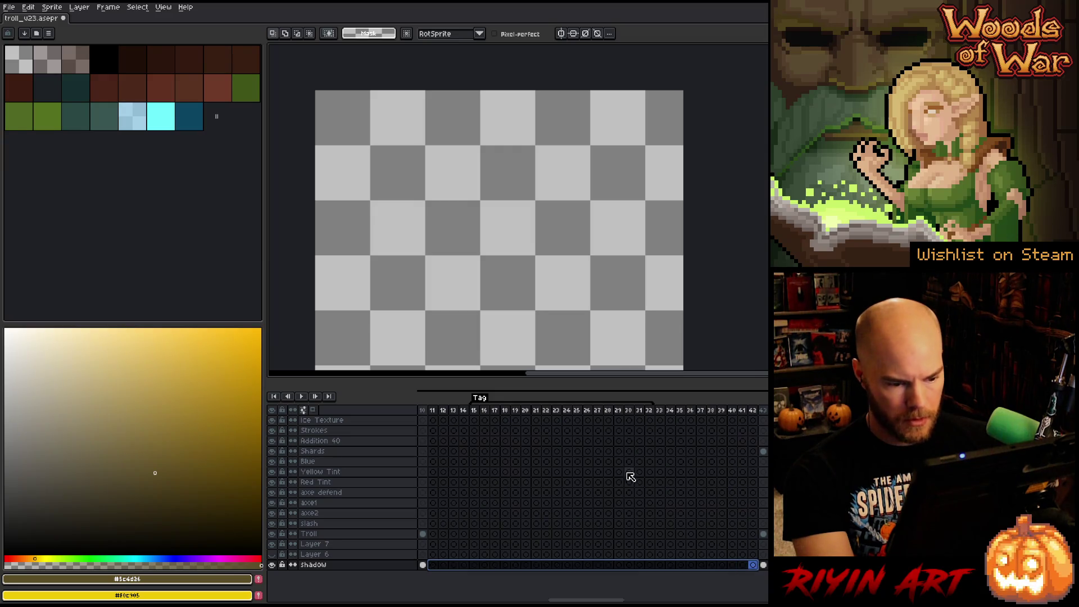
- Delete the Tag from the timeline
right_click(480, 399)
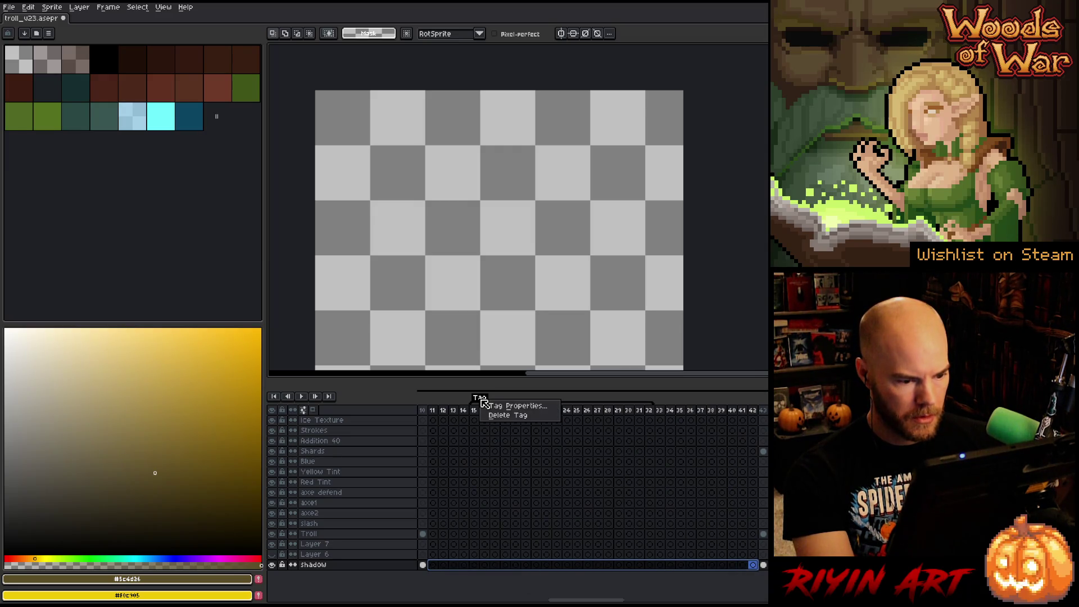
left_click(493, 421)
left_click_drag(556, 599, 672, 597)
- Review the purple and red/yellow troll frames and play from frame 98 onward
left_click(546, 411)
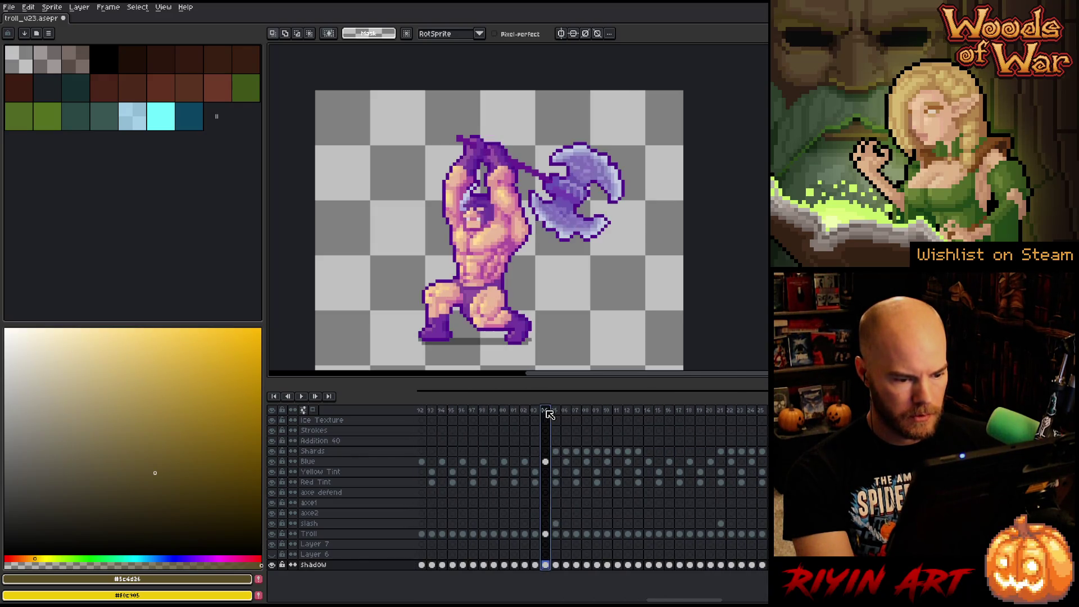
mouse_move(549, 414)
left_mouse_down()
mouse_move(572, 414)
mouse_move(433, 418)
mouse_move(492, 414)
left_mouse_up()
left_click(475, 411)
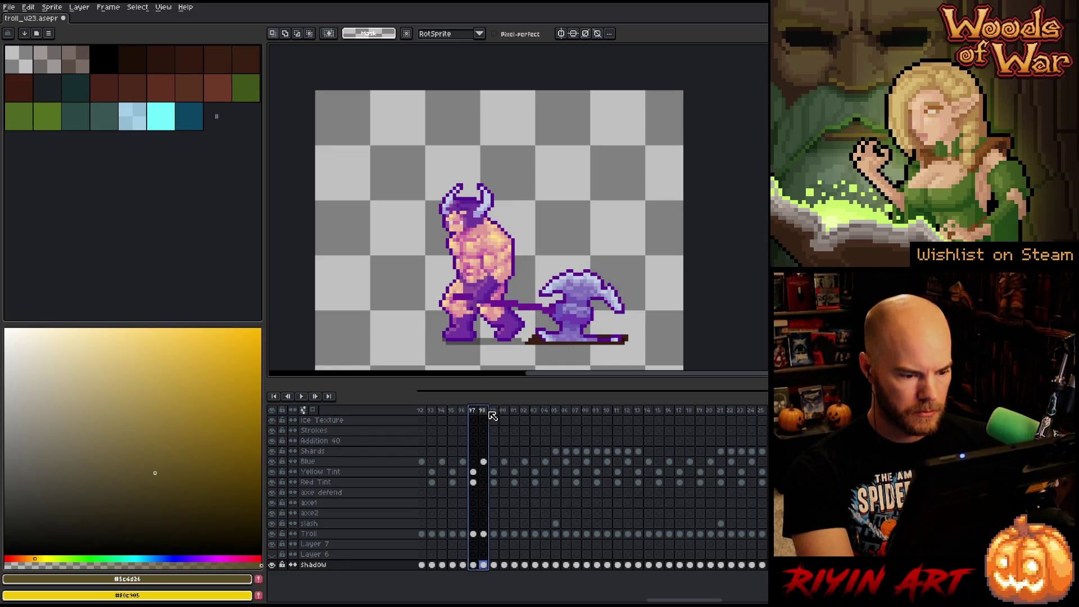
left_click(476, 414)
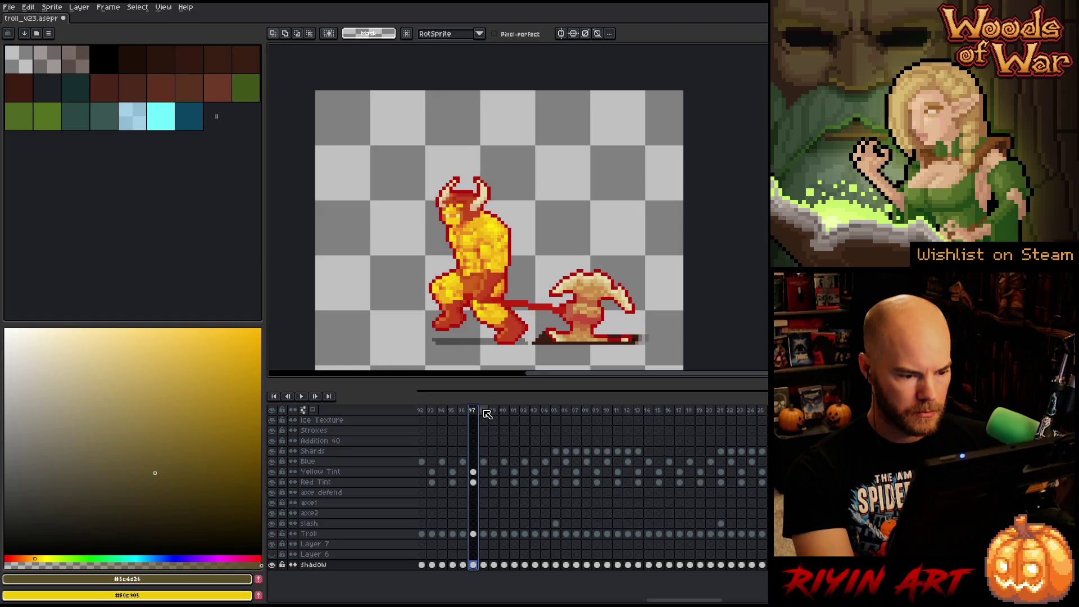
left_click_drag(488, 413, 767, 411)
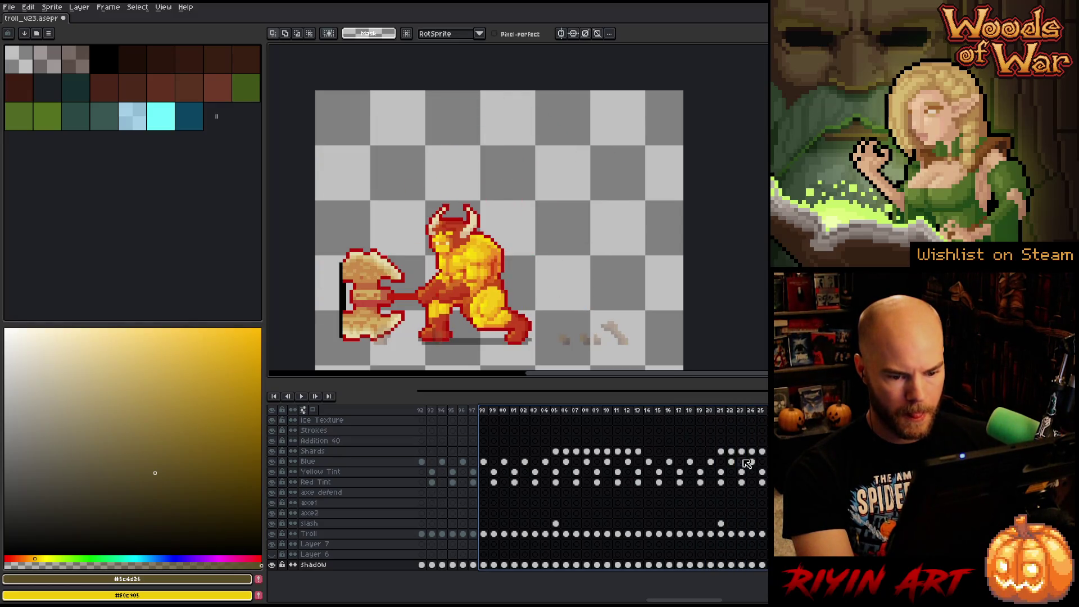
key("Return")
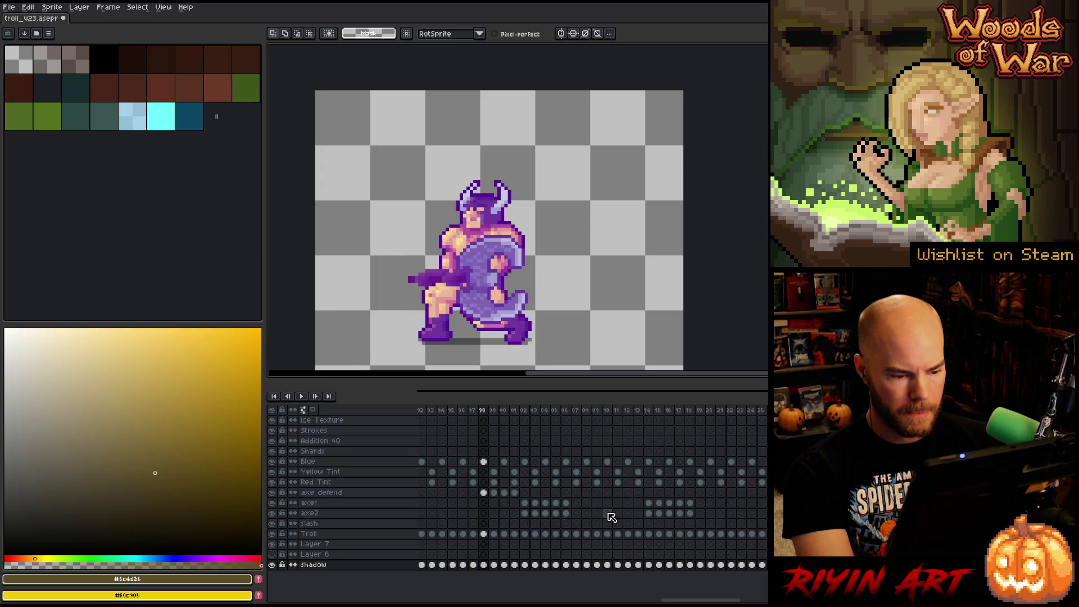
- Undo the cel rearrangement, trial-clear cels from frame 98, then restore them
key("ctrl+z")
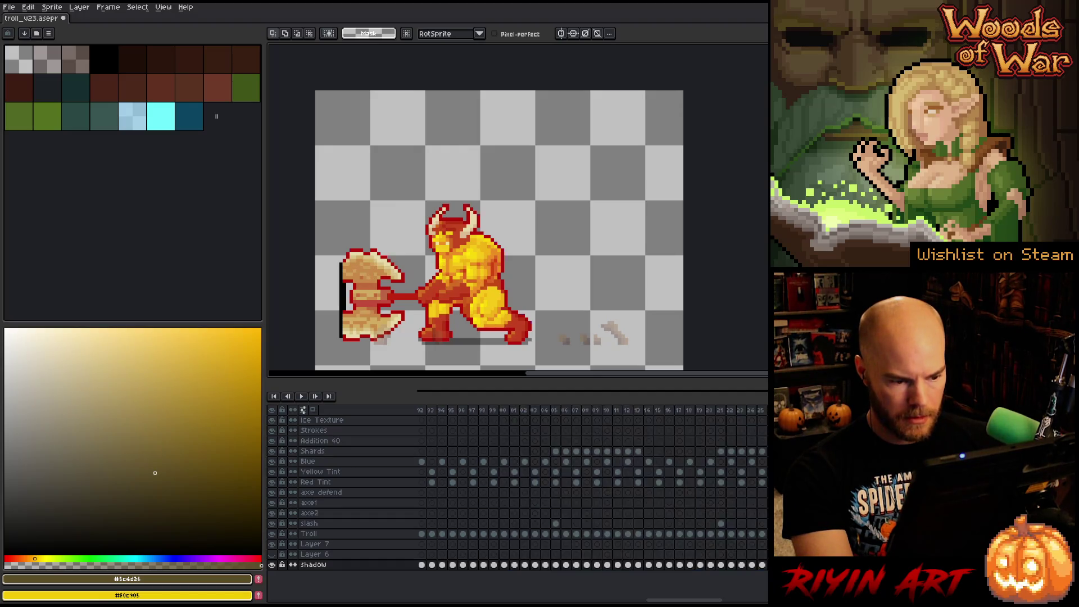
key("ctrl+z")
key("ctrl+z")
key("ctrl+z")
left_click(486, 453)
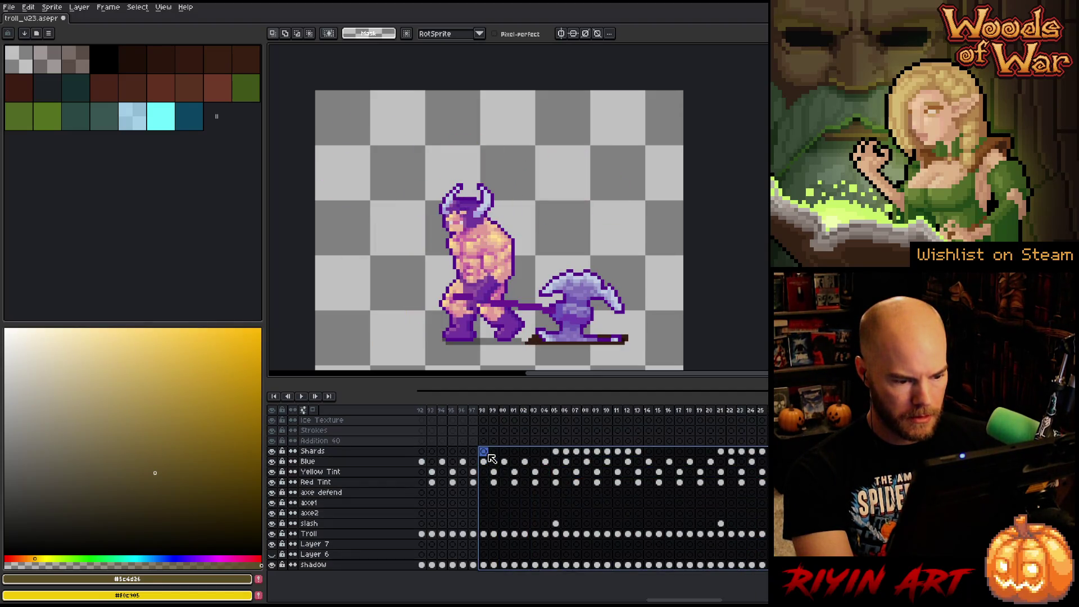
key("Delete")
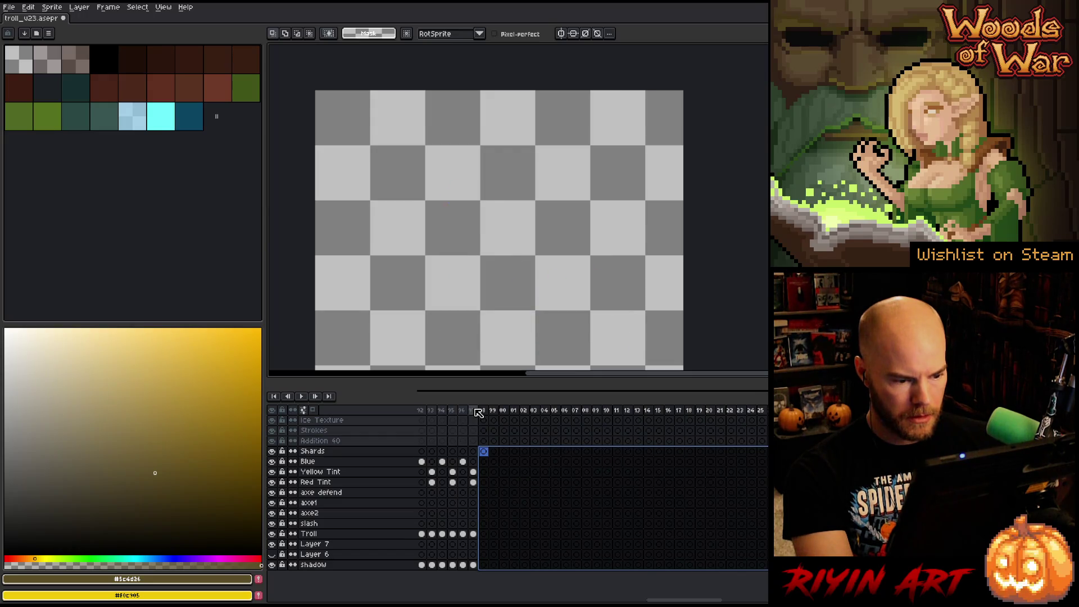
left_click(477, 413)
left_click_drag(478, 413, 764, 412)
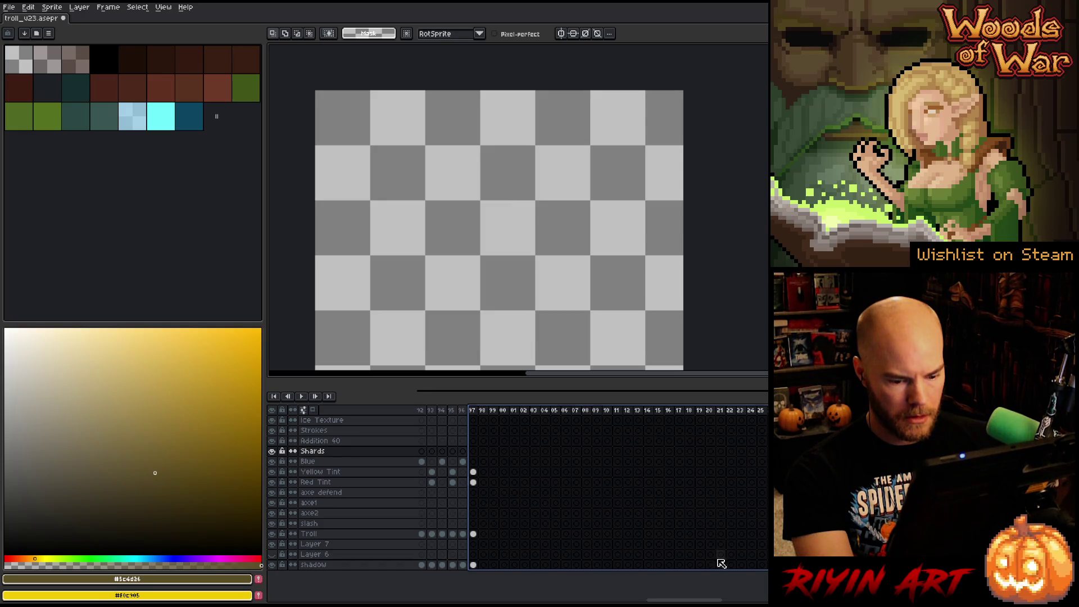
key("ctrl+z")
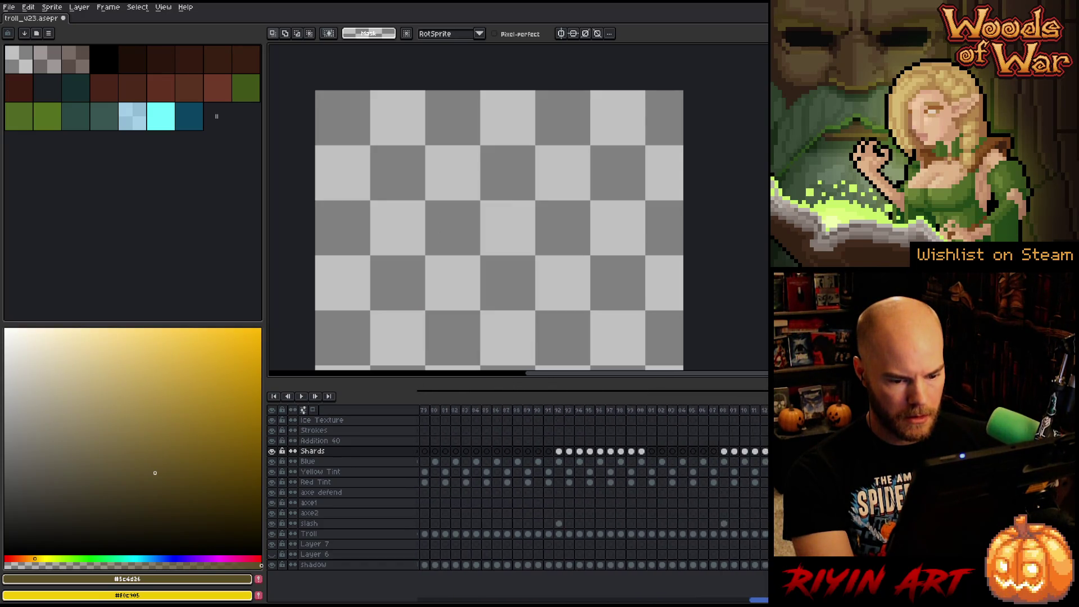
- Clear every layer's cels from frame 85 to the end of the timeline
left_click(478, 412)
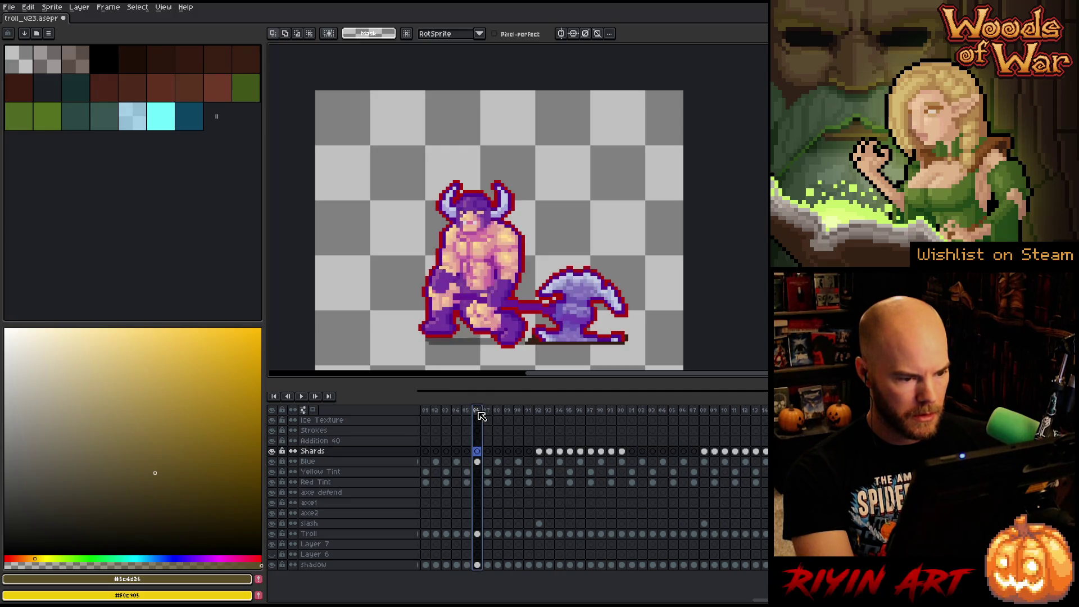
left_click(468, 411)
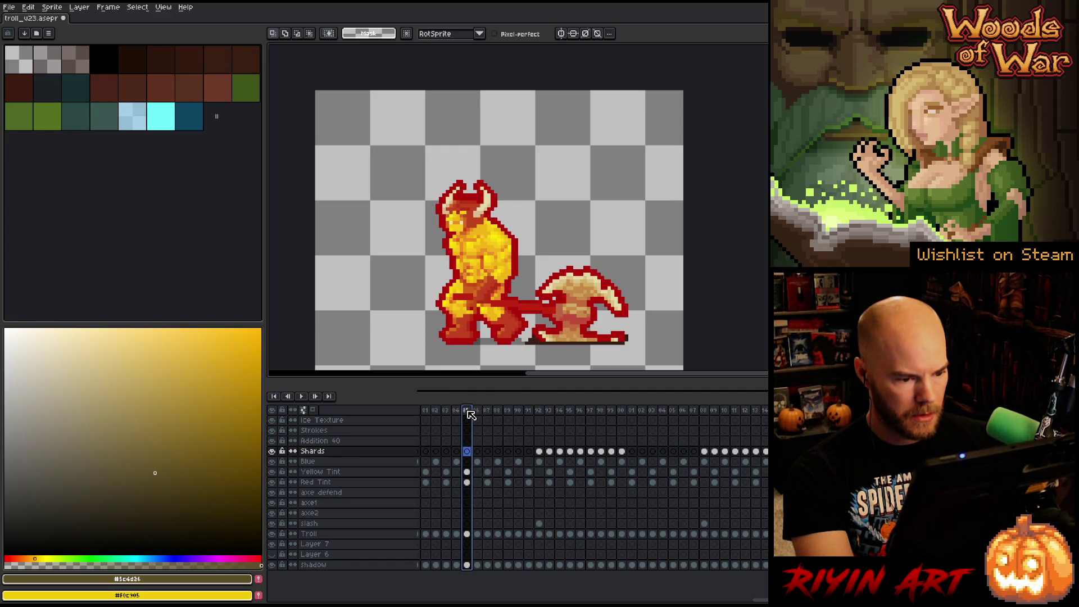
left_click(468, 452)
mouse_move(473, 456)
left_mouse_down()
mouse_move(685, 565)
mouse_move(765, 565)
left_mouse_up()
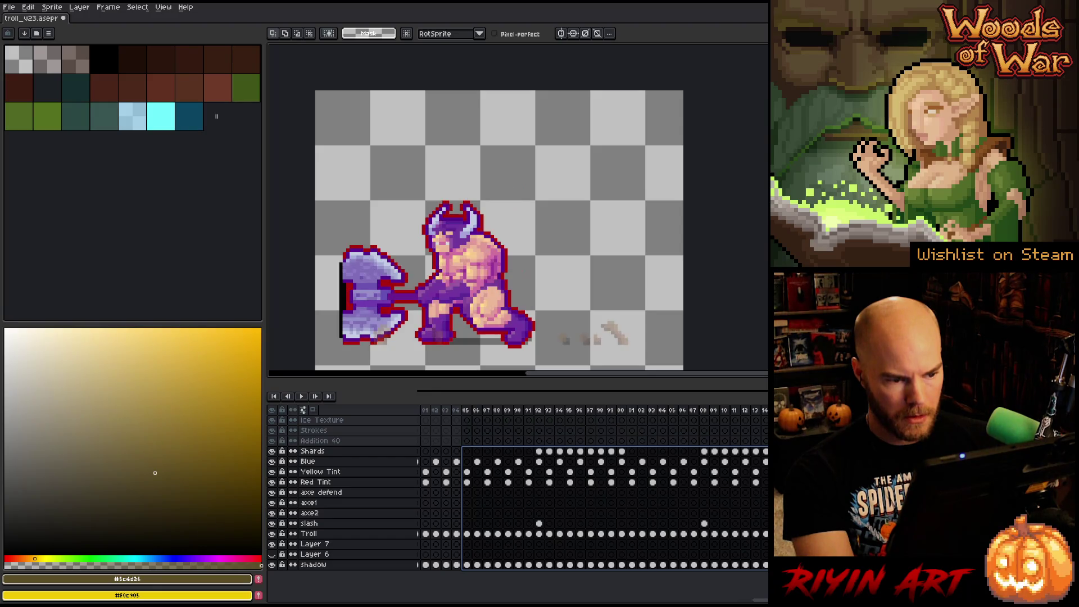
key("Delete")
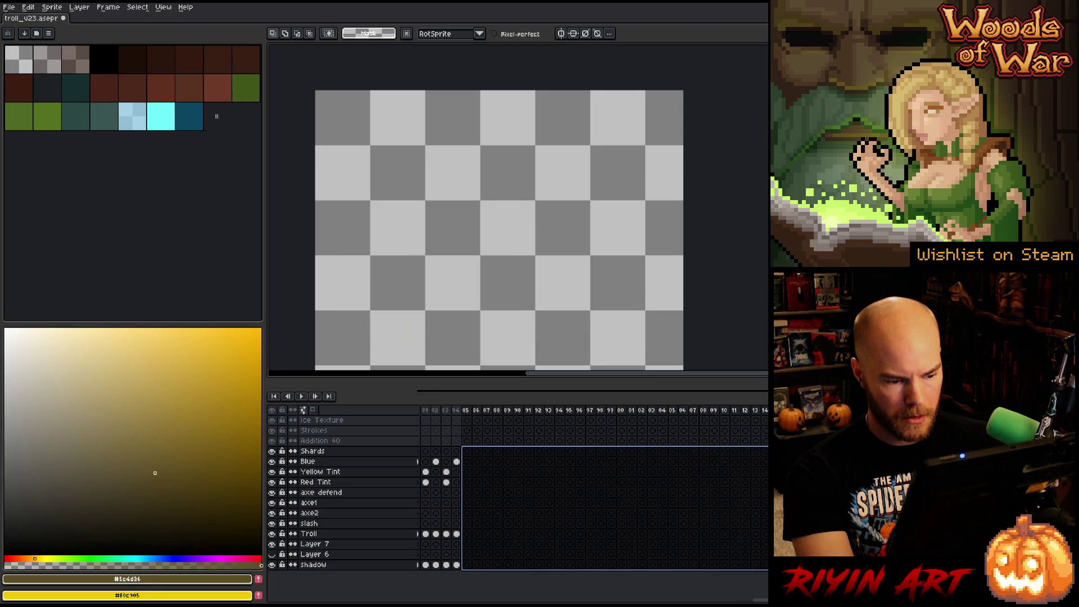
- Restore the frame-85 cels, trial-clear cels from frame 72, then undo it
key("ctrl+z")
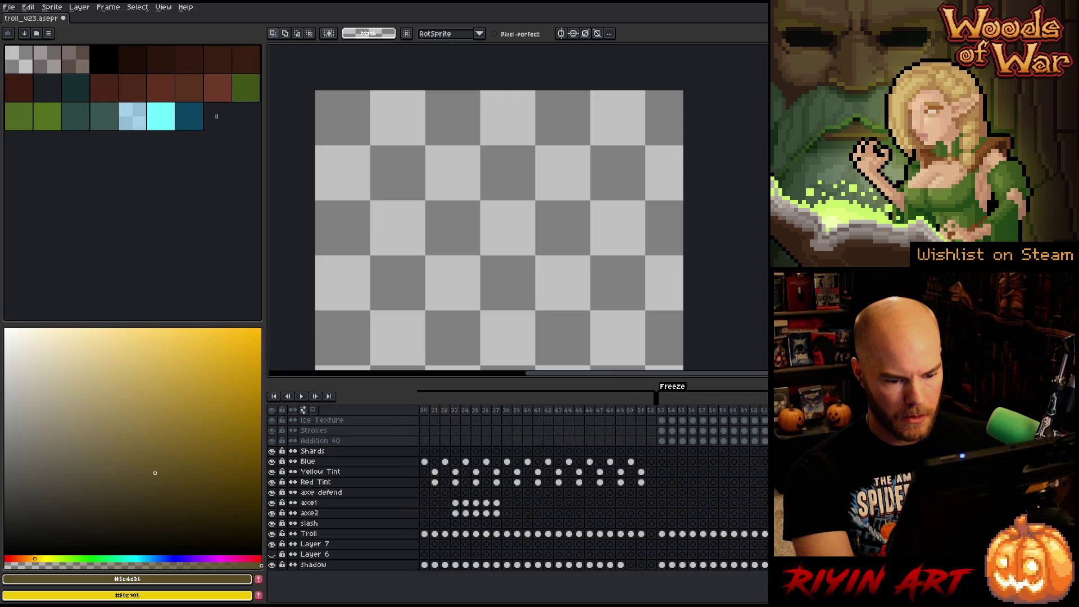
scroll(511, 417, "right", 3)
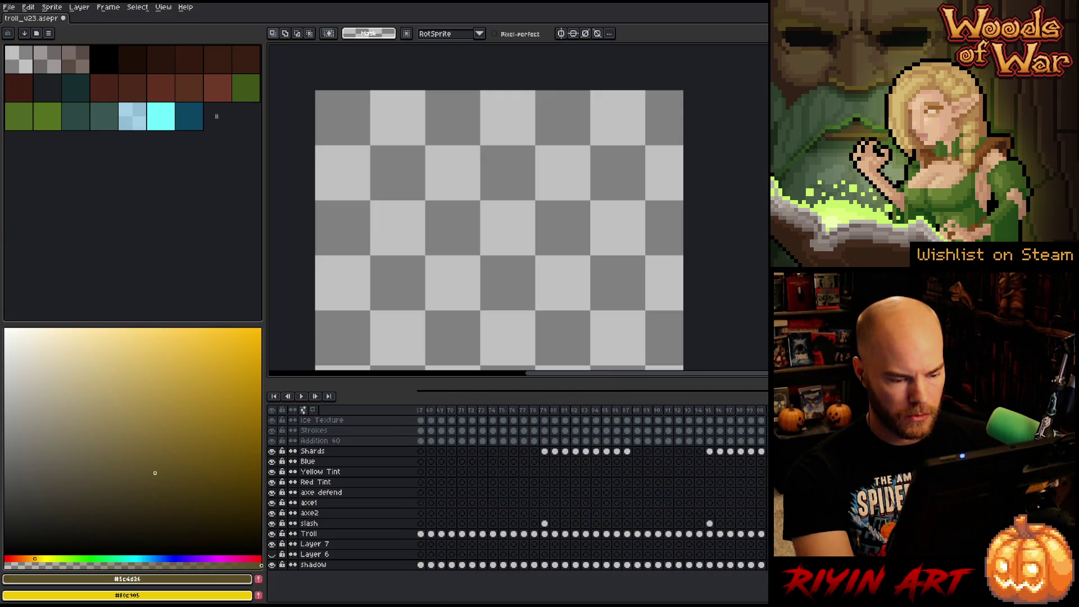
left_click(507, 413)
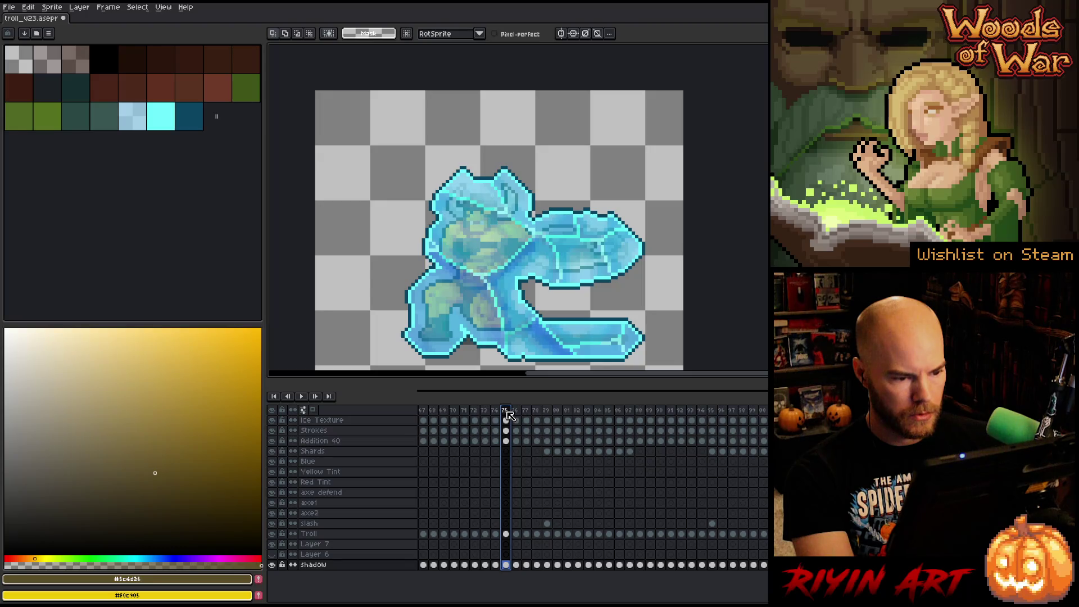
left_click(435, 410)
mouse_move(438, 414)
left_mouse_down()
mouse_move(484, 413)
mouse_move(579, 565)
mouse_move(773, 565)
left_mouse_up()
left_click(475, 421)
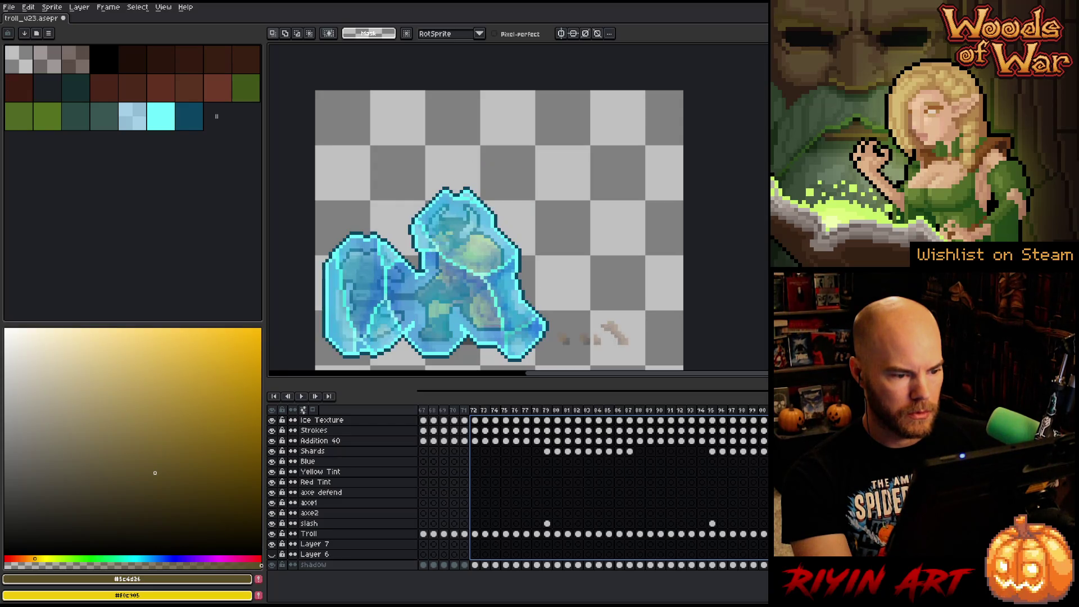
left_click(272, 564)
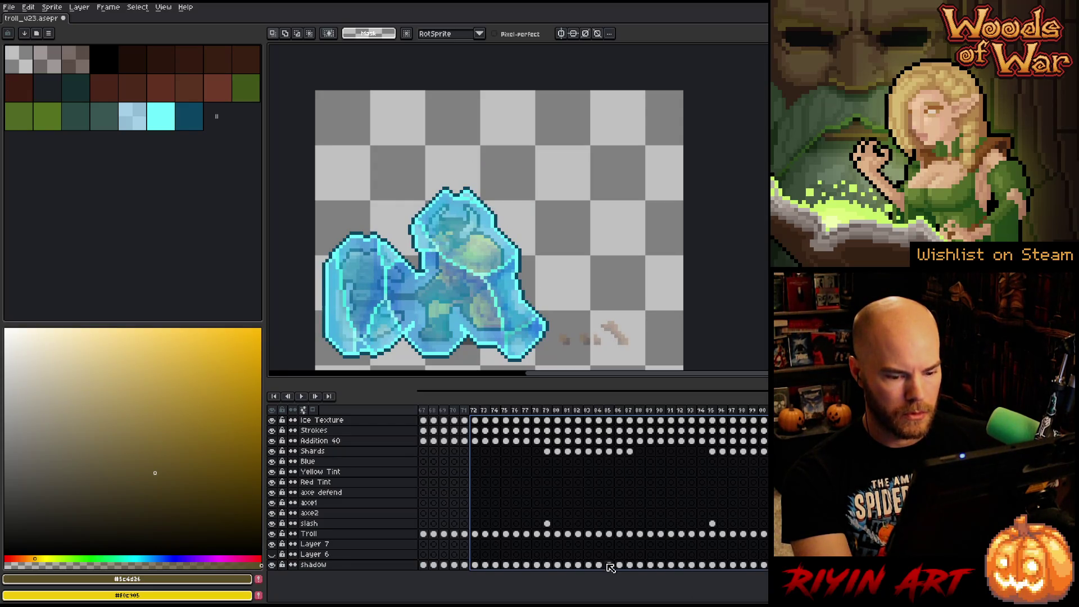
key("Delete")
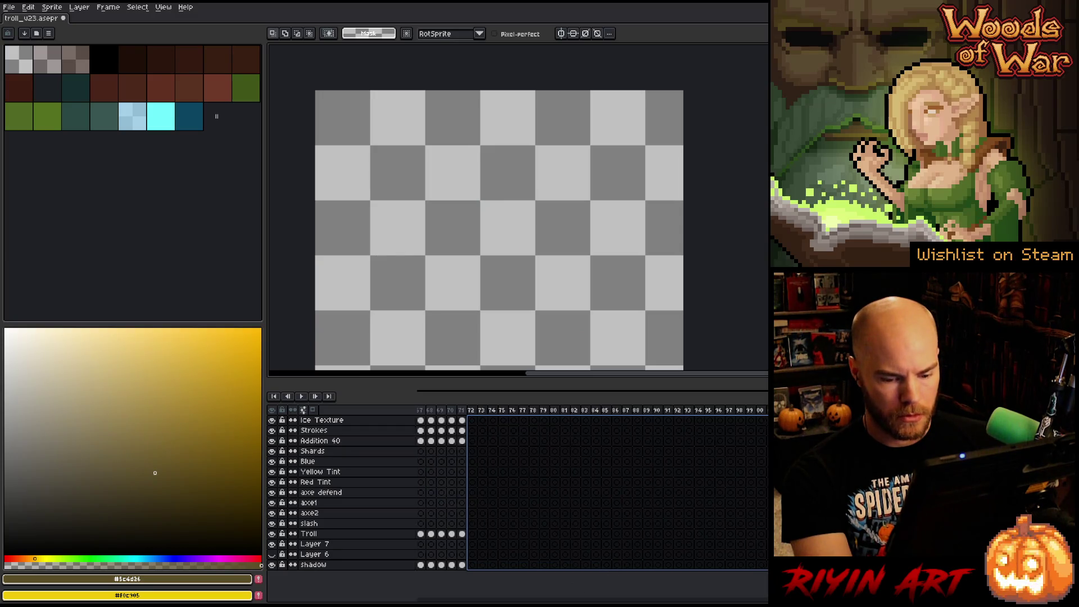
key("ctrl+z")
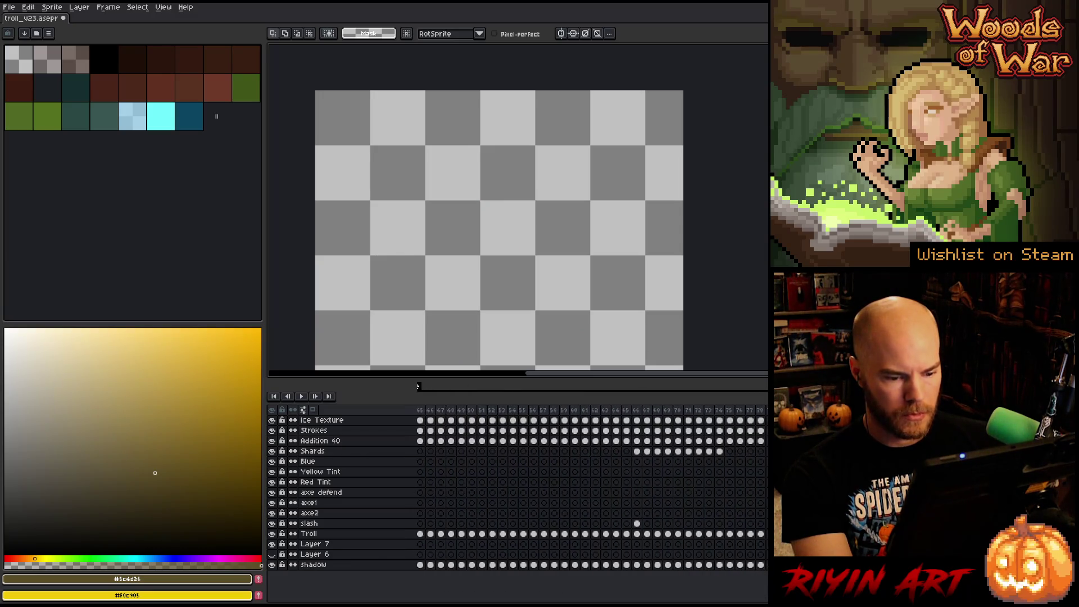
- Clear every layer's cels from frame 59 onward, starting at the Ice Texture cel
left_click(522, 410)
mouse_move(537, 412)
left_mouse_down()
mouse_move(588, 411)
mouse_move(572, 410)
left_mouse_up()
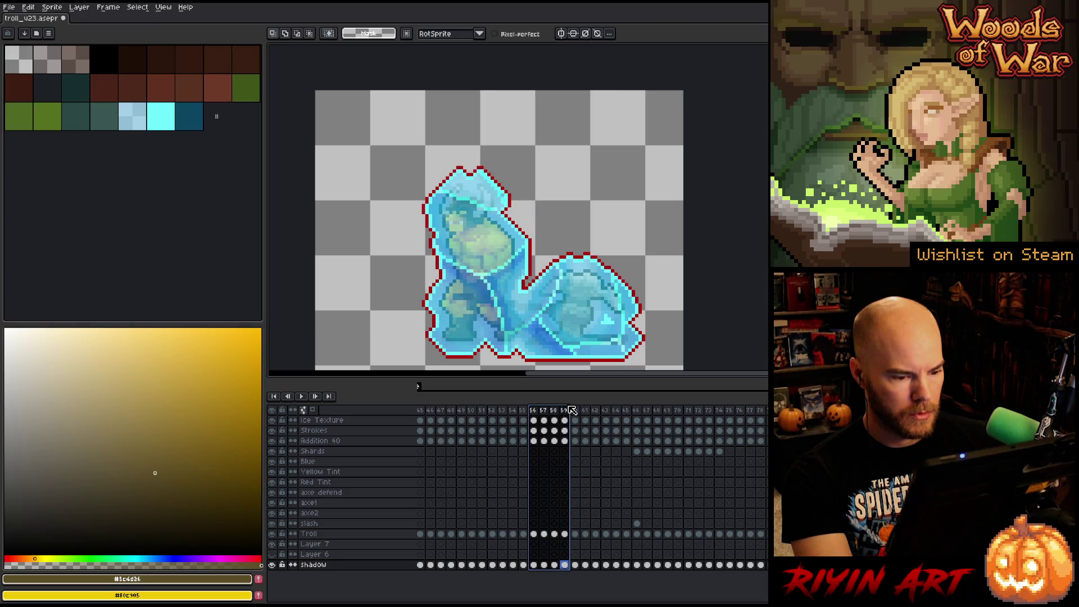
left_click(565, 412)
mouse_move(568, 417)
left_mouse_down()
mouse_move(635, 450)
mouse_move(762, 427)
left_mouse_up()
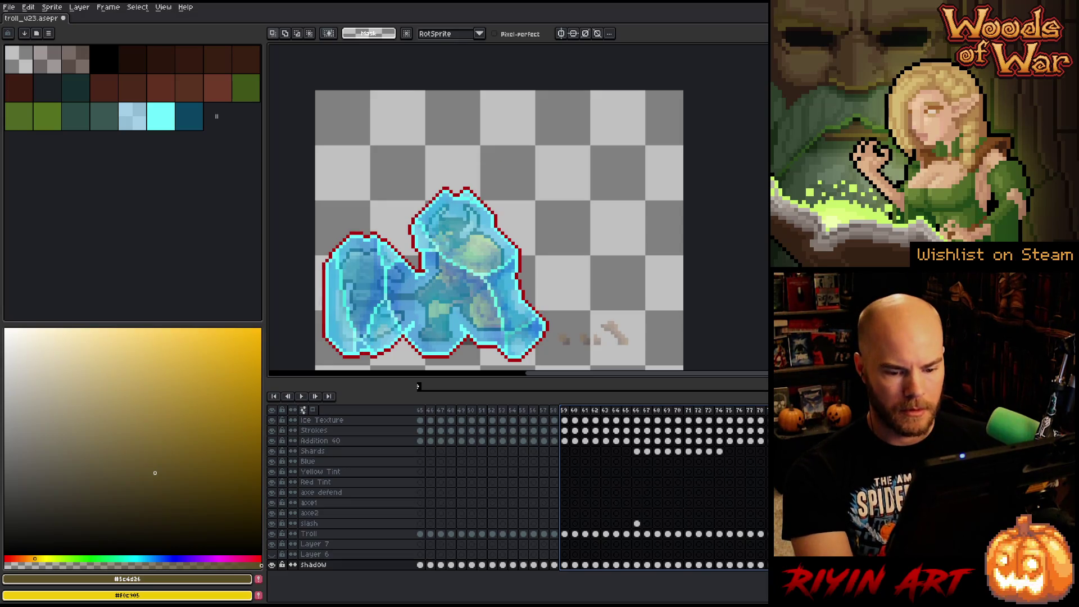
key("ctrl+z")
key("ctrl+y")
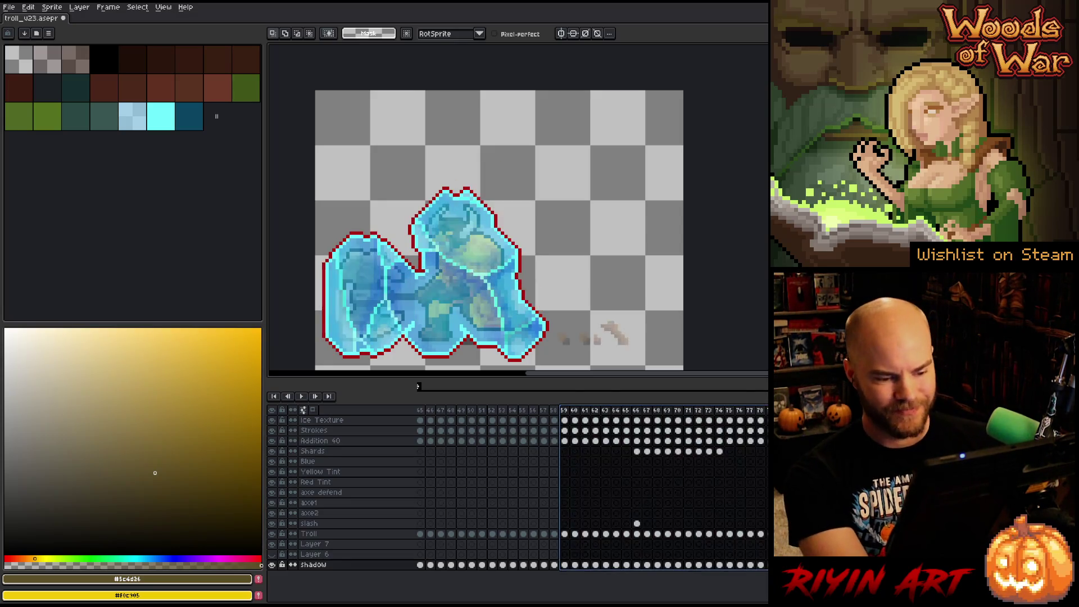
left_click(609, 441)
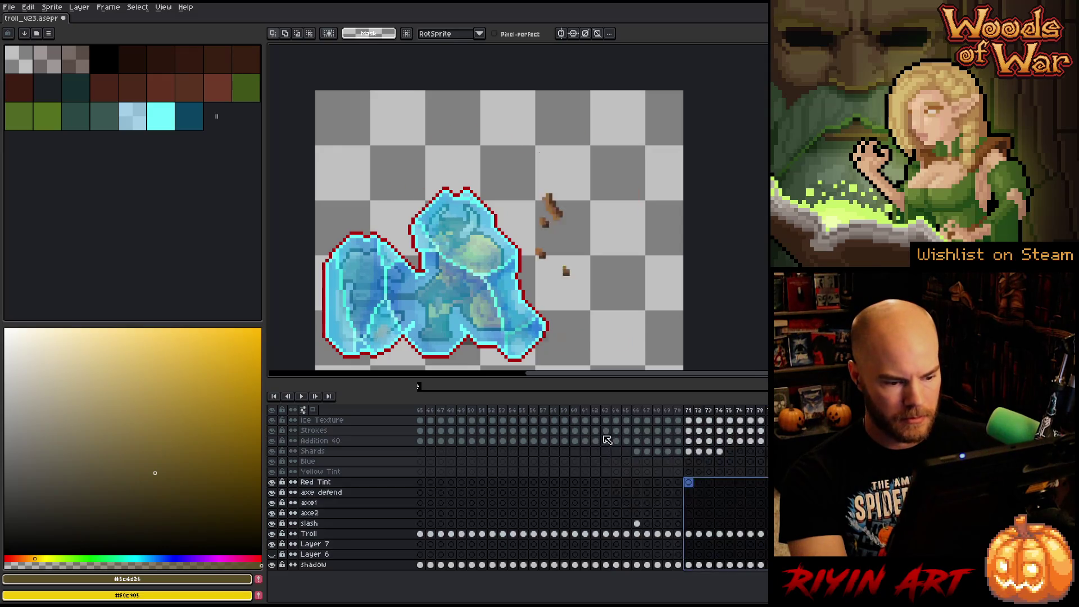
left_click(569, 422)
key("Delete")
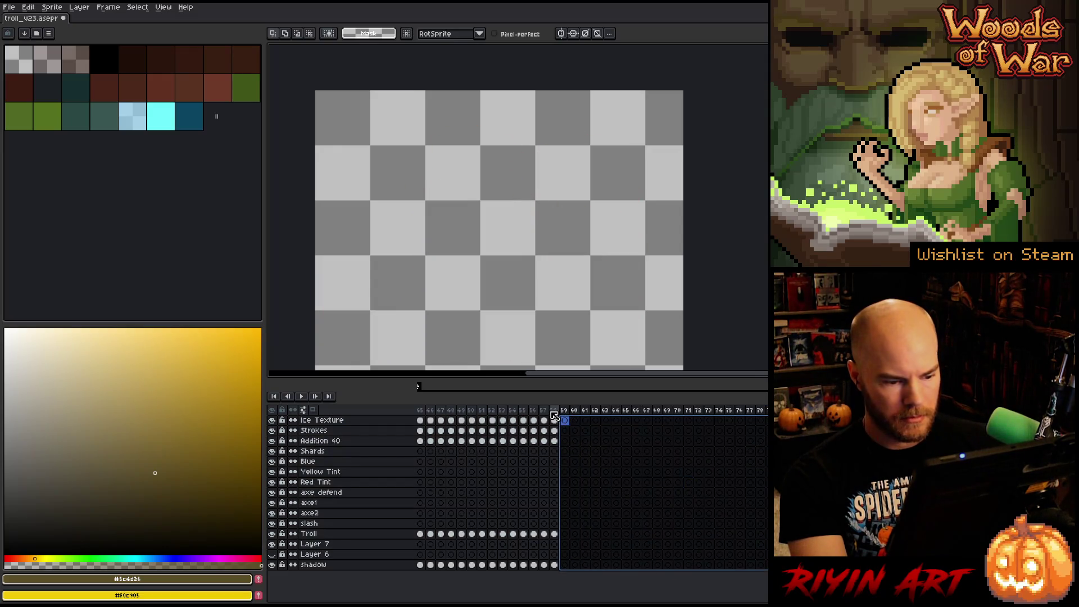
- Delete the emptied frames after frame 58 from the animation
left_click(554, 411)
left_click_drag(559, 414, 680, 415)
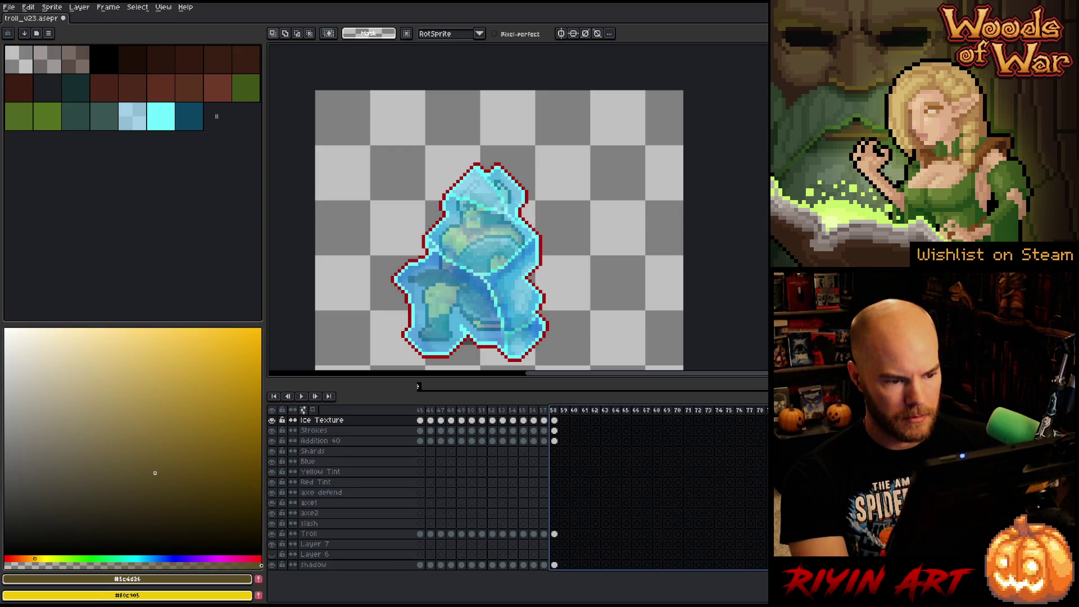
left_click_drag(765, 439, 669, 442)
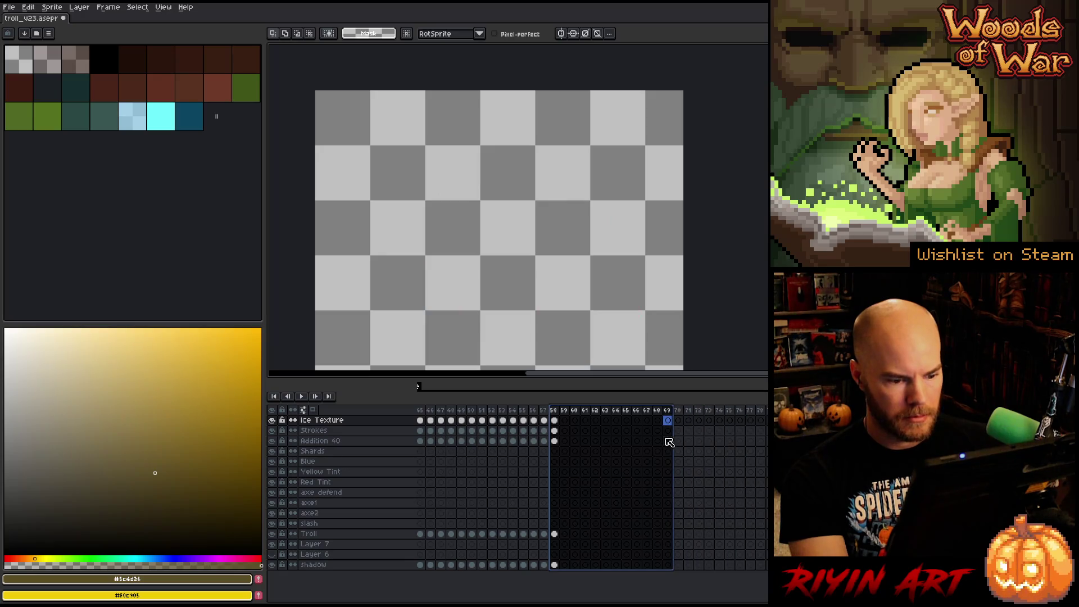
key("alt+BackSpace")
scroll(590, 489, "left", 5)
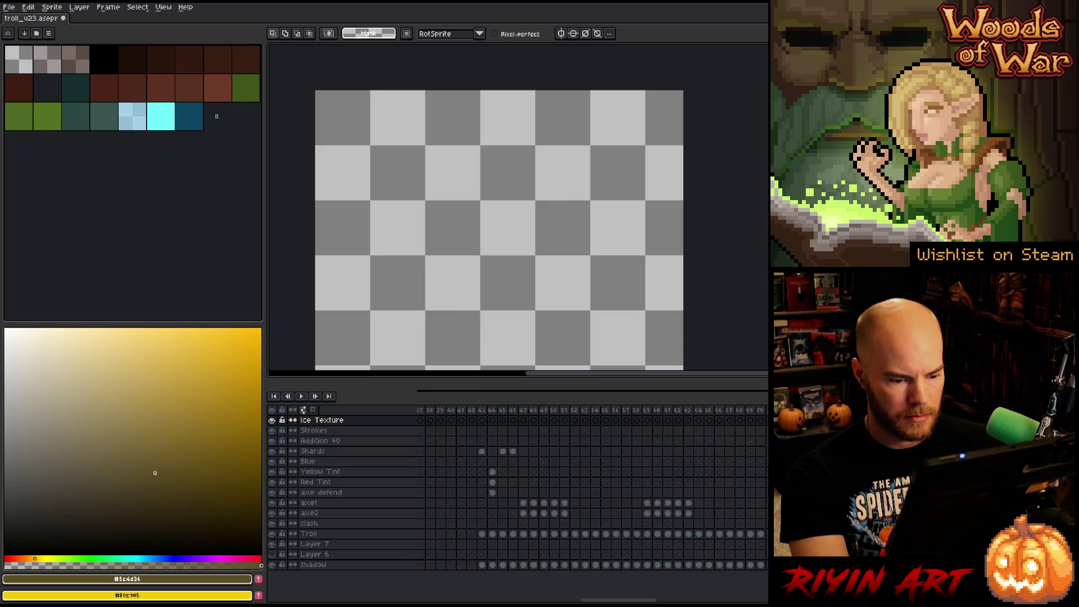
- Delete Layer 6 from the timeline
scroll(590, 489, "left", 5)
scroll(590, 489, "right", 3)
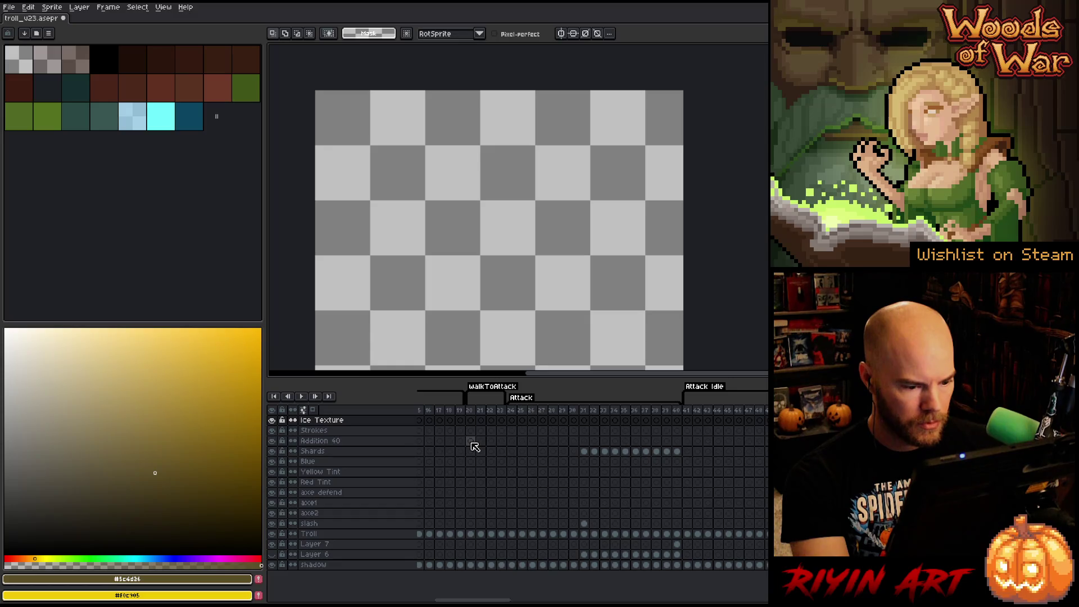
mouse_move(470, 451)
left_mouse_down()
mouse_move(497, 483)
mouse_move(776, 568)
left_mouse_up()
key("Right")
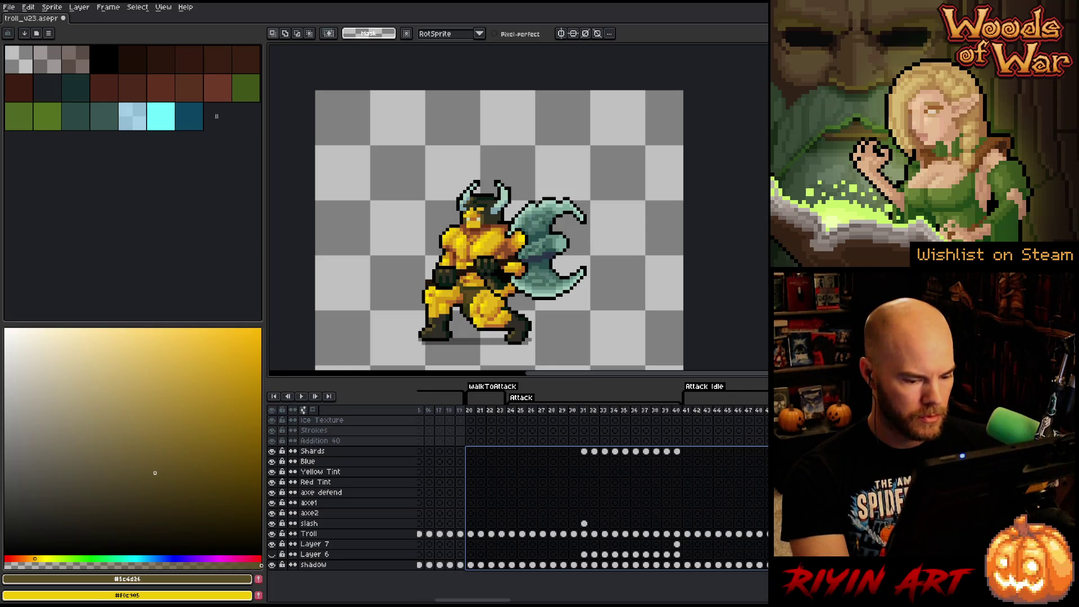
left_click(347, 555)
right_click(347, 556)
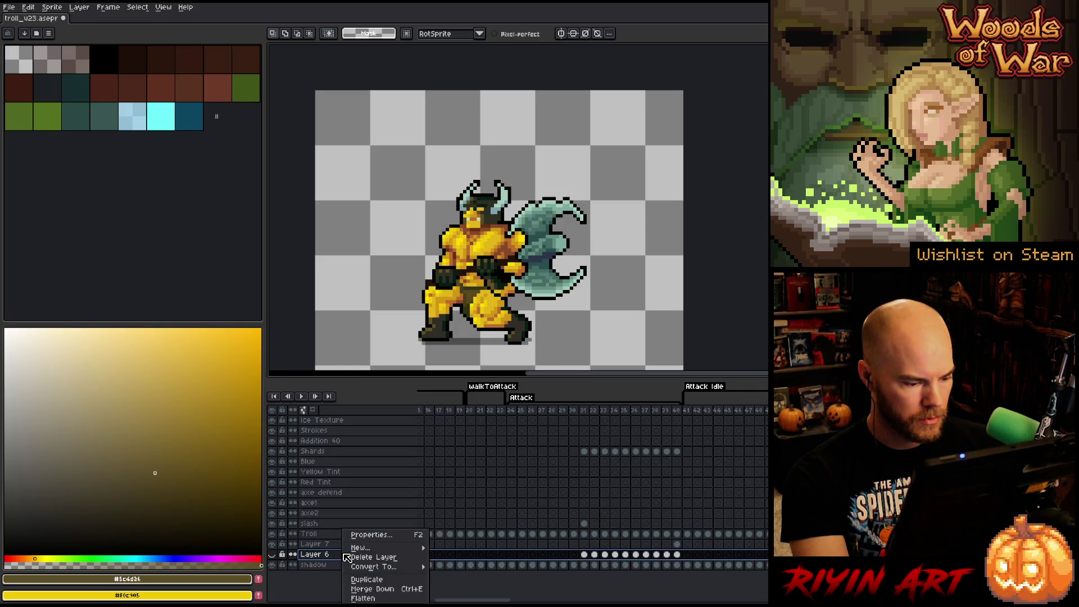
left_click(362, 557)
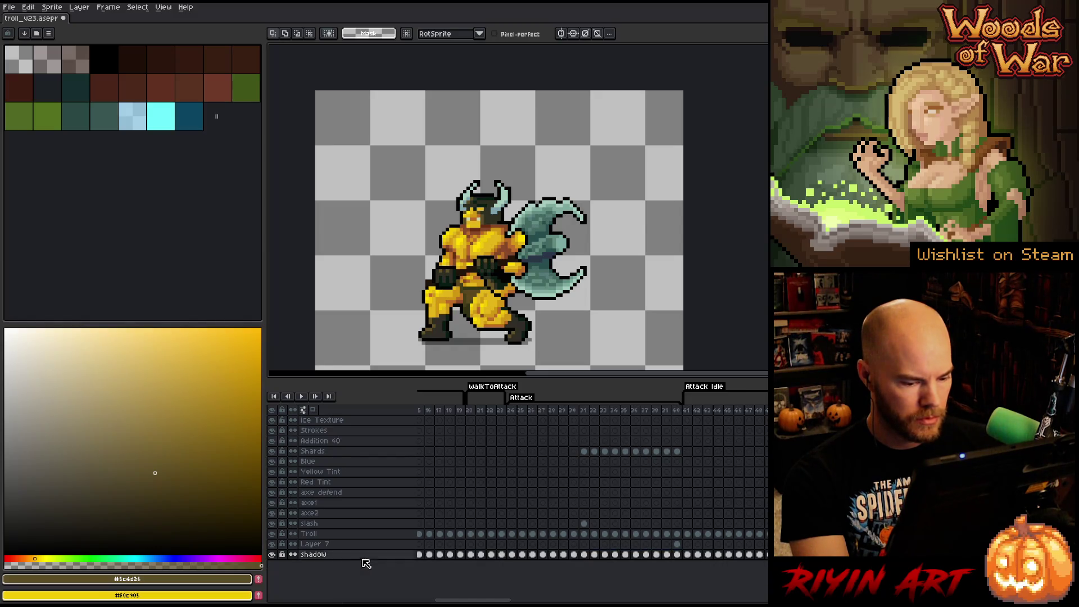
- Merge the Troll layer down into Layer 7 with Ctrl+E
left_click(471, 411)
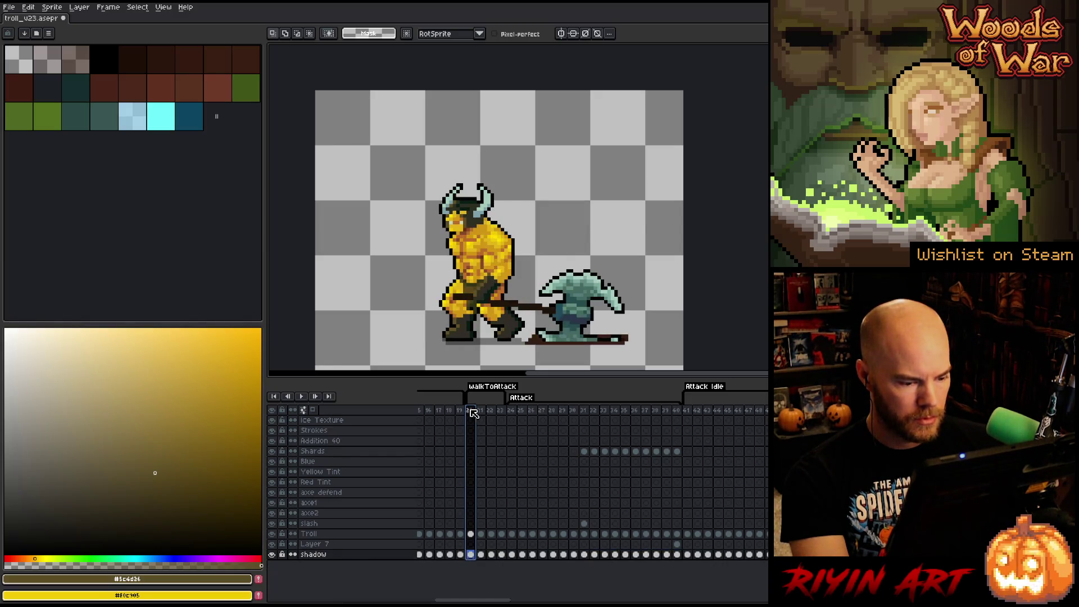
left_click(315, 544)
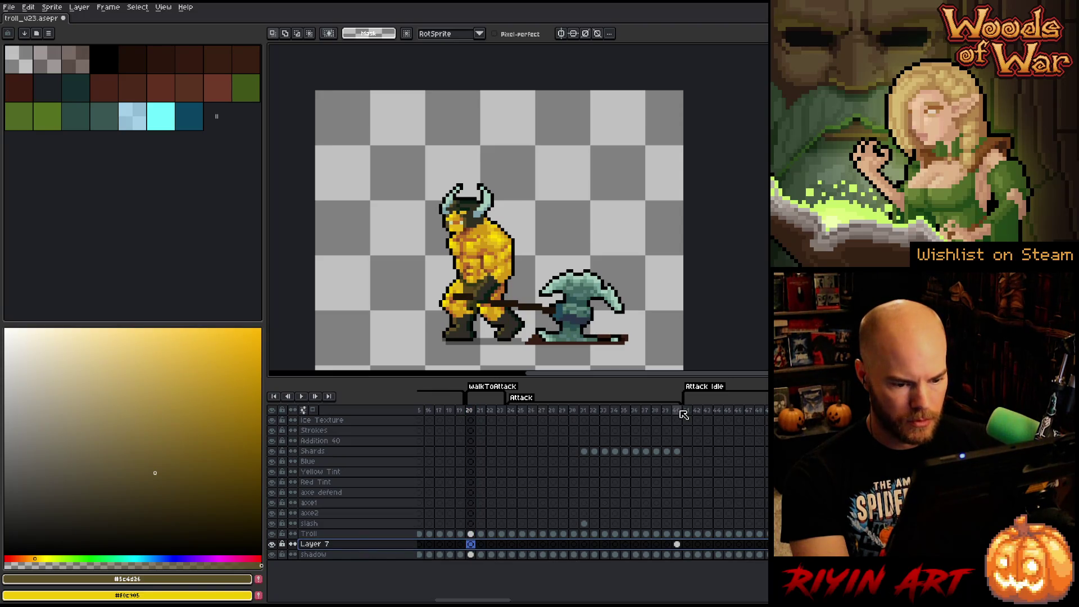
left_click(677, 410)
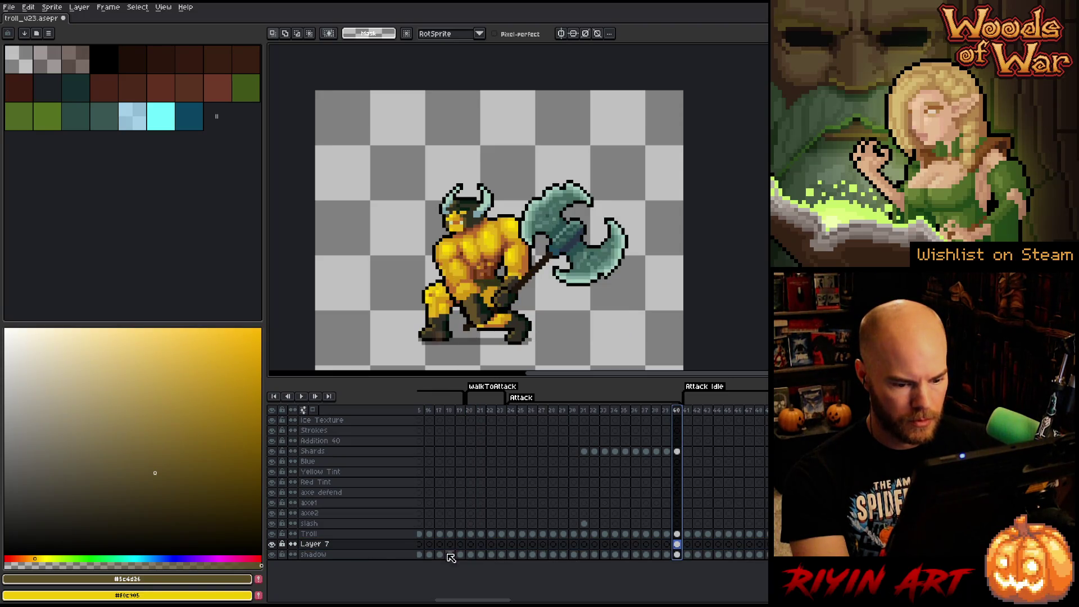
left_click(313, 534)
key("ctrl+e")
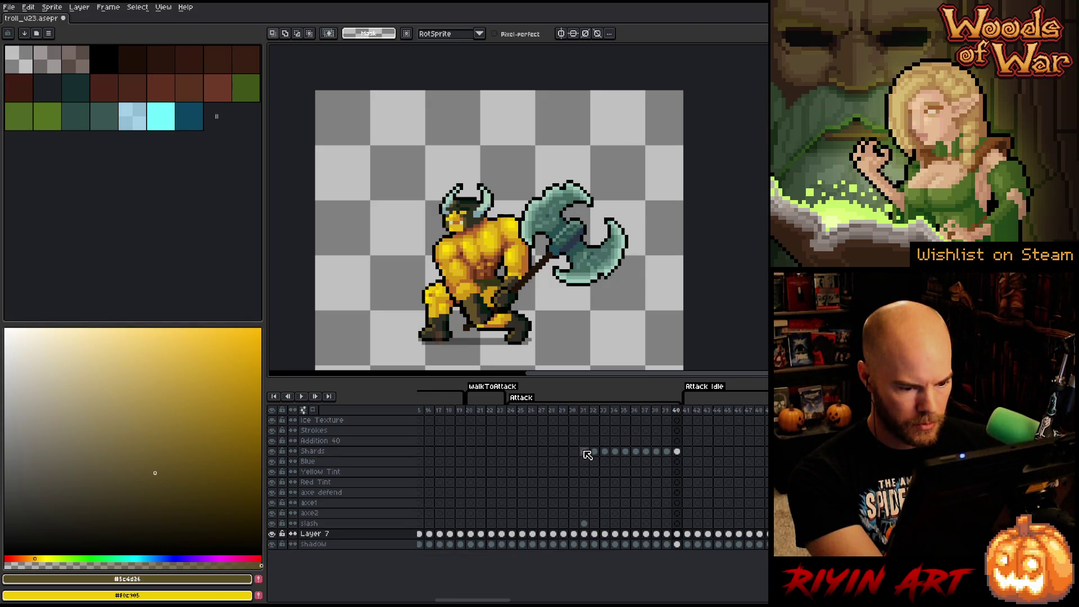
- Copy the Shards-through-shadow cels from frame 20 onward
mouse_move(469, 410)
left_mouse_down()
mouse_move(640, 529)
mouse_move(781, 533)
left_mouse_up()
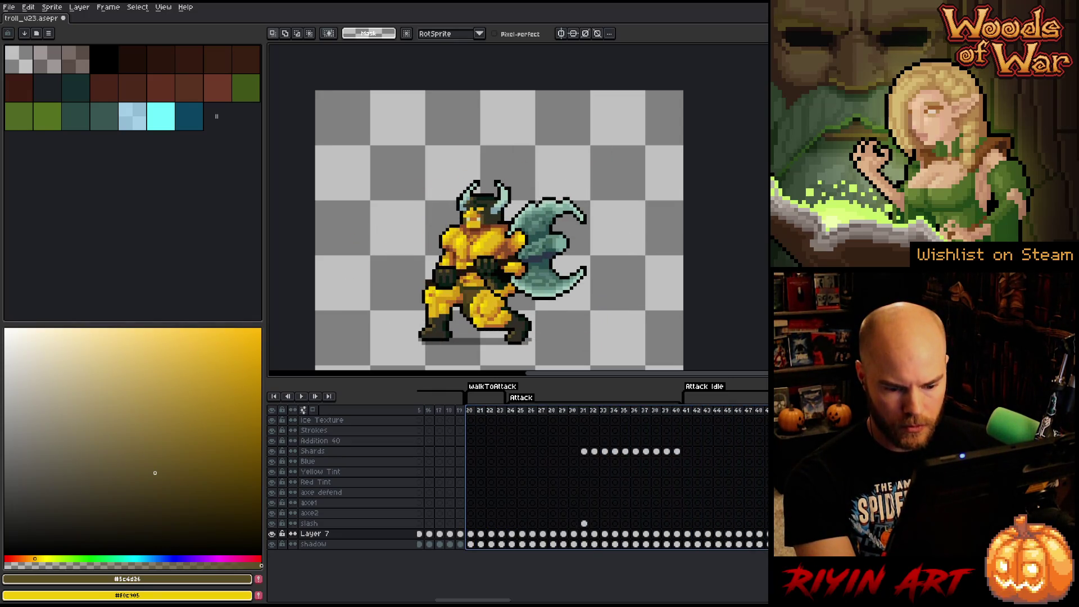
mouse_move(469, 450)
left_mouse_down()
mouse_move(646, 546)
mouse_move(768, 546)
left_mouse_up()
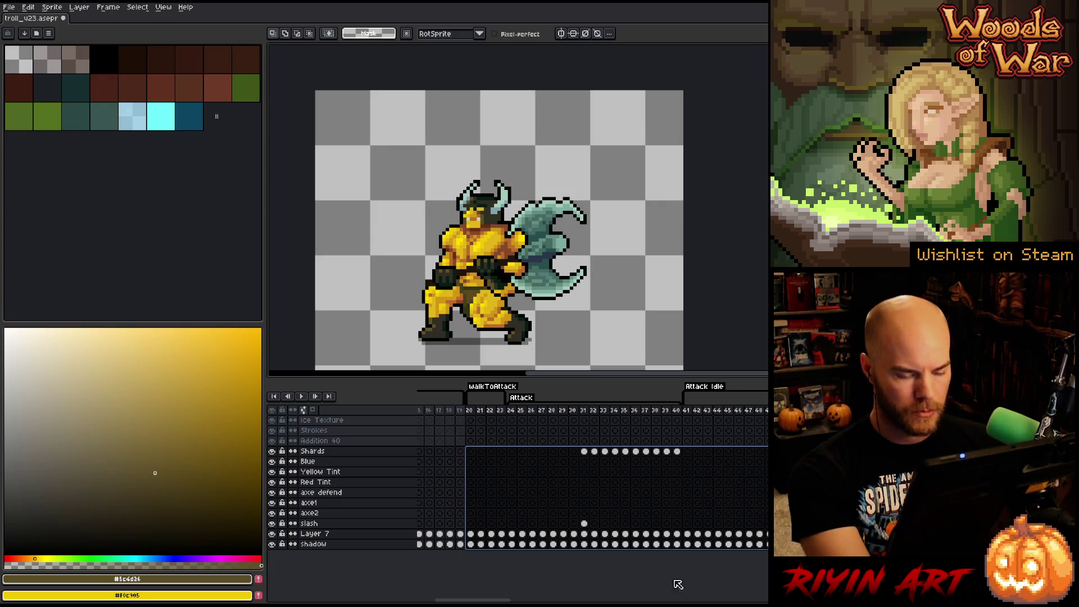
key("ctrl+c")
left_click_drag(473, 600, 569, 601)
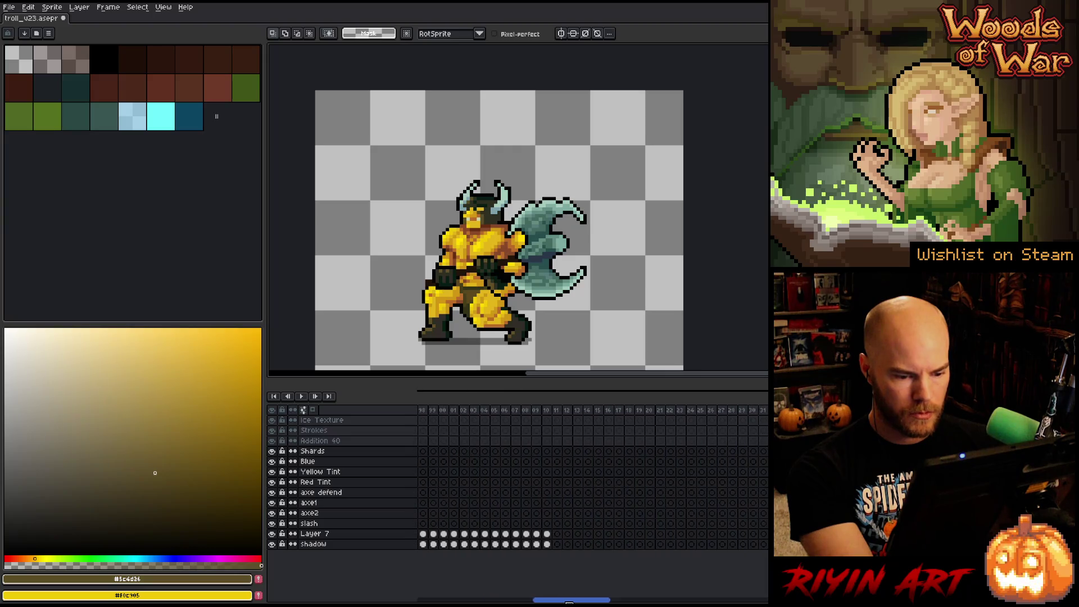
- Undo the cels pasted at frame 11 and make a first selection of frames 20–34
left_click(557, 452)
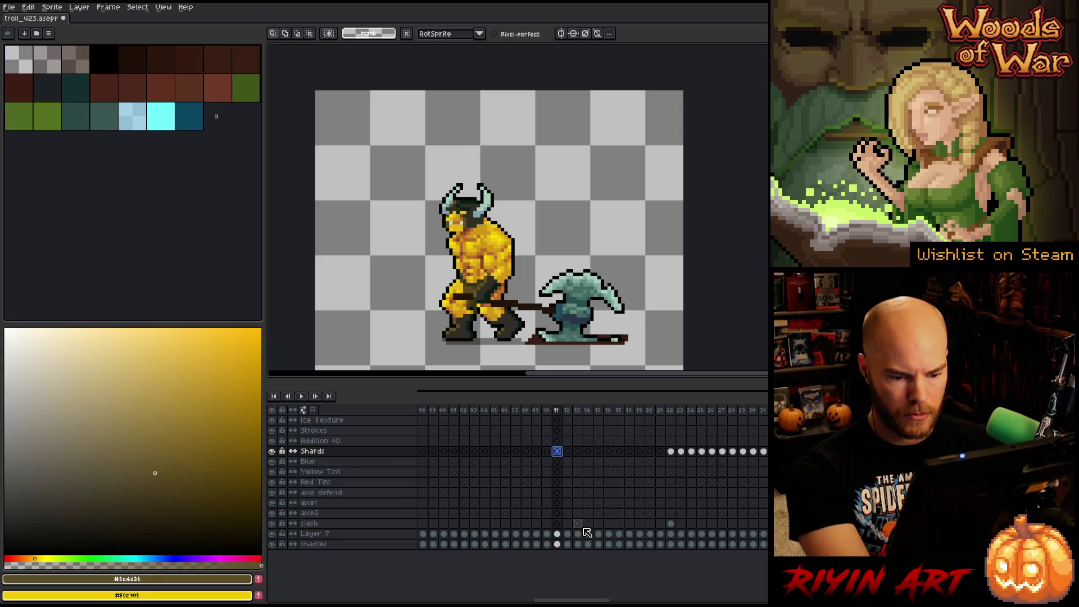
key("ctrl+z")
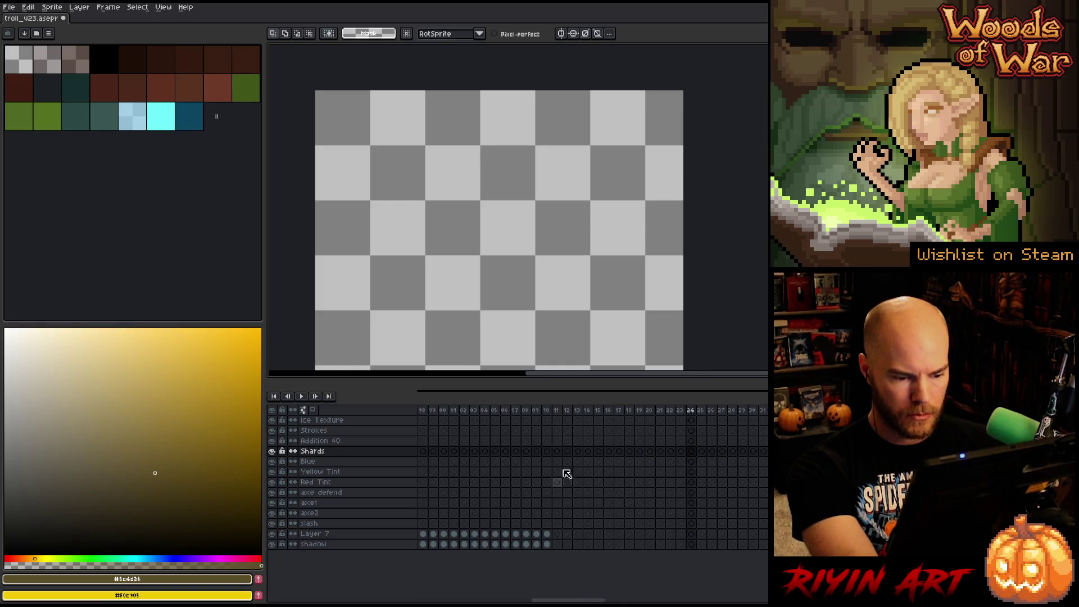
left_click(557, 453)
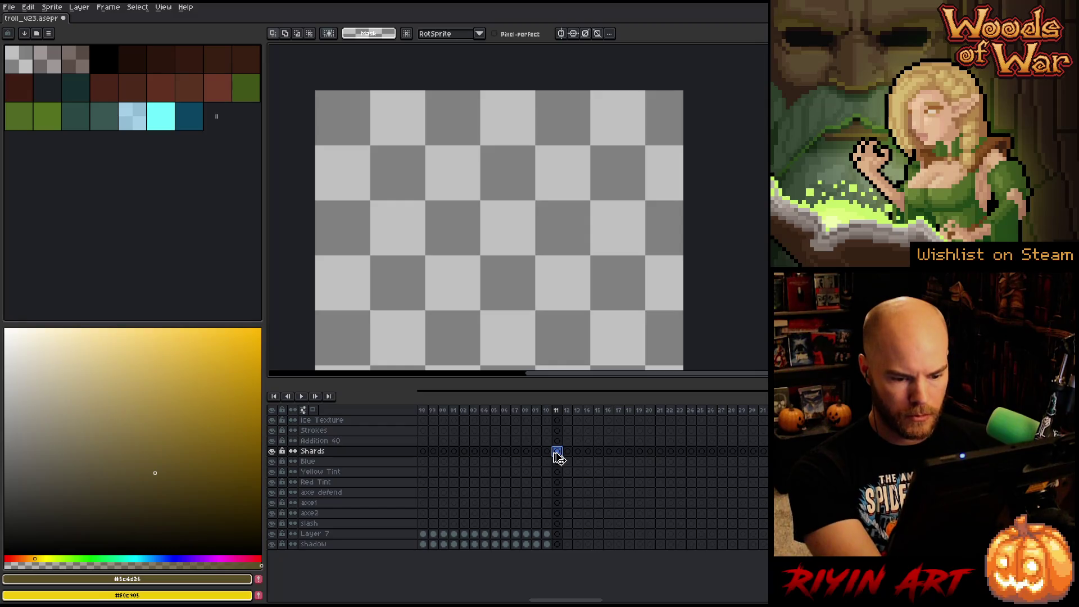
left_click_drag(587, 595, 450, 597)
mouse_move(617, 453)
left_mouse_down()
mouse_move(765, 514)
mouse_move(765, 545)
left_mouse_up()
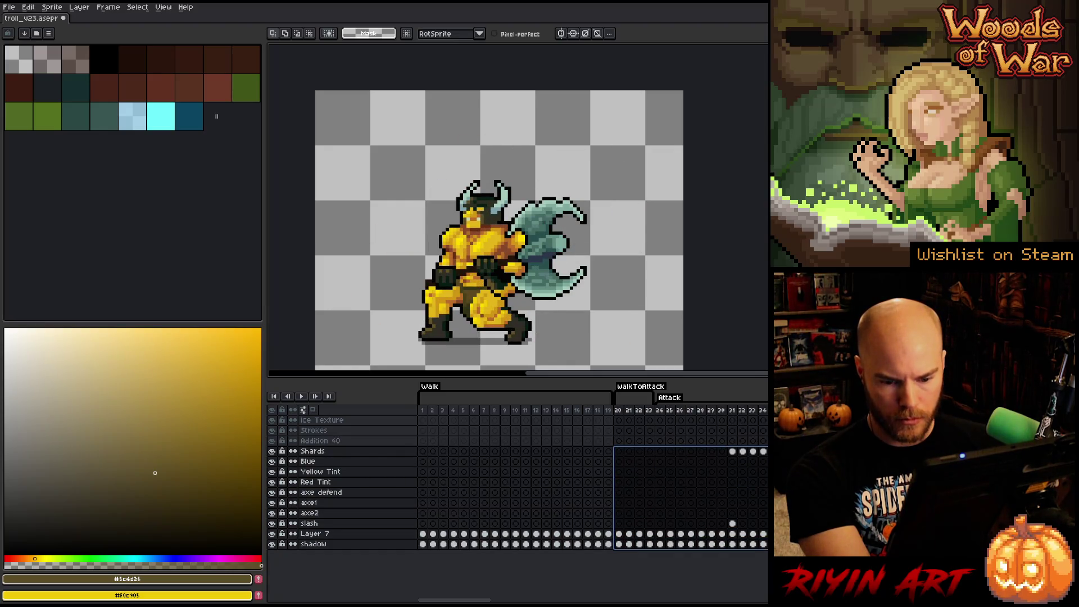
left_click_drag(455, 600, 574, 600)
left_click(527, 453)
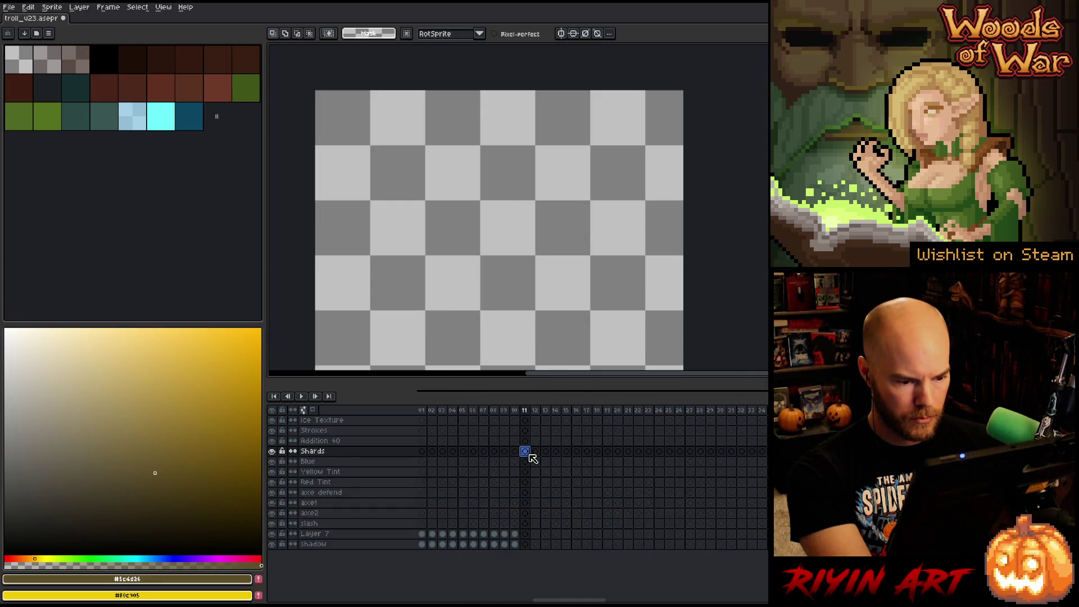
left_click_drag(574, 599, 699, 600)
- Step through the later frames from frame 20 to past frame 43
left_click(577, 411)
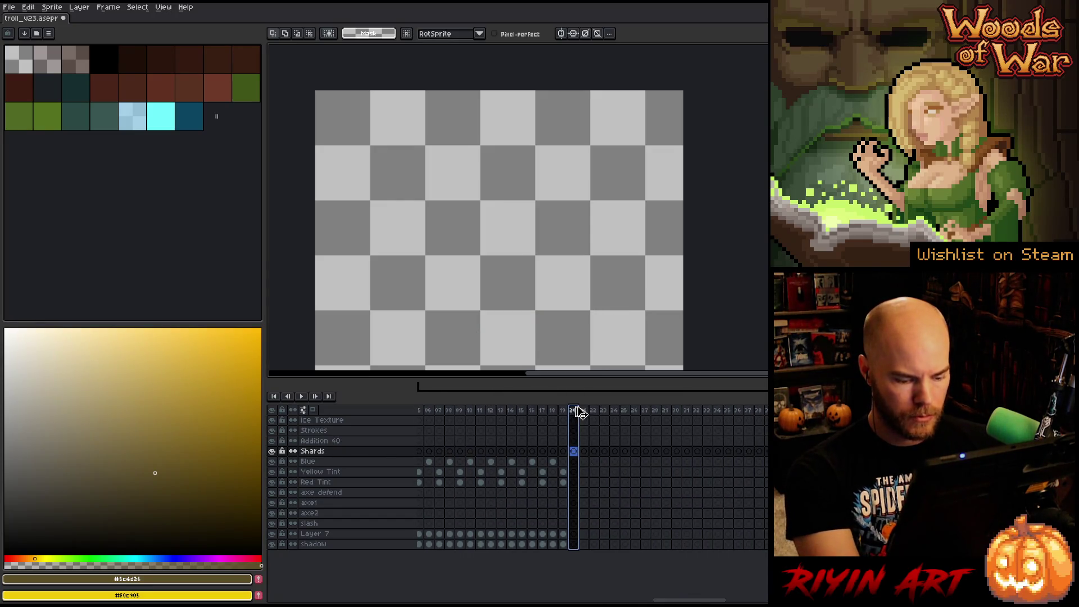
key("Right")
key("Right")
key("Right")
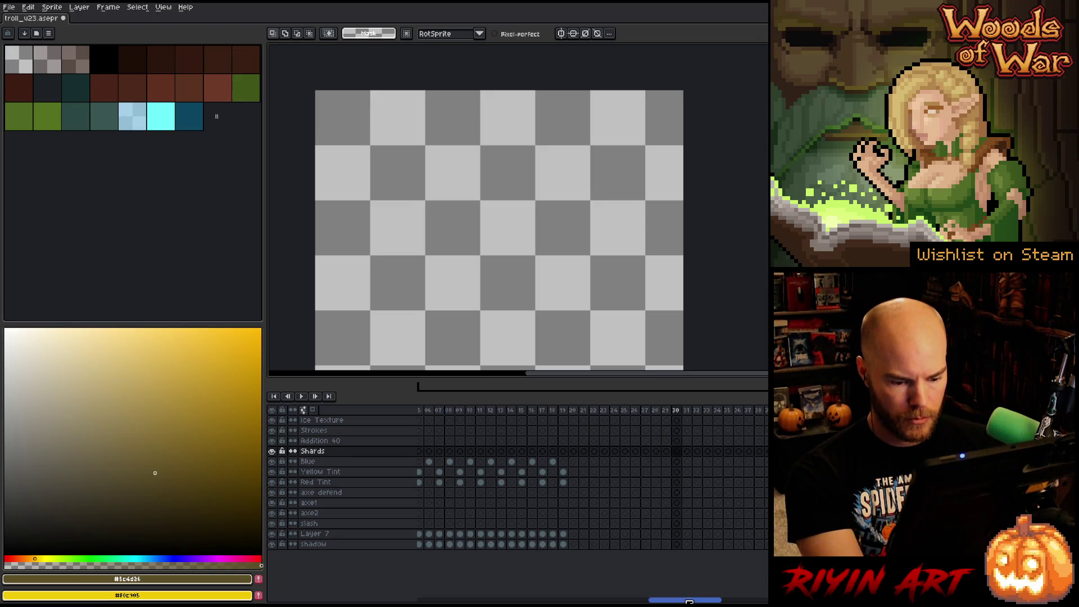
left_click_drag(689, 600, 683, 600)
left_click(600, 410)
key("Right")
key("Right")
key("Right")
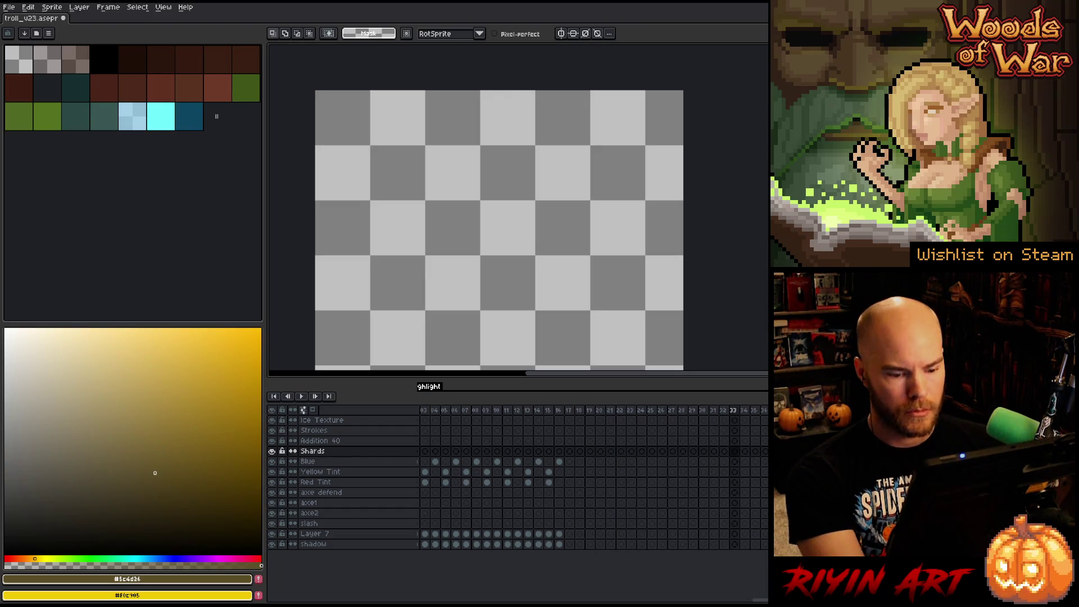
scroll(590, 478, "right", 5)
left_click(591, 411)
key("Right")
key("Right")
key("Right")
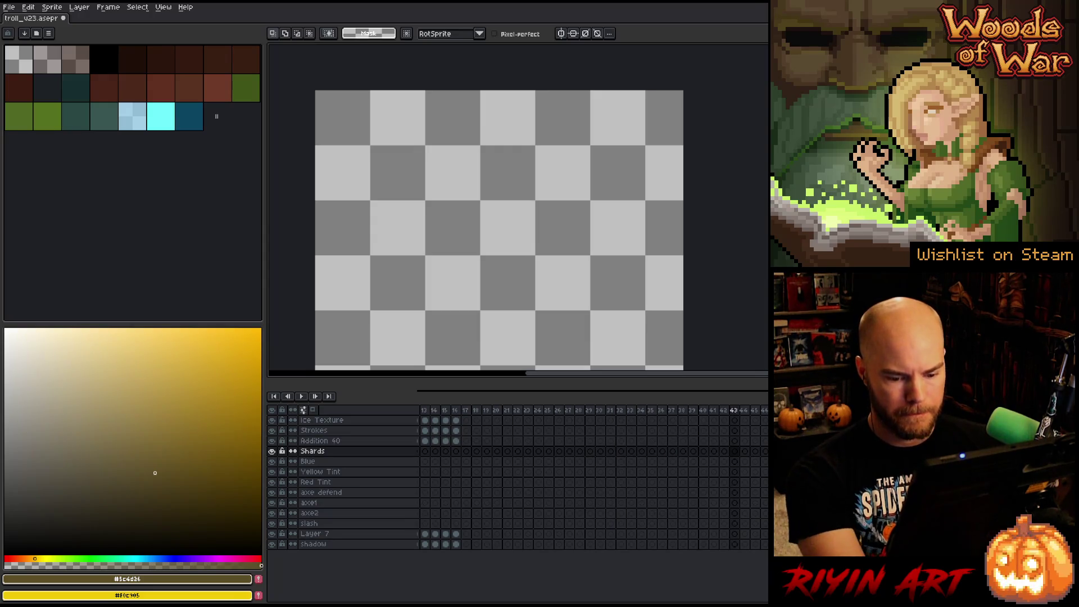
key("Right")
key("Right")
key("Right")
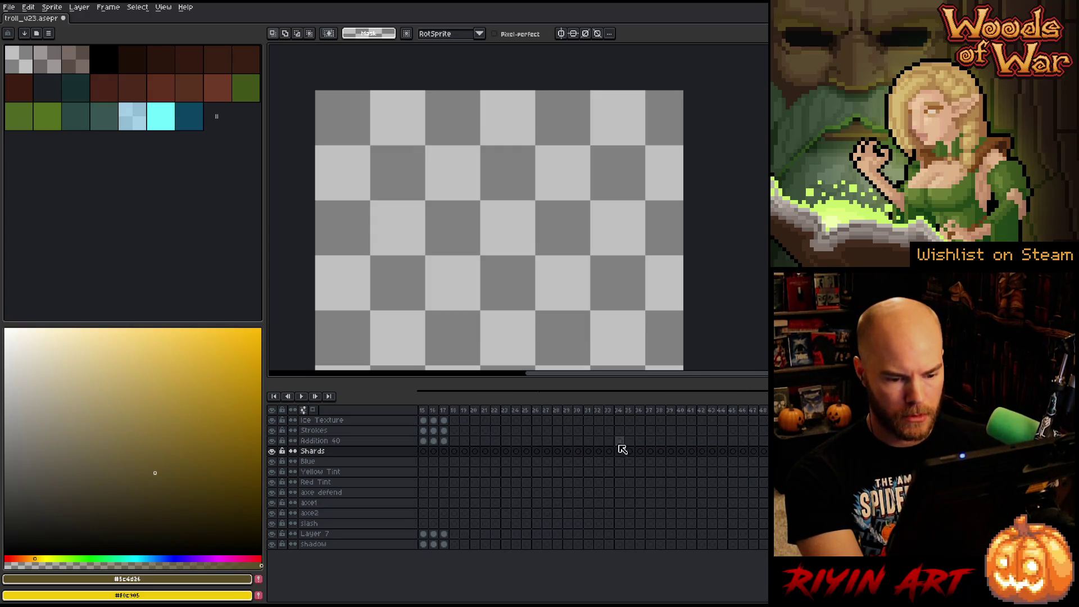
- After checking frame 45, select frames 20–34 from the Shards layer down to shadow again
left_click(567, 420)
left_click(732, 457)
scroll(646, 588, "left", 5)
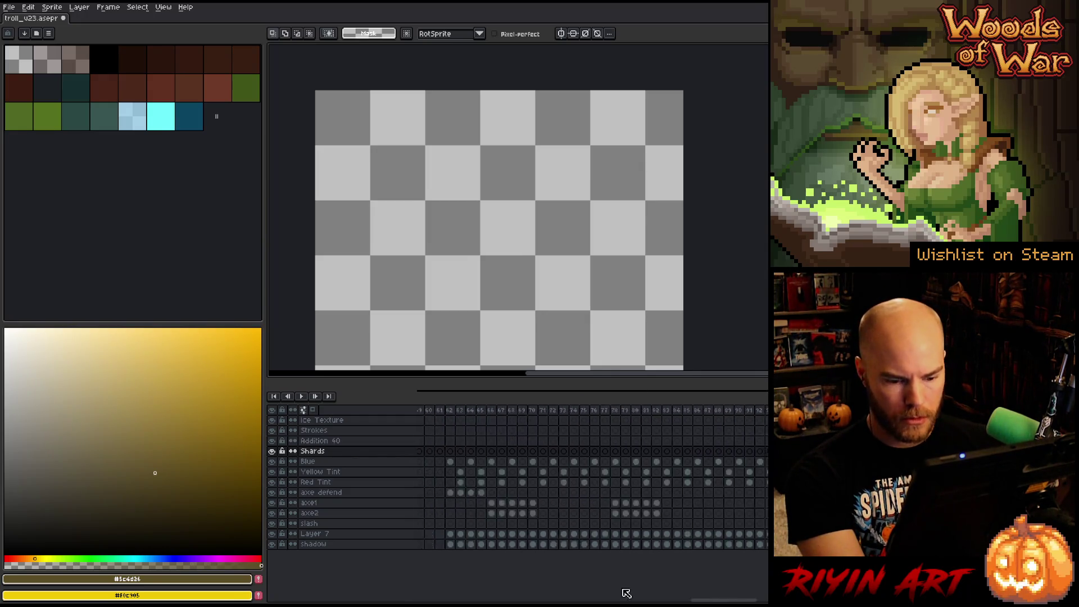
mouse_move(621, 451)
left_mouse_down()
mouse_move(753, 514)
mouse_move(764, 544)
left_mouse_up()
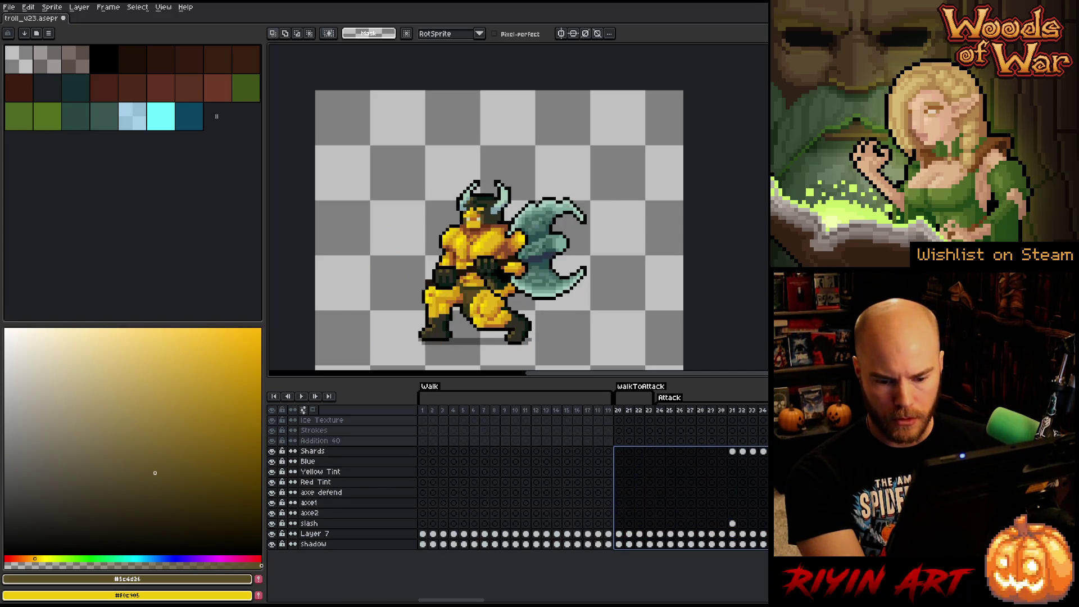
left_click_drag(472, 601, 669, 599)
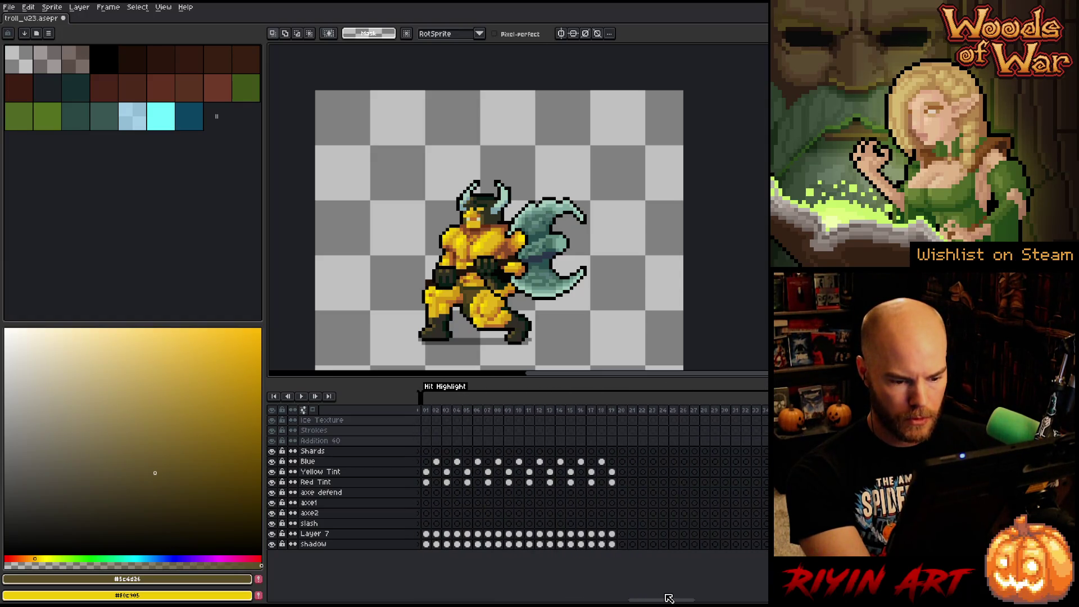
- Scroll past the Freeze Outline tag and select the empty frames 54–65 across all layers
left_click(622, 451)
left_click_drag(672, 599, 753, 599)
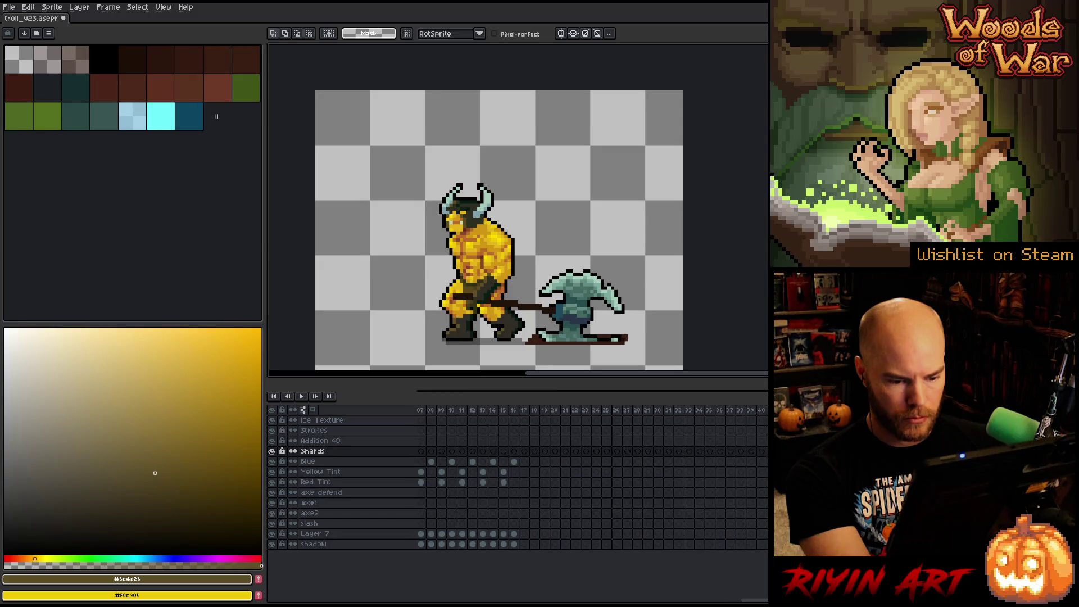
left_click(523, 451)
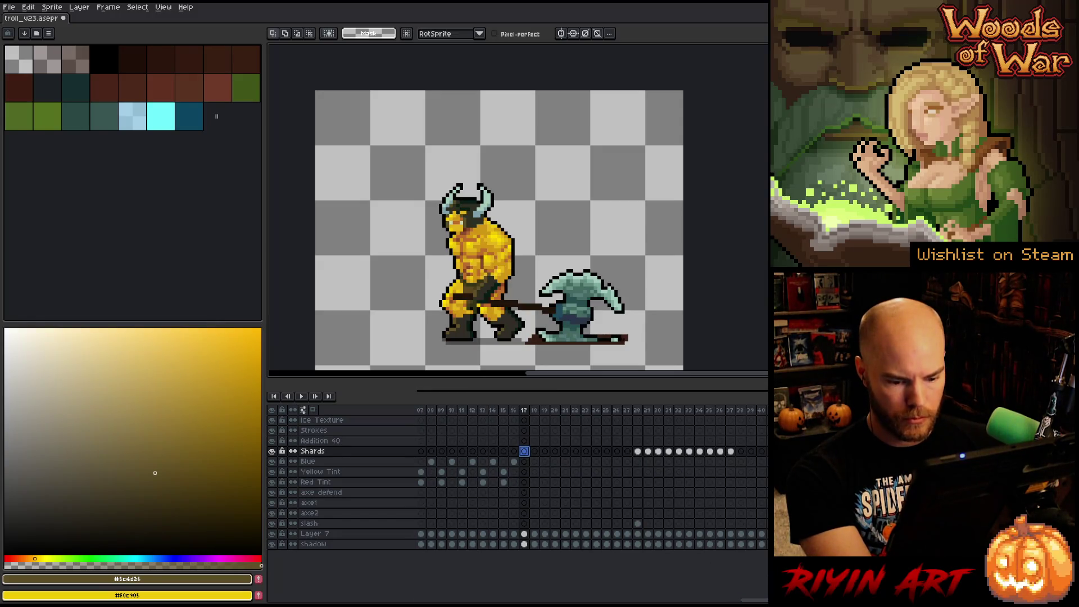
left_click_drag(753, 599, 767, 599)
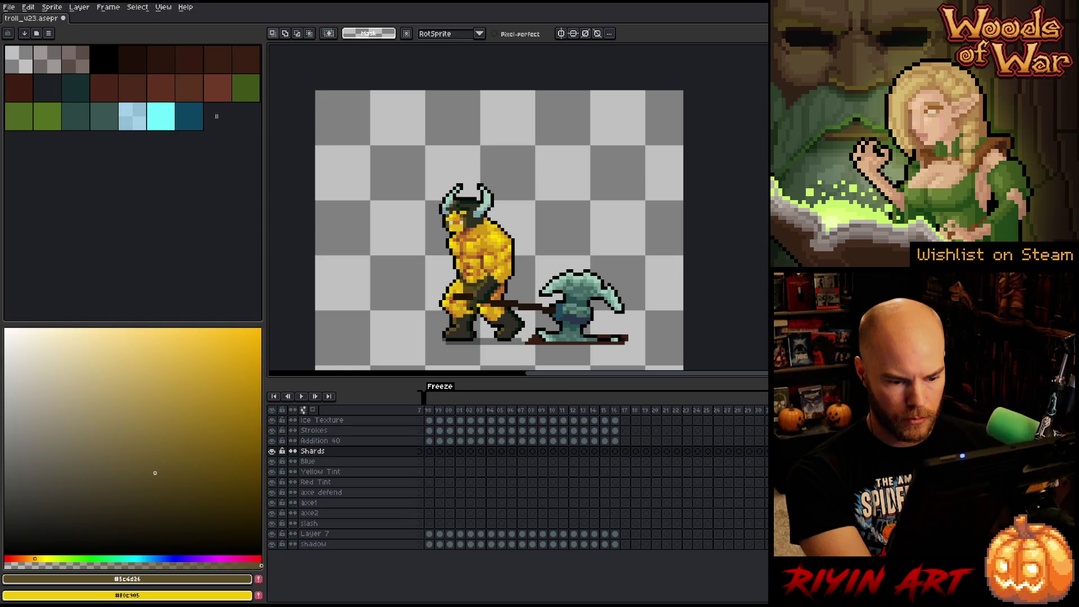
left_click(625, 452)
scroll(592, 477, "right", 15)
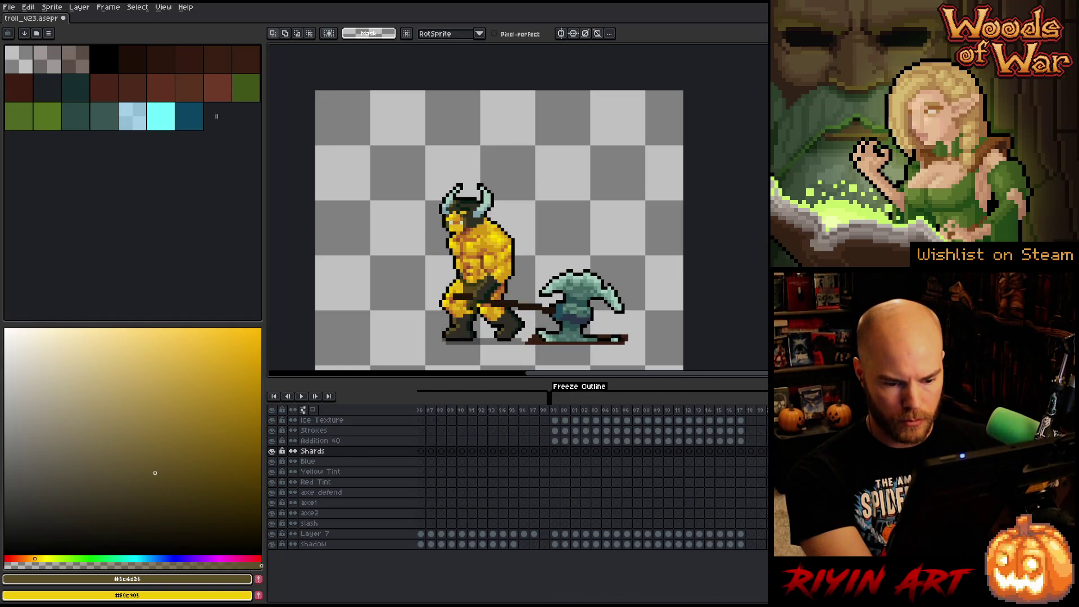
left_click(751, 451)
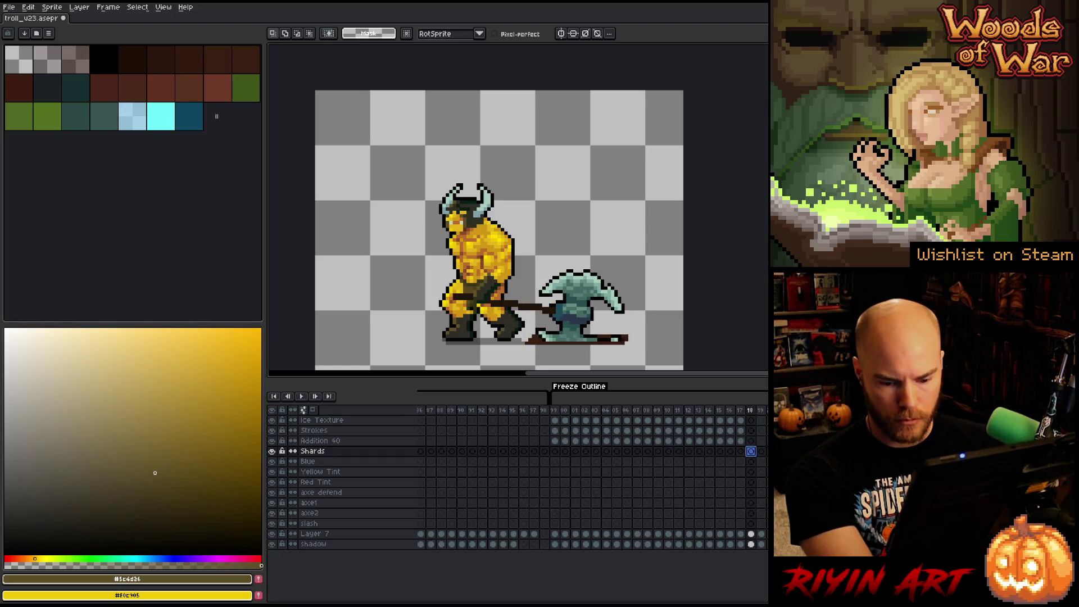
scroll(592, 478, "right", 15)
mouse_move(725, 409)
left_mouse_down()
mouse_move(619, 407)
mouse_move(726, 415)
left_mouse_up()
- Delete the empty frames 54–65, then frames 53–62
right_click(726, 416)
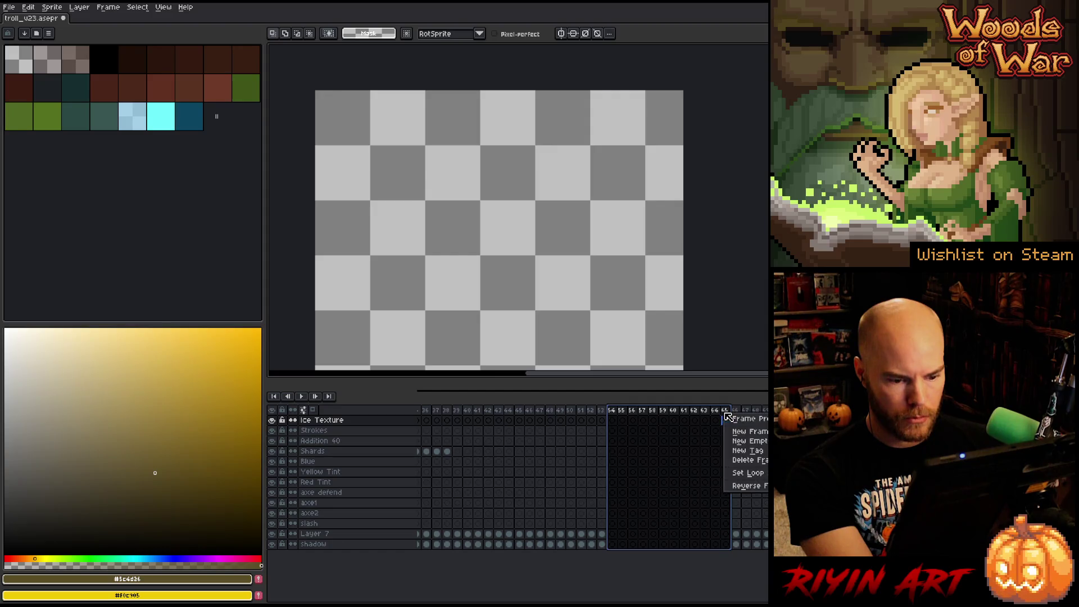
left_click(743, 466)
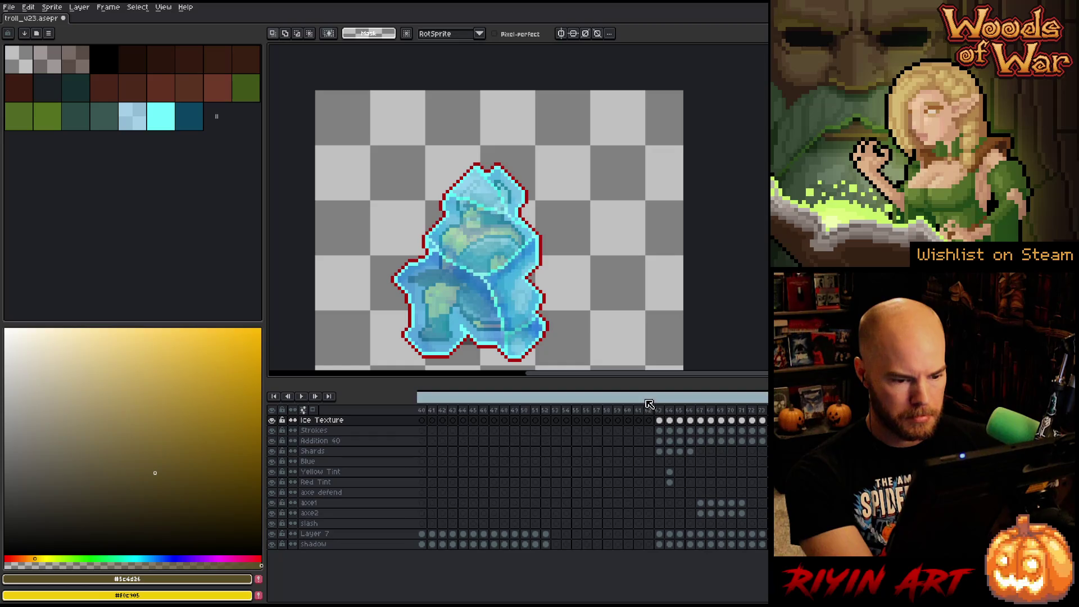
left_click_drag(648, 410, 560, 414)
right_click(560, 416)
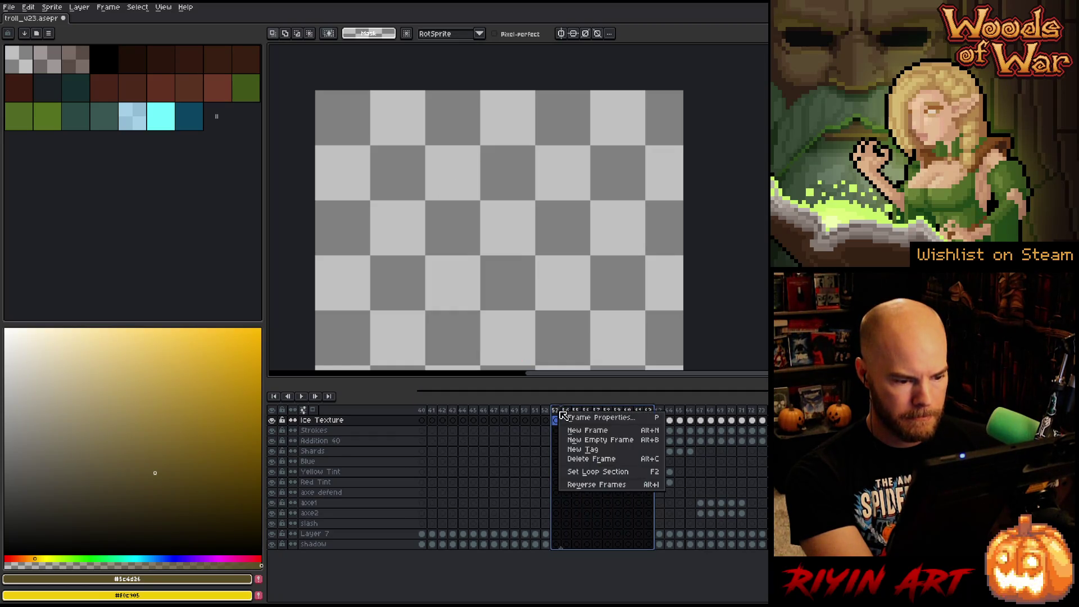
left_click(577, 465)
- Insert a new frame at position 53
scroll(590, 477, "left", 3)
scroll(590, 478, "left", 3)
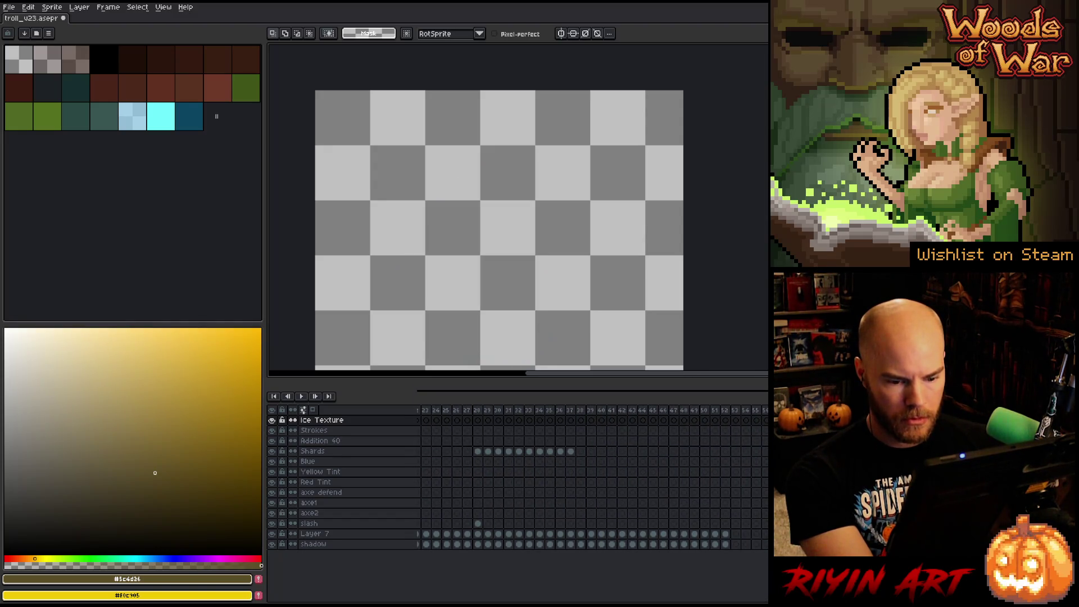
left_click(725, 412)
left_click(735, 414)
right_click(750, 414)
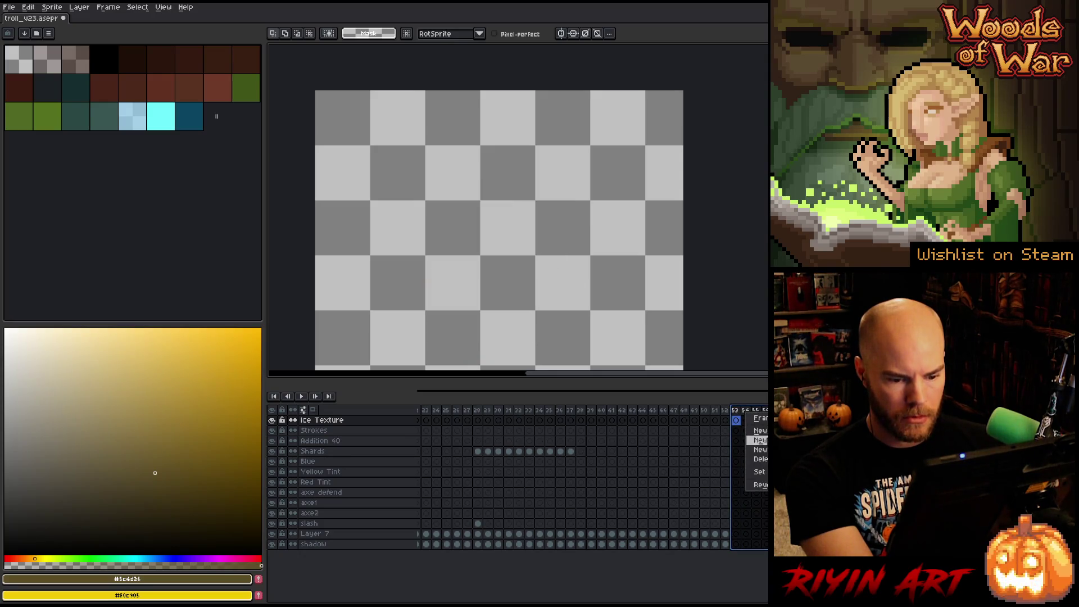
left_click(755, 458)
mouse_move(674, 599)
left_mouse_down()
mouse_move(754, 594)
mouse_move(711, 597)
left_mouse_up()
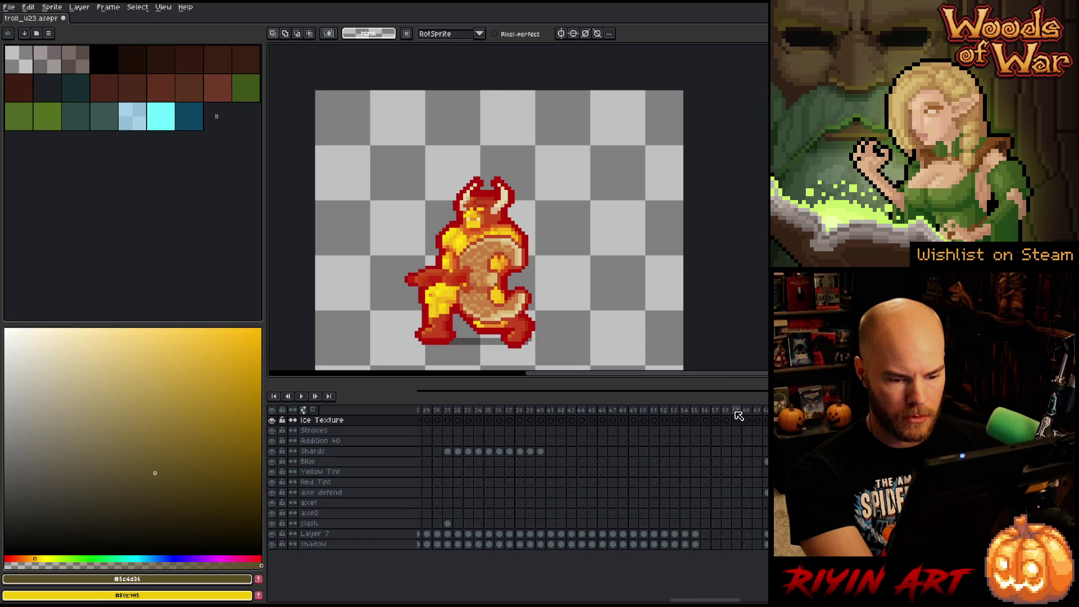
- Delete the empty frames 56–61
left_click_drag(757, 411, 705, 414)
right_click(722, 413)
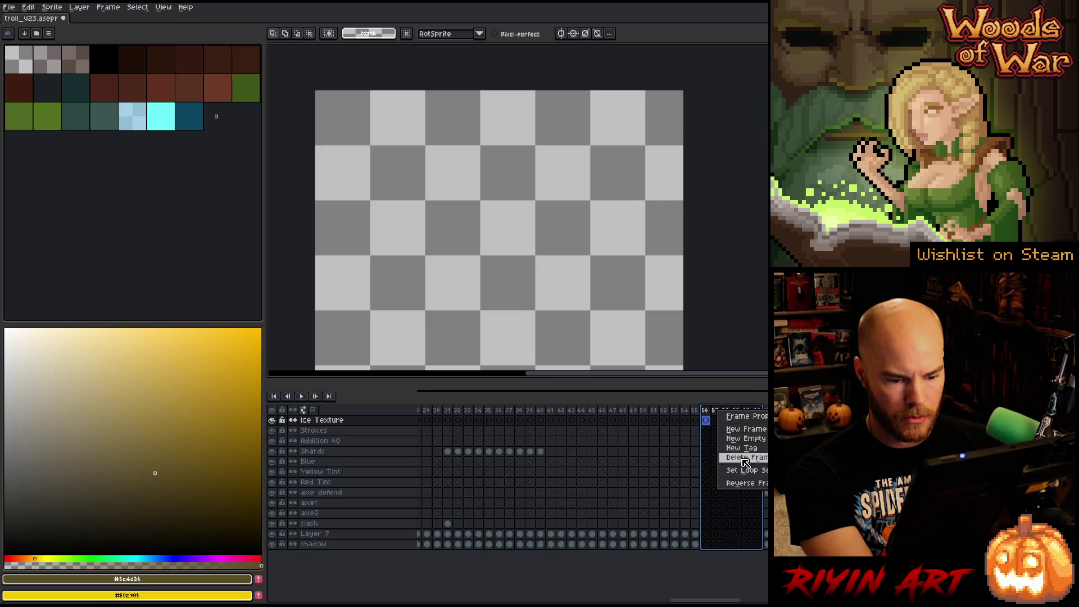
left_click(745, 461)
left_click_drag(720, 600, 625, 601)
- Delete frames 47–64 and view frame 16 with the axe raised
left_click_drag(641, 414, 464, 421)
right_click(475, 413)
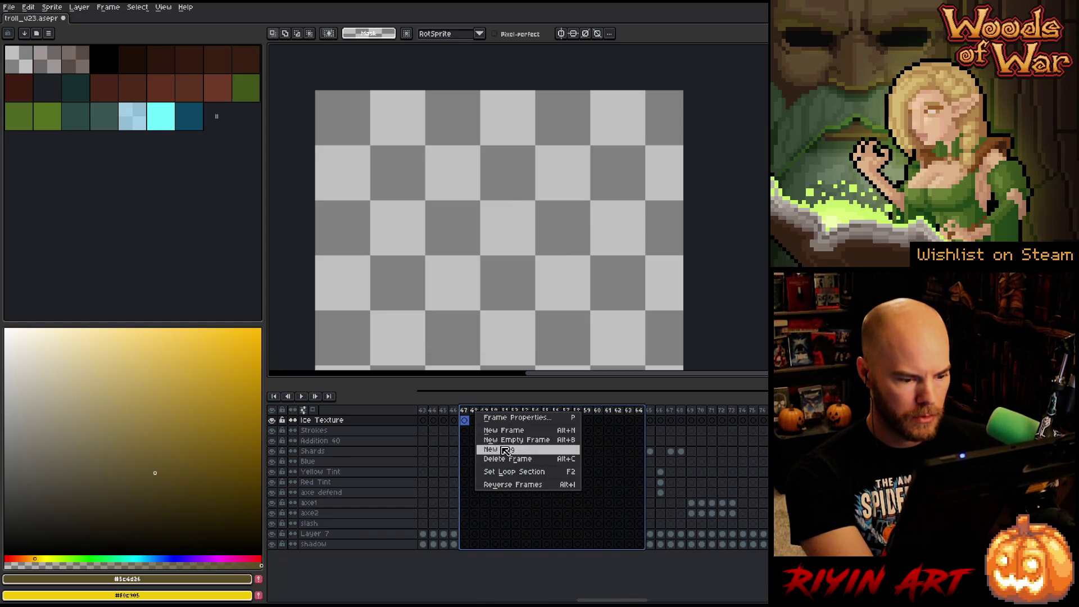
left_click(514, 464)
left_click_drag(606, 600, 481, 597)
left_click_drag(430, 596, 566, 586)
left_click(528, 415)
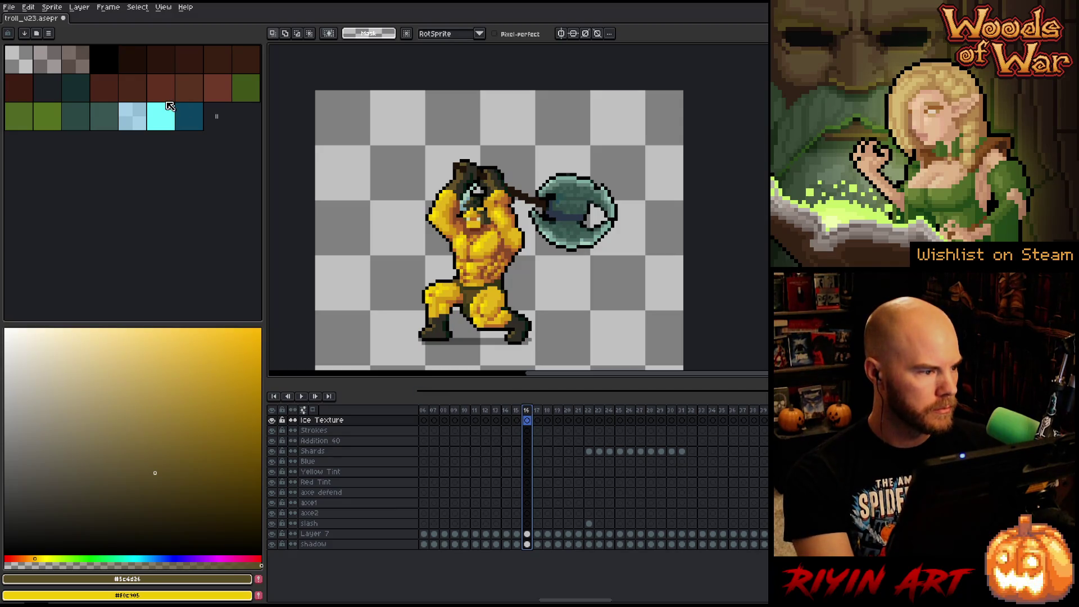
- Eyedrop the red horn outline on frame 07 and add it to the palette
left_click(435, 411)
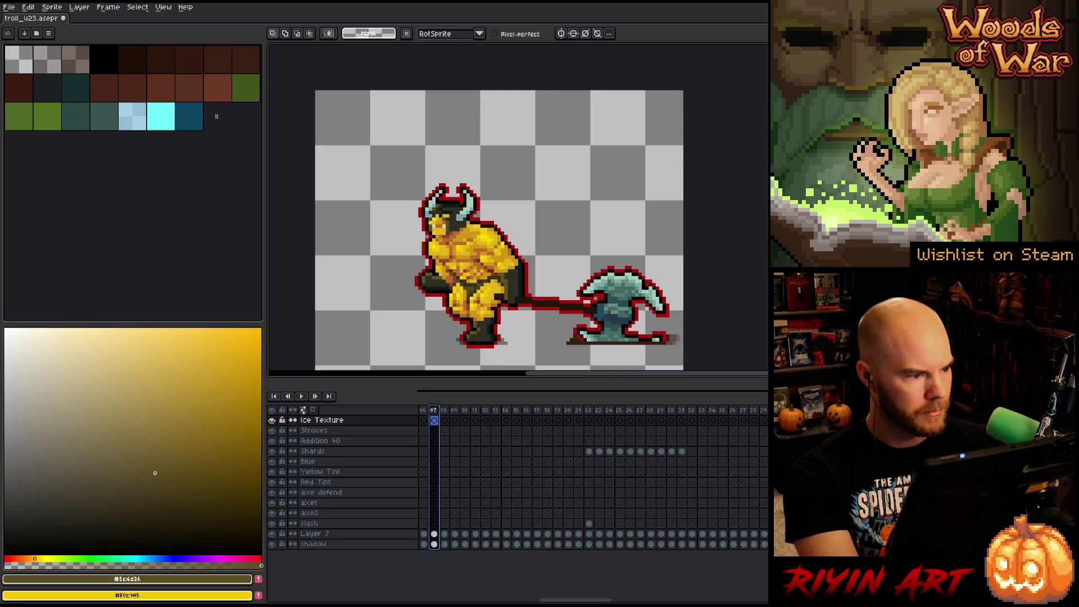
key("i")
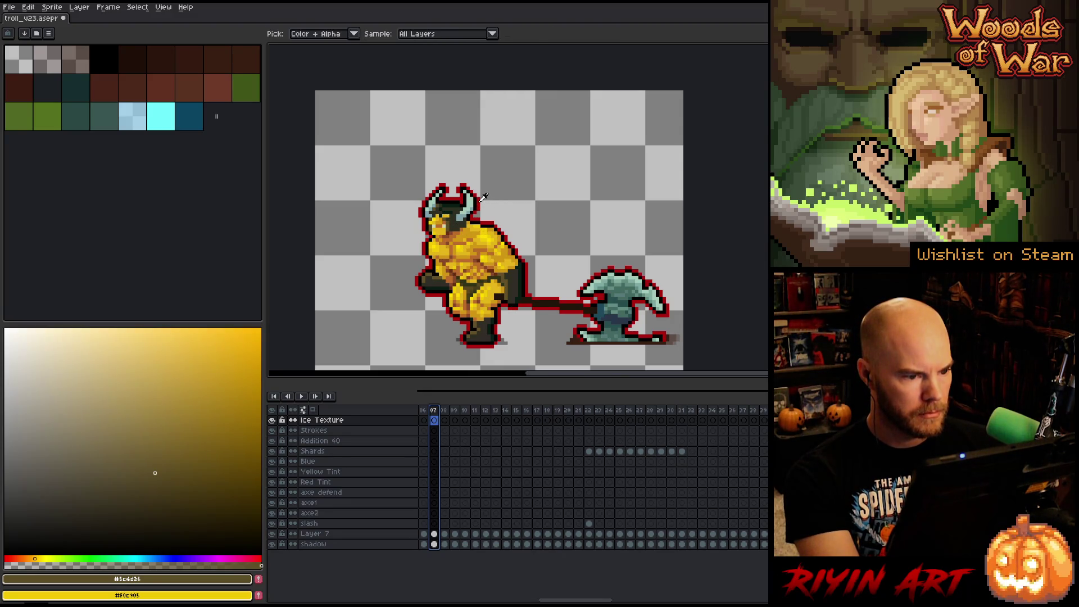
left_click(481, 201)
left_click(258, 579)
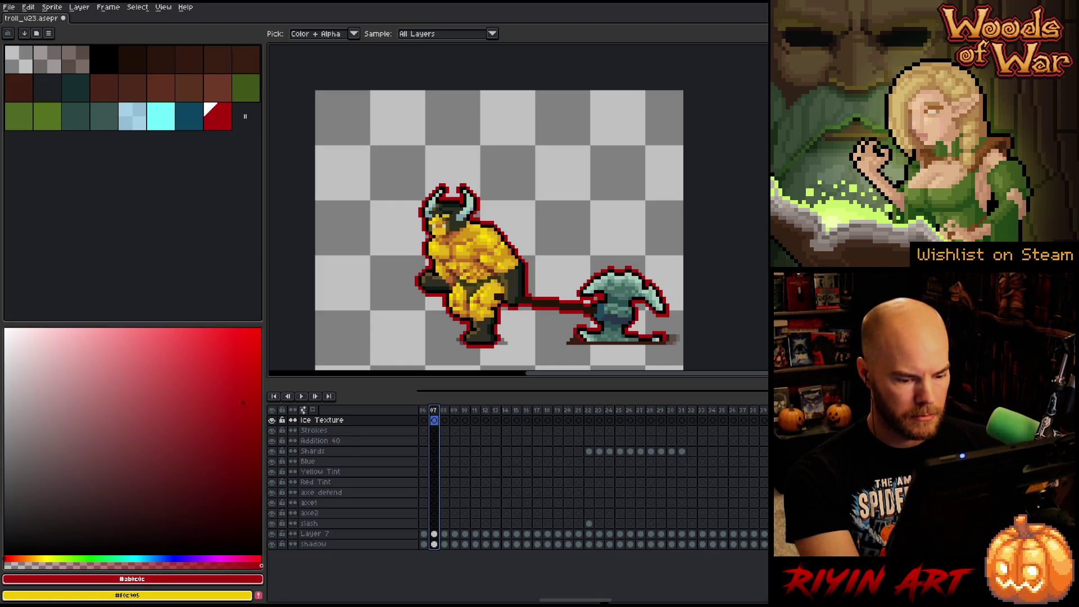
left_click_drag(603, 601, 679, 601)
left_click(568, 420)
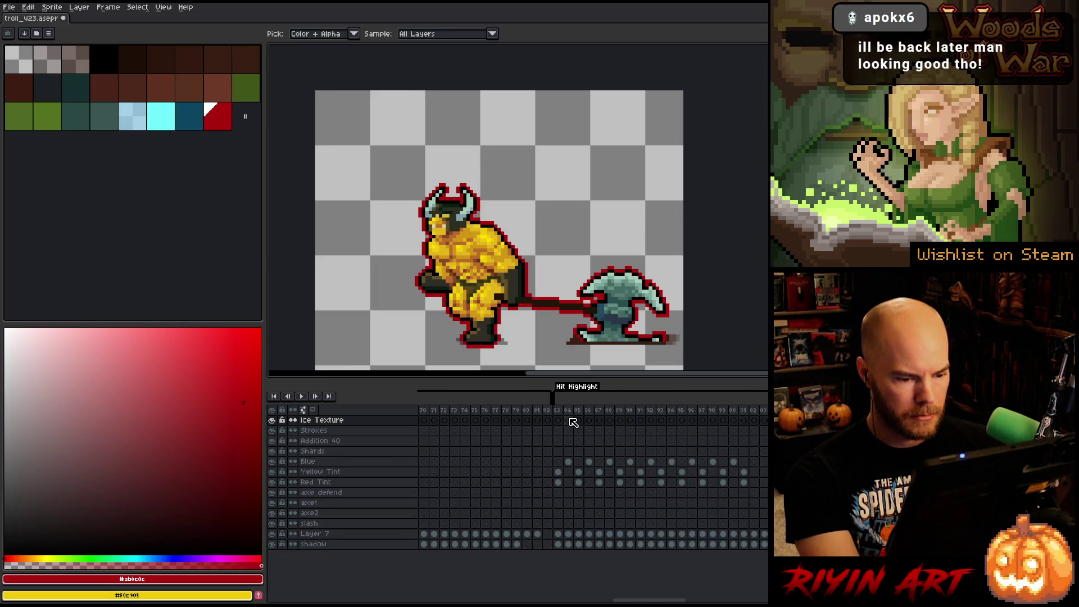
- Rename the Blue layer to 'Blue screen 84' and set it to Normal at 100% opacity
double_click(346, 466)
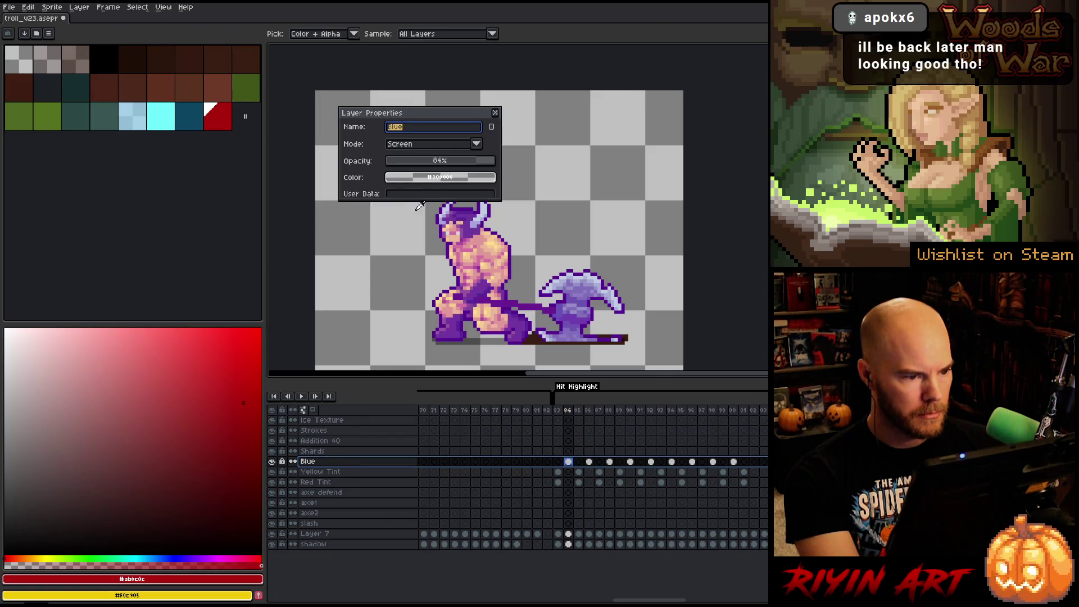
left_click(424, 130)
type("screen 84")
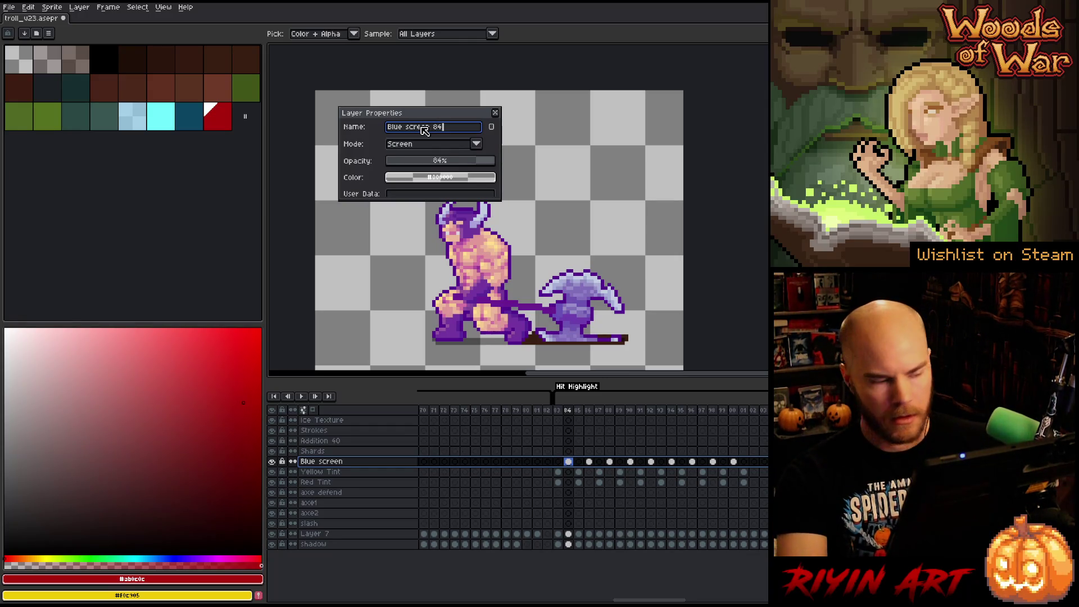
left_click(458, 127)
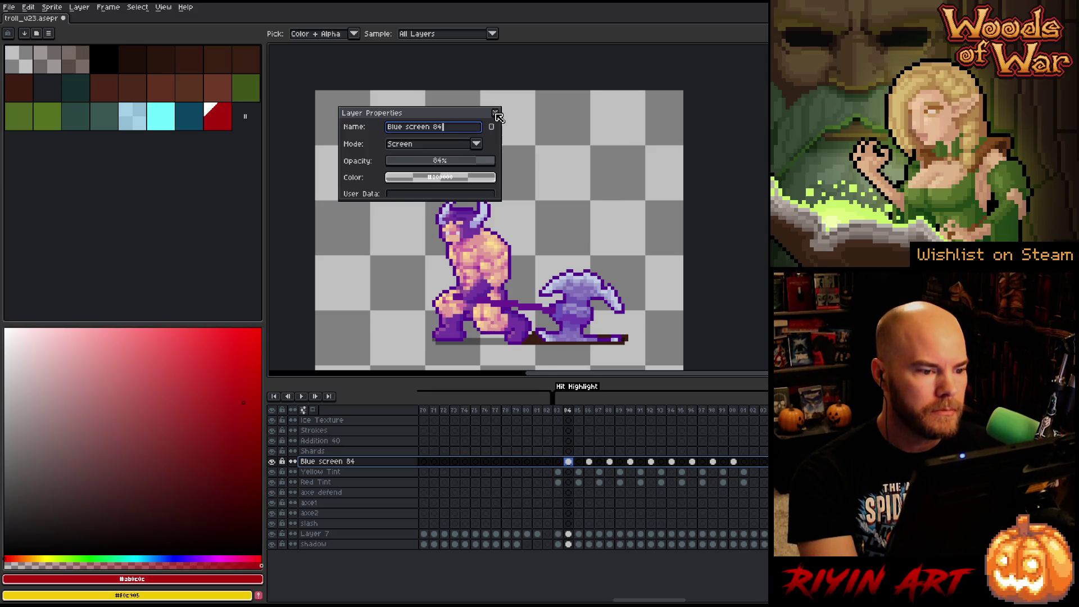
left_click(476, 144)
left_click(477, 162)
left_click_drag(477, 161, 574, 152)
- Add the layer's solid purple to the palette, then restore Screen blending at lower opacity
left_click(467, 260)
left_click(258, 578)
left_click_drag(479, 161, 479, 167)
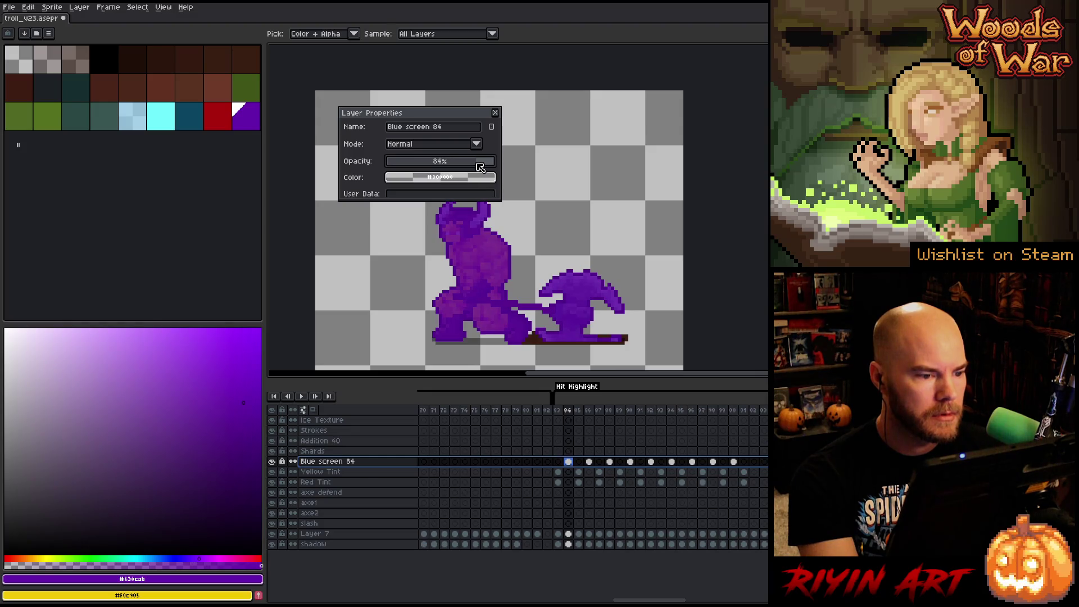
left_click(473, 145)
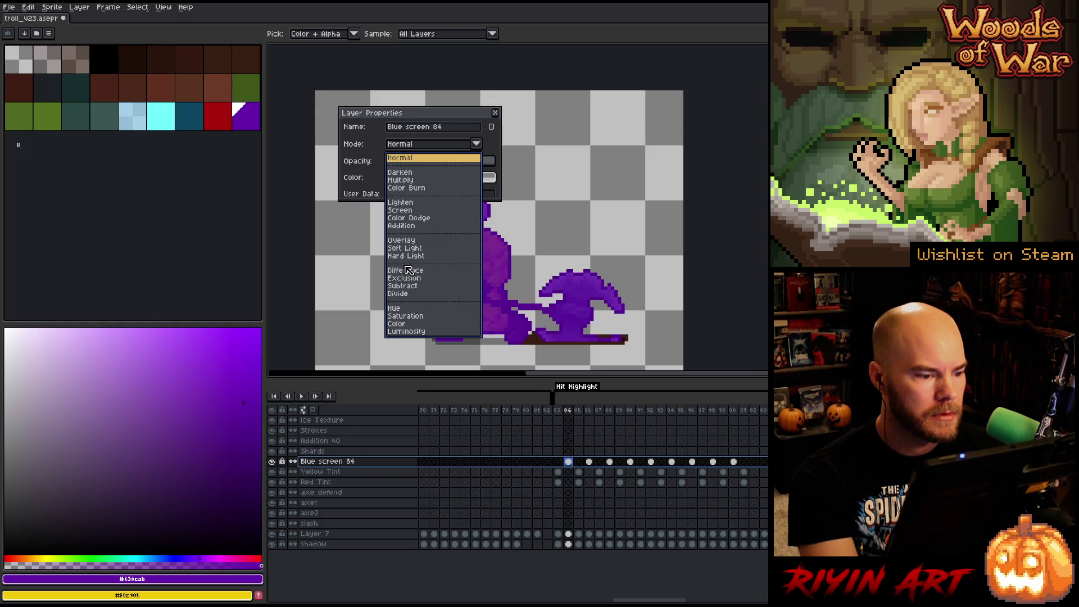
left_click(408, 211)
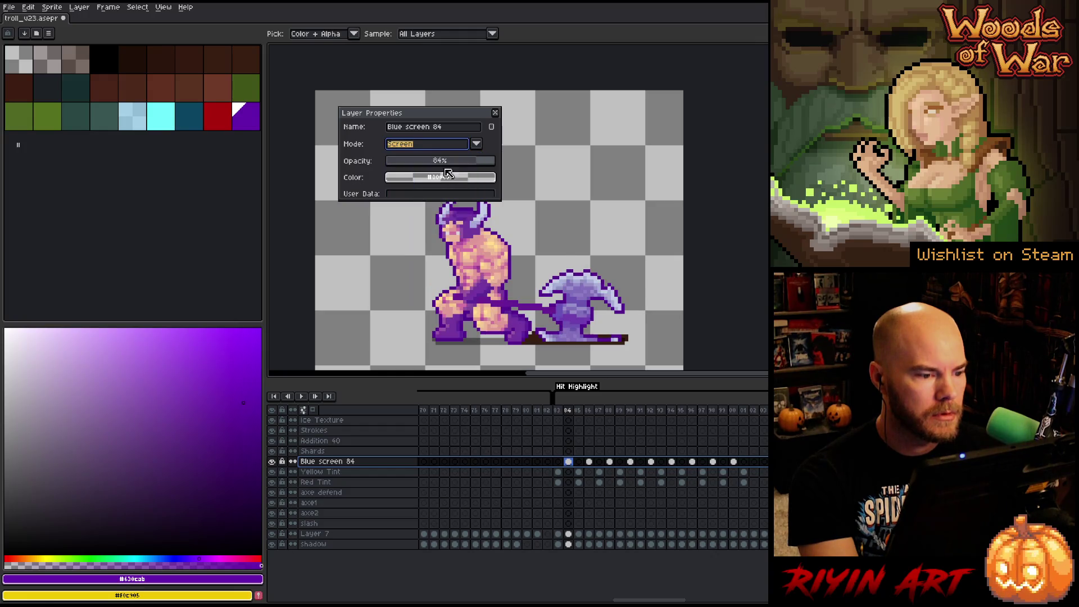
left_click(495, 112)
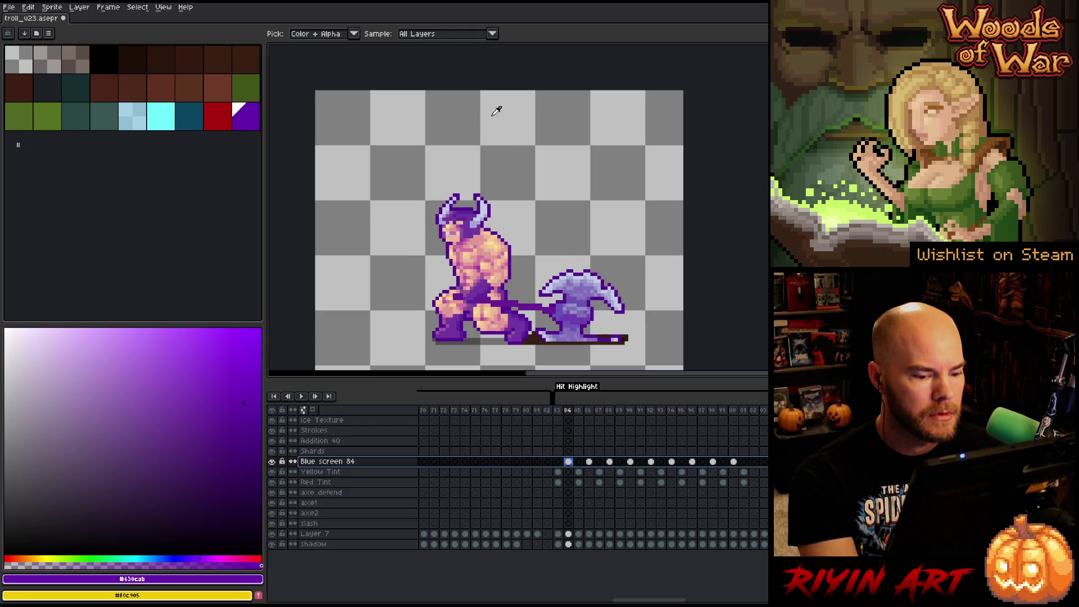
left_click(558, 472)
- Rename Yellow Tint to 'Yellow Tint overlay 35' and set it to Normal at 100% opacity
double_click(326, 471)
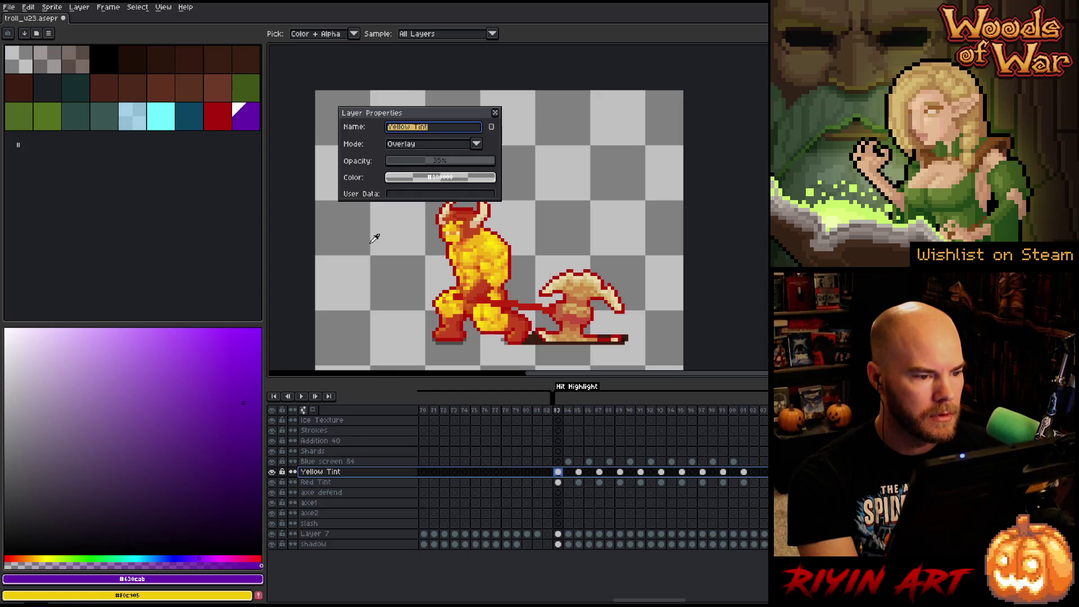
left_click(438, 128)
type("o")
type("verlay 35")
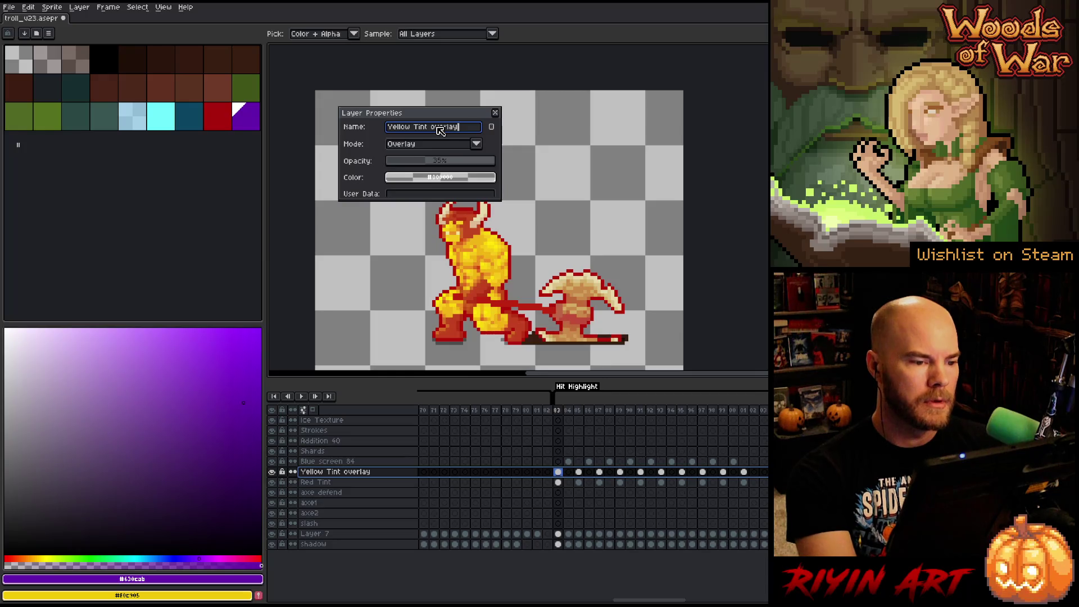
left_click(433, 147)
left_click(434, 163)
left_click_drag(434, 164, 696, 167)
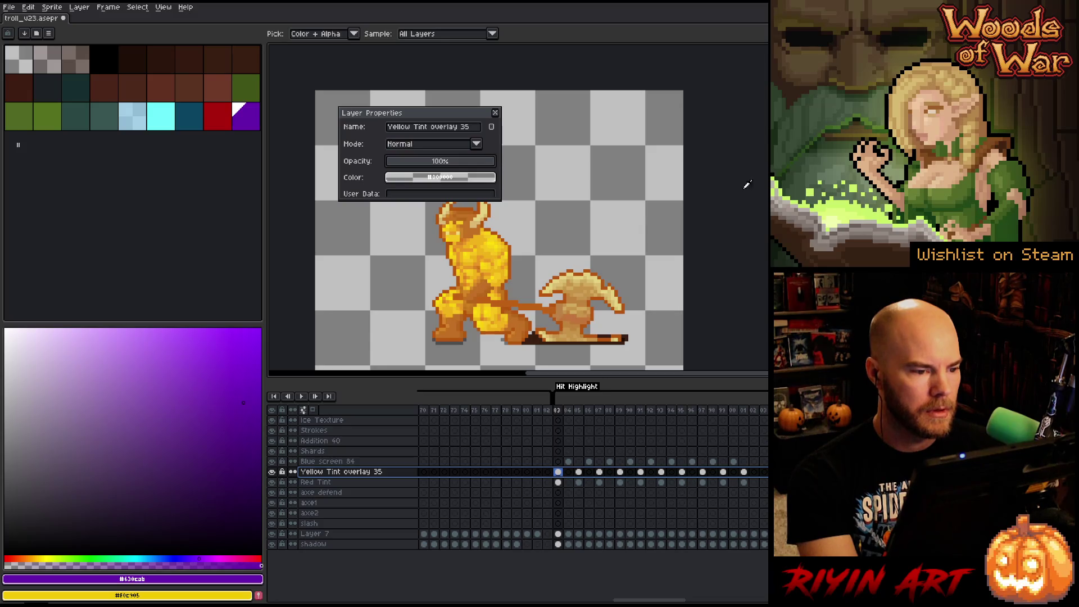
- Add the yellow #fce012 to the palette and restore Overlay blending near 35%
left_click(474, 253)
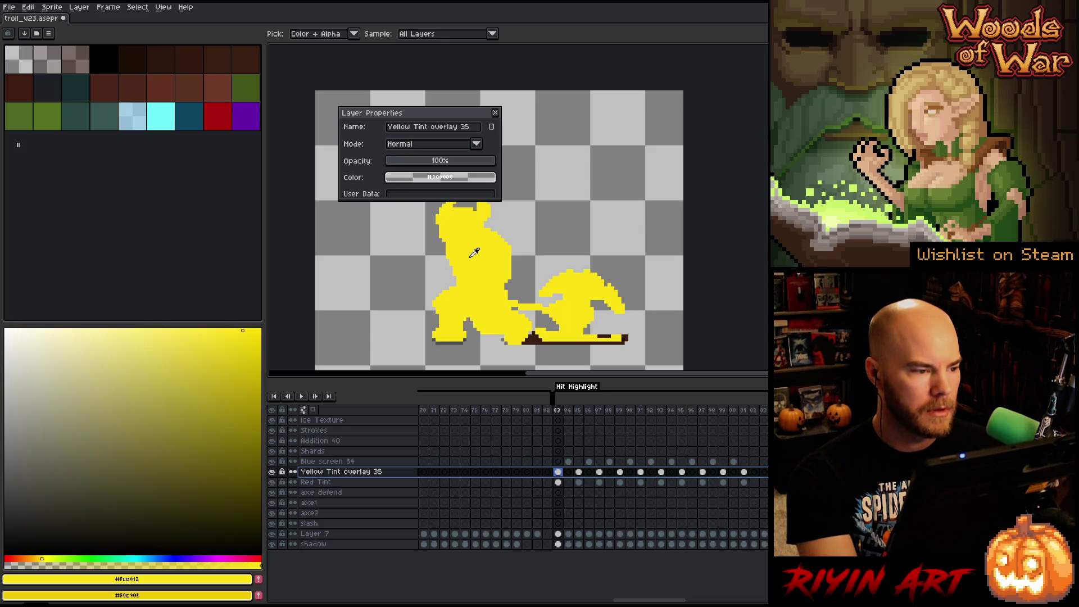
left_click(260, 581)
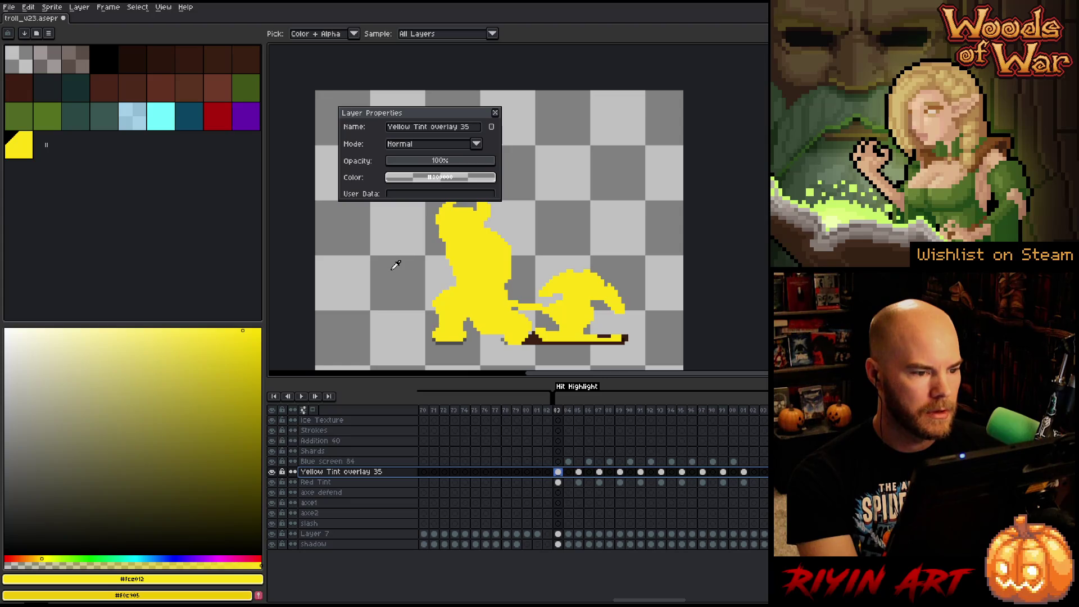
left_click(433, 145)
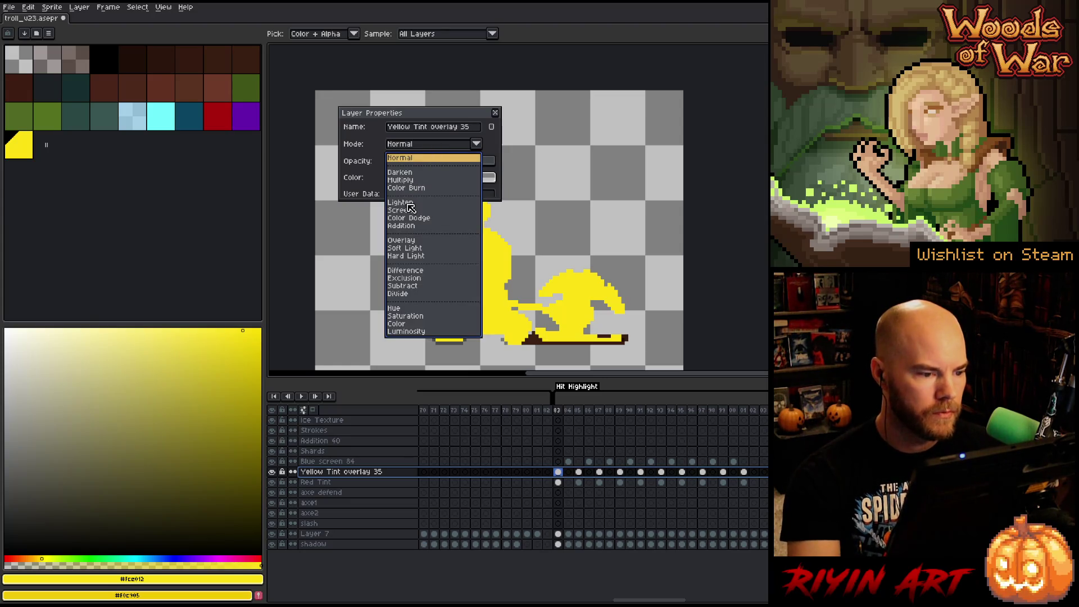
left_click(401, 240)
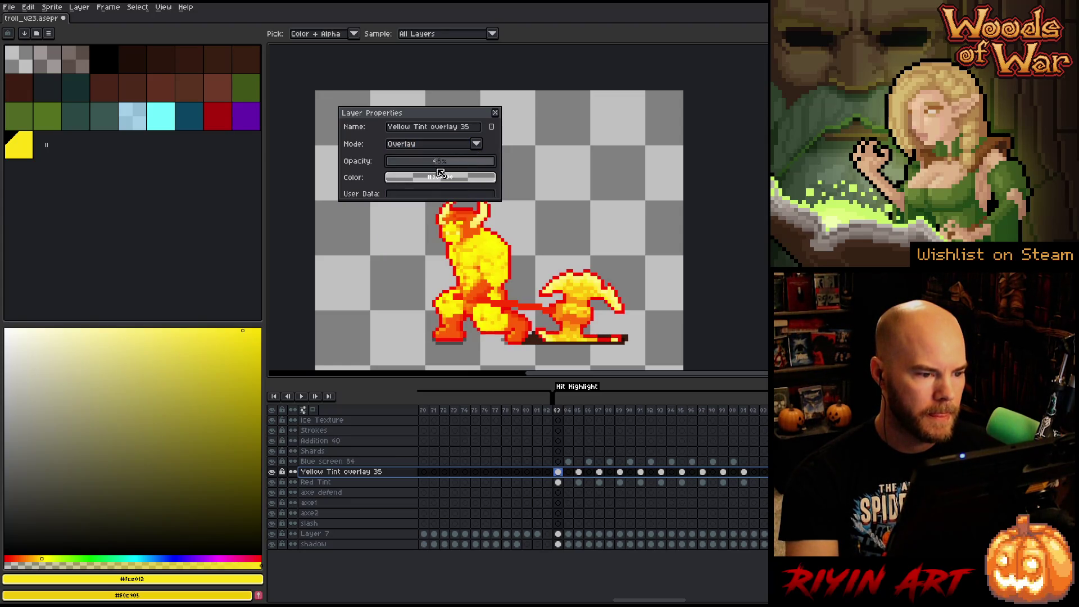
left_click_drag(437, 174, 430, 176)
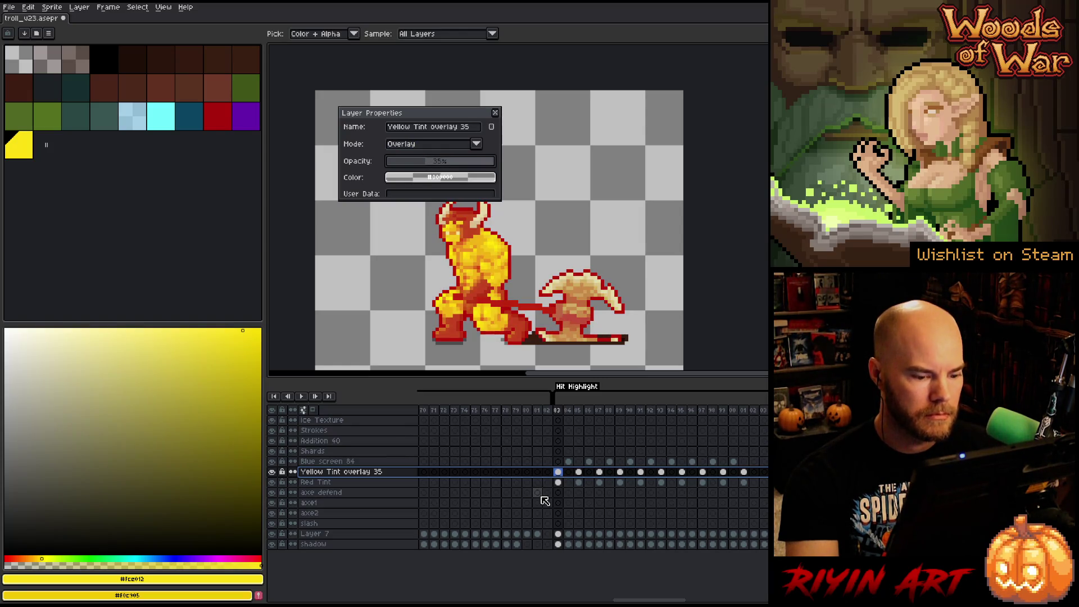
- Keep the Red Tint layer on Screen blending and make the red swatch the active colour
left_click(559, 482)
left_click(271, 472)
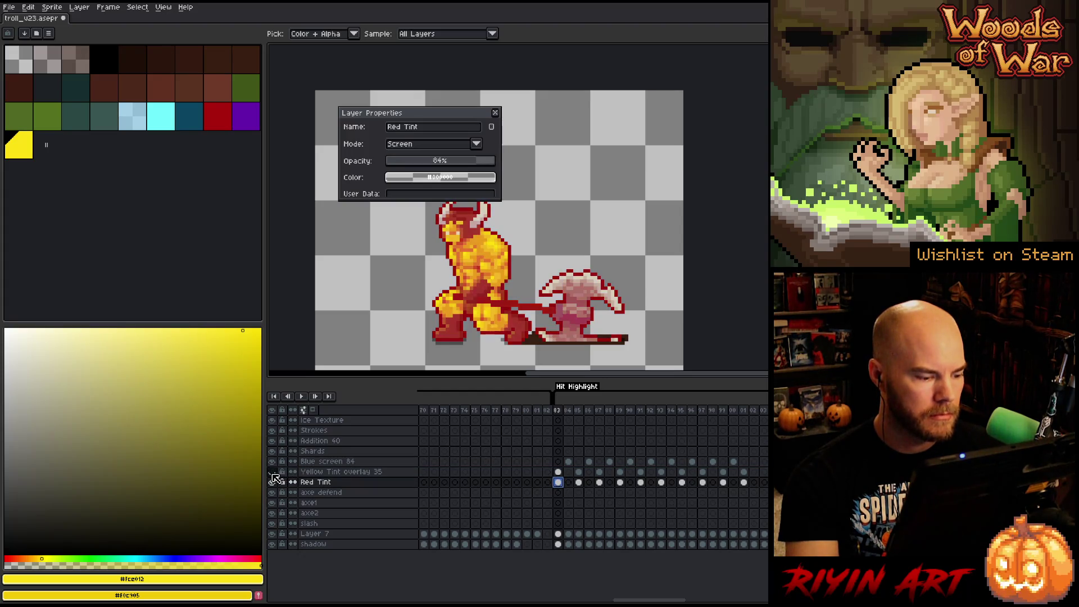
left_click(442, 147)
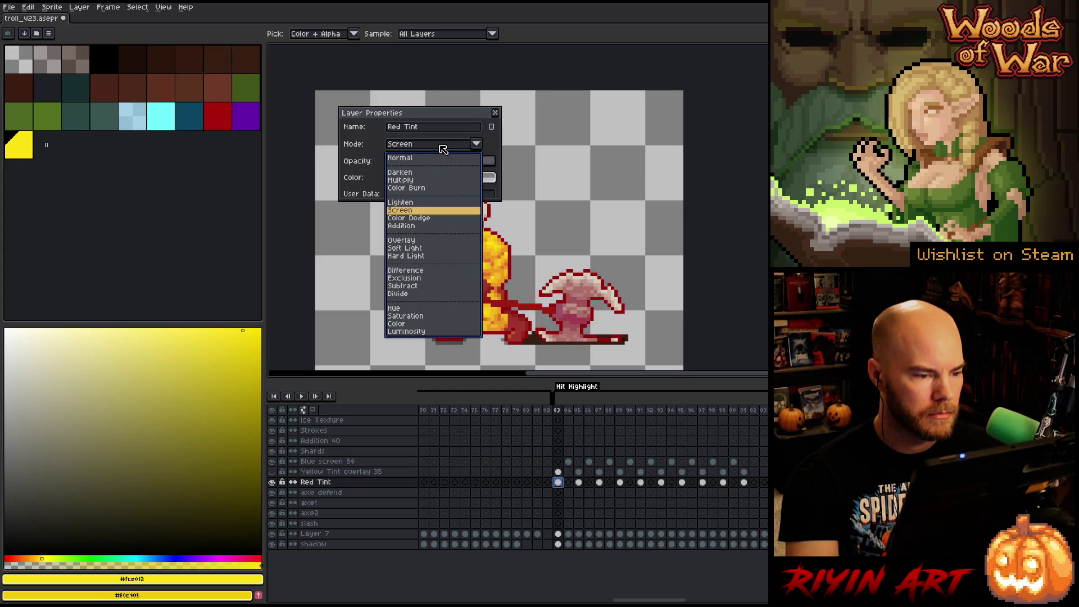
left_click(442, 147)
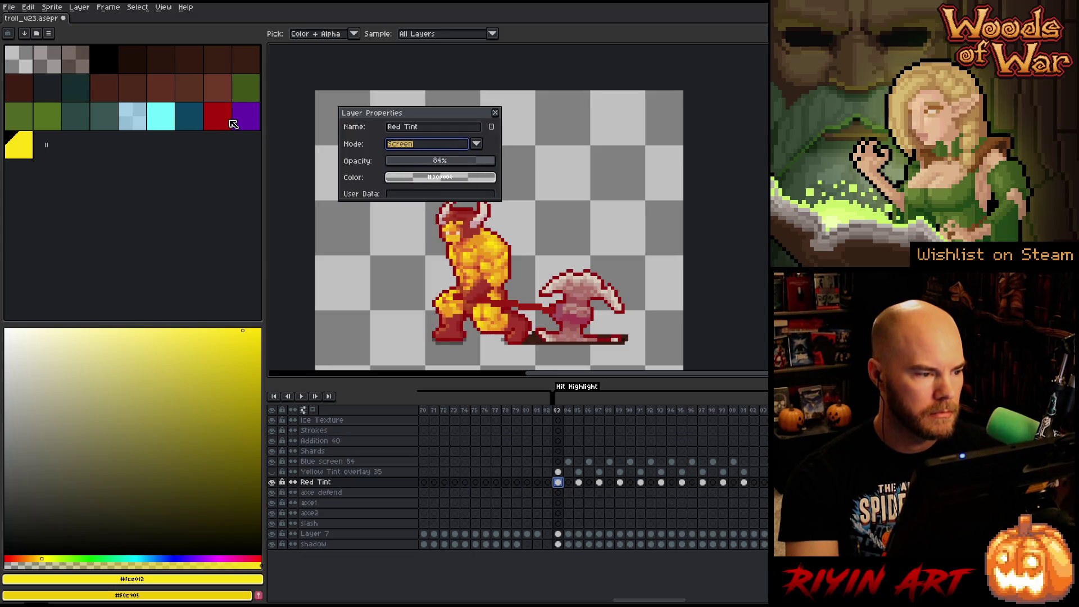
left_click(231, 124)
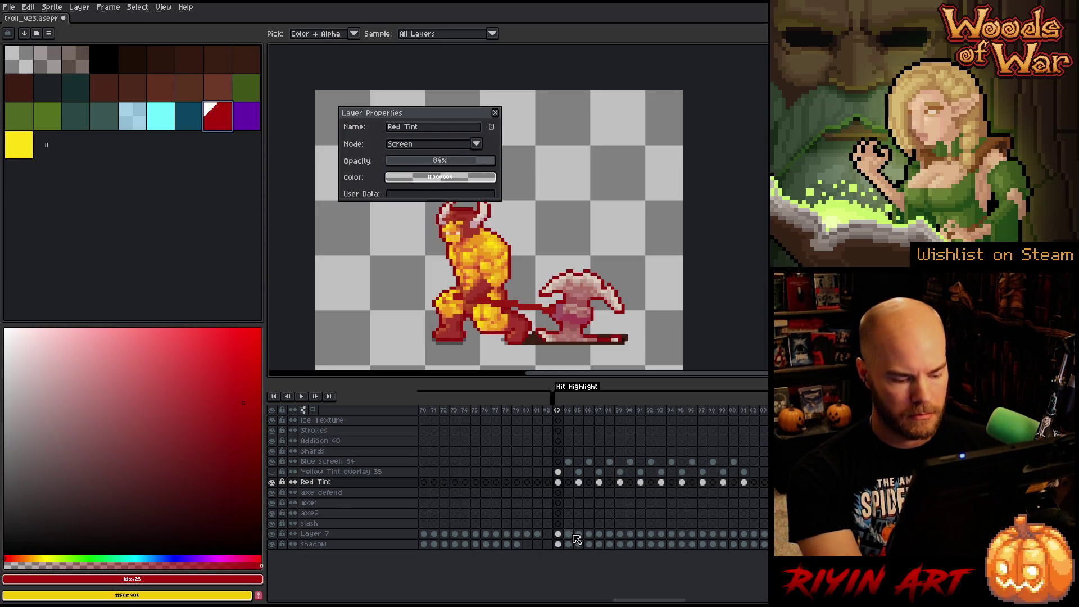
key("g")
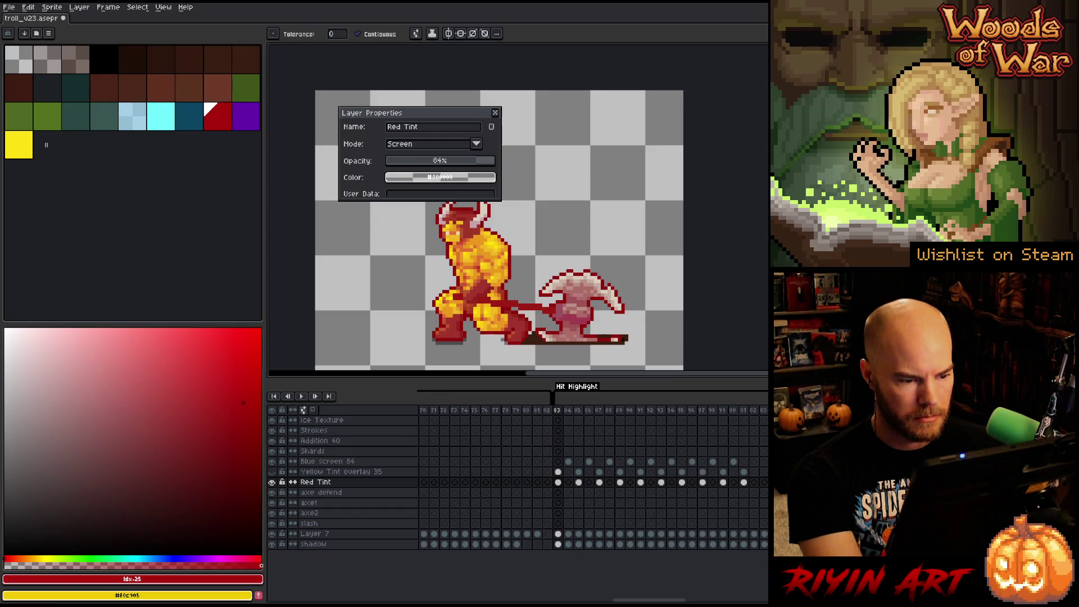
- Toggle the Yellow Tint overlay 35 layer's visibility to compare the result
left_click(495, 113)
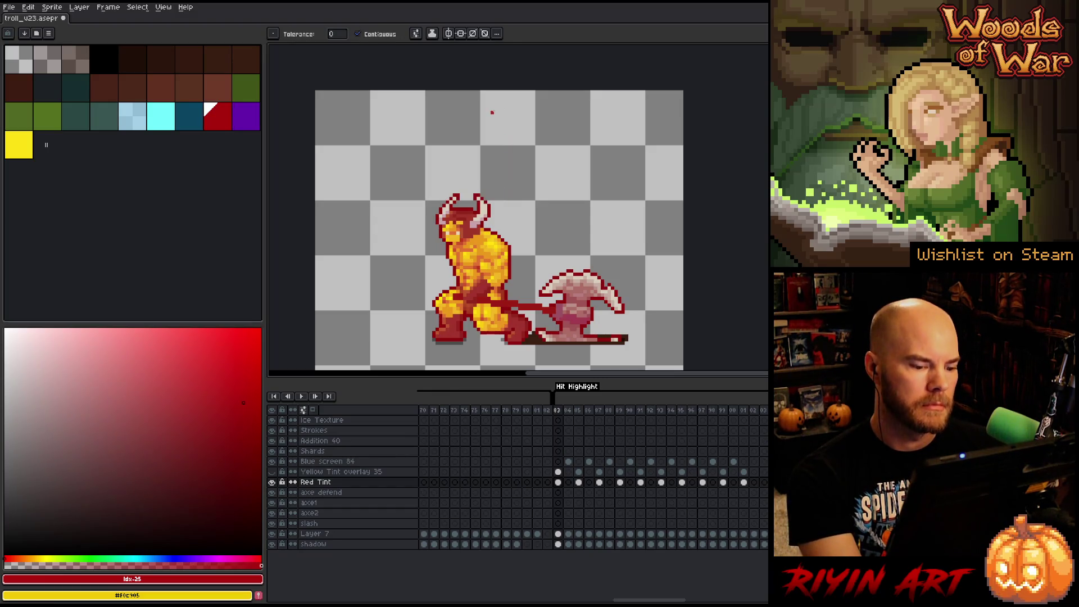
left_click(273, 474)
left_click(274, 473)
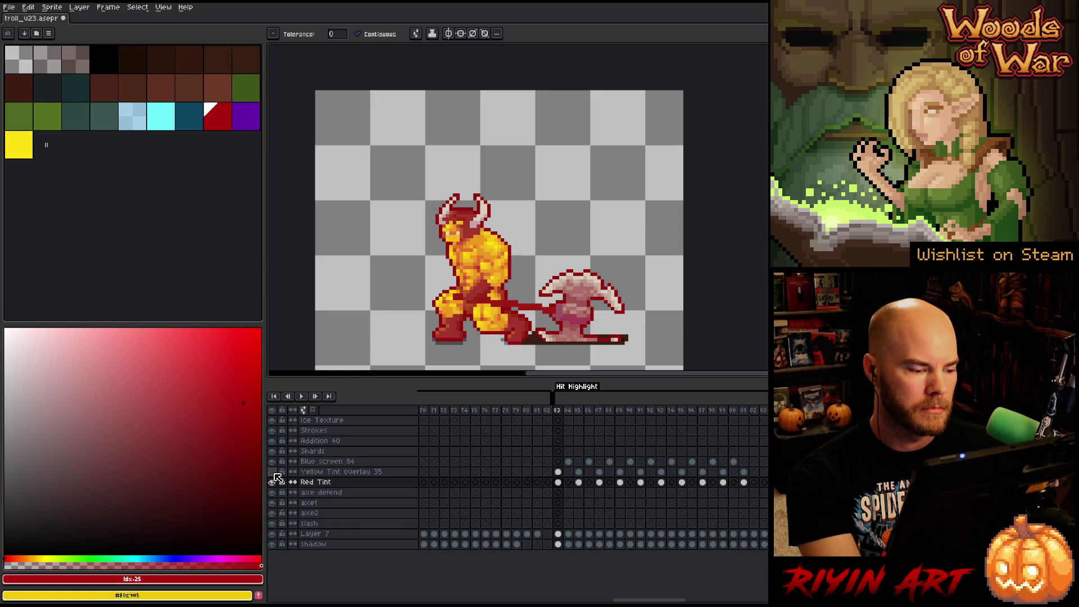
left_click(274, 474)
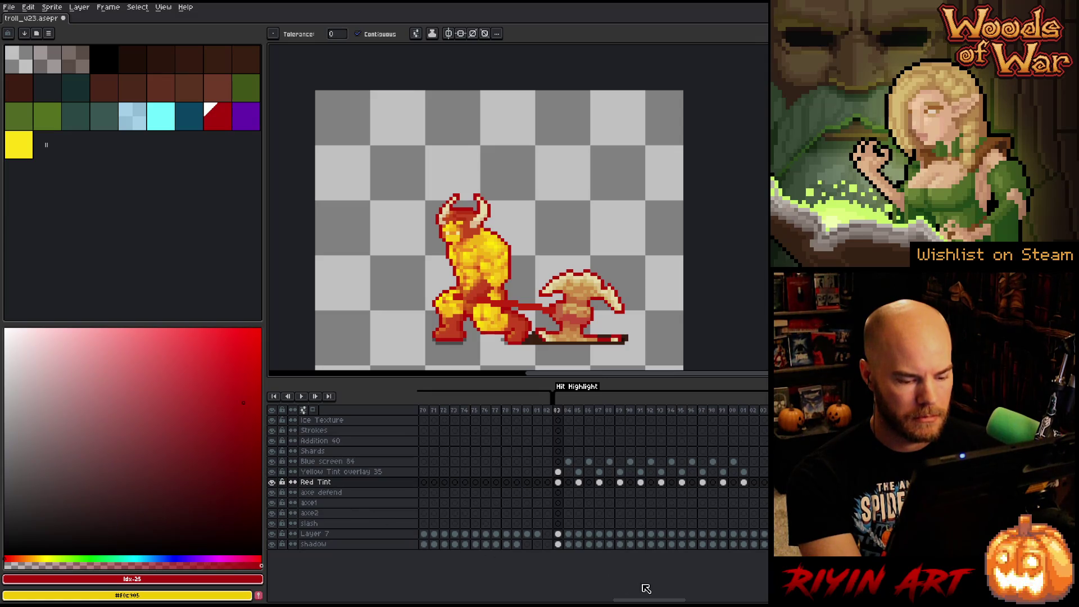
mouse_move(647, 602)
left_mouse_down()
mouse_move(472, 595)
mouse_move(640, 597)
left_mouse_up()
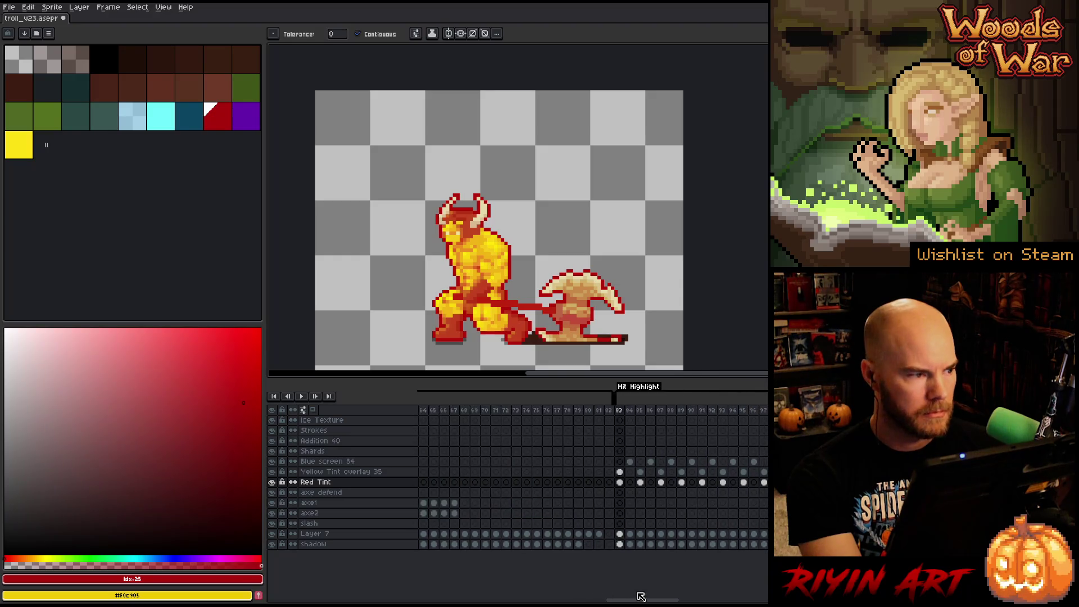
- Save the sprite as troll_v24.aseprite
left_click(9, 8)
left_click(19, 61)
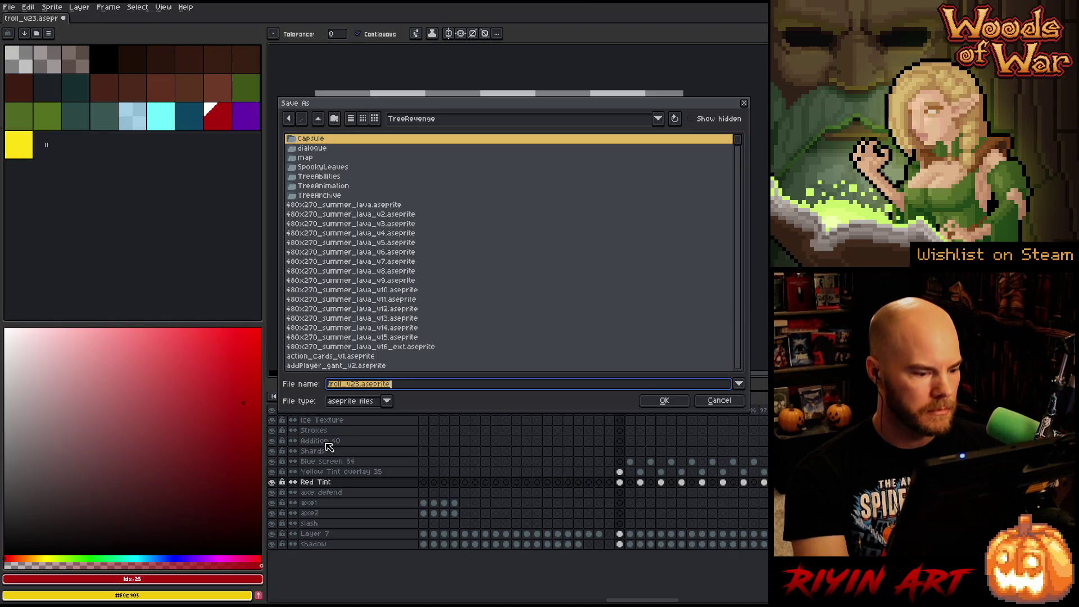
left_click(356, 383)
key("Delete")
type("4")
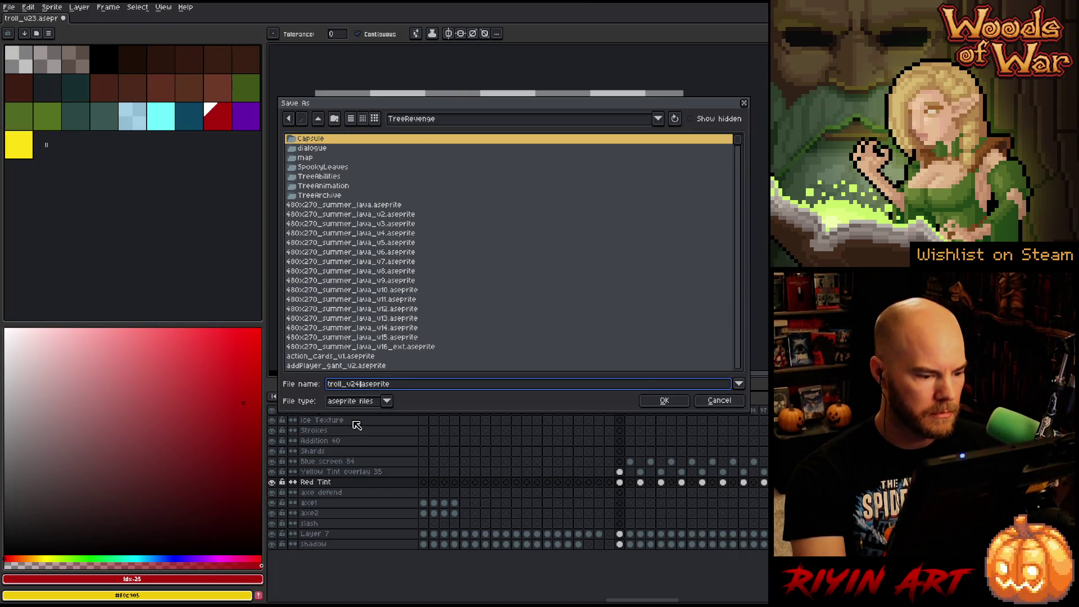
key("Return")
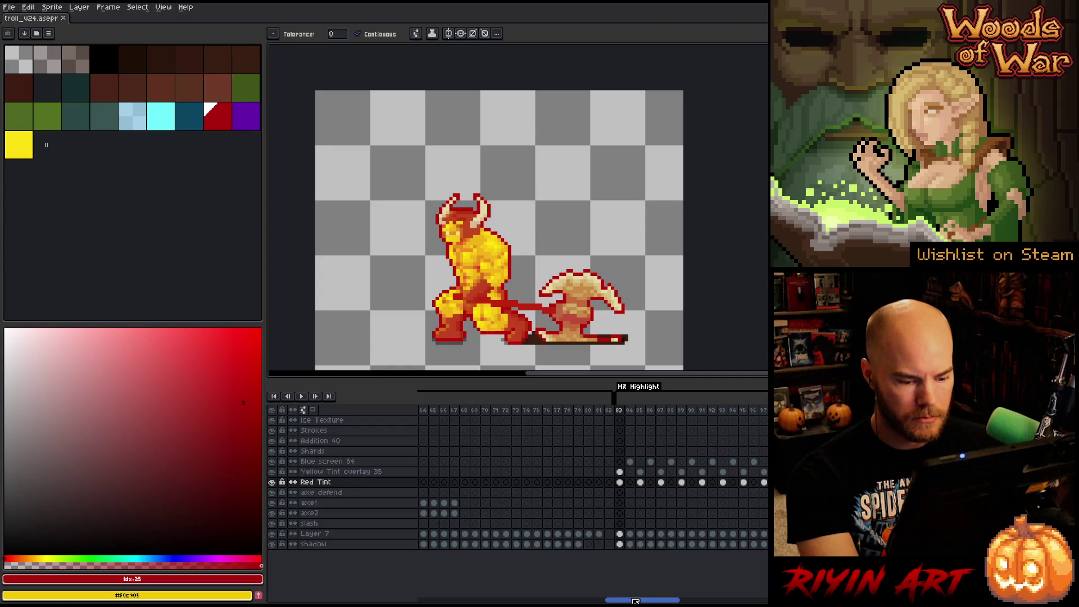
- Choose the dark red swatch as the outline colour
left_click_drag(588, 411, 621, 412)
left_click(619, 410)
left_click_drag(633, 600, 581, 601)
left_click(222, 125)
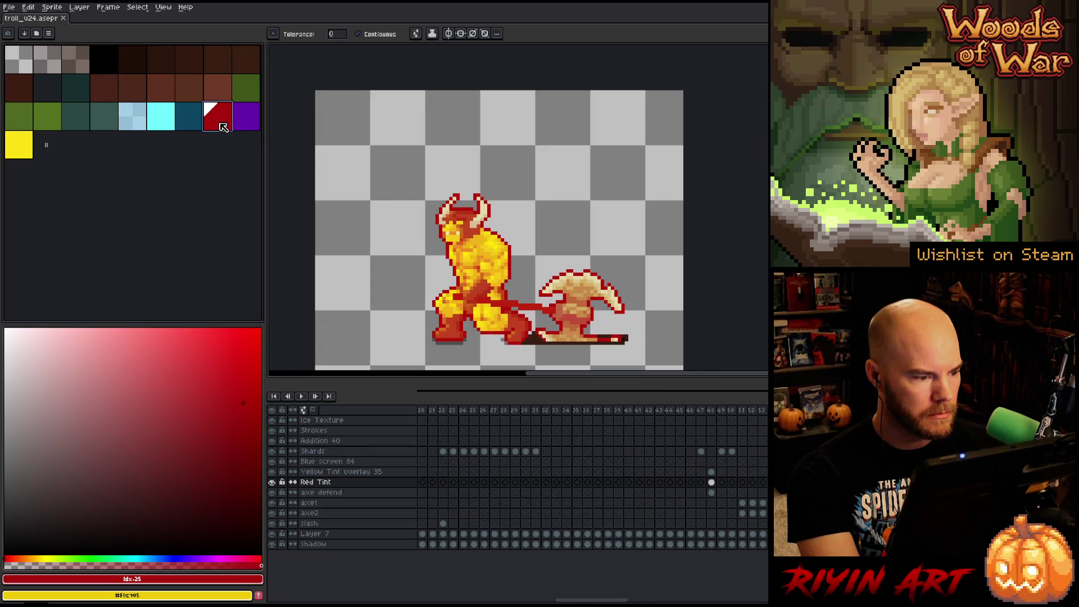
- Select Layer 7's cels for frames 11 to 26 and bring up the Outline effect
left_click_drag(599, 600, 568, 601)
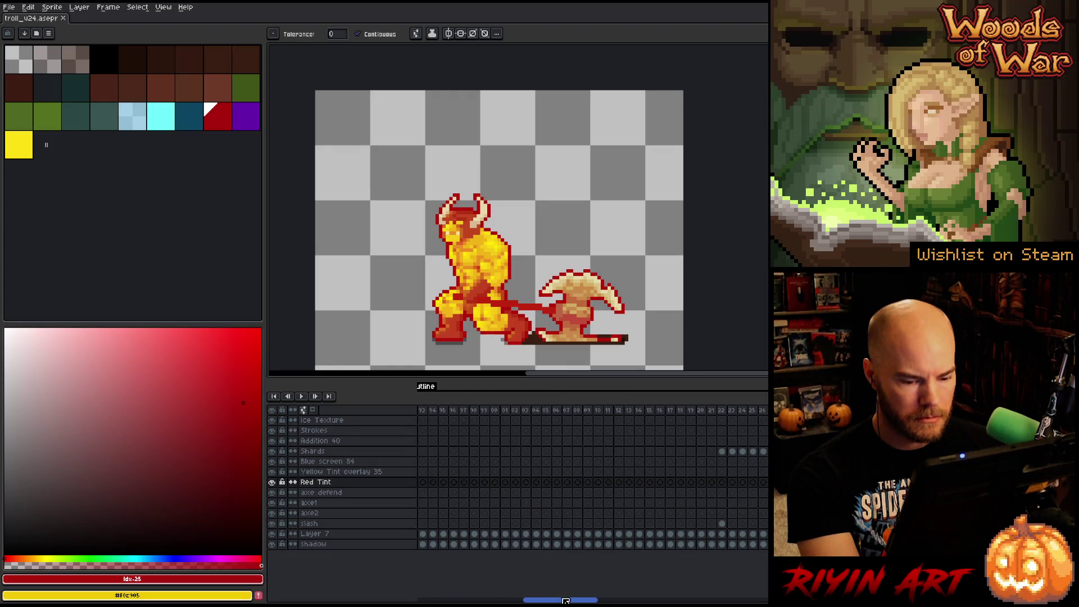
left_click(577, 534)
mouse_move(584, 539)
left_mouse_down()
mouse_move(617, 541)
mouse_move(601, 538)
left_mouse_up()
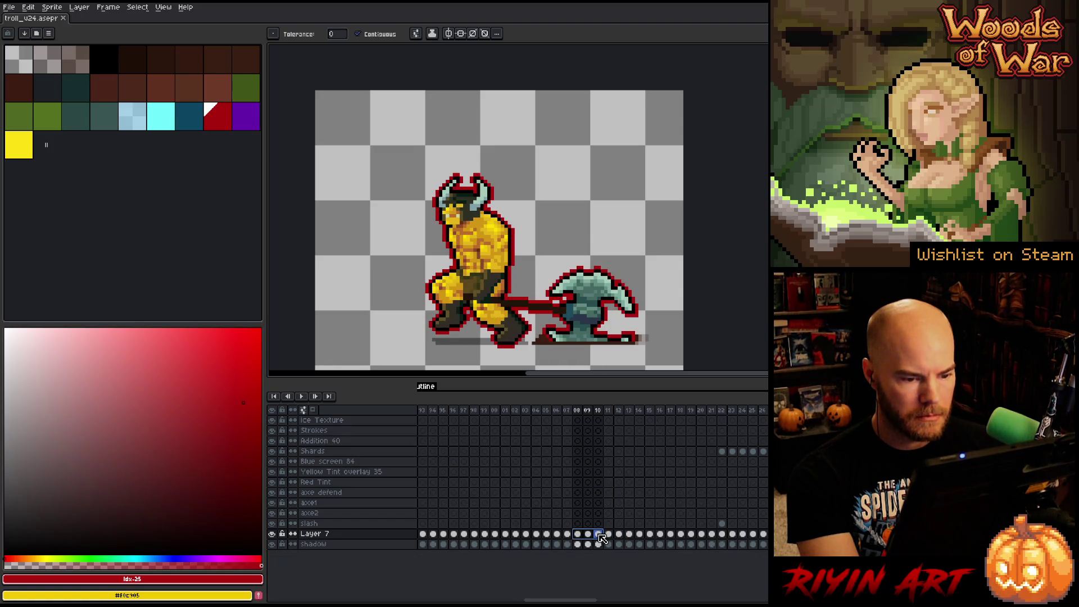
left_click(601, 537)
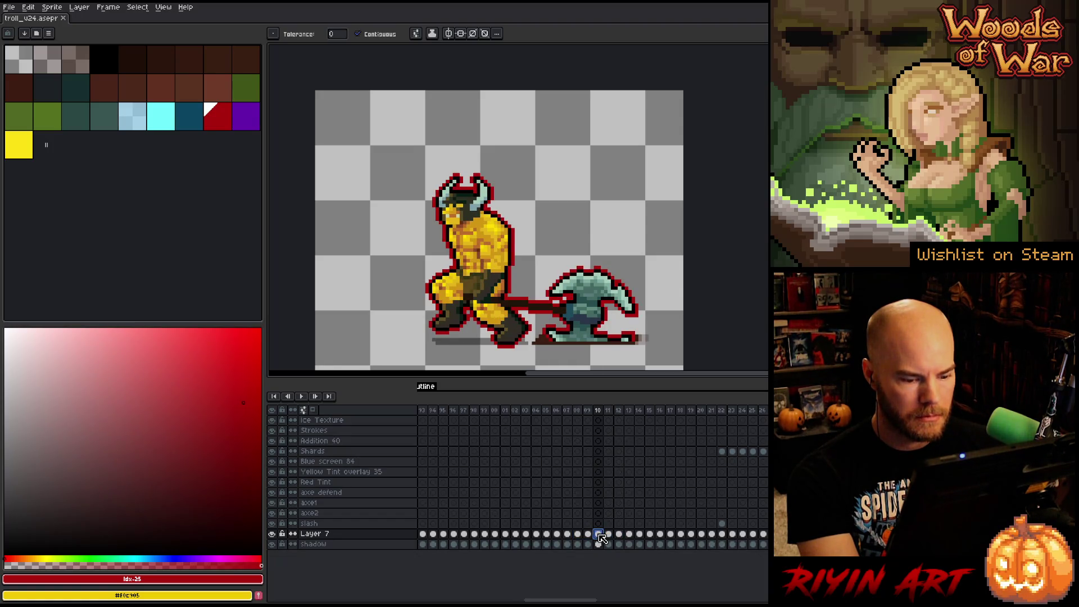
mouse_move(613, 538)
left_mouse_down()
mouse_move(767, 524)
mouse_move(741, 525)
mouse_move(764, 534)
left_mouse_up()
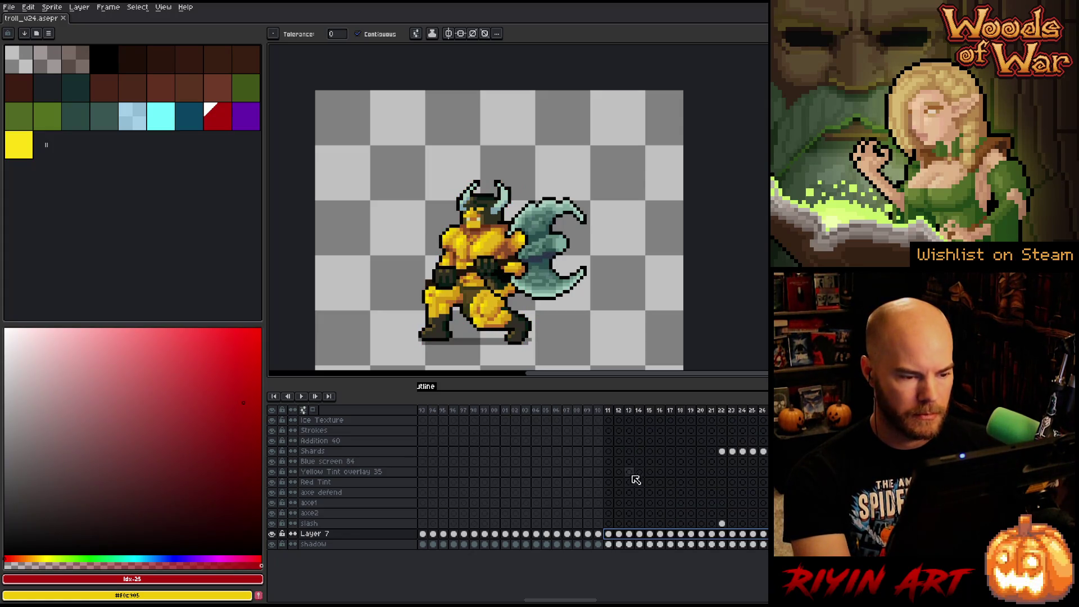
key("shift+o")
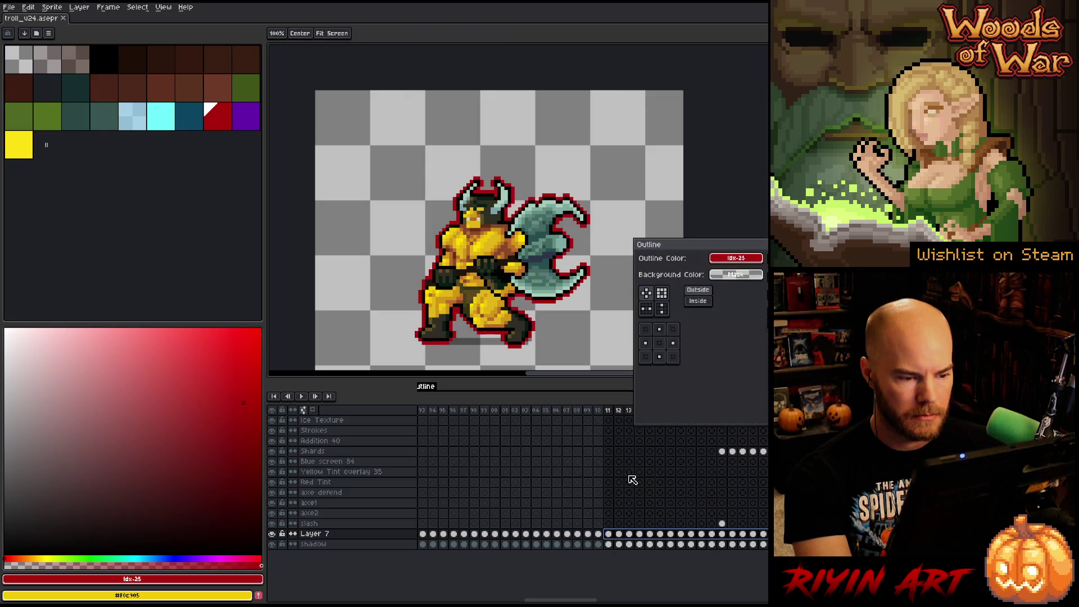
- Apply the red outline and inspect Layer 7's cels at frames 10 and 11
key("Return")
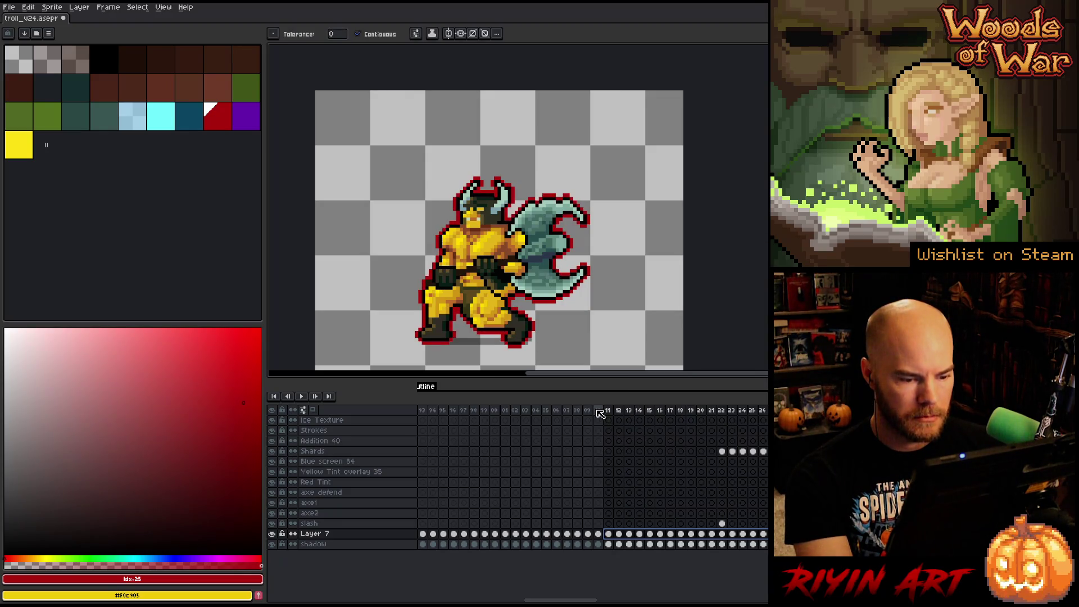
left_click(599, 413)
mouse_move(600, 413)
left_mouse_down()
mouse_move(628, 413)
mouse_move(606, 415)
left_mouse_up()
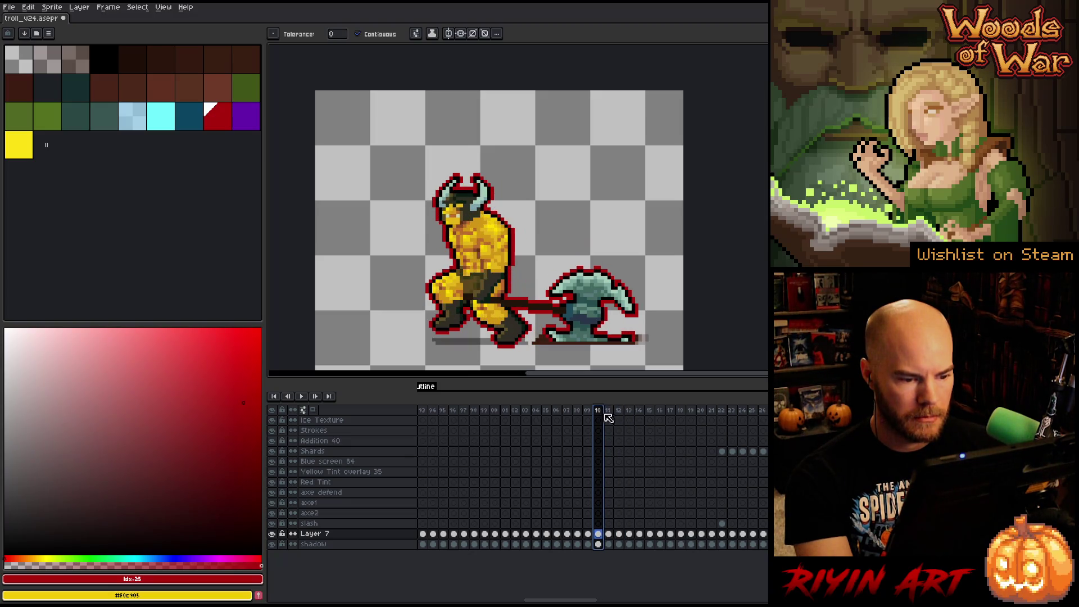
left_click(599, 535)
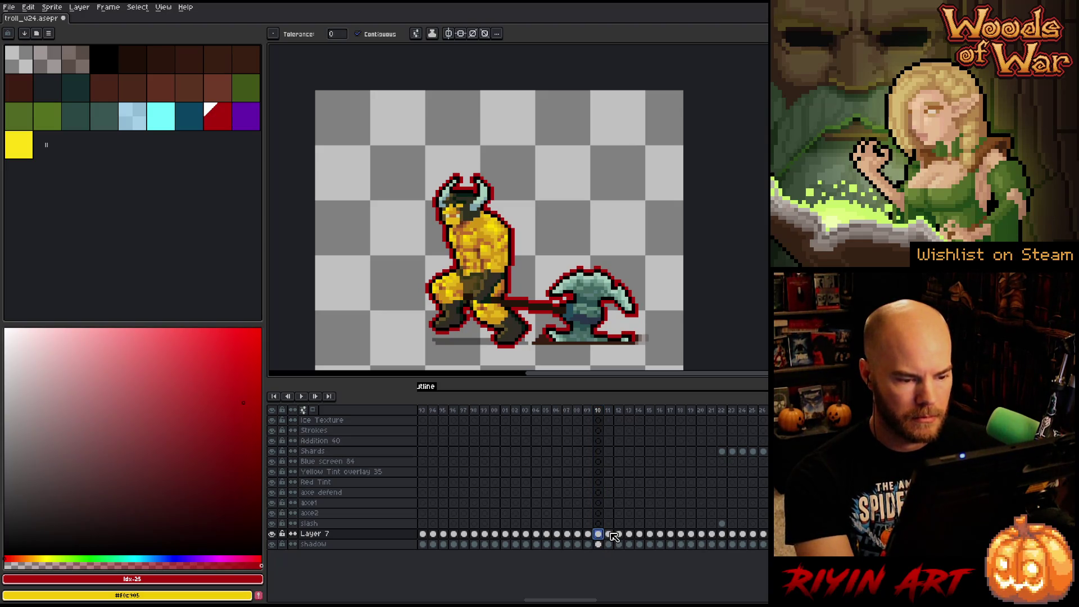
left_click(611, 534)
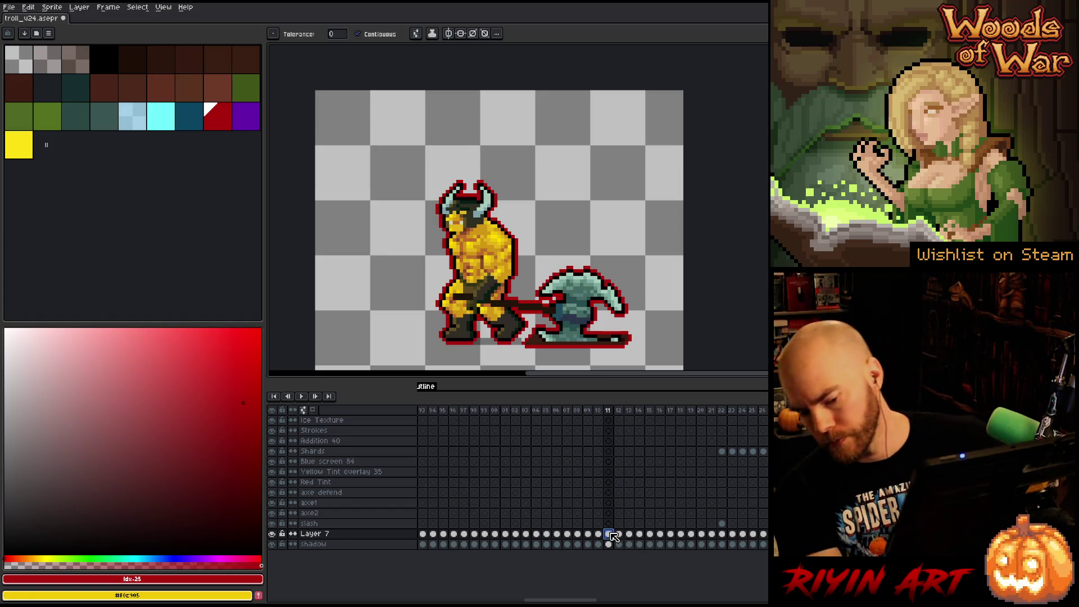
- Flip between frames 10 and 11 to review the outline, then pick the Pencil
key("Left")
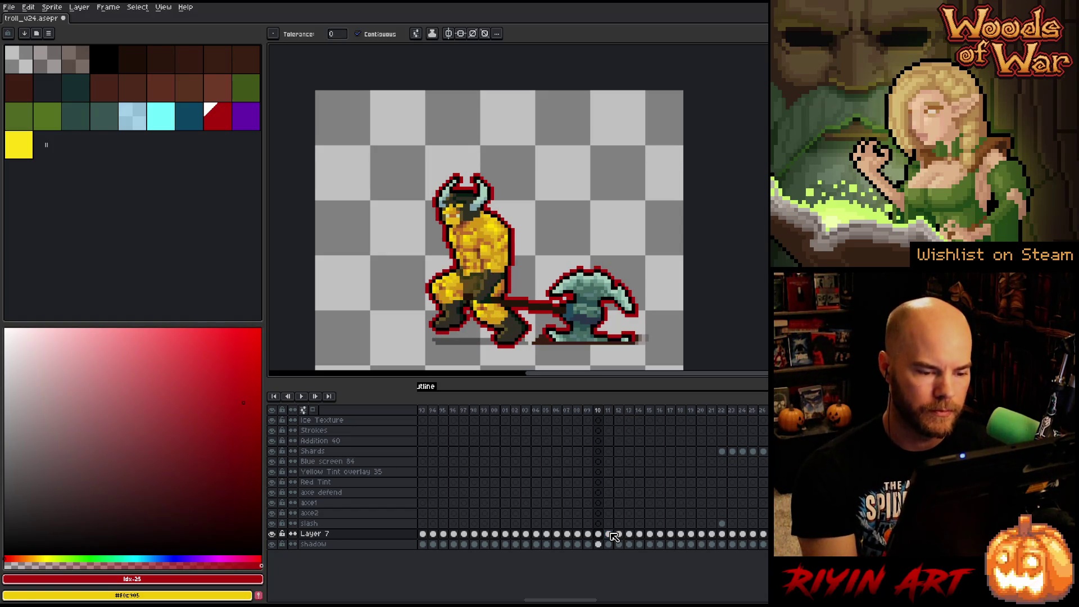
key("Right")
key("Left")
key("Right")
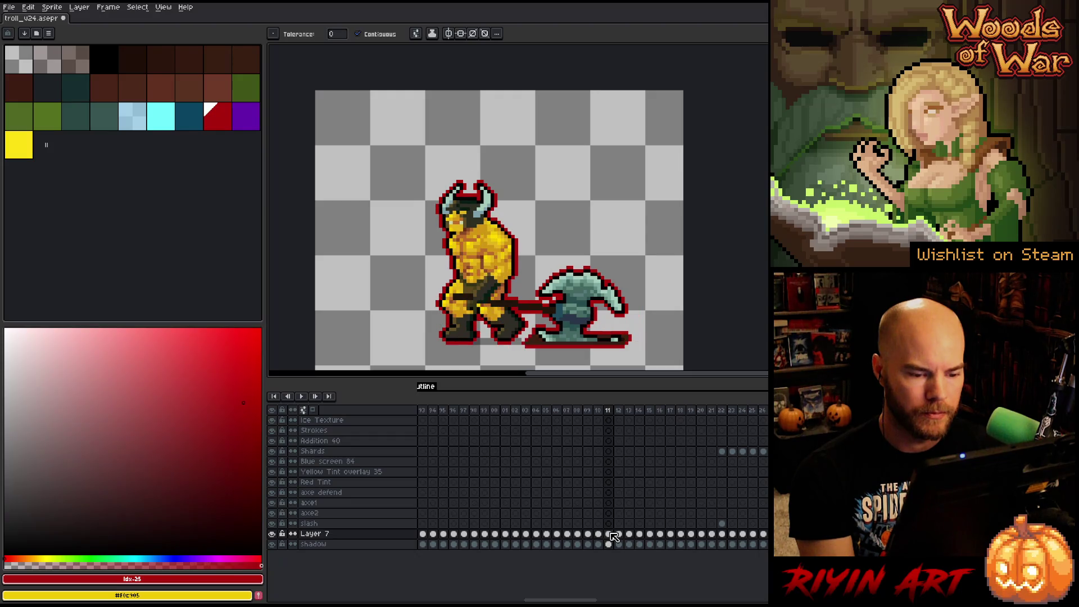
key("Left")
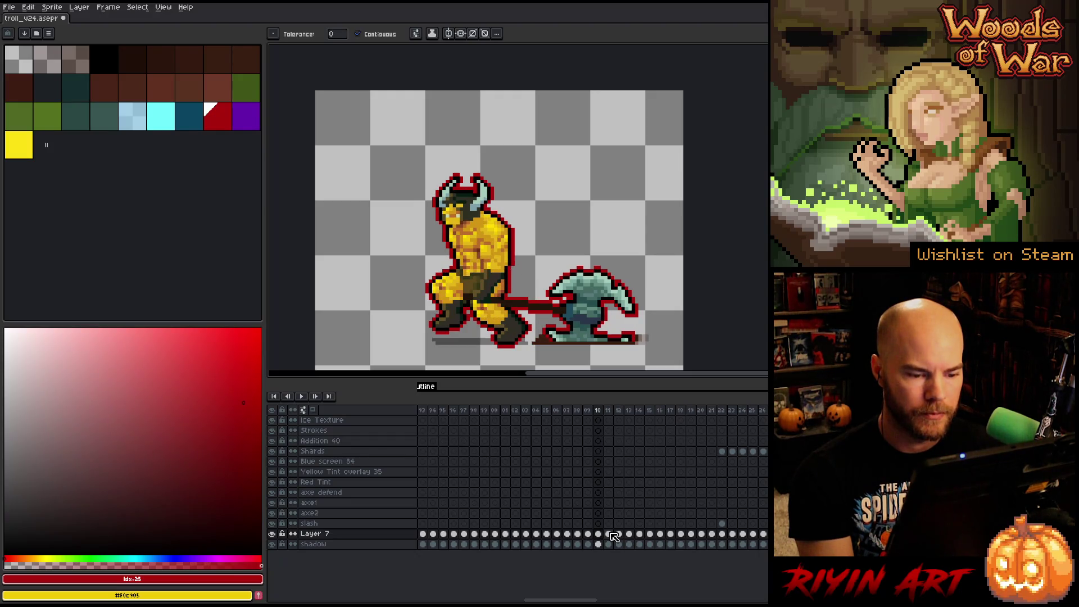
key("Right")
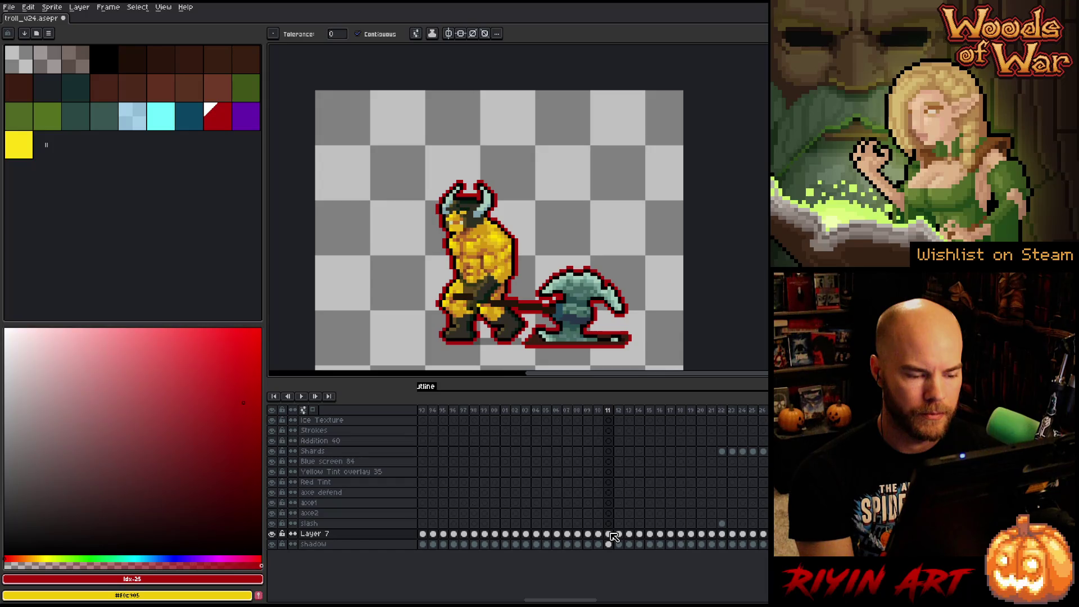
key("Left")
key("Right")
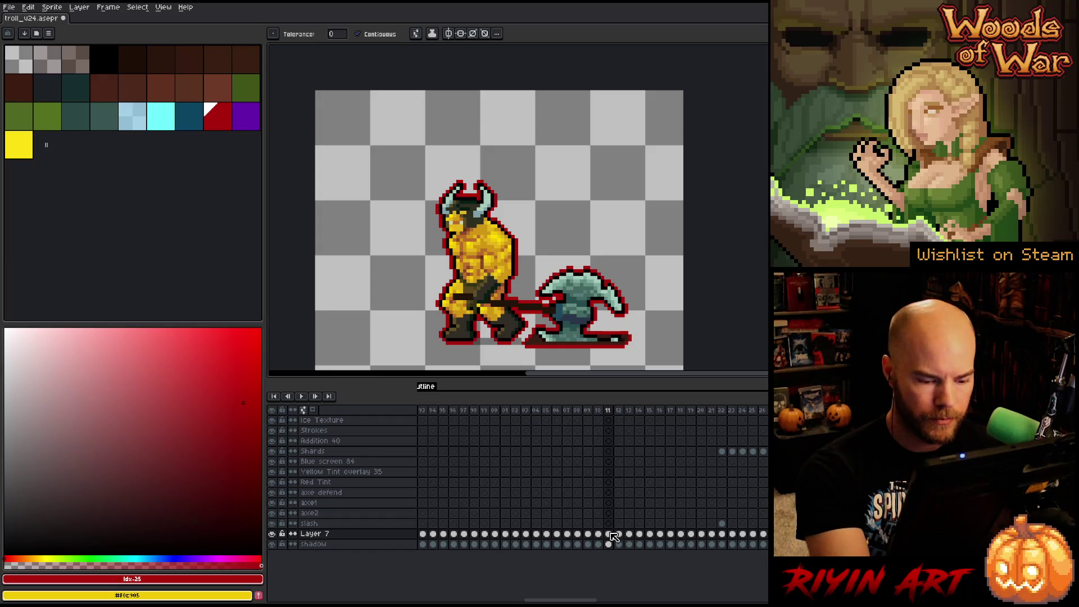
key("b")
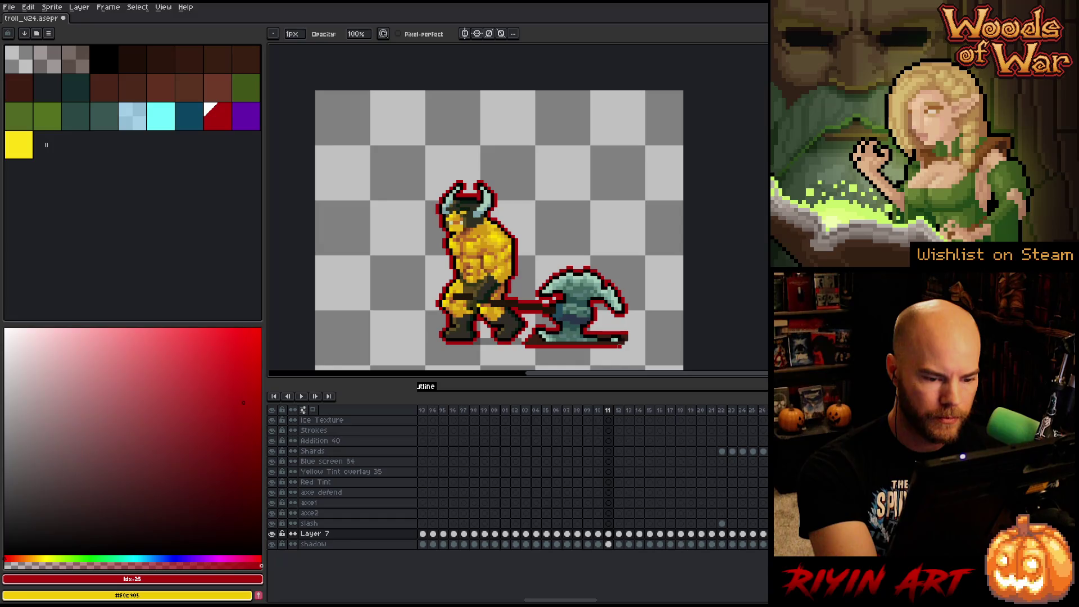
- Undo the stray red outline under the axe shadow on frames 11, 12, 13 and 14
key("ctrl+z")
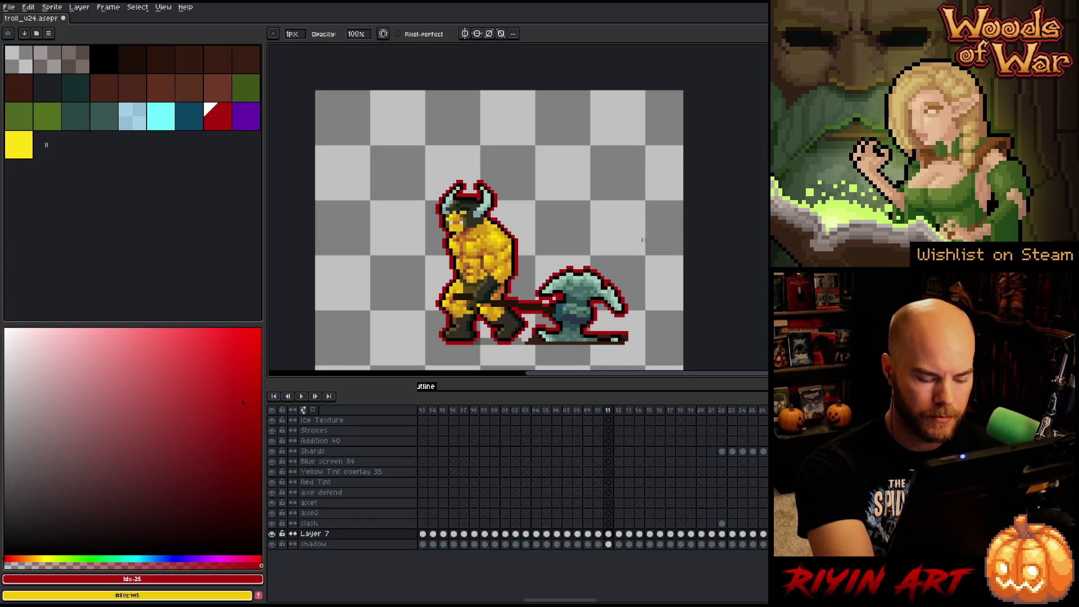
key("Right")
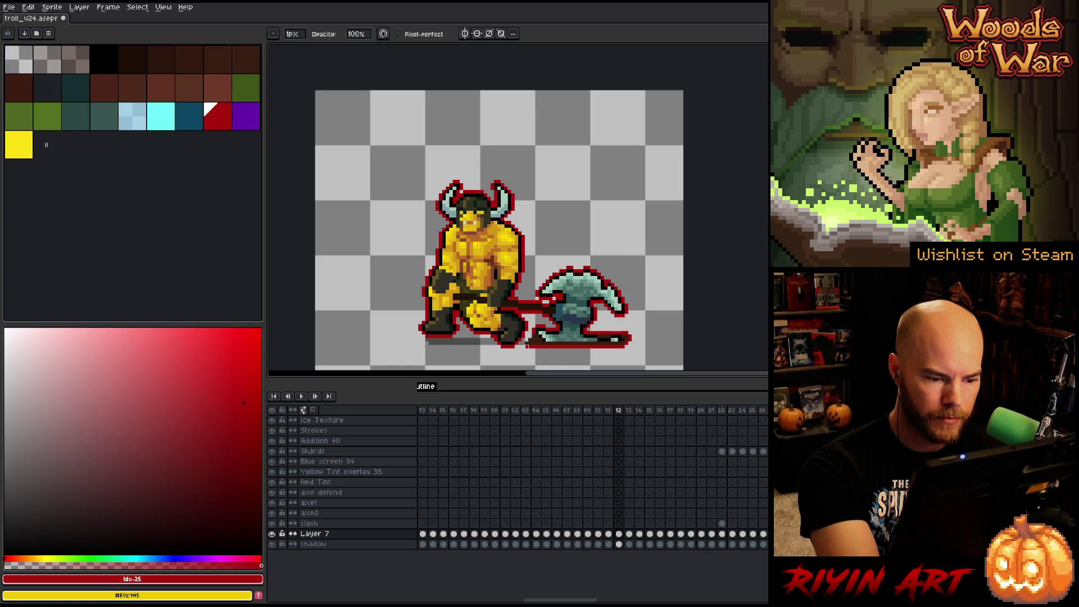
key("ctrl+z")
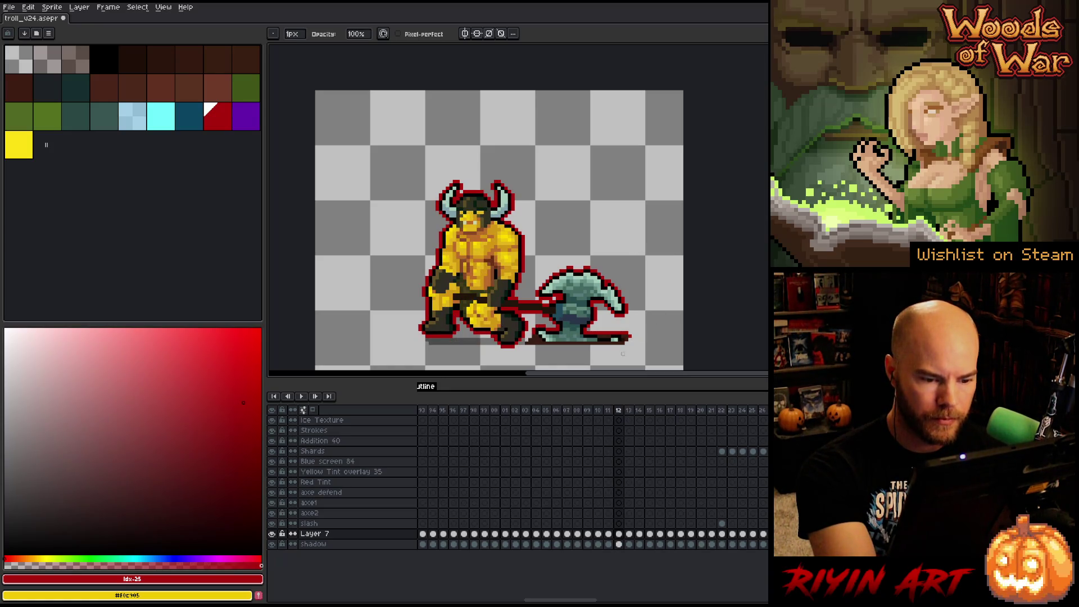
key("Right")
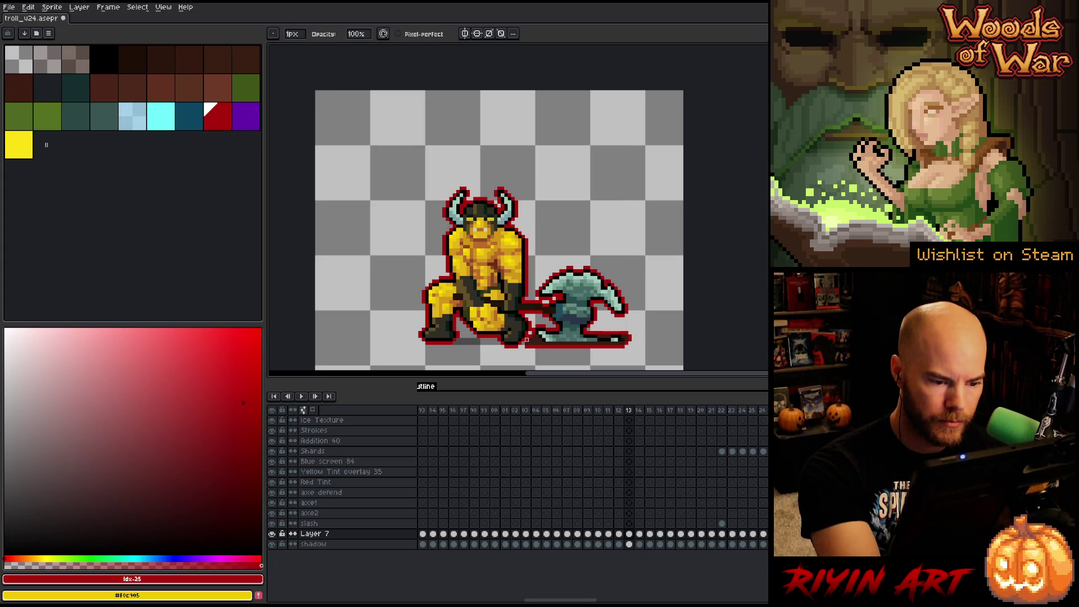
key("ctrl+z")
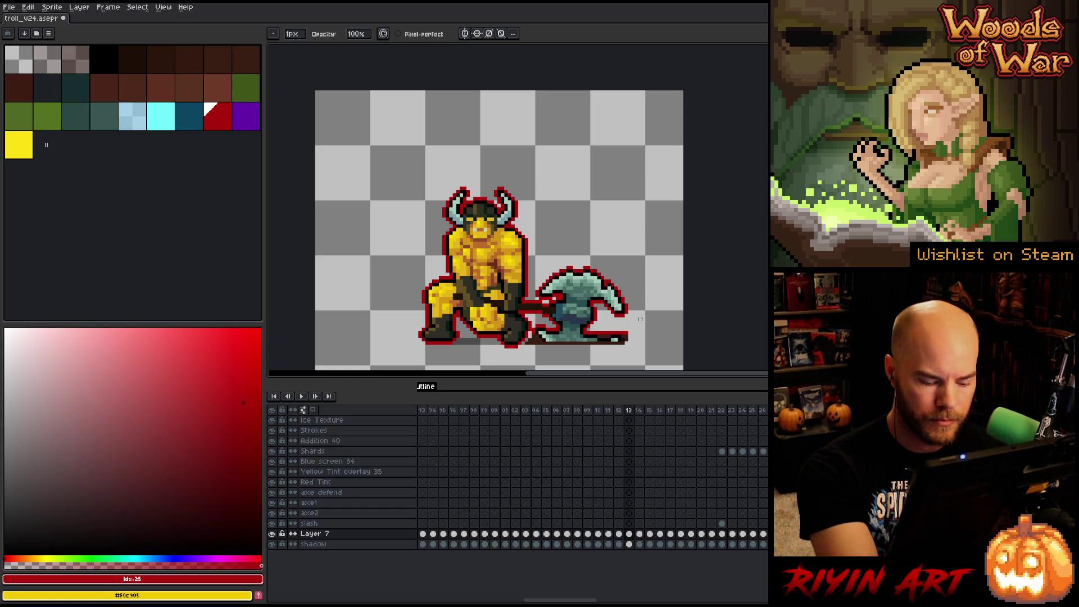
key("Right")
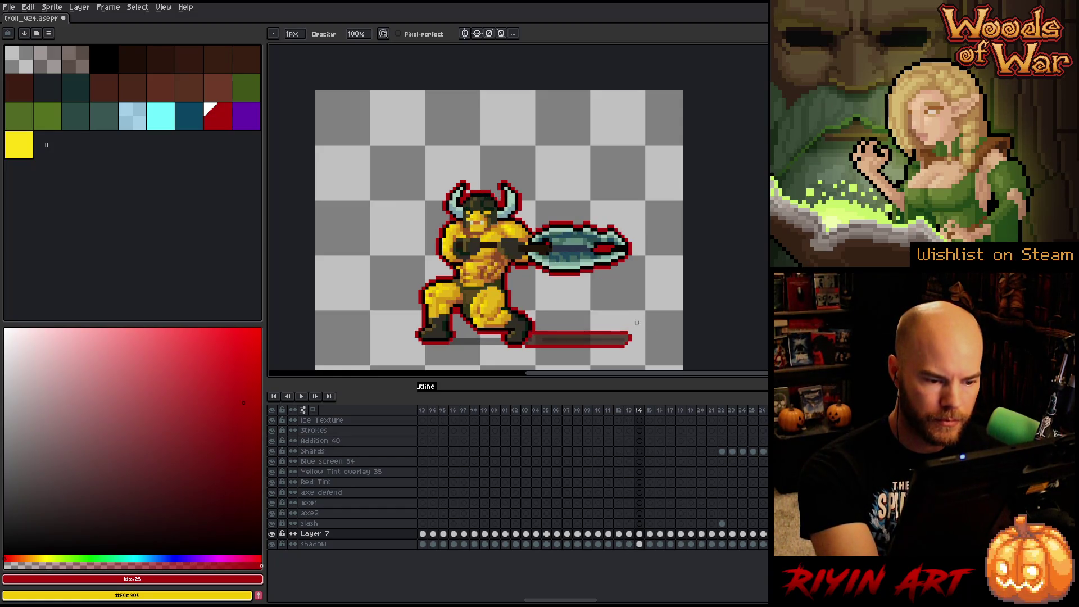
key("ctrl+z")
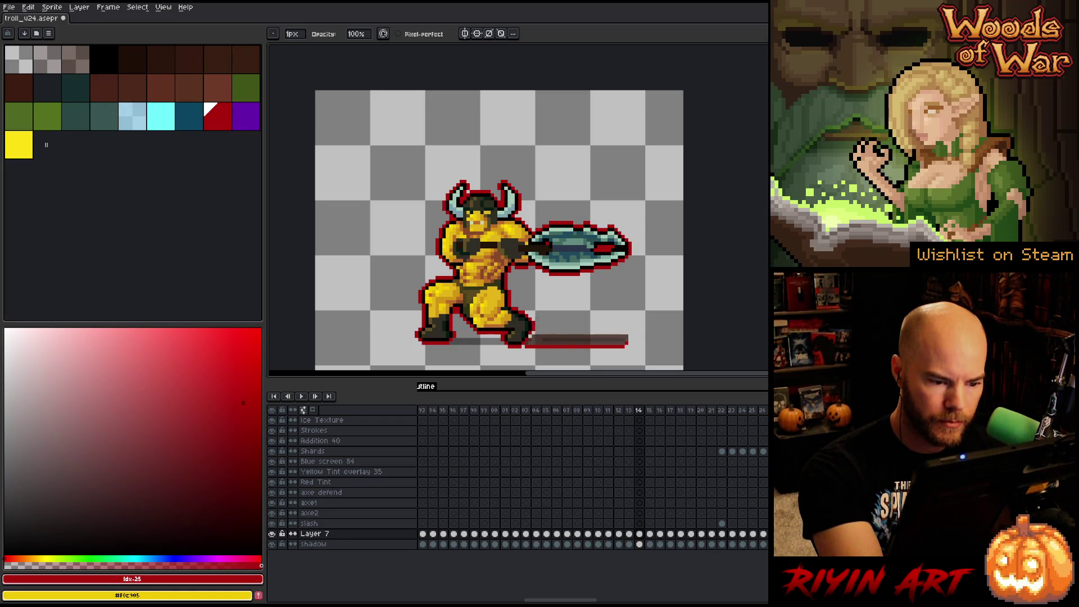
key("ctrl+z")
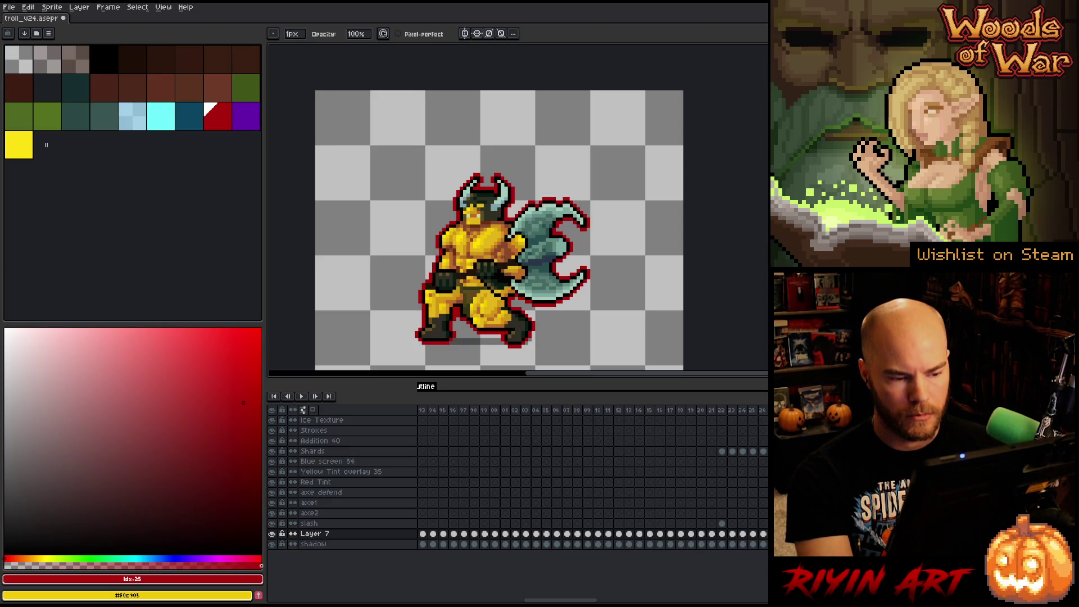
left_click(672, 534)
left_click(660, 535)
left_click(649, 535)
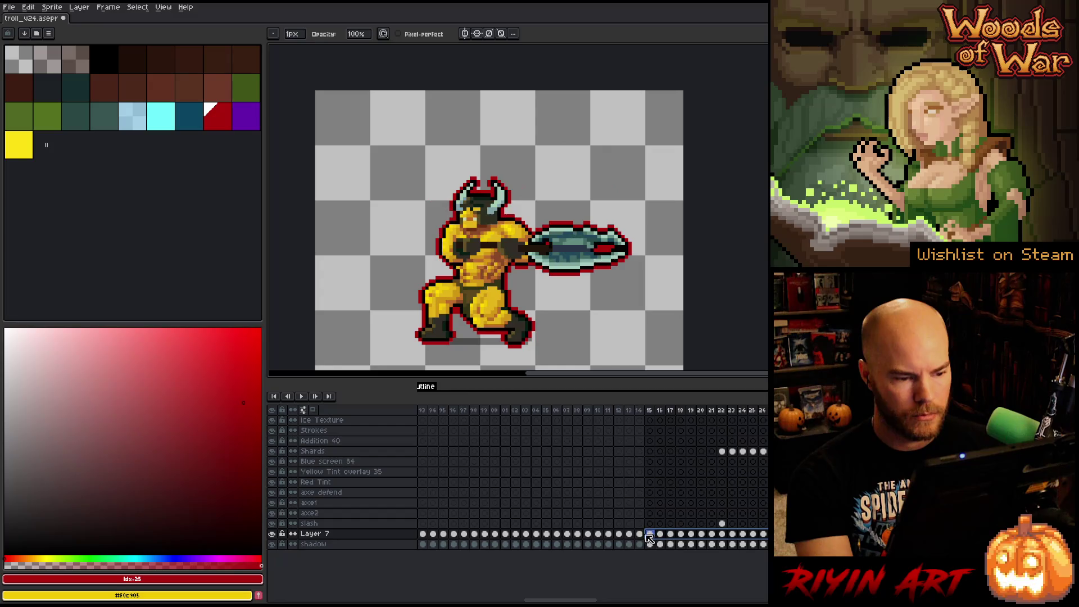
left_click(639, 535)
left_click(618, 535)
left_click(608, 535)
left_click(598, 535)
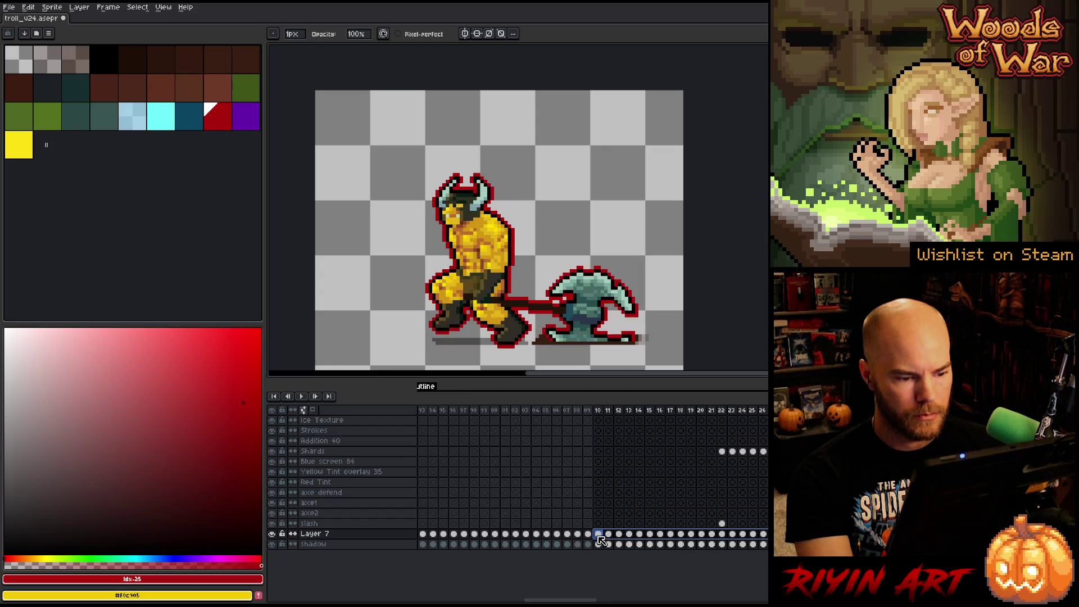
left_click(608, 535)
left_click(618, 535)
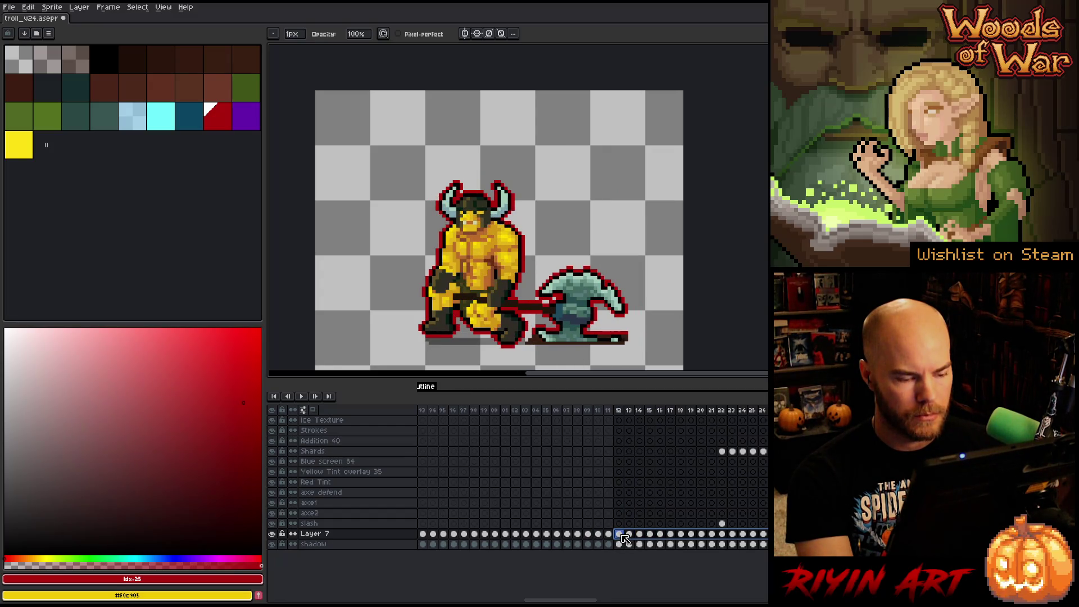
left_click(608, 535)
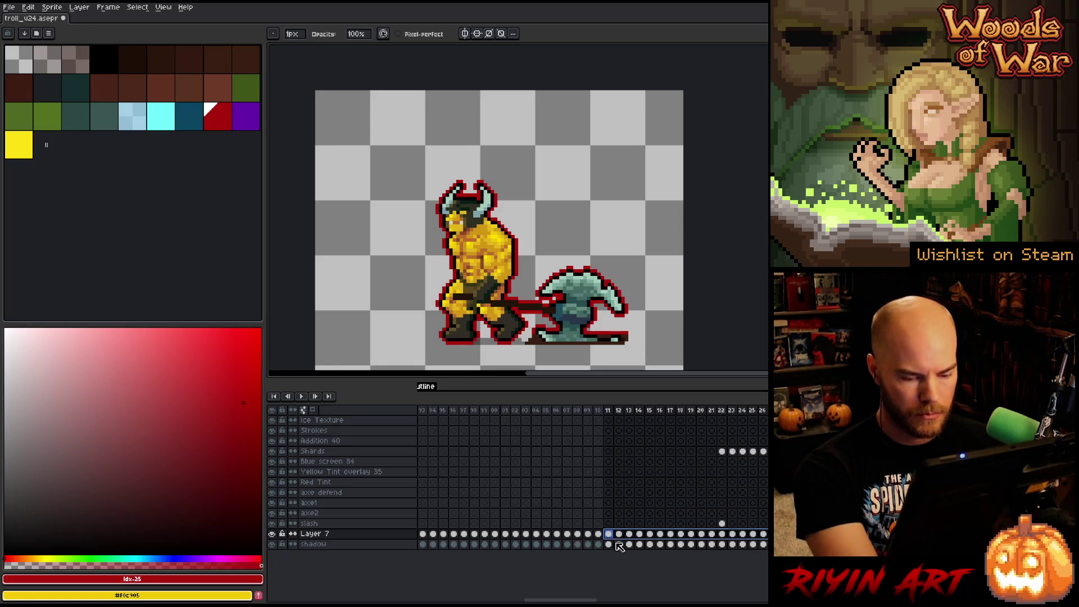
left_click_drag(574, 598, 762, 593)
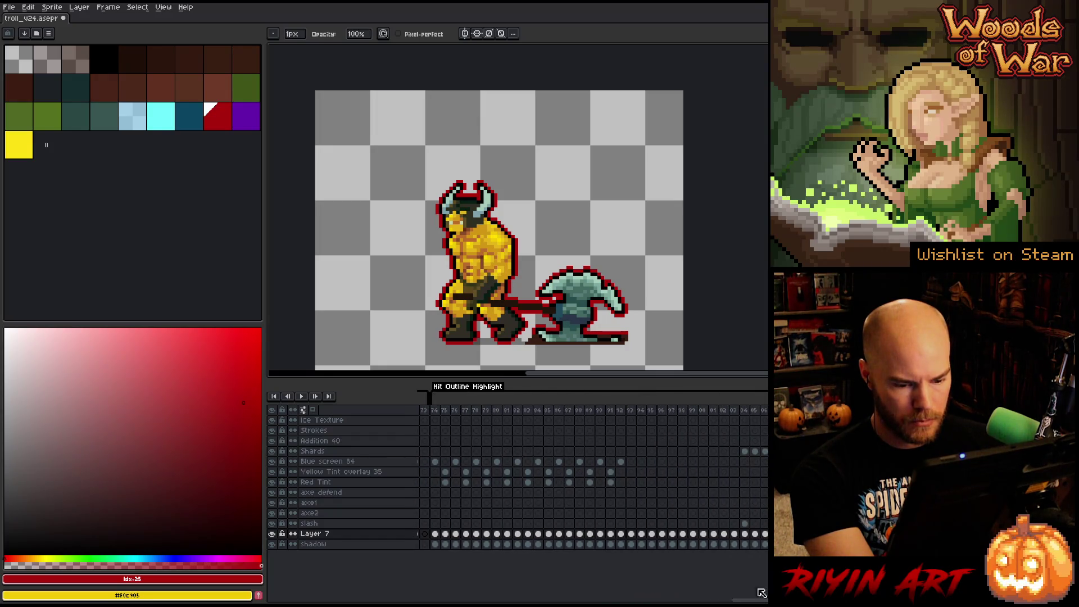
left_click(631, 534)
left_click(631, 534)
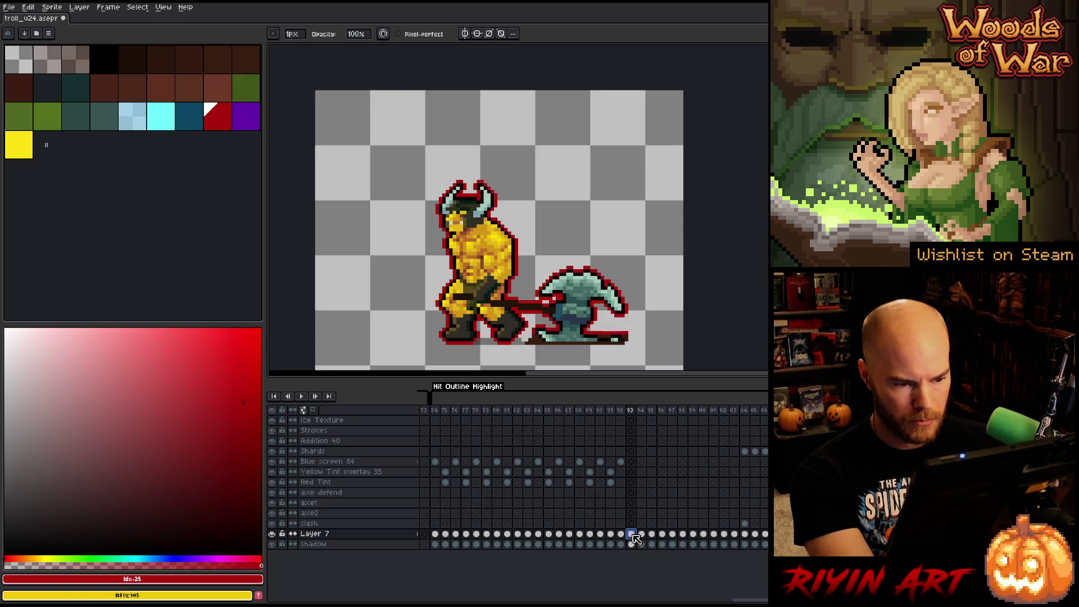
key("Return")
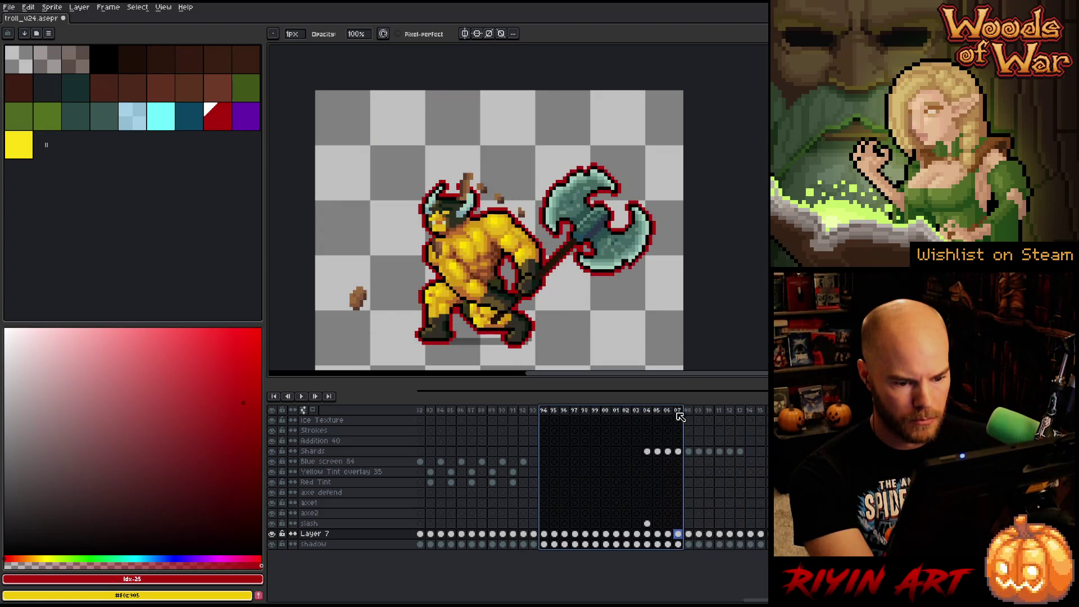
mouse_move(755, 601)
left_mouse_down()
mouse_move(676, 600)
mouse_move(694, 599)
left_mouse_up()
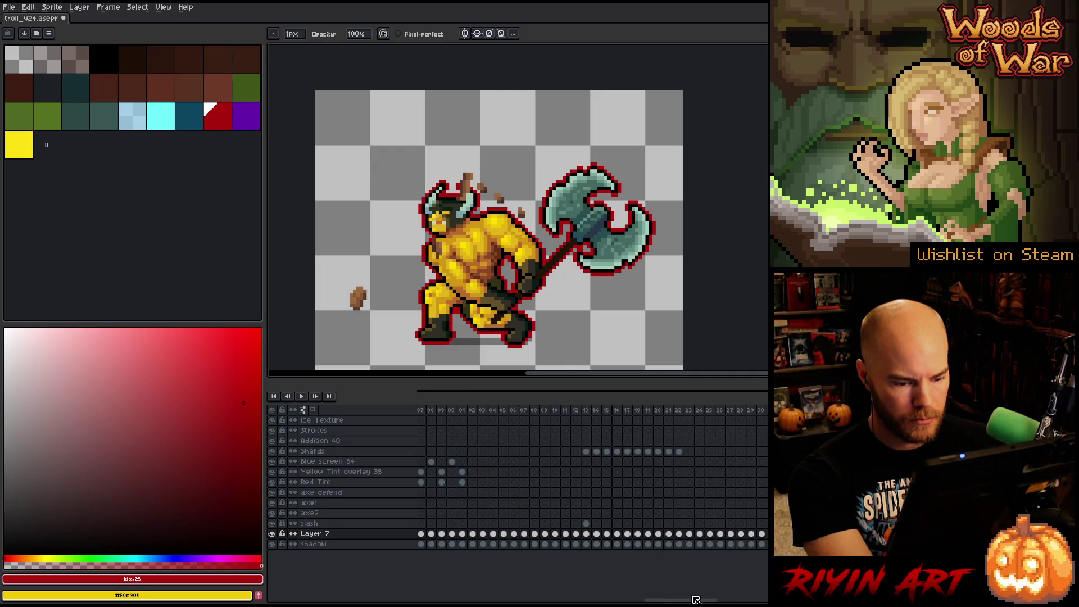
left_click(355, 536)
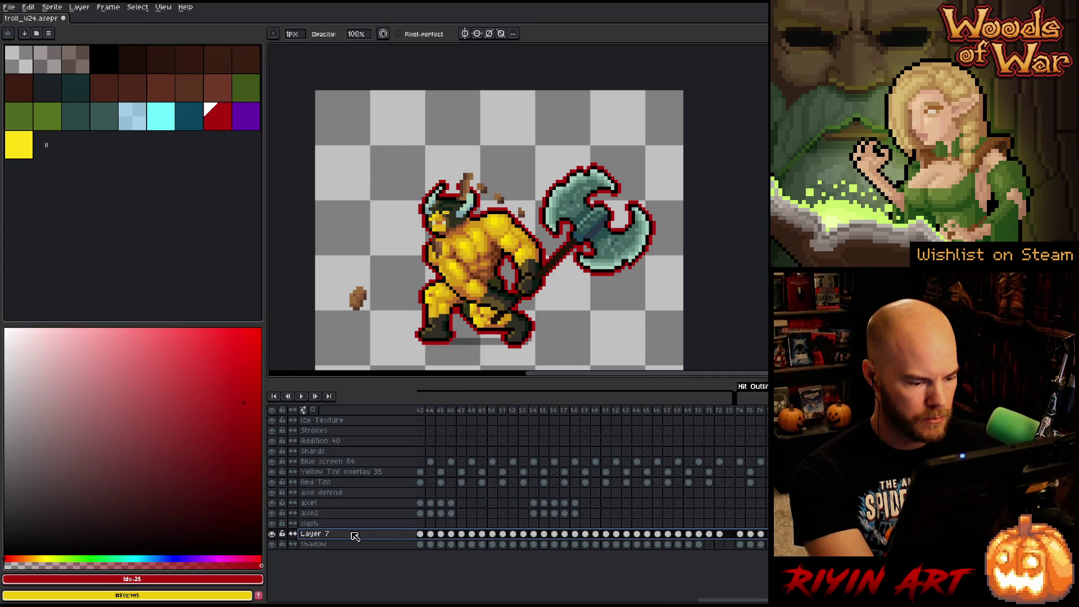
- Rename Layer 7 to 'Troll' in Layer Properties and save the sprite
double_click(318, 536)
type("Troll")
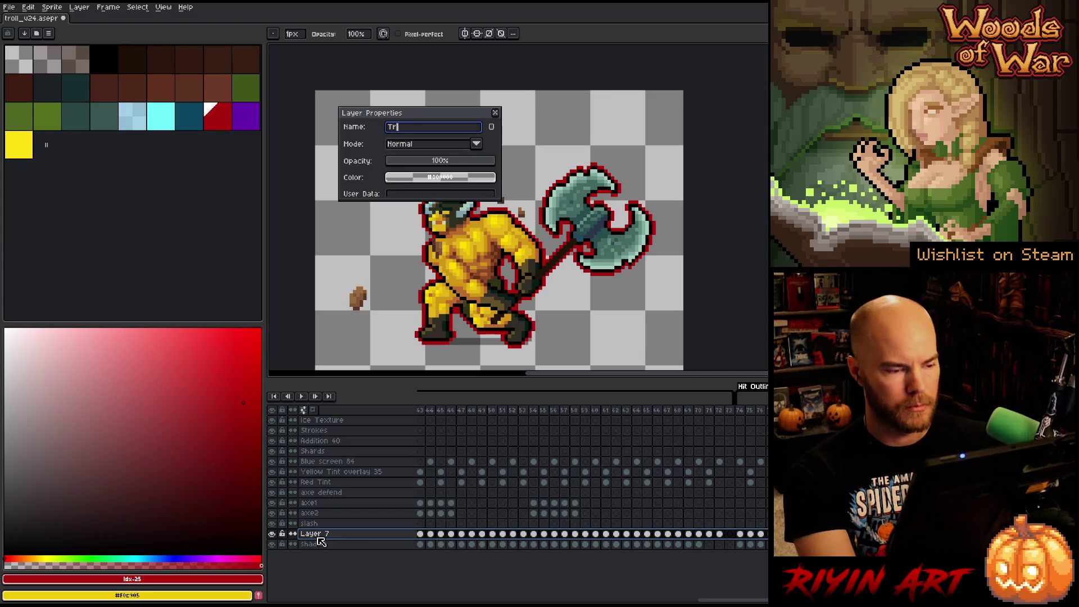
key("Return")
double_click(316, 536)
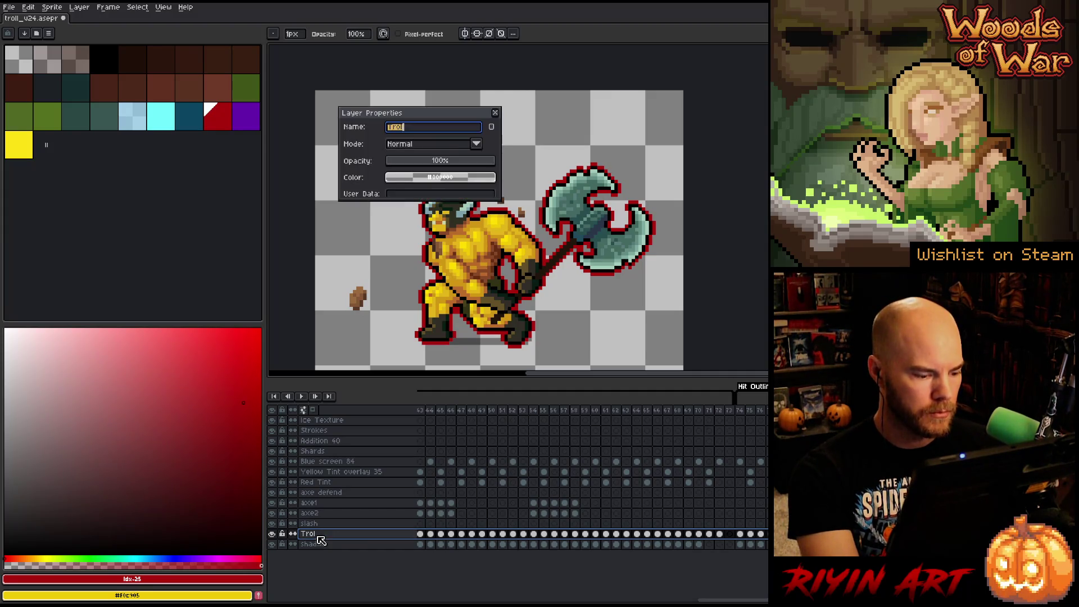
key("Return")
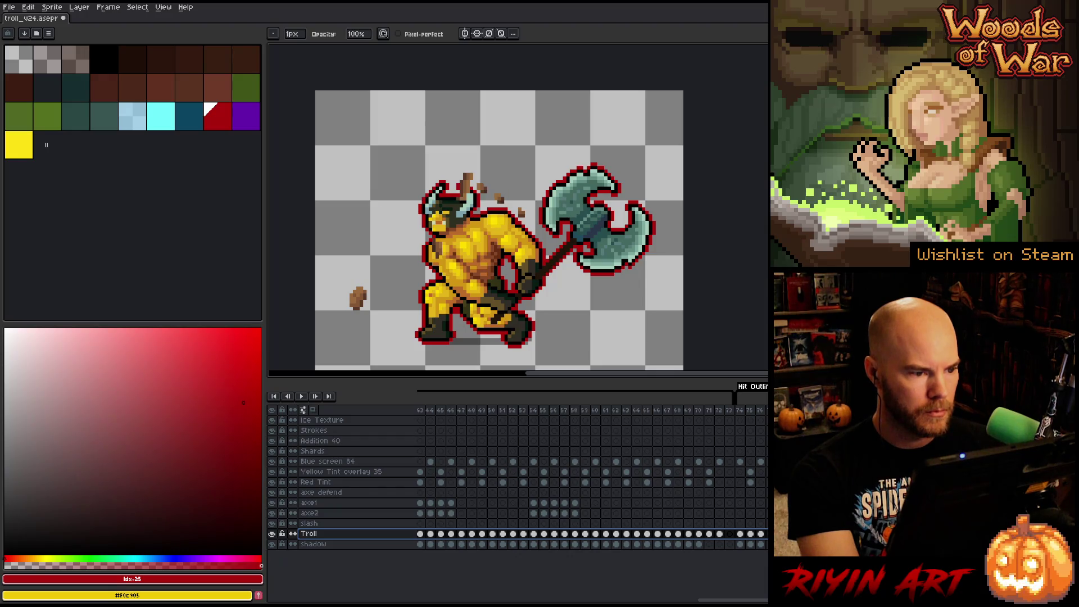
key("ctrl+s")
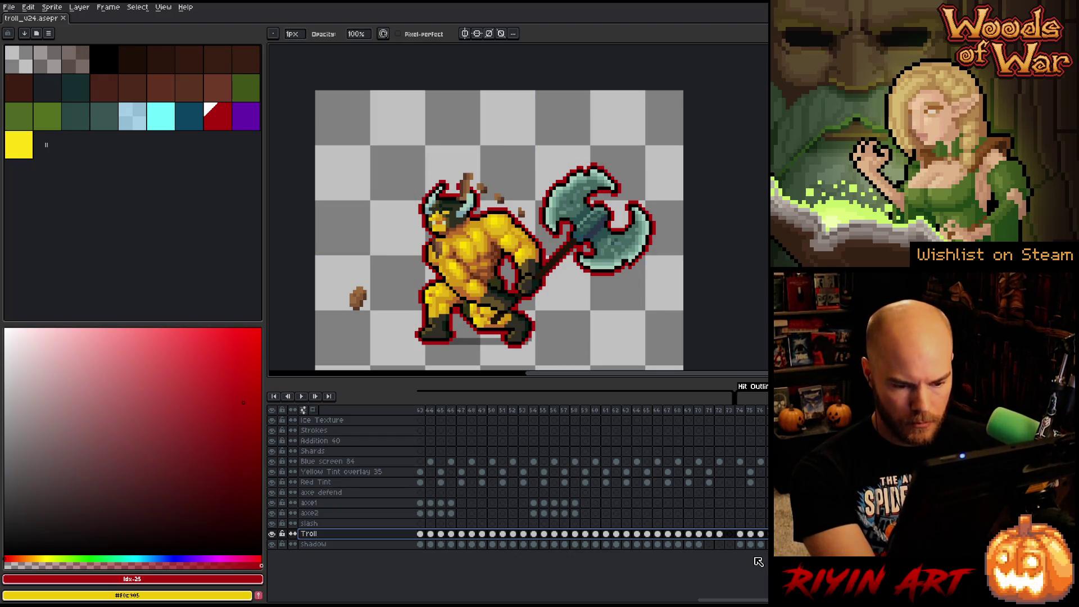
- Copy the Troll cels from frame 02 onward and paste them into Red Tint at frame 02
scroll(590, 478, "right", 5)
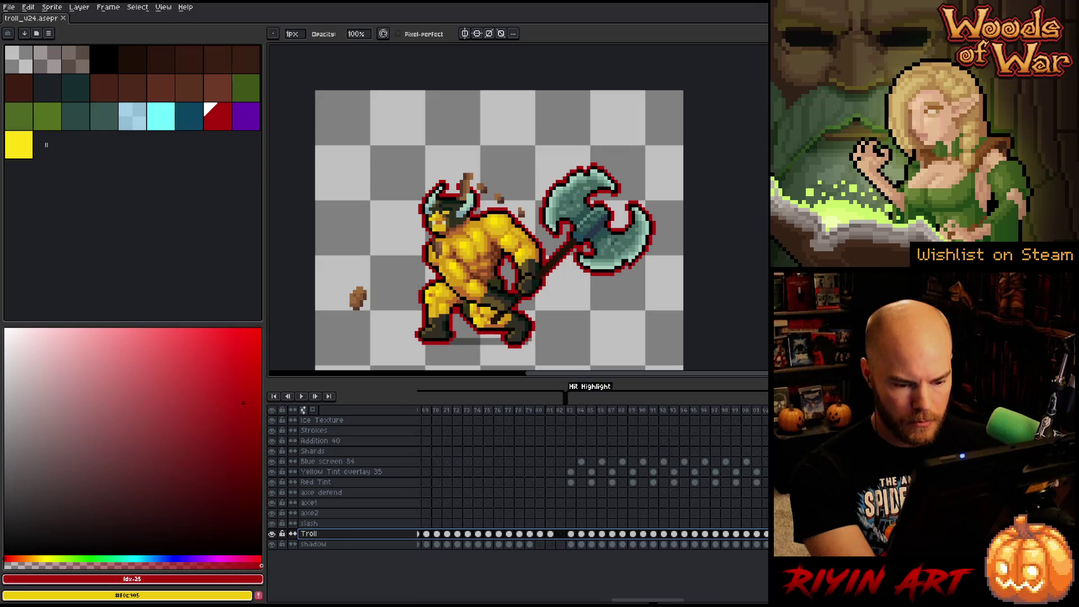
scroll(709, 582, "right", 10)
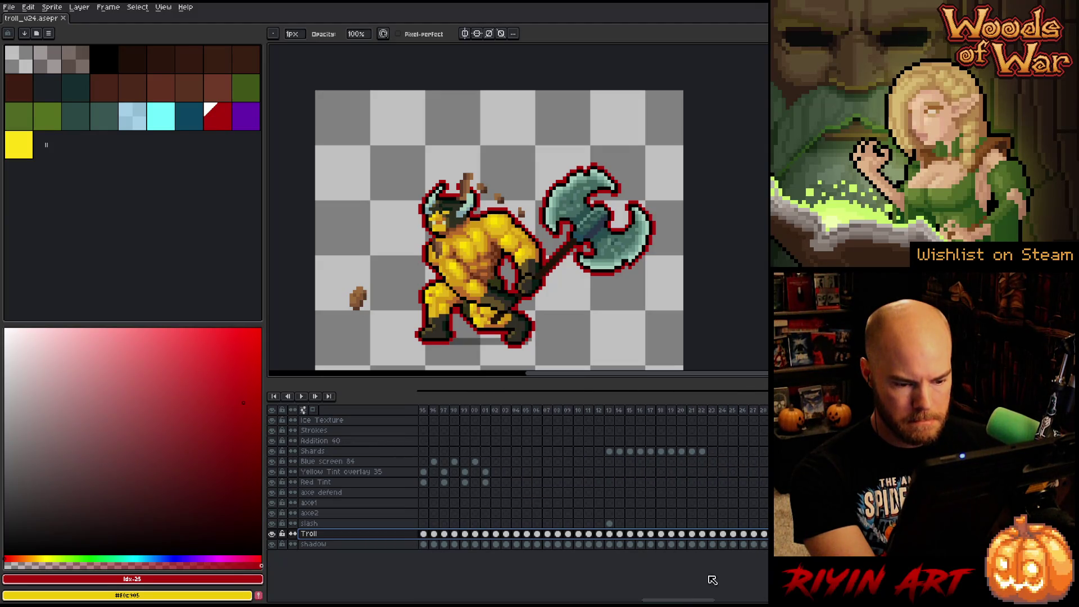
scroll(373, 535, "right", 12)
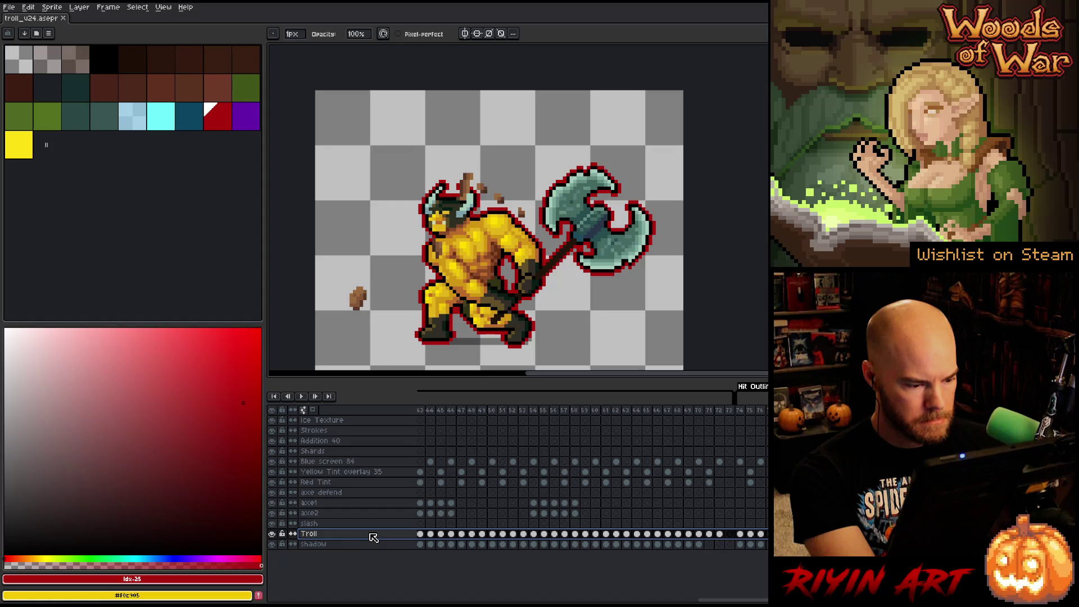
scroll(727, 601, "left", 15)
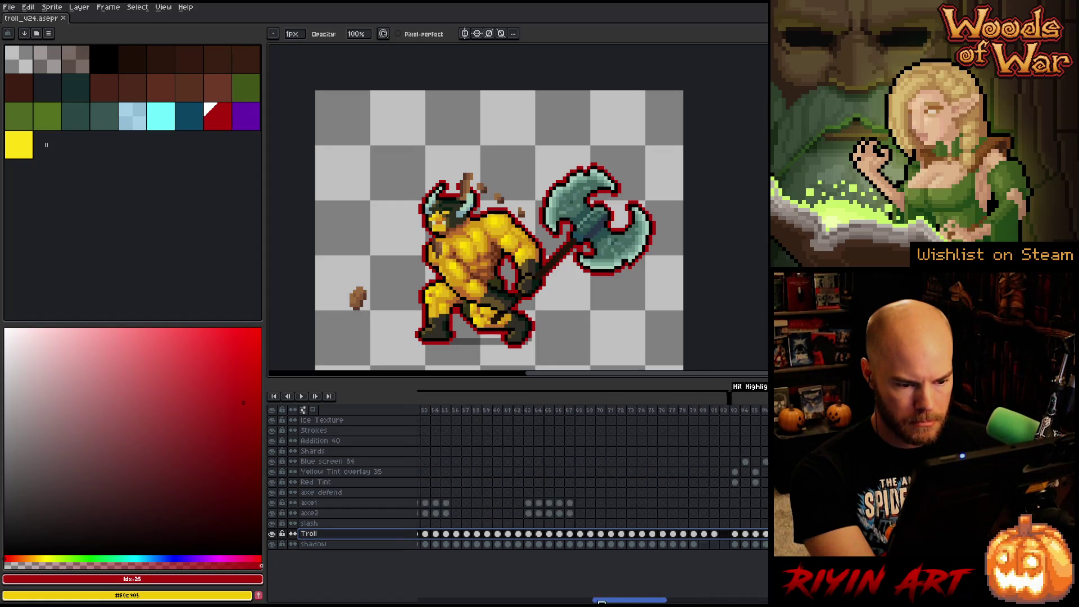
scroll(592, 477, "right", 4)
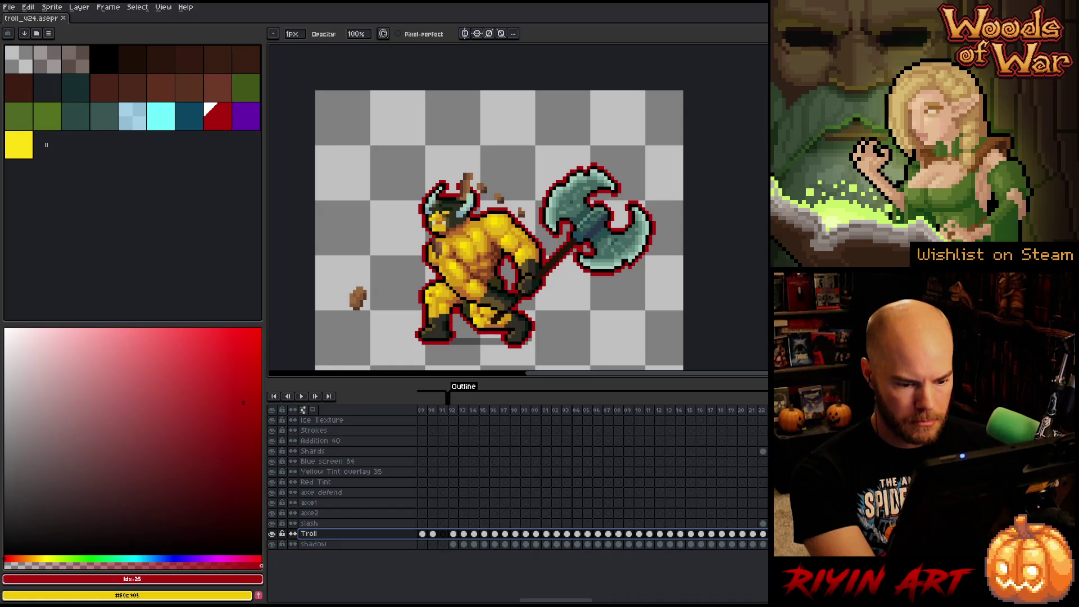
scroll(592, 478, "left", 4)
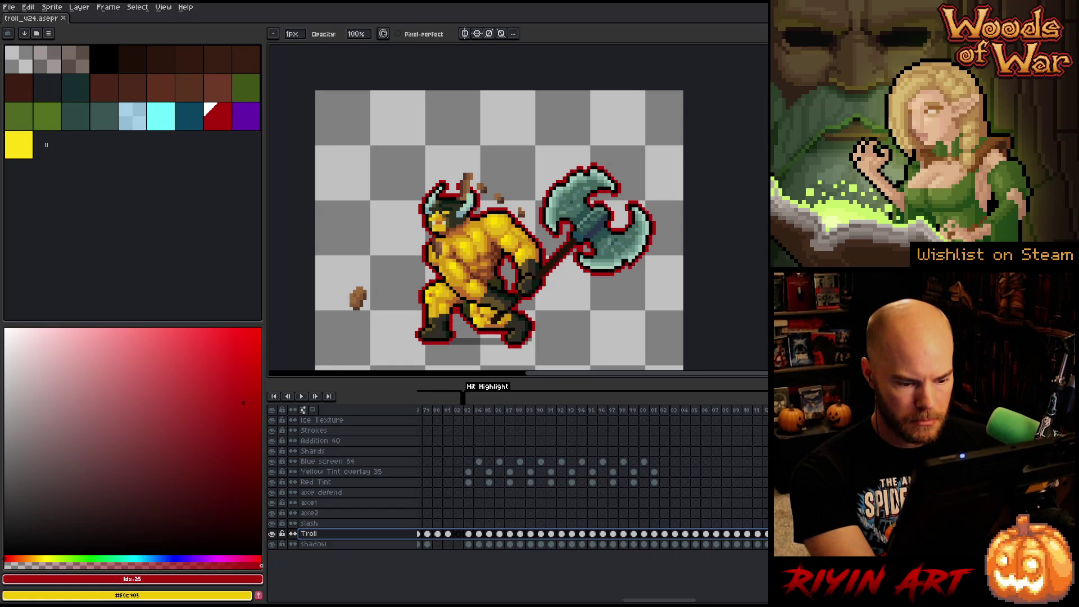
scroll(593, 477, "right", 3)
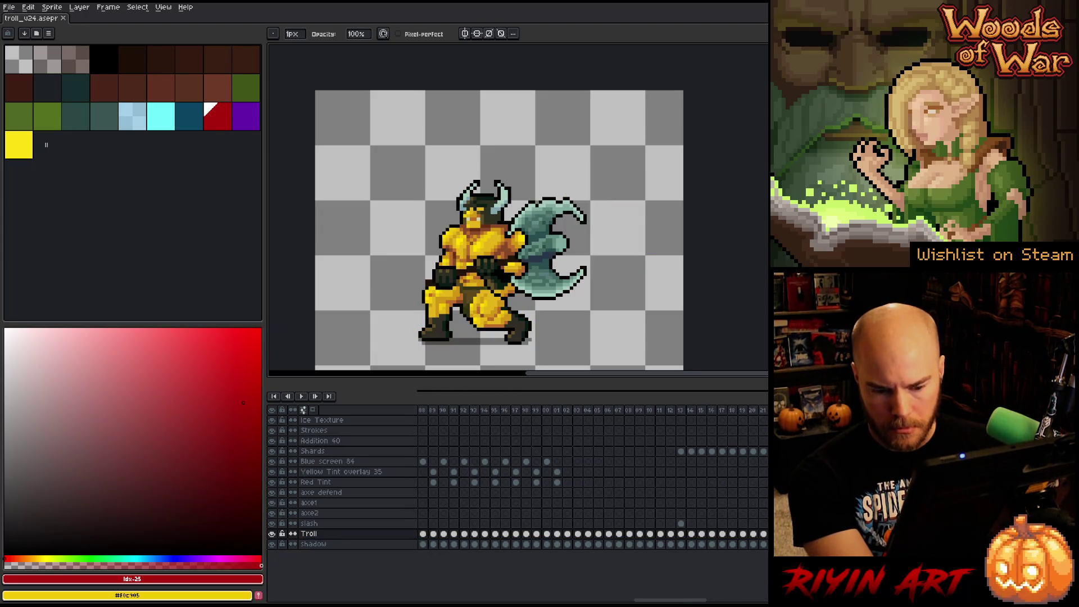
left_click_drag(764, 534, 574, 535)
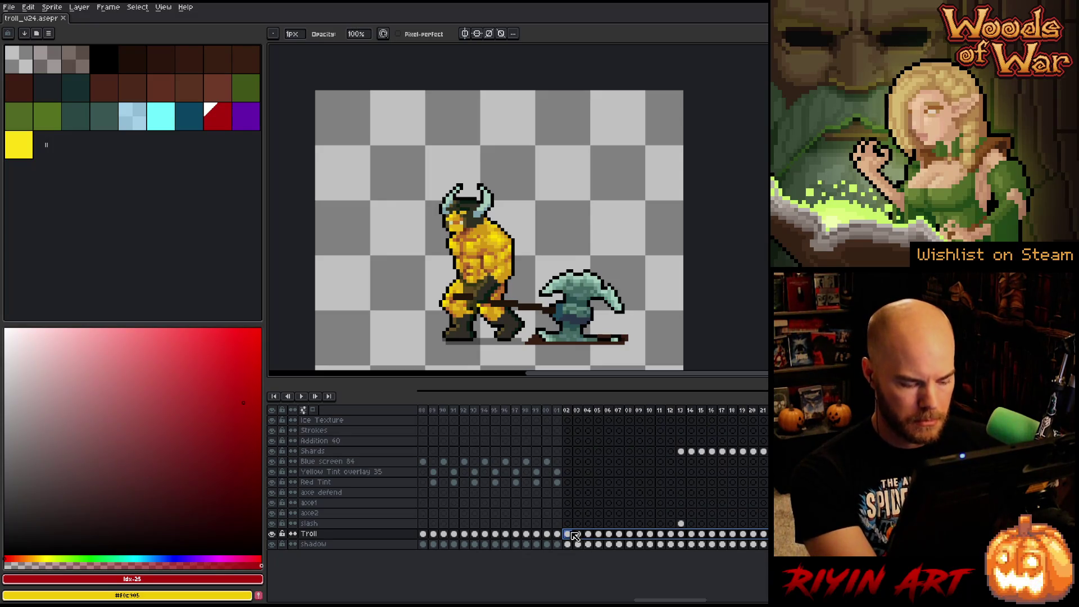
left_click(567, 483)
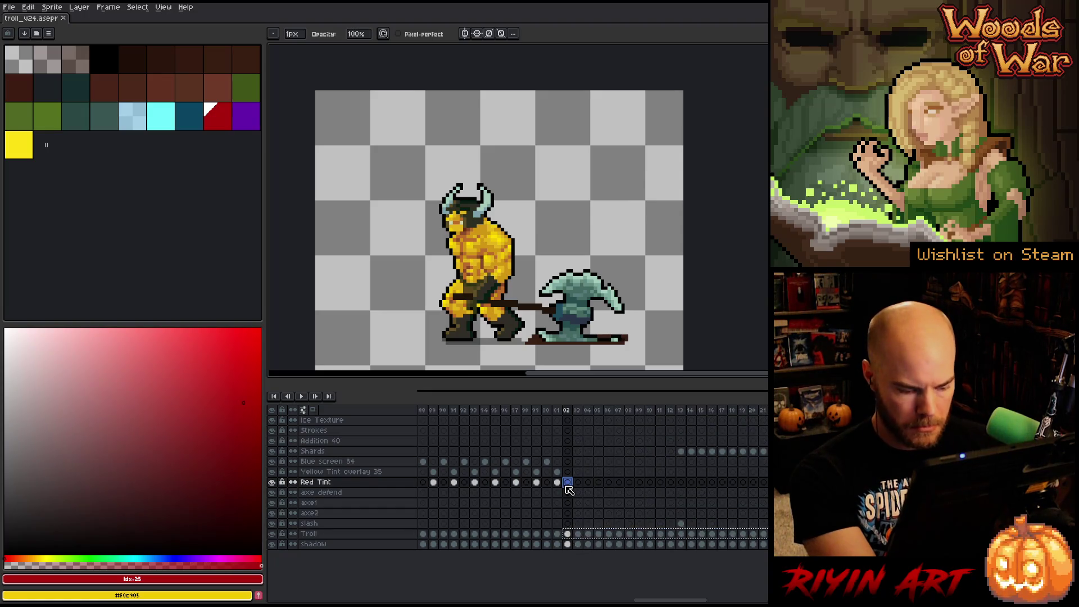
key("ctrl+v")
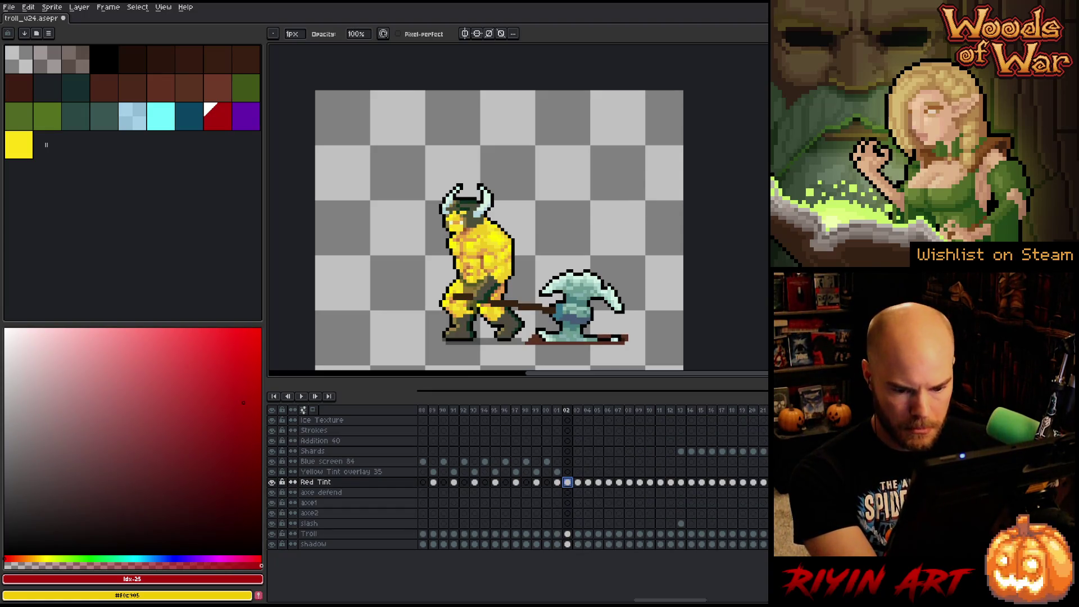
- Set the pasted Red Tint cels' lightness to -100 with Hue/Saturation
key("Return")
left_click(571, 484)
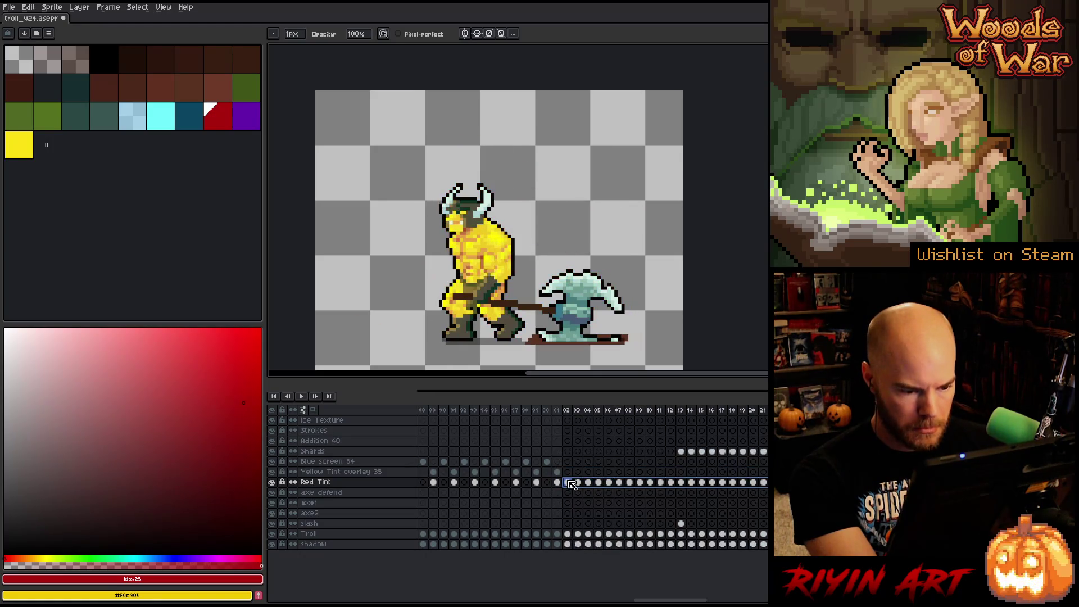
key("ctrl+u")
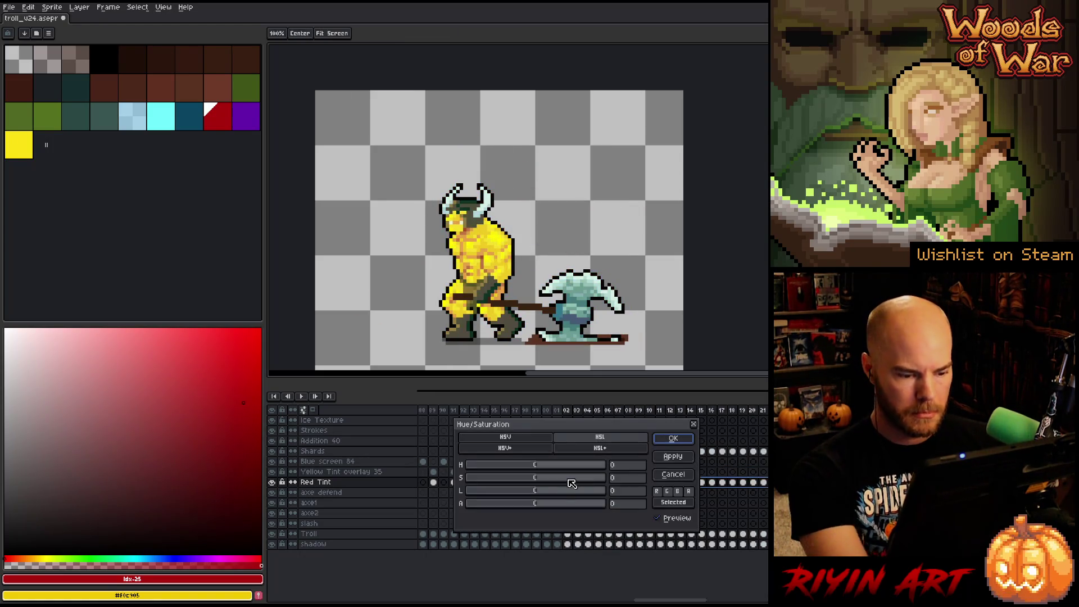
left_click_drag(537, 493, 203, 489)
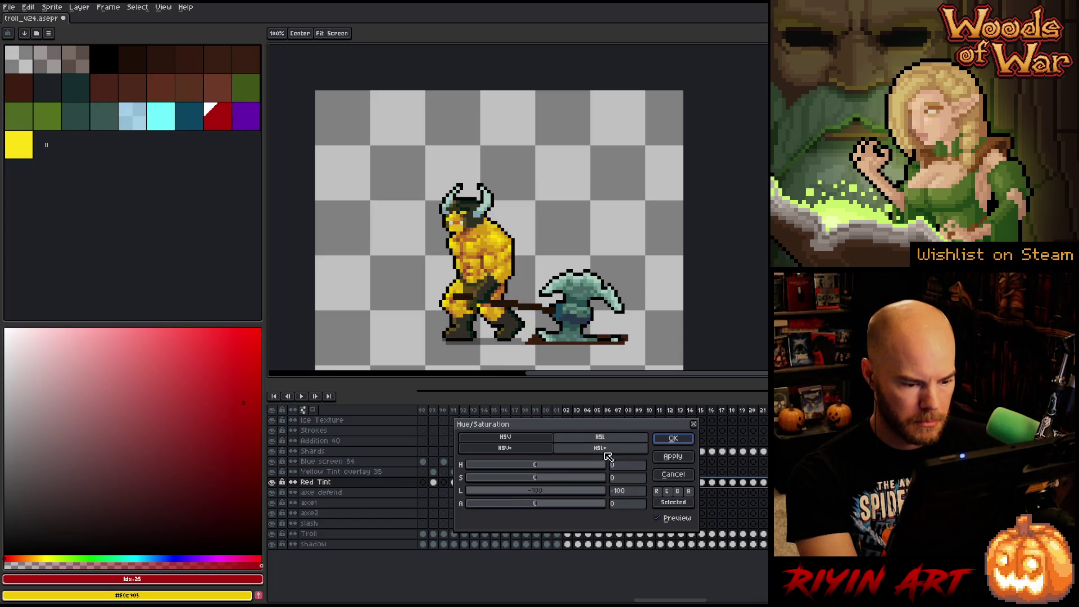
left_click(668, 440)
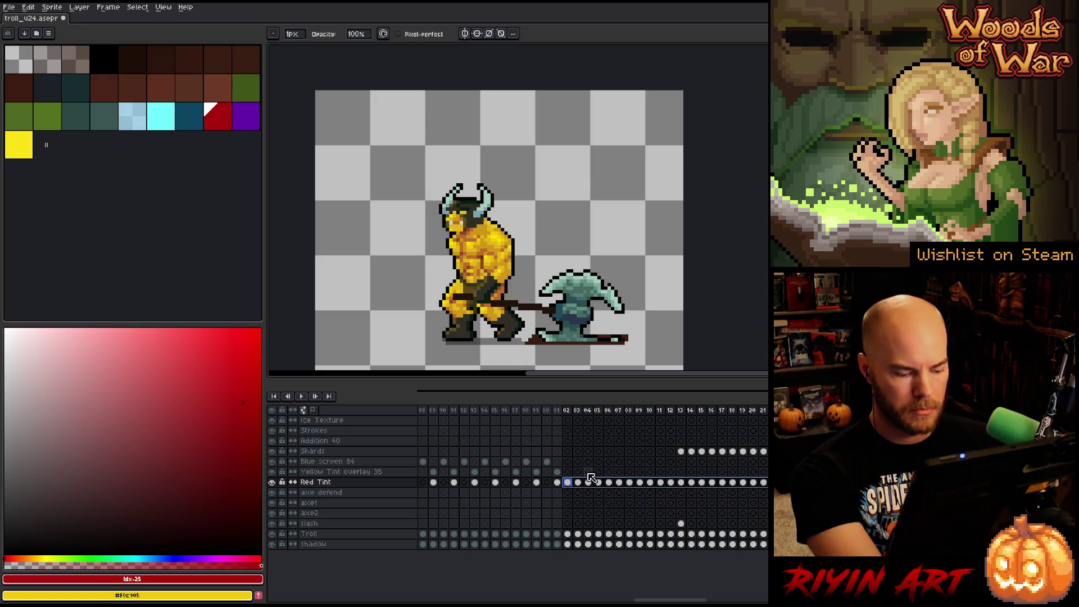
- Use Replace Color on the Red Tint cels to change dark index 3 to red index 25
key("shift+r")
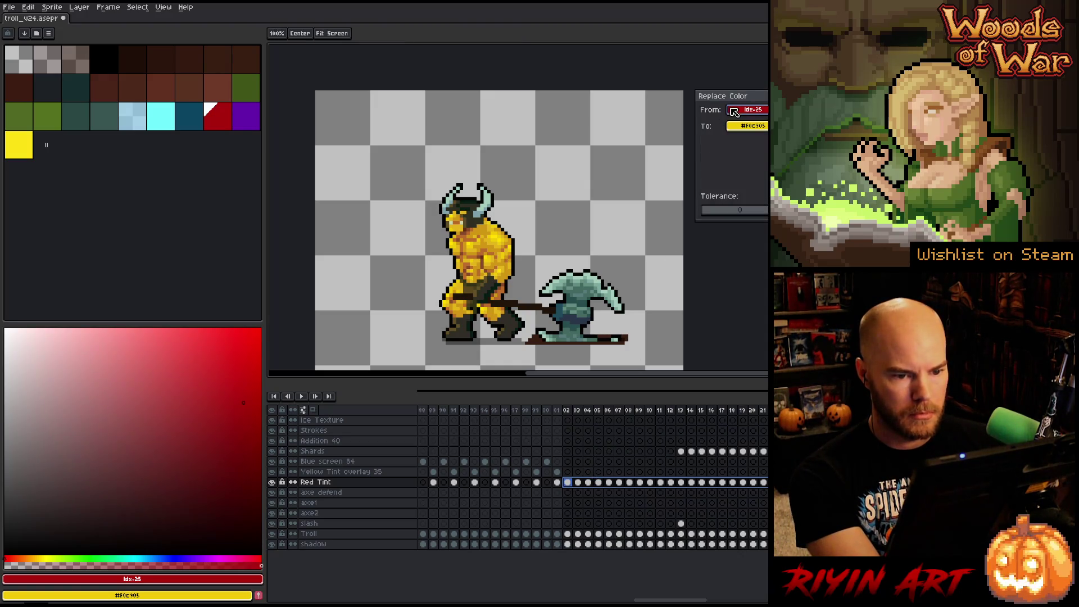
left_click(738, 125)
left_click(795, 151)
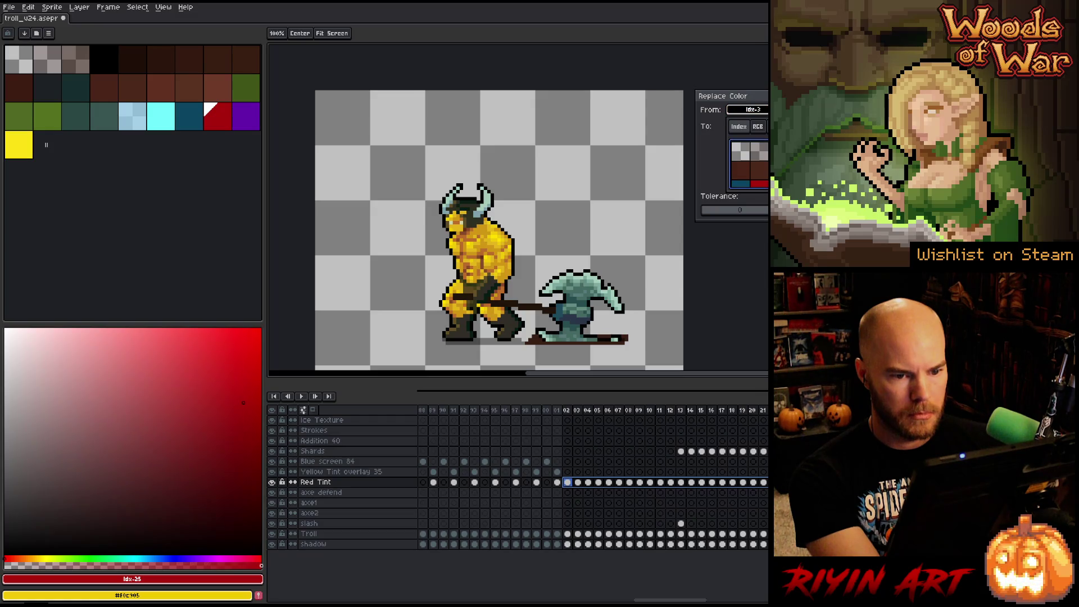
key("Escape")
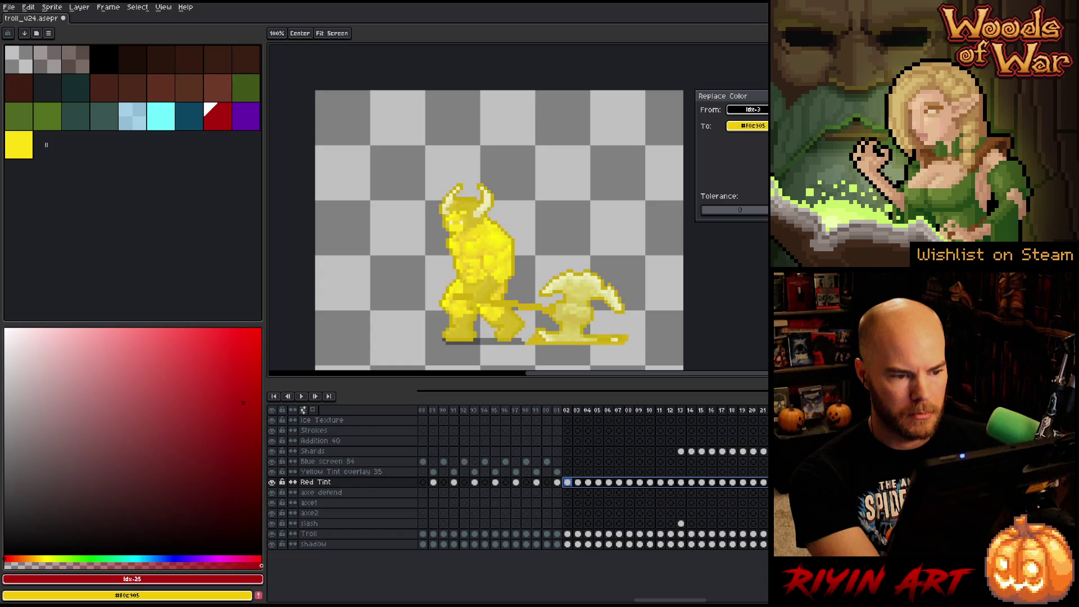
left_click(748, 126)
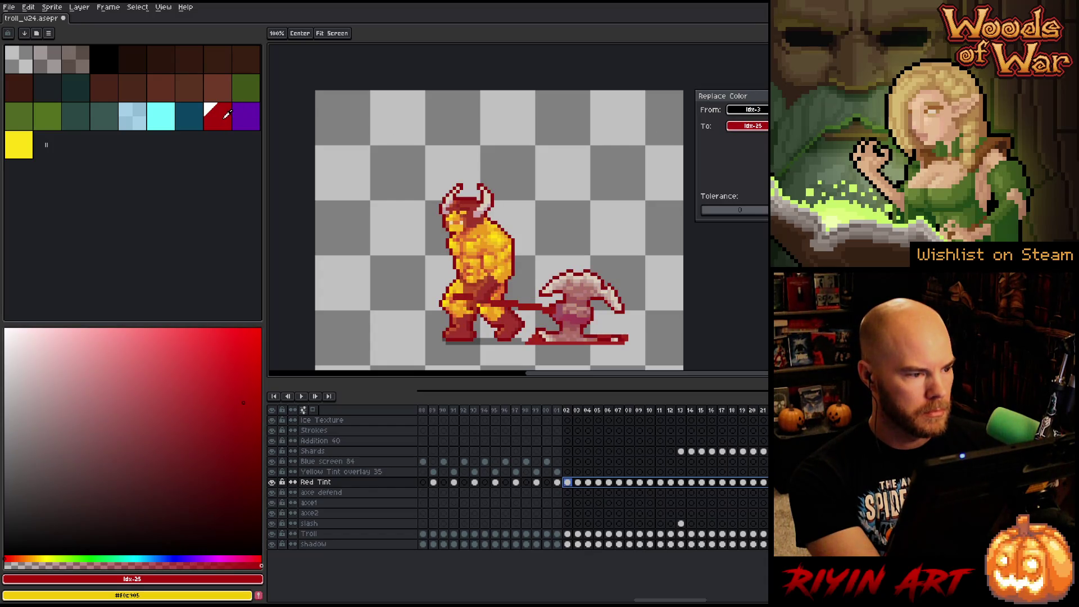
key("Return")
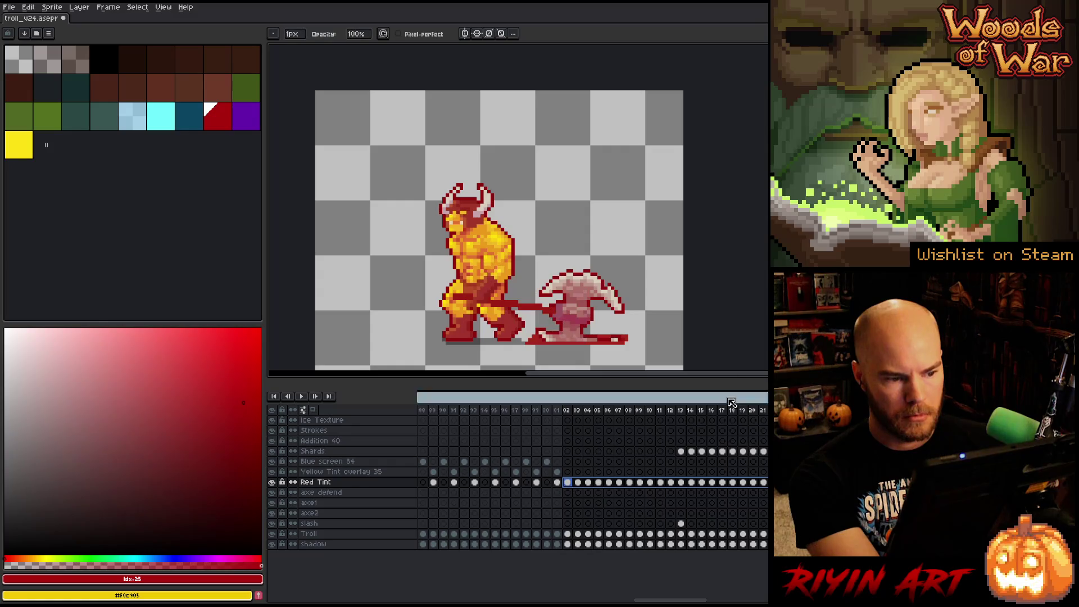
left_click(567, 471)
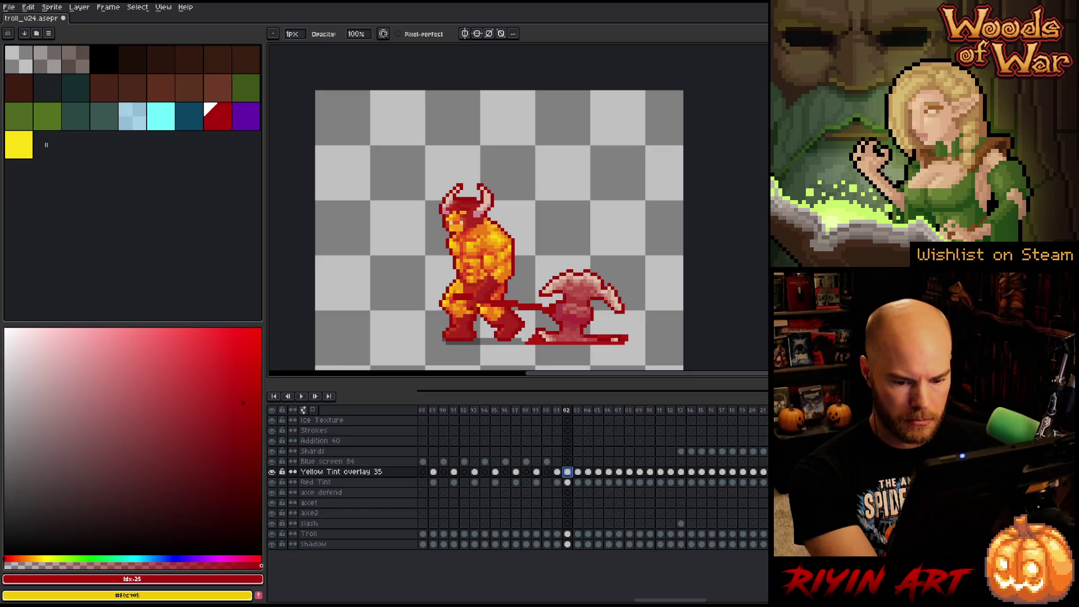
- Replace the red index 25 with yellow #F0C905 on the Yellow Tint overlay 35 cels
key("Return")
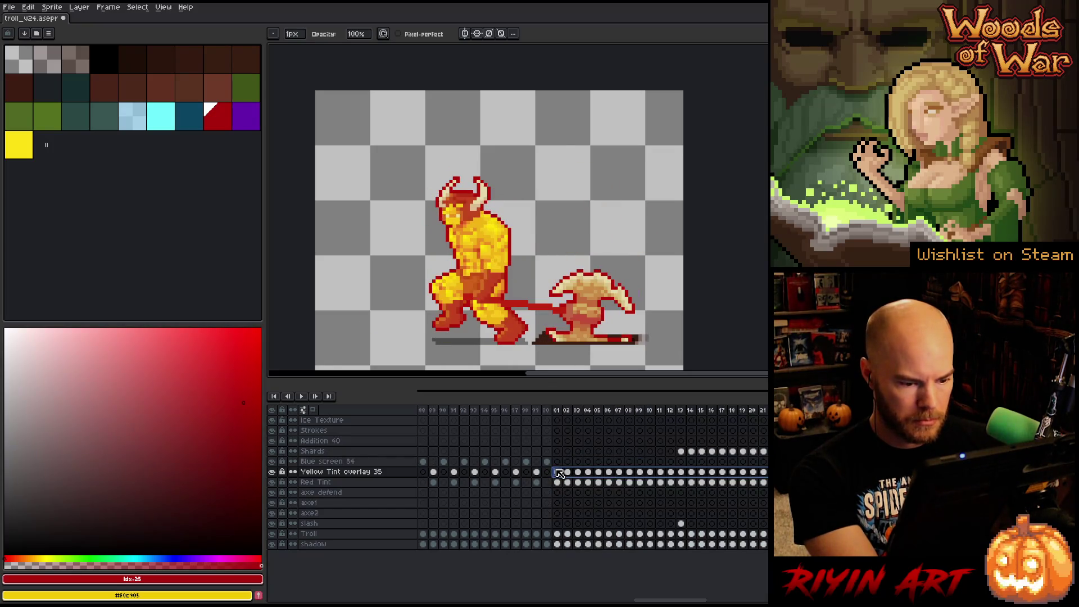
key("shift+r")
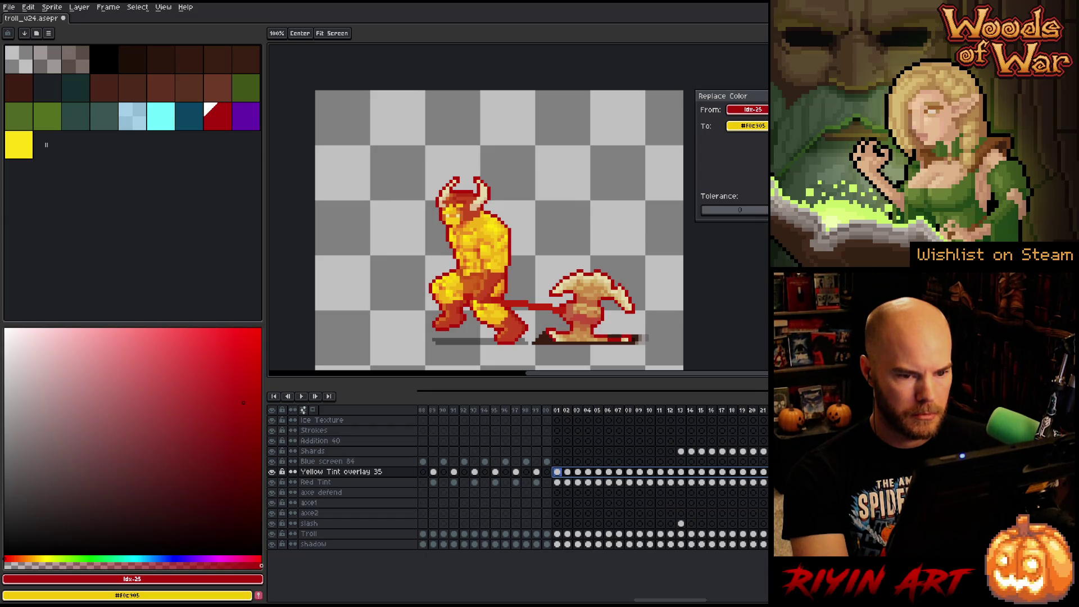
key("Return")
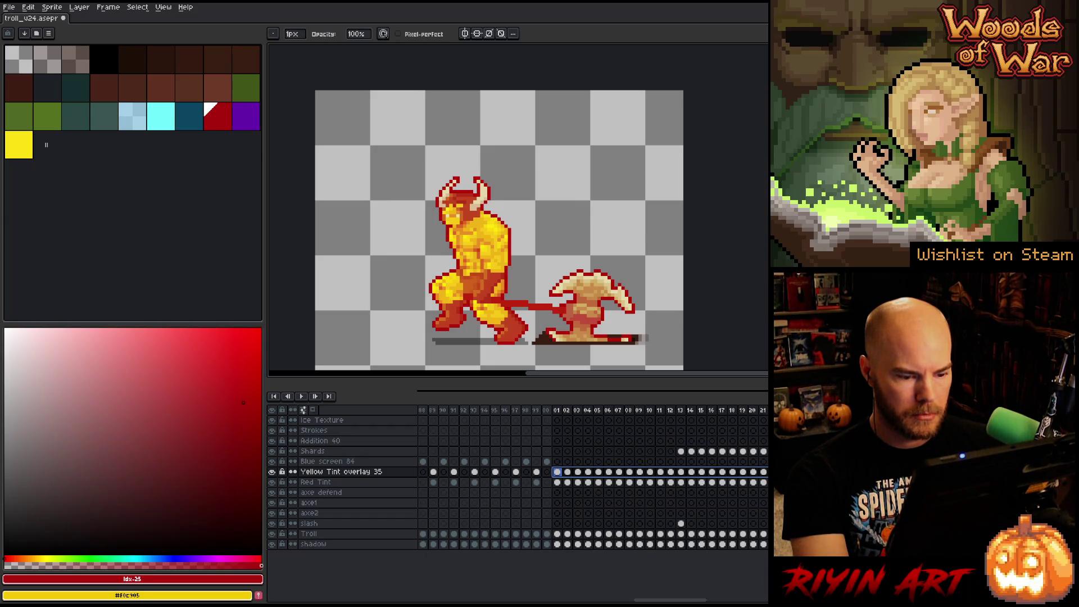
key("shift+r")
key("Return")
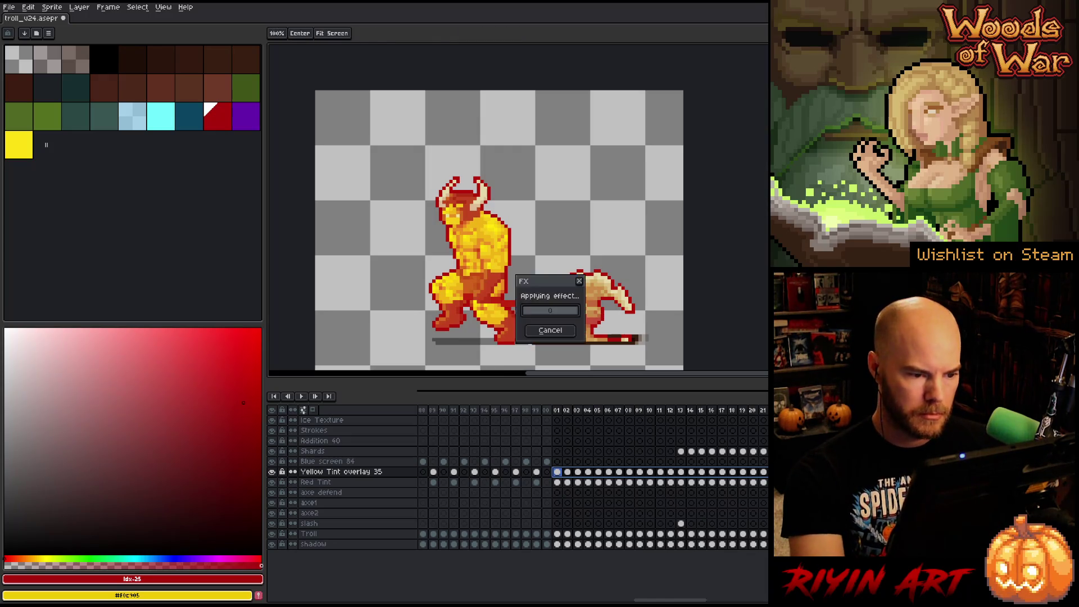
- Hide the Red Tint layer and copy the yellow tint cels onto Blue screen 84
left_click(271, 483)
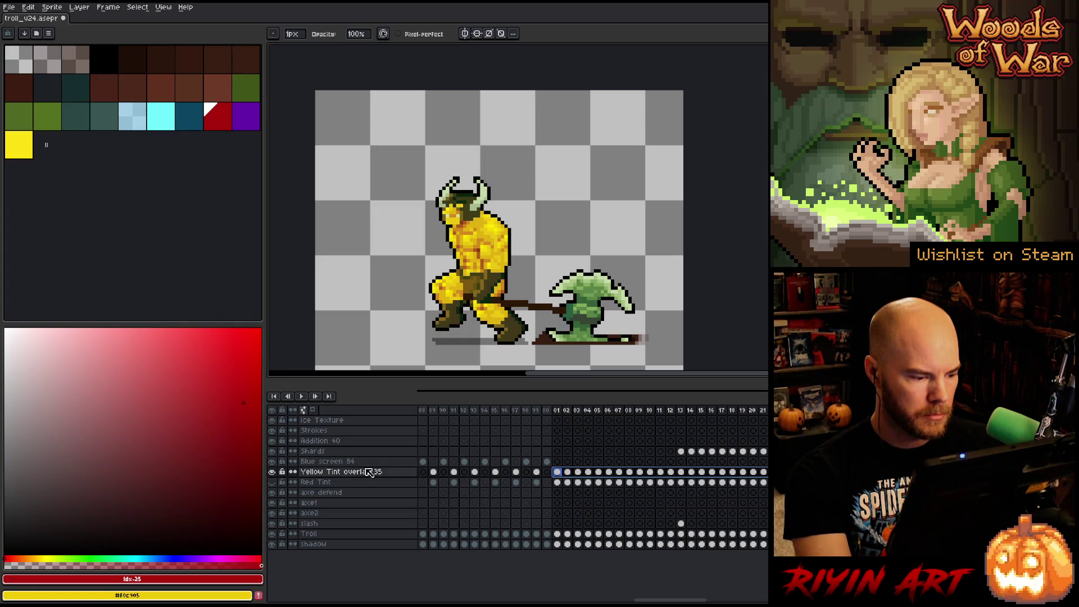
mouse_move(575, 482)
left_mouse_down()
mouse_move(577, 501)
mouse_move(578, 478)
left_mouse_up()
key("ctrl+z")
key("ctrl+z")
left_click(560, 484)
mouse_move(561, 486)
left_mouse_down()
mouse_move(640, 472)
mouse_move(767, 472)
left_mouse_up()
key("ctrl+z")
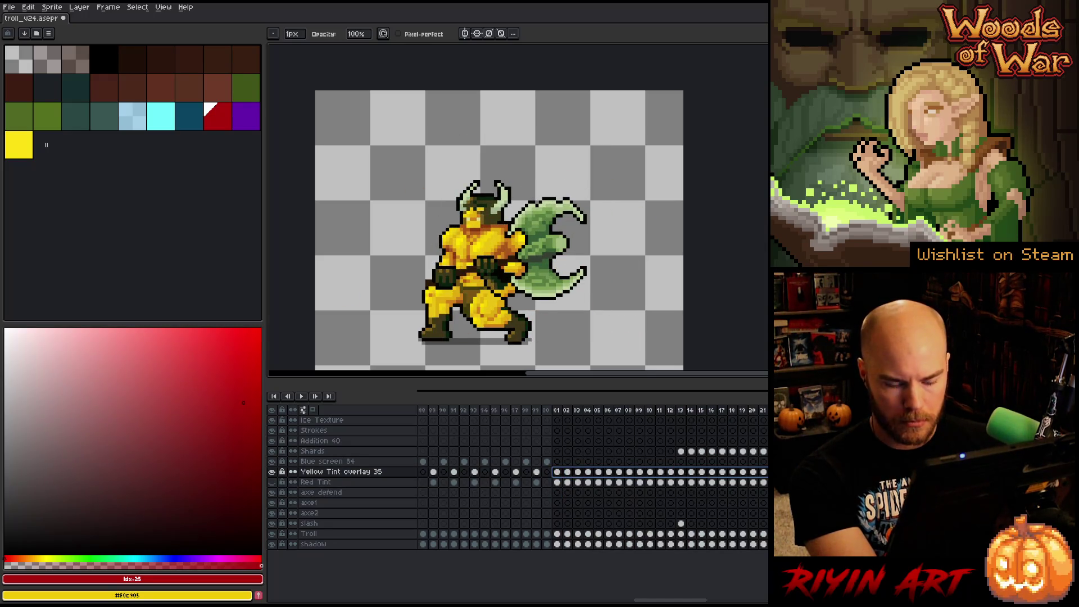
left_click_drag(567, 468, 554, 459)
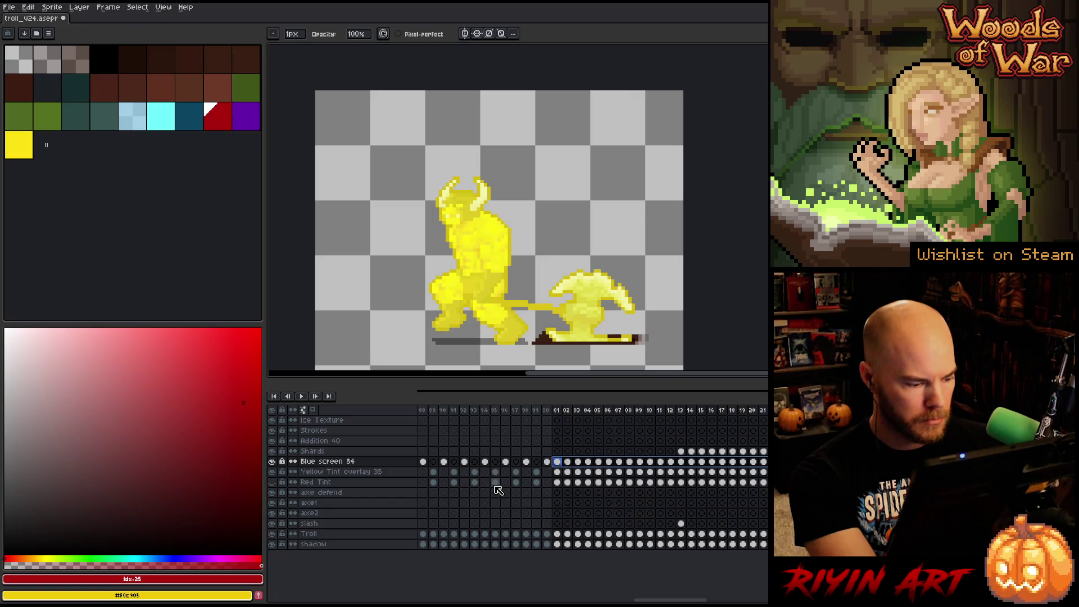
- Swap colours, select the Blue screen 84 cels across all frames, and replace their yellow with purple
key("x")
right_click(254, 123)
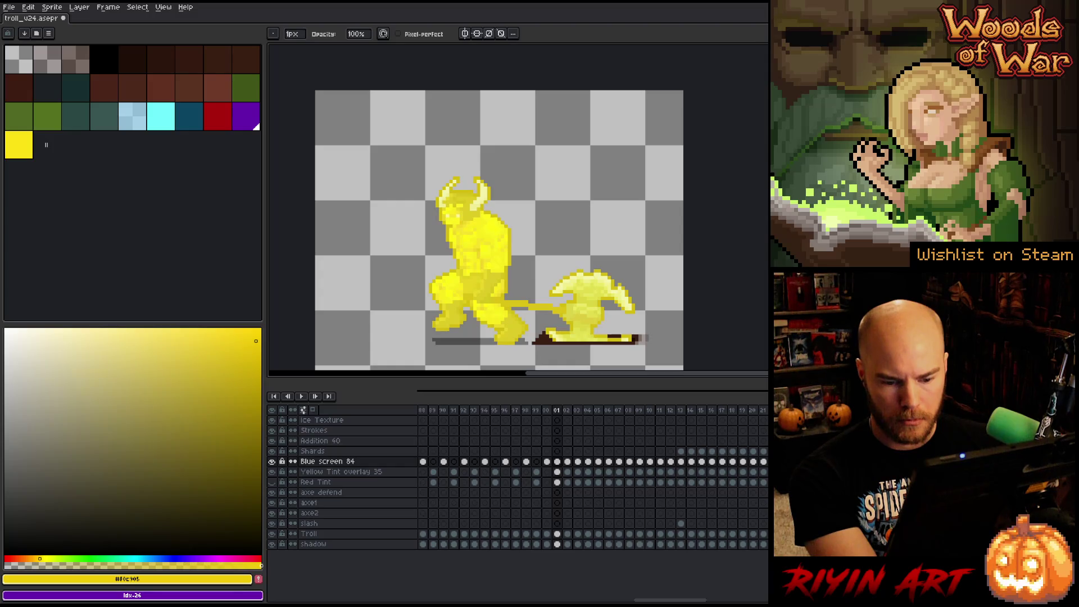
left_click(505, 461)
left_click(556, 461)
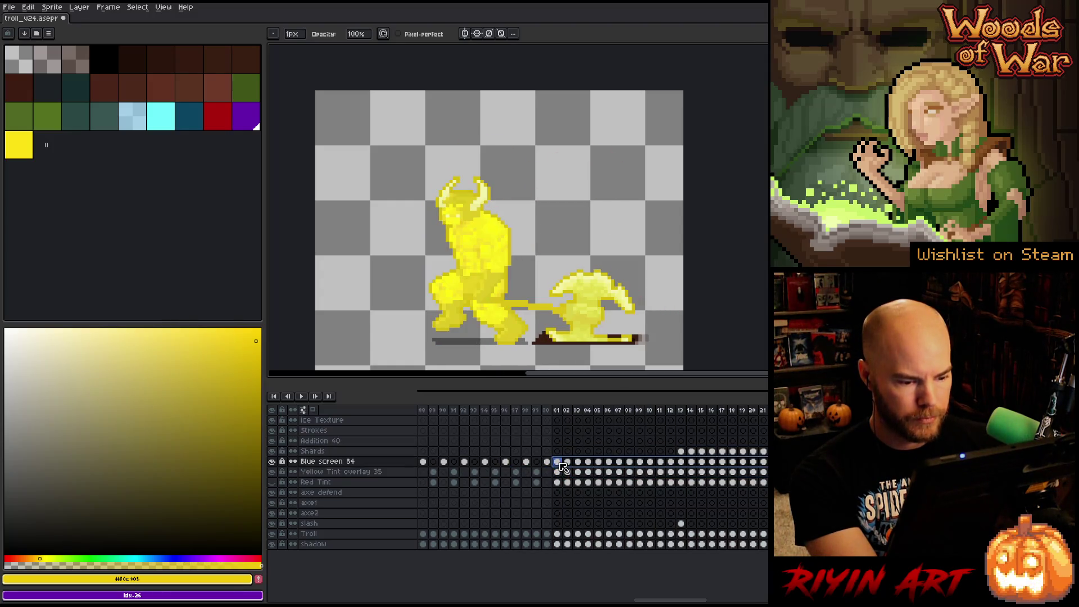
key("shift+r")
key("Return")
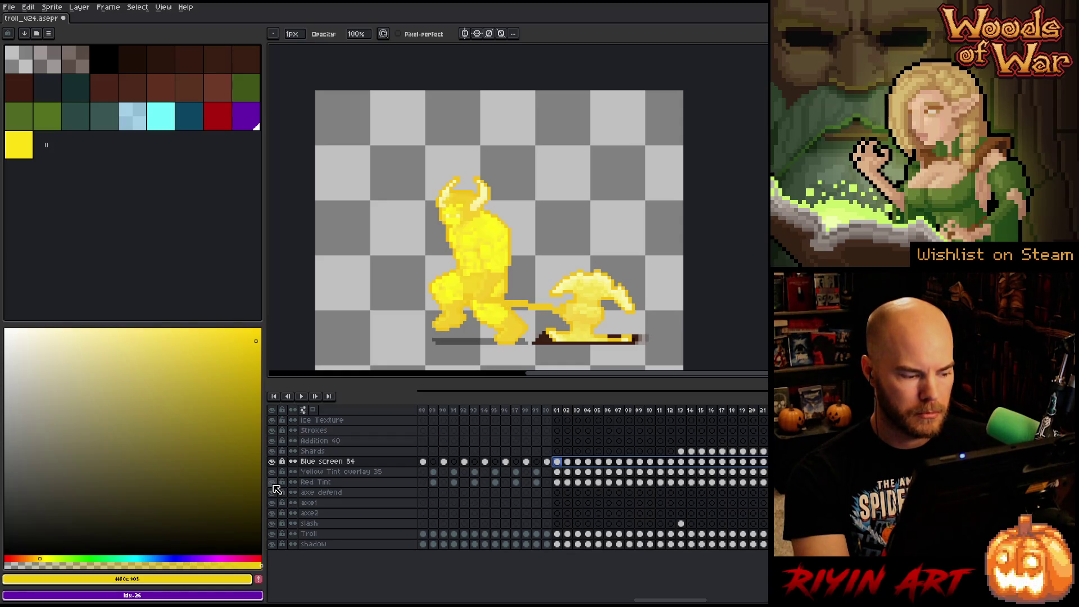
left_click(20, 145)
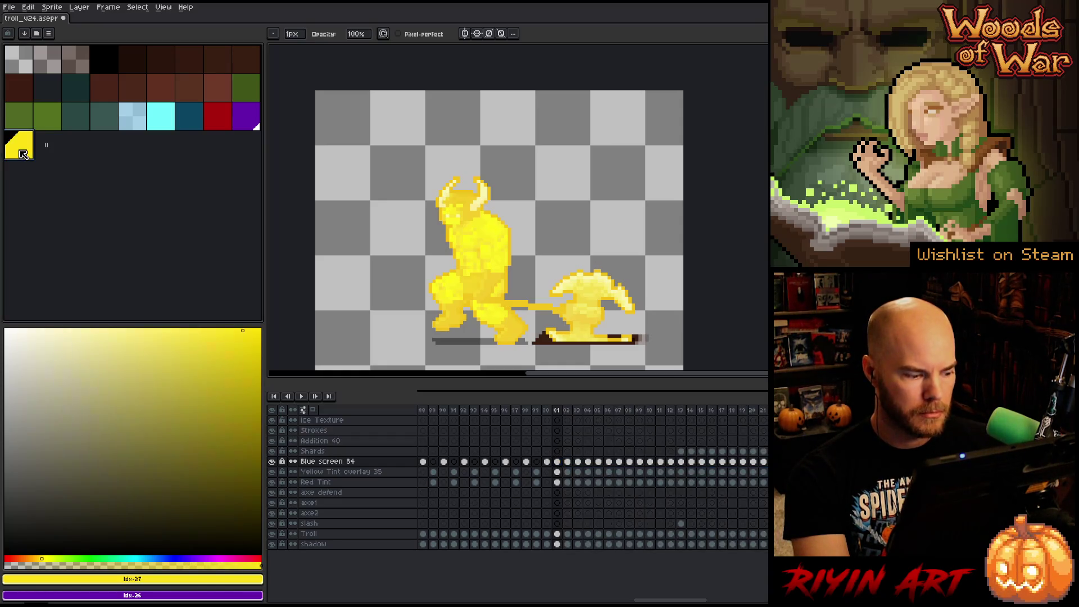
left_click_drag(640, 461, 561, 462)
key("Delete")
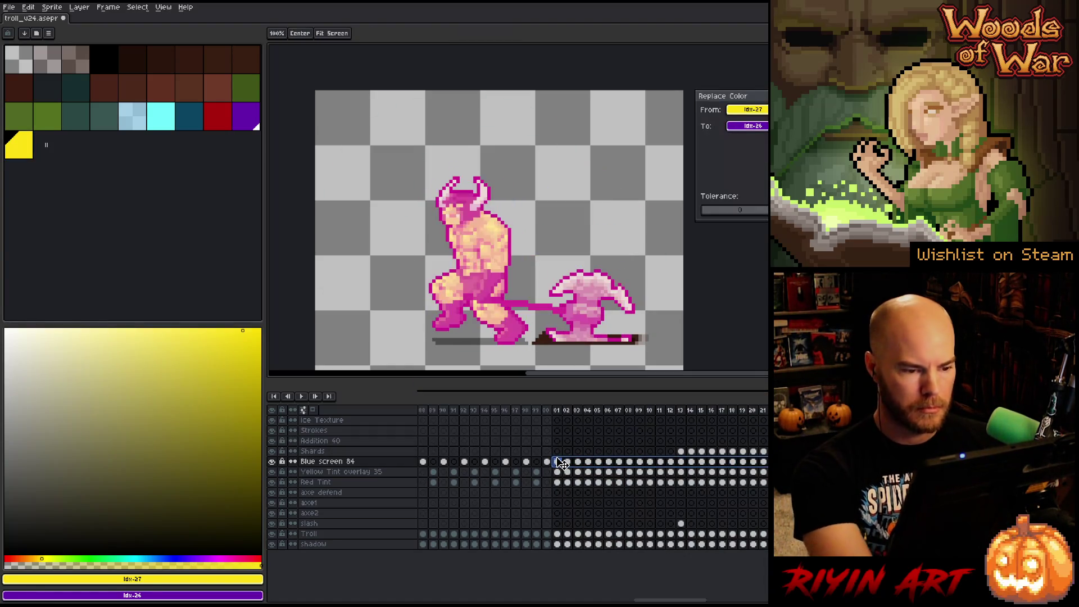
left_click_drag(561, 466, 588, 468)
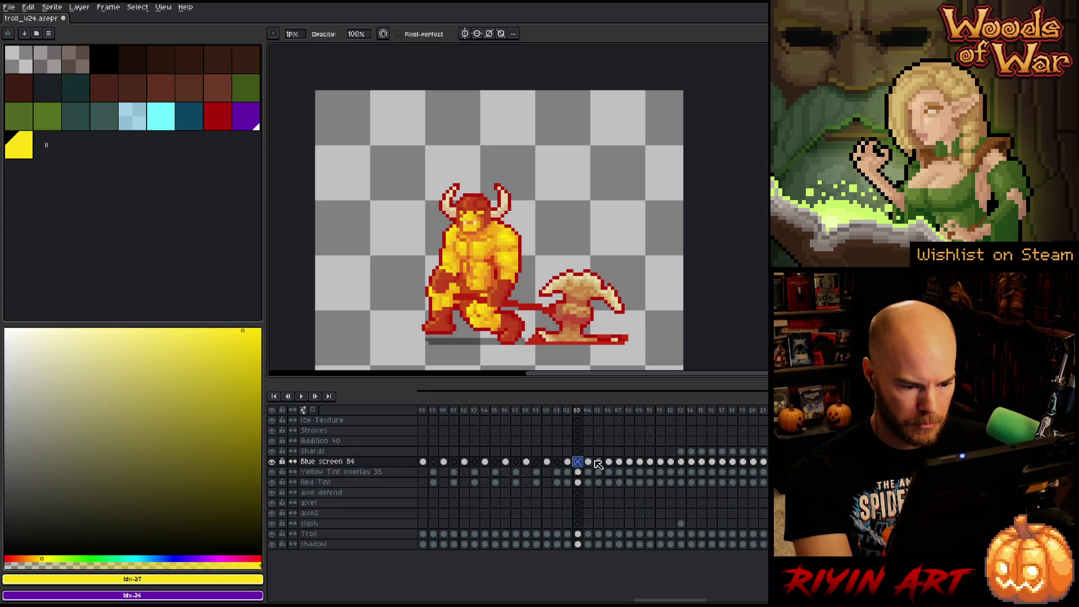
left_click(599, 464)
key("Right")
key("Right")
key("Right")
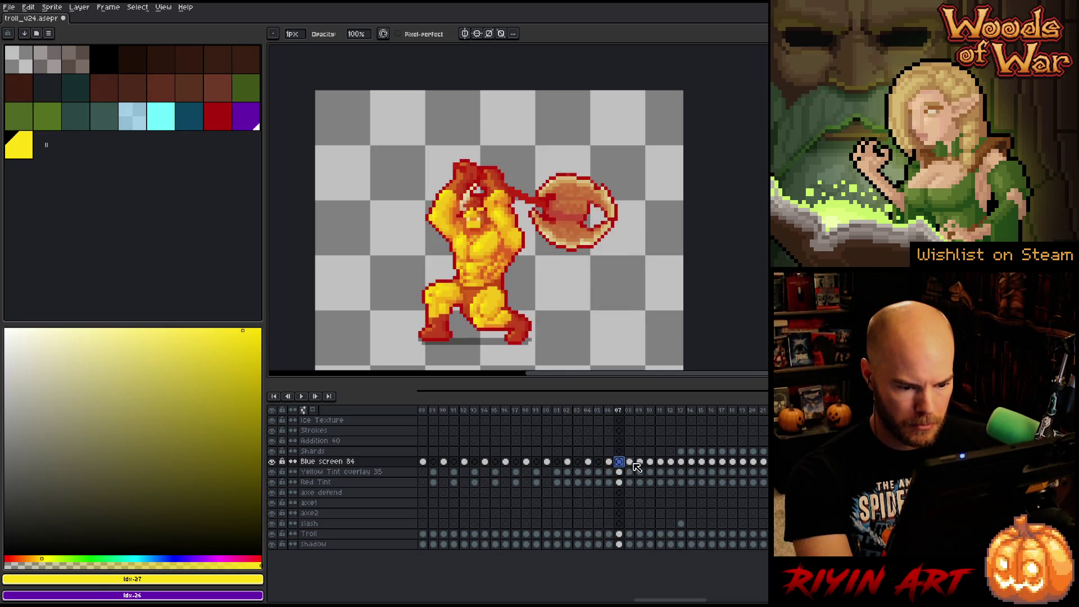
key("Right")
key("Right")
key("Right")
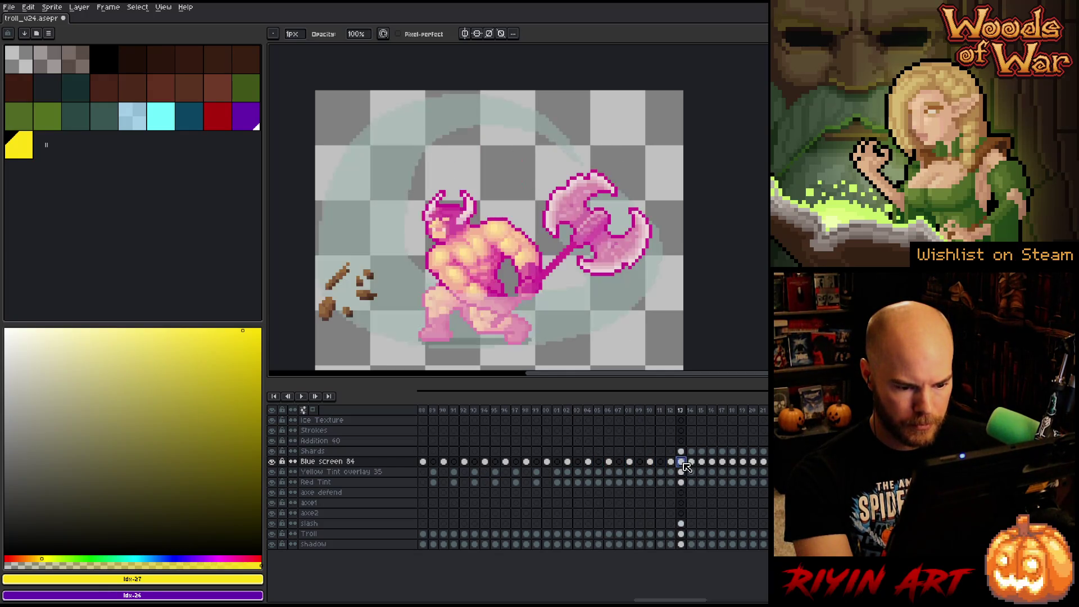
key("Right")
key("Right")
key("Right")
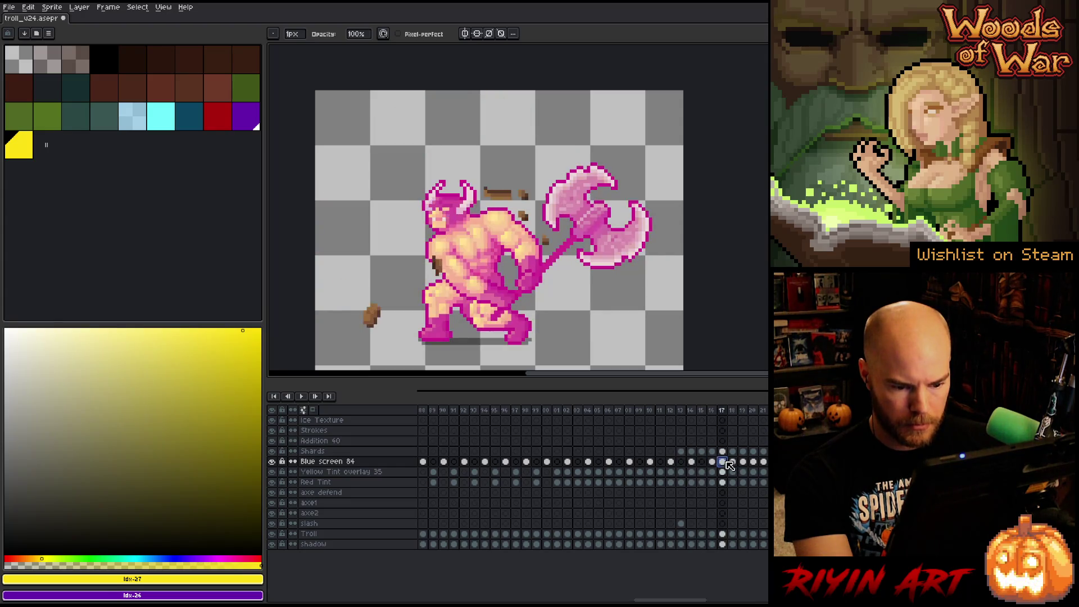
key("Right")
key("Right")
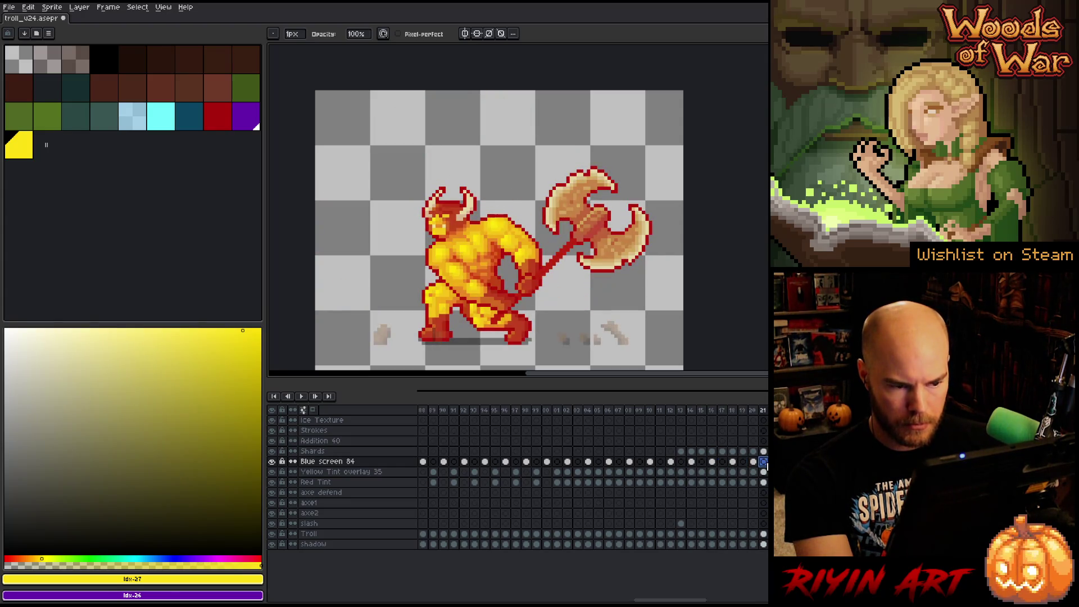
key("Right")
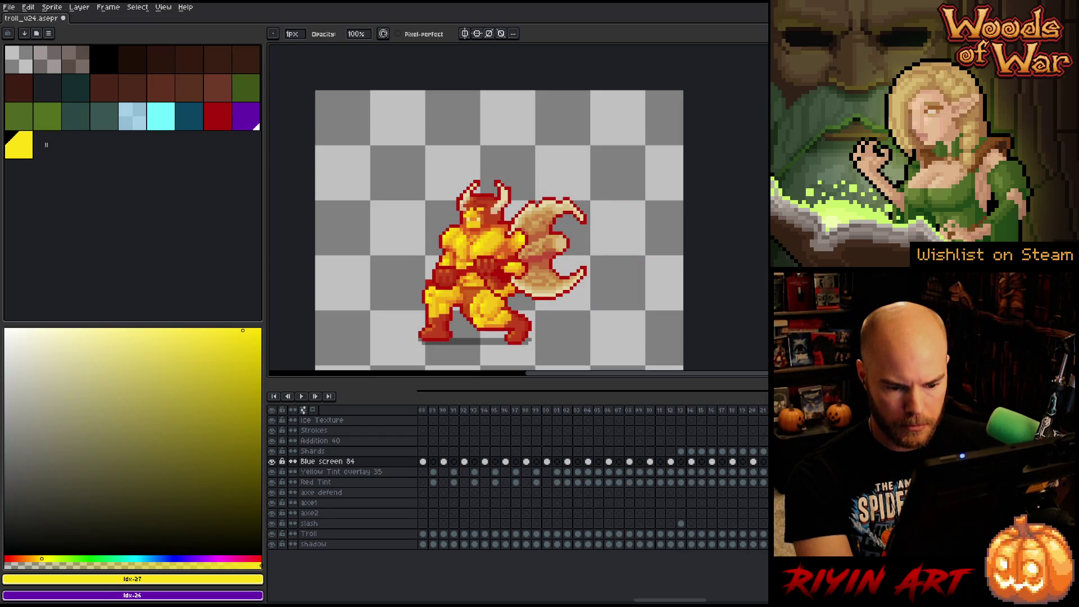
key("Right")
key("Right")
key("Right")
key("Right")
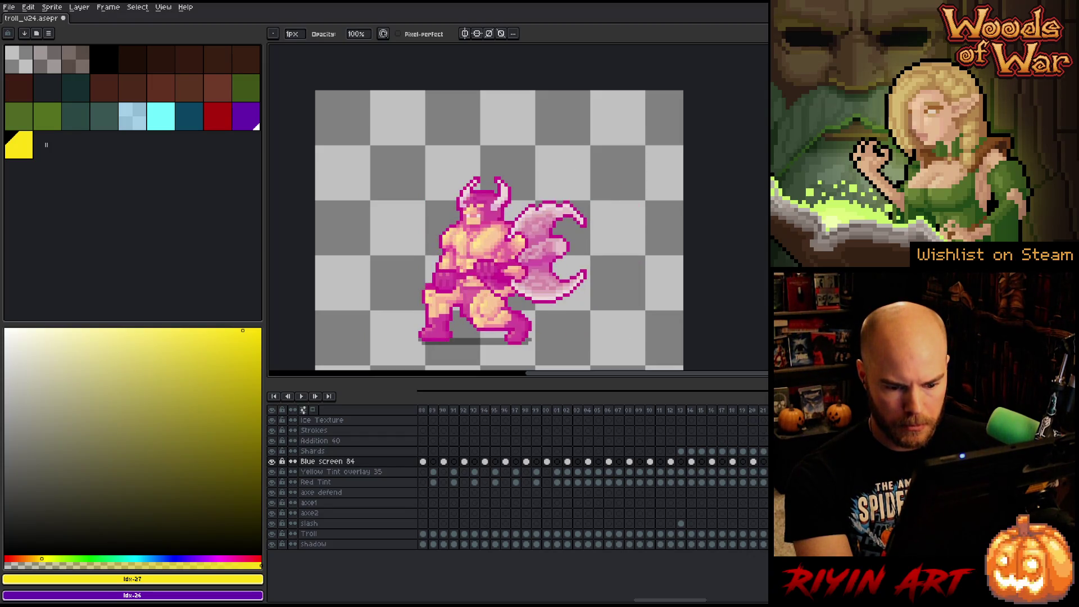
key("Right")
key("Right")
key("Right")
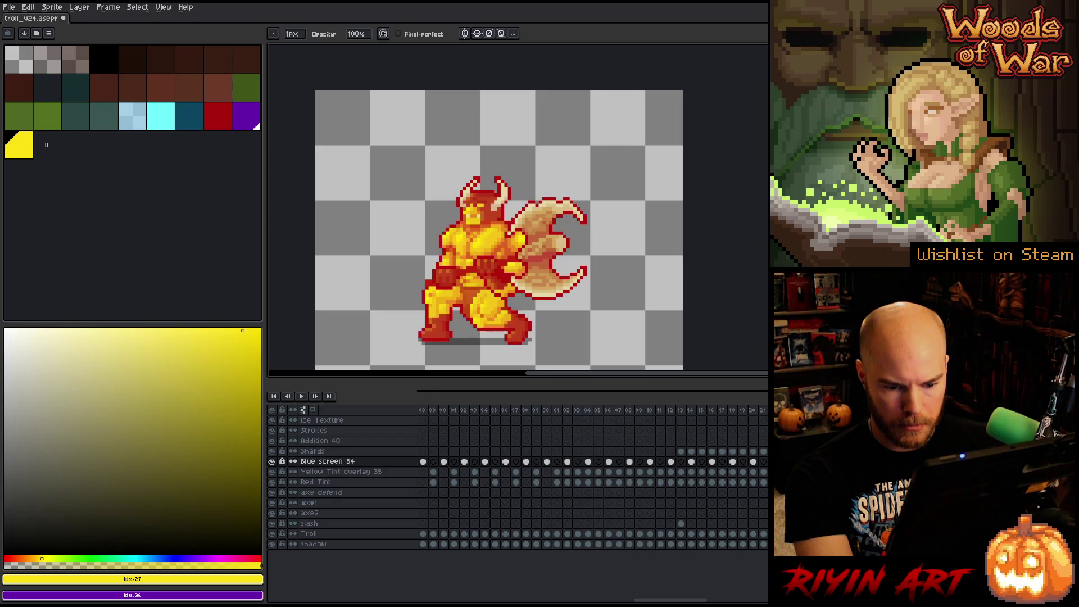
key("Right")
key("Right")
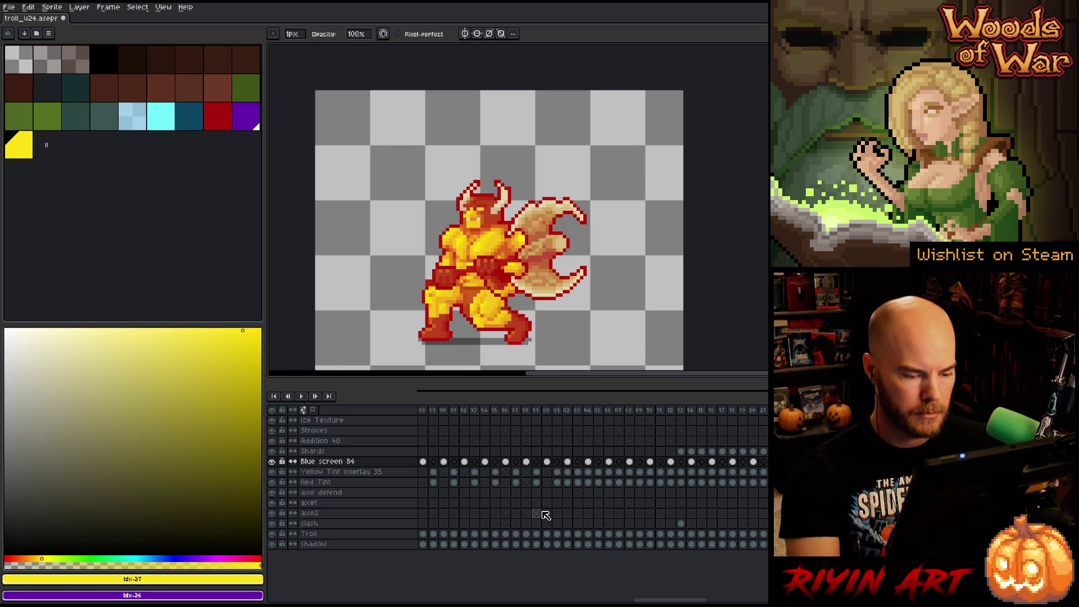
- Select the Yellow Tint and Red Tint cels from frame 04, then check frames 08, 14, 18 and play
left_click_drag(578, 472, 592, 486)
key("Right")
key("Right")
key("Right")
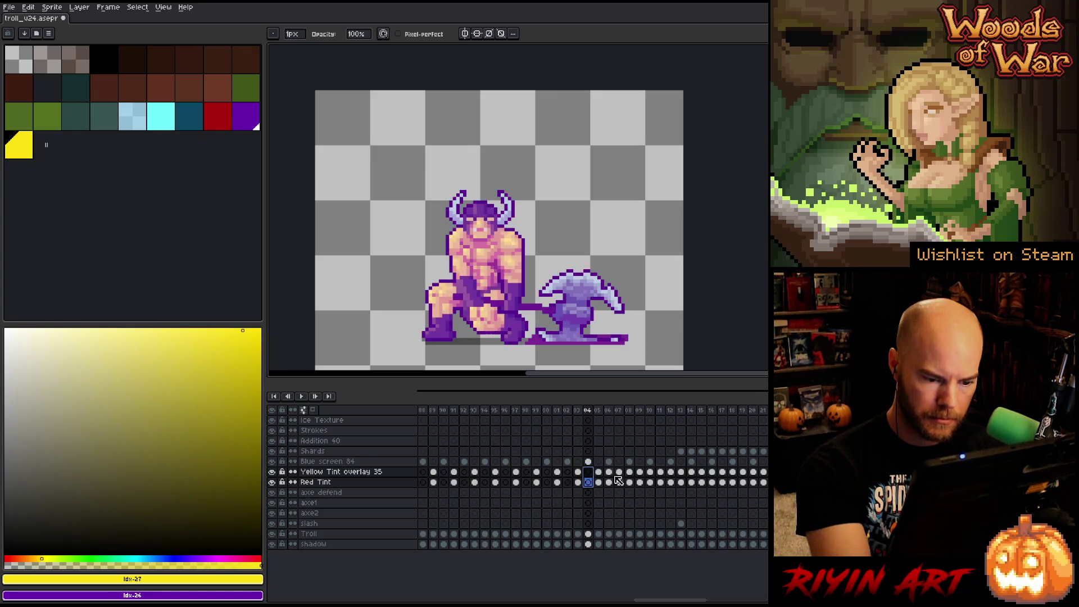
key("Right")
key("Right")
key("Right")
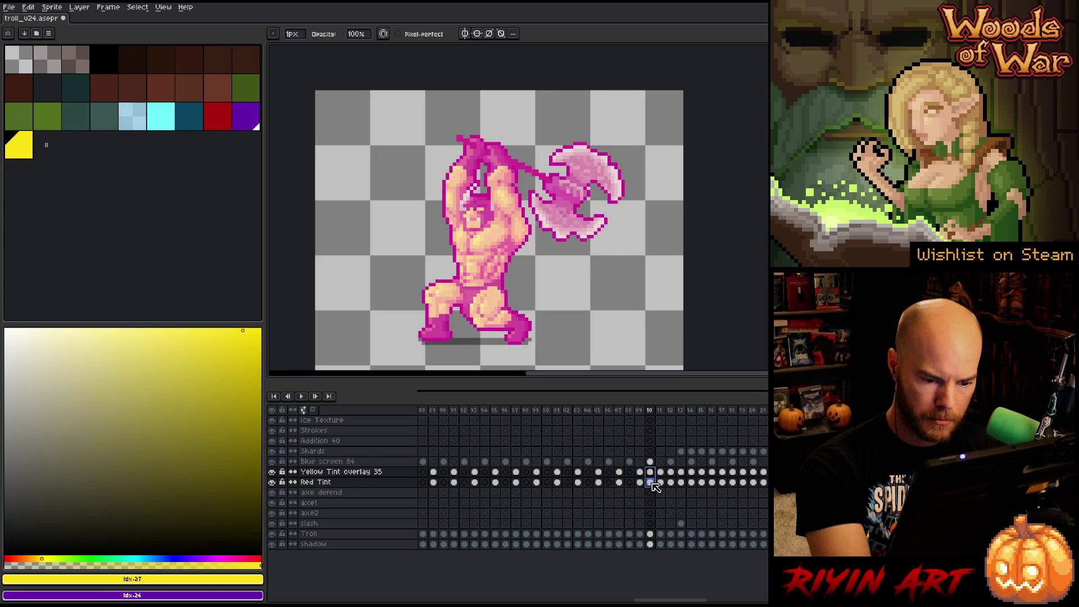
key("Right")
key("Right")
key("Right")
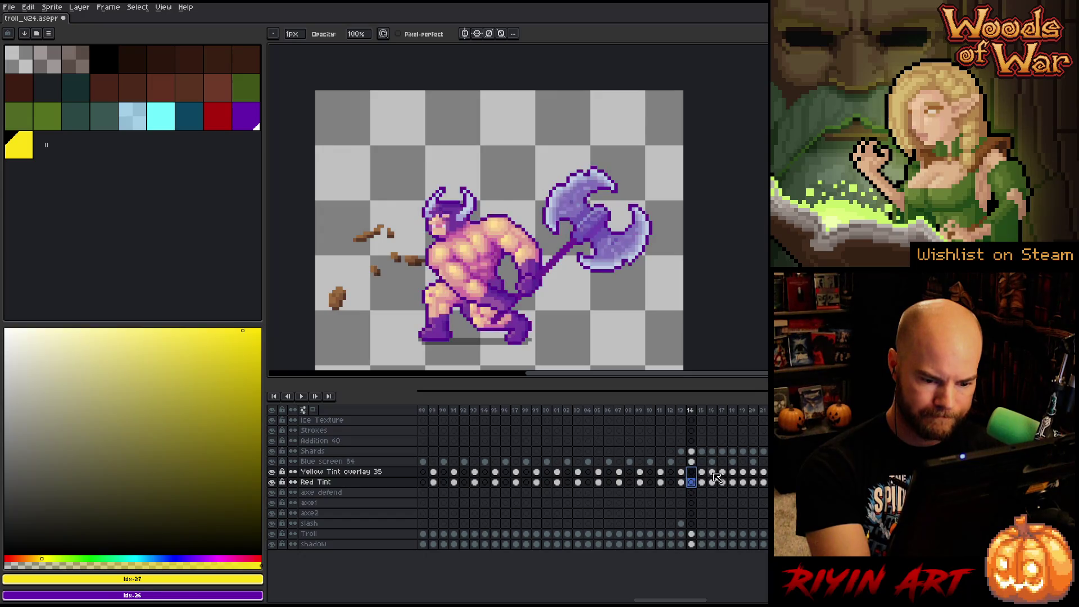
key("Return")
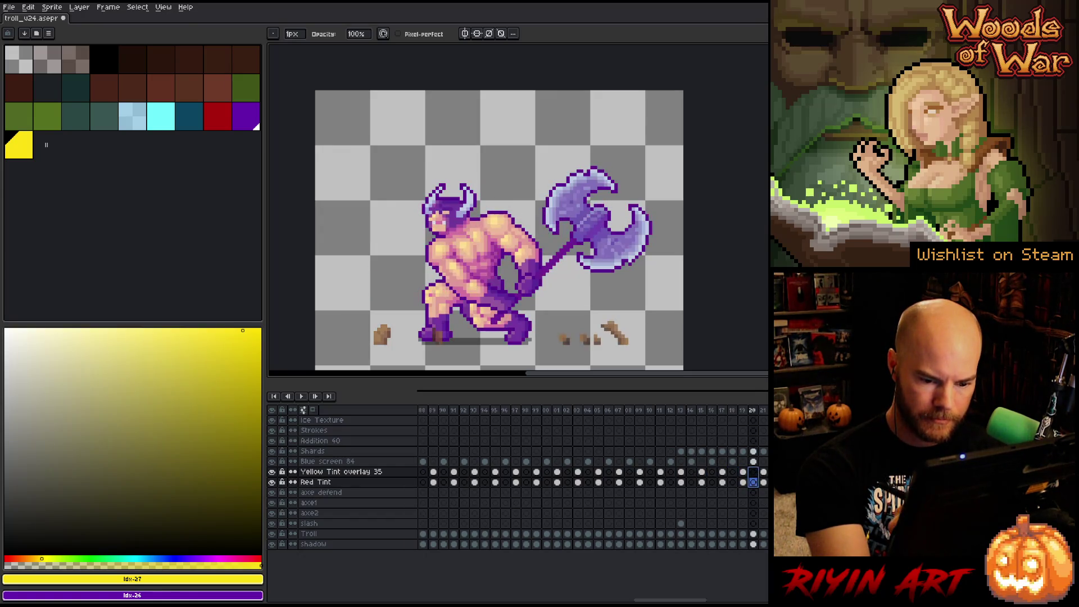
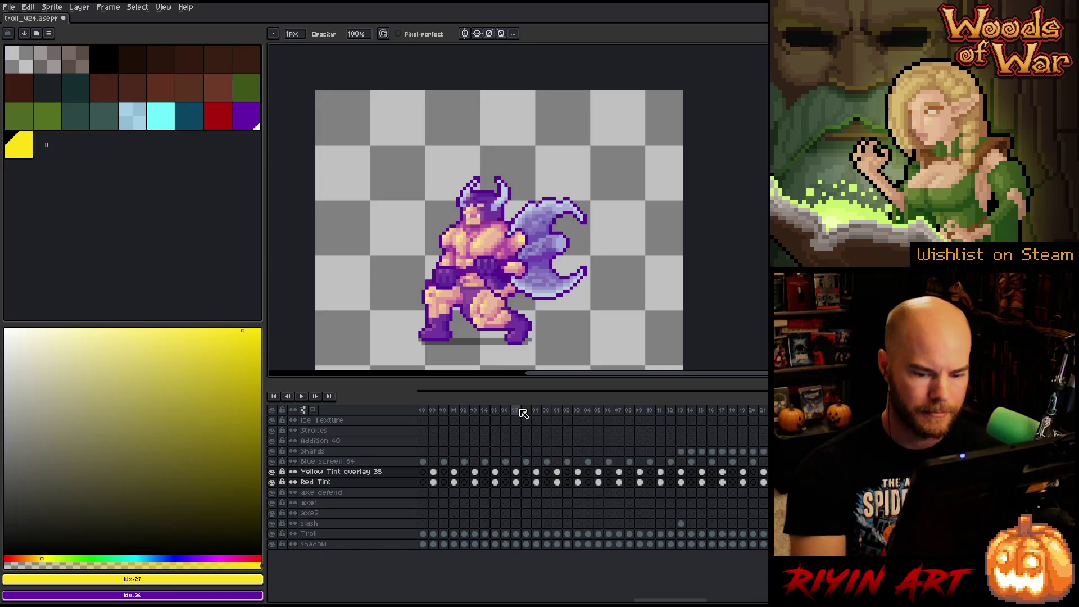
- Select the Red Tint, Yellow Tint overlay 35 and Blue screen 84 cels across the earlier frames
left_click(583, 478)
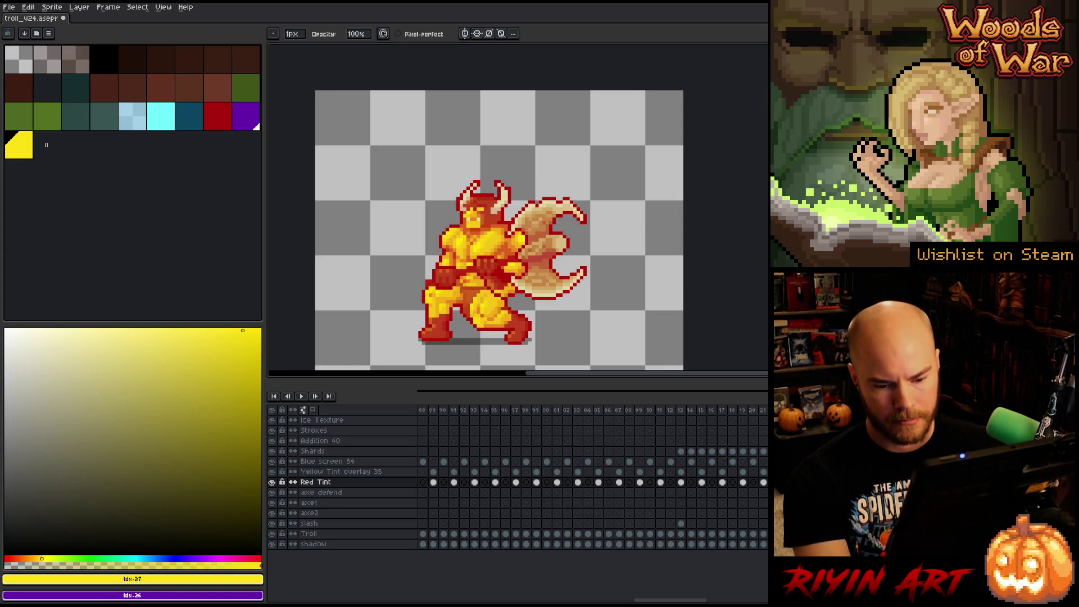
left_click(602, 472)
mouse_move(605, 476)
left_mouse_down()
mouse_move(495, 462)
mouse_move(588, 464)
mouse_move(568, 462)
left_mouse_up()
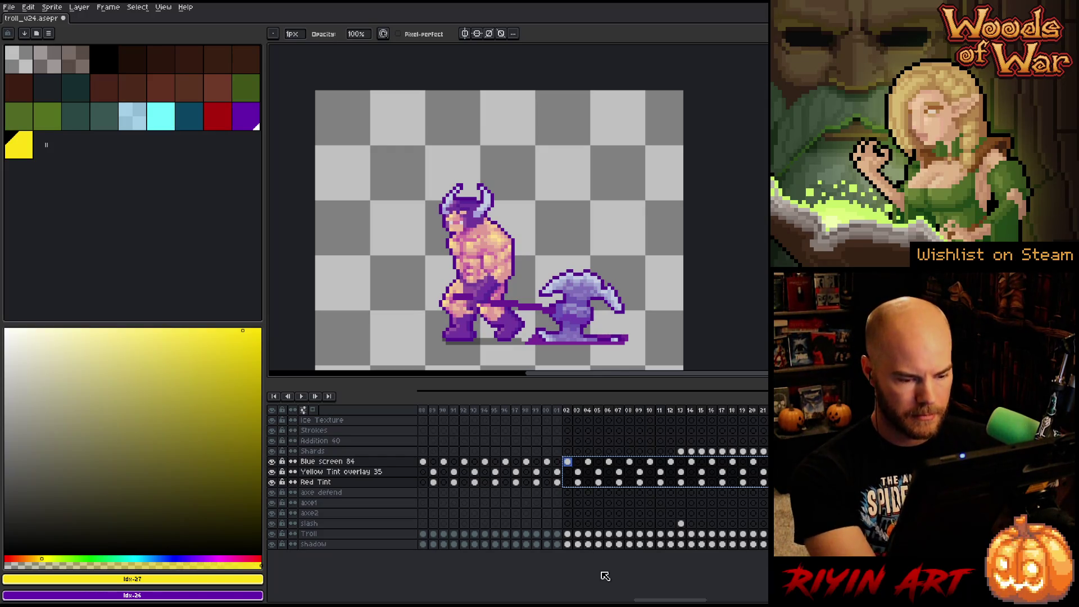
left_click_drag(666, 598, 750, 595)
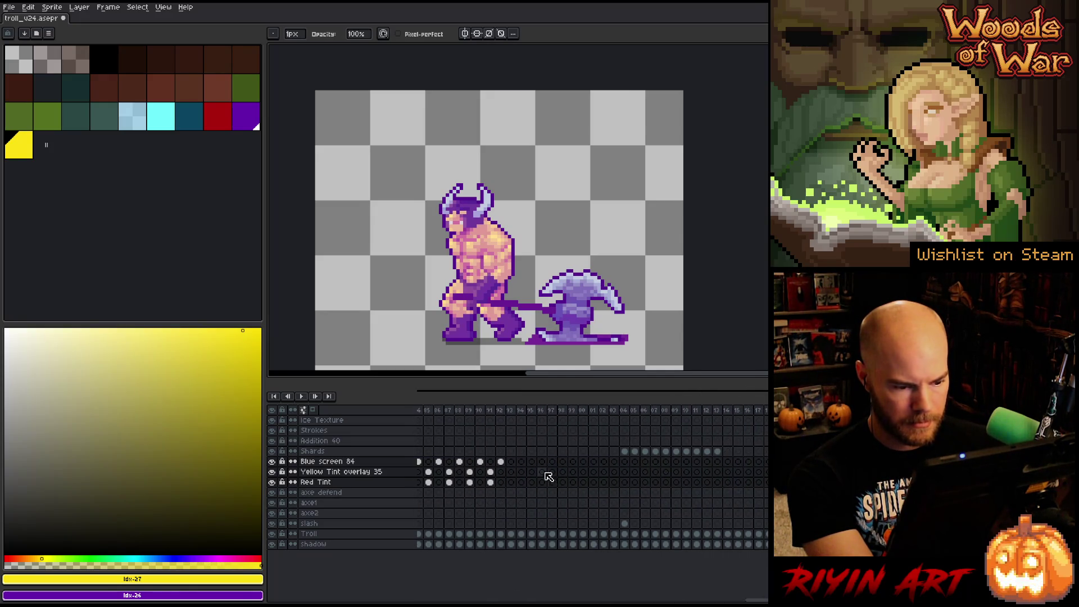
left_click(511, 461)
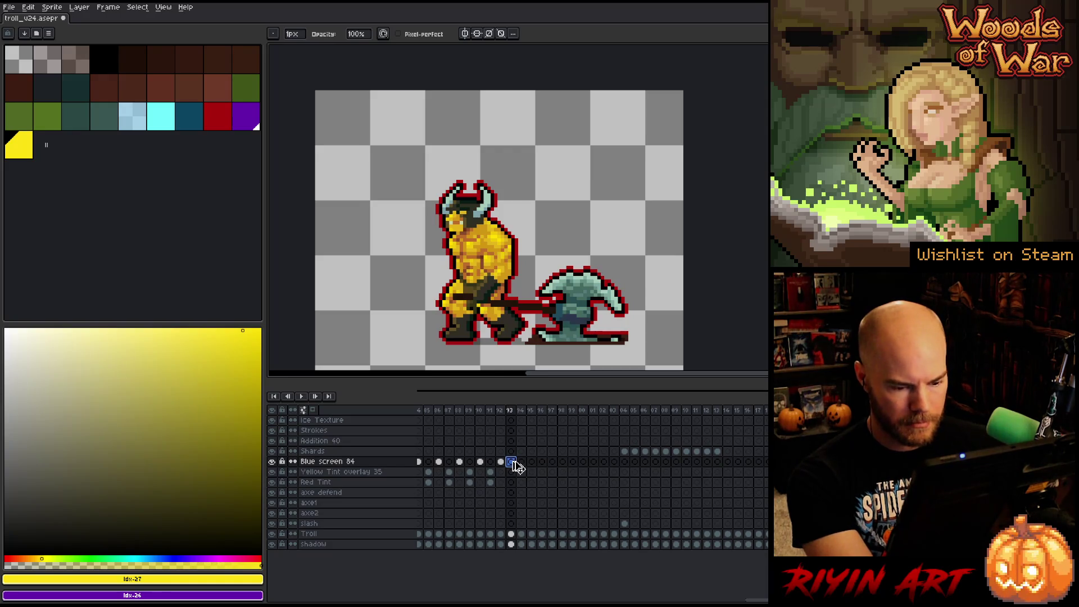
- Paste the tint cels from frame 93 onward and preview frames 92–98
key("ctrl+v")
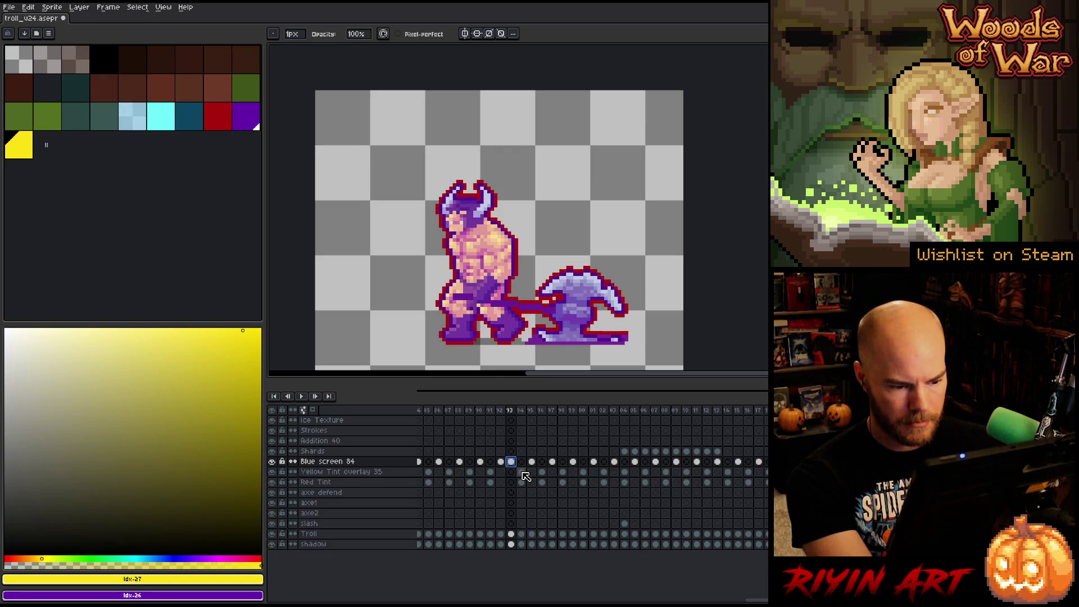
left_click(504, 414)
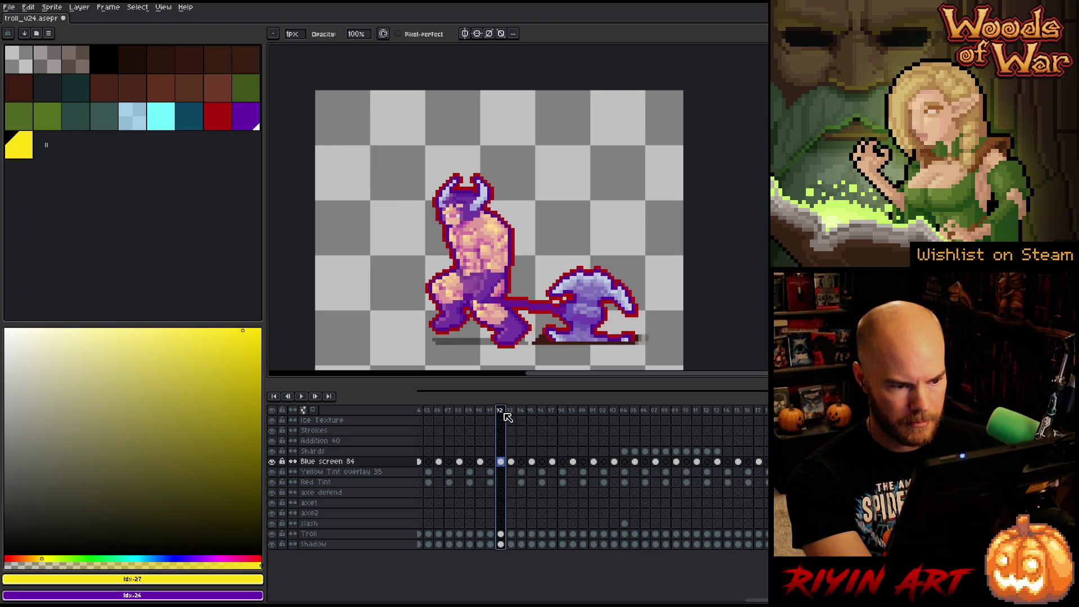
left_click_drag(510, 416, 768, 414)
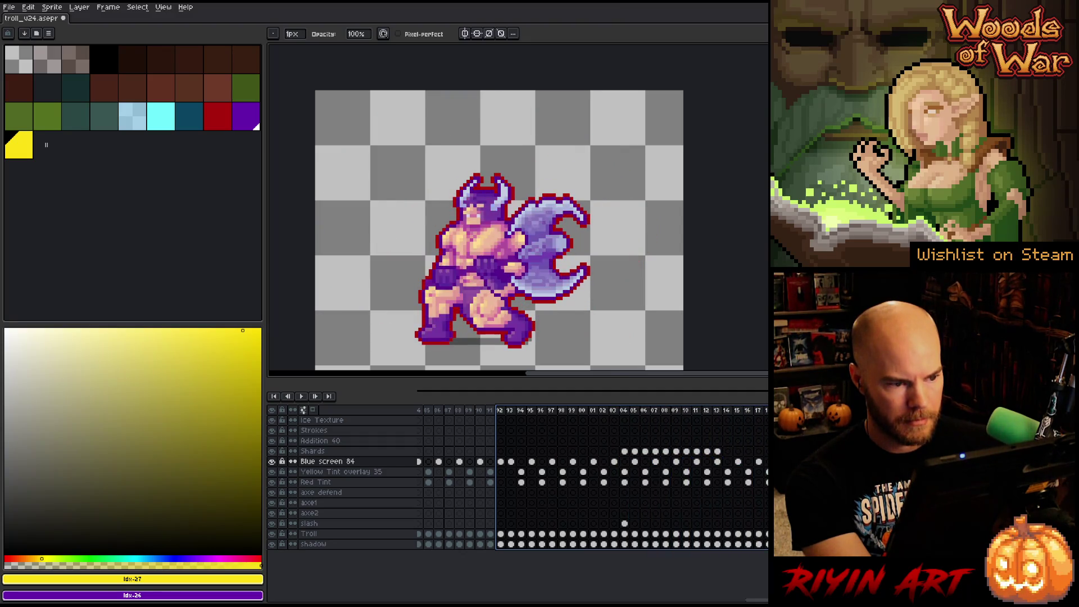
key("Return")
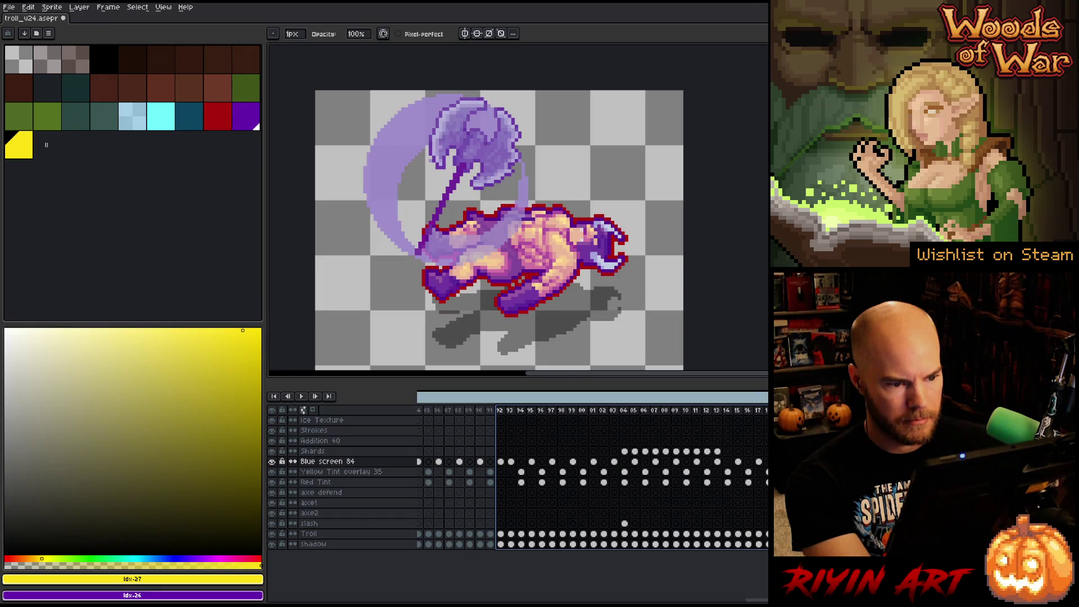
- Stop the preview, reselect frames 92–109 and scroll the timeline to the later frames
left_click_drag(767, 466, 662, 470)
mouse_move(643, 600)
left_mouse_down()
mouse_move(724, 600)
mouse_move(690, 601)
left_mouse_up()
scroll(592, 478, "right", 10)
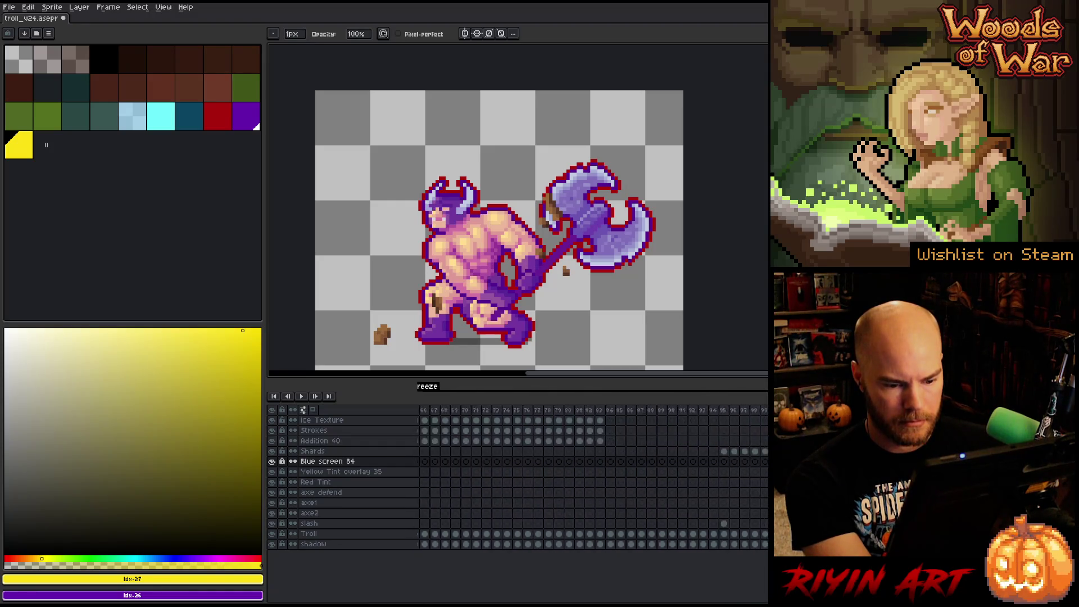
scroll(592, 477, "right", 10)
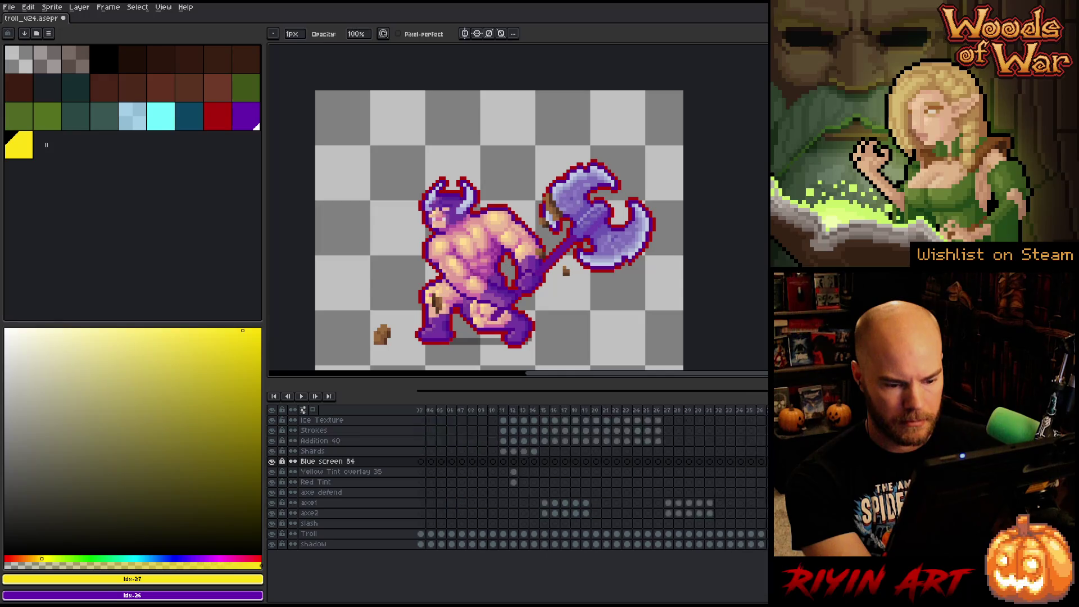
scroll(592, 478, "right", 10)
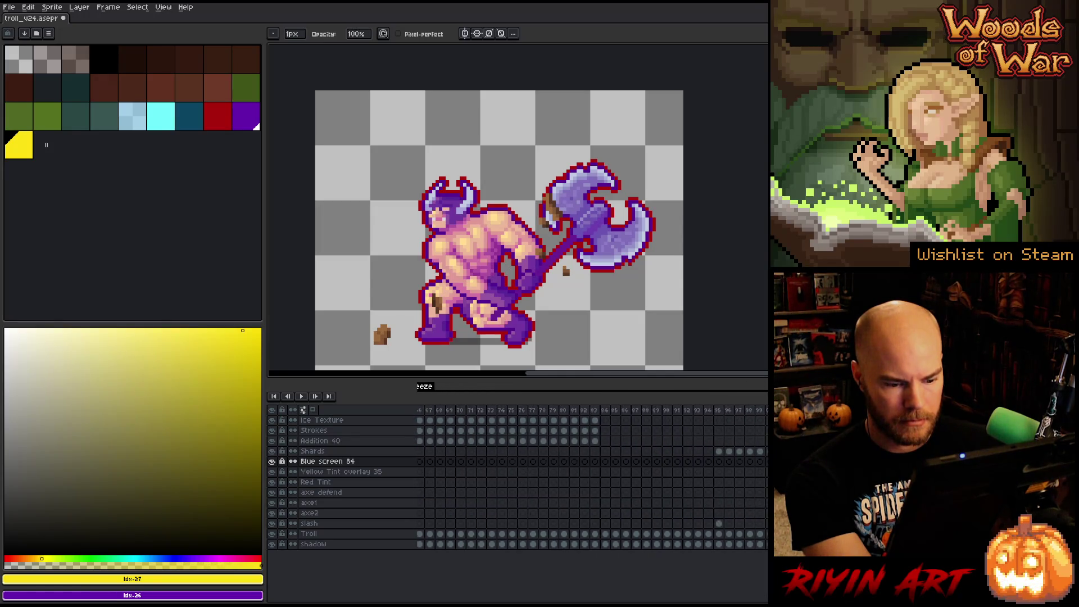
- Copy the Troll and shadow cels from frame 84 onward into the Addition 40 layer
left_click(601, 535)
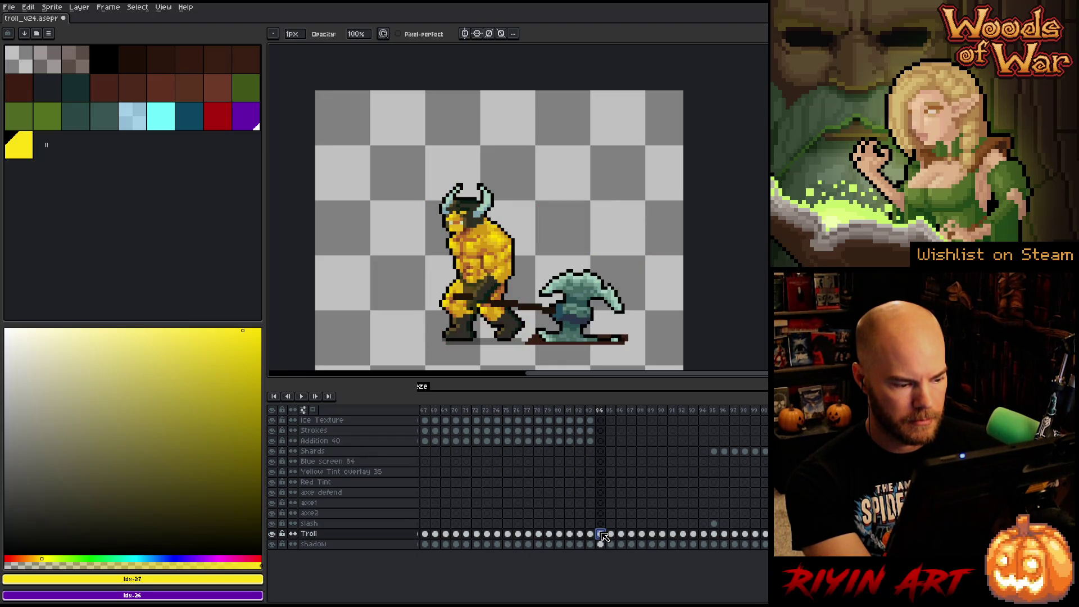
left_click_drag(602, 535, 765, 544)
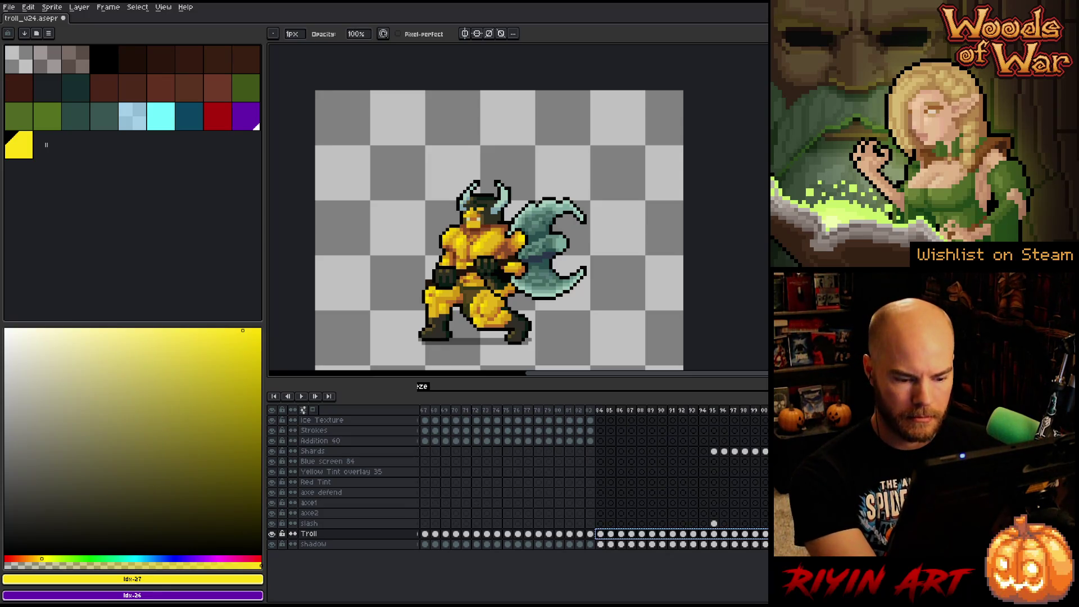
left_click(601, 442)
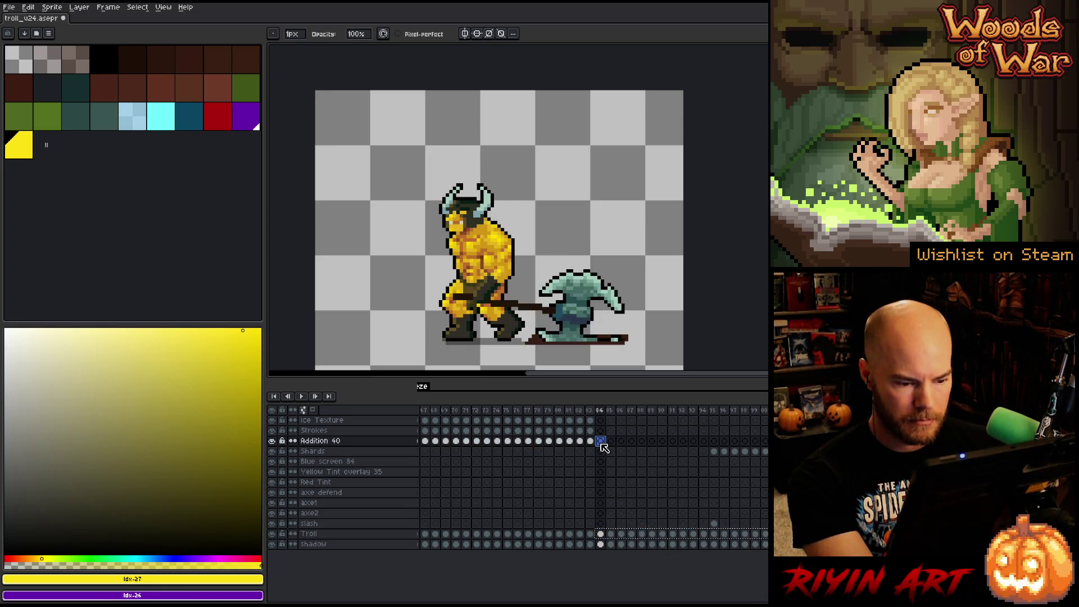
key("ctrl+v")
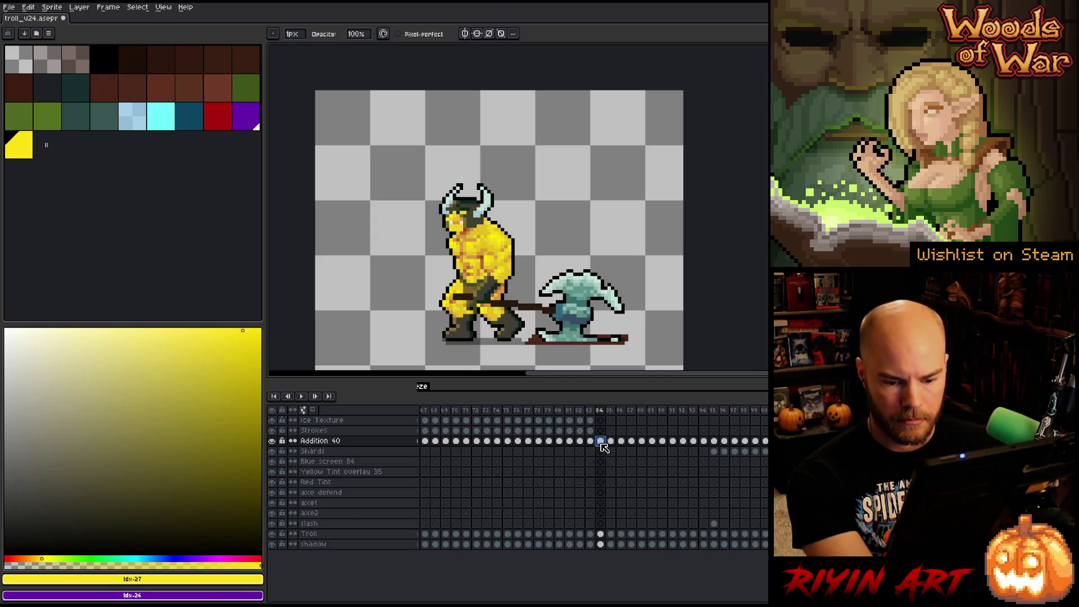
key("Return")
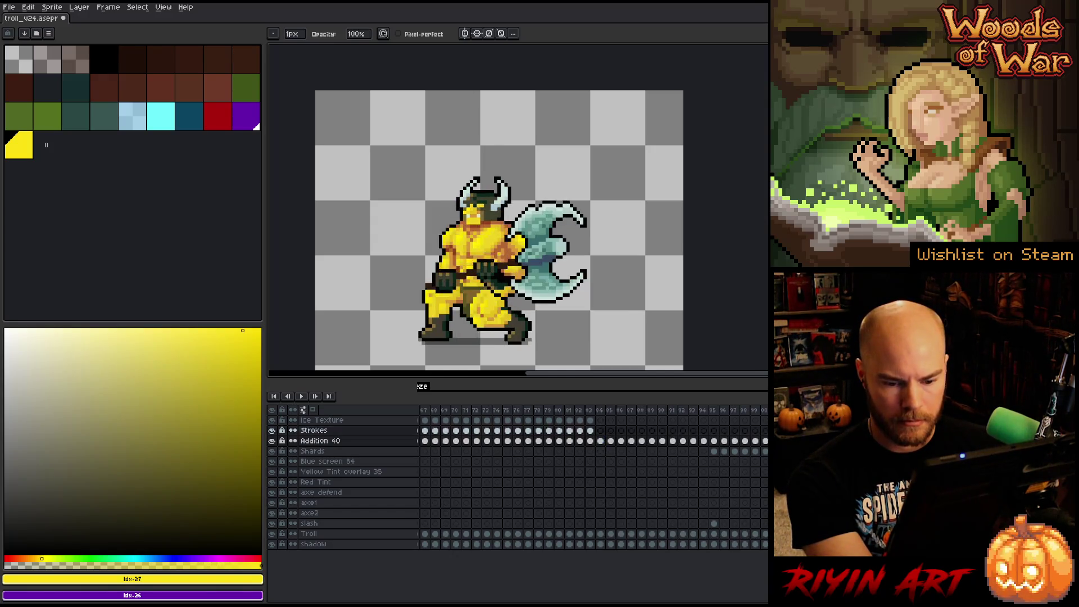
left_click(606, 442)
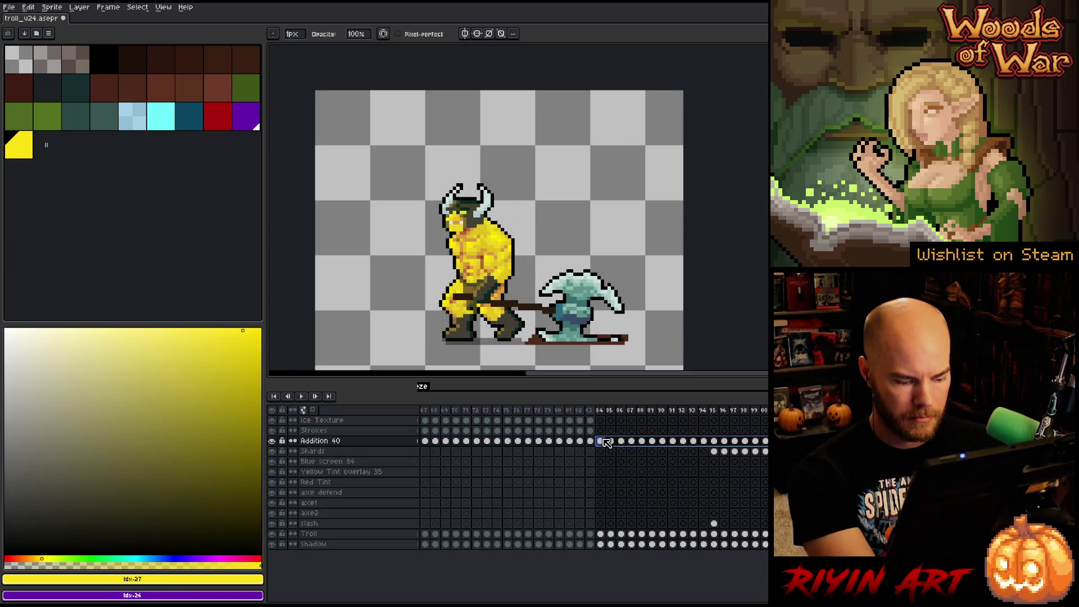
- Darken the pasted Addition 40 troll with Hue/Saturation lightness -100
key("ctrl+u")
left_click(513, 492)
left_click(672, 438)
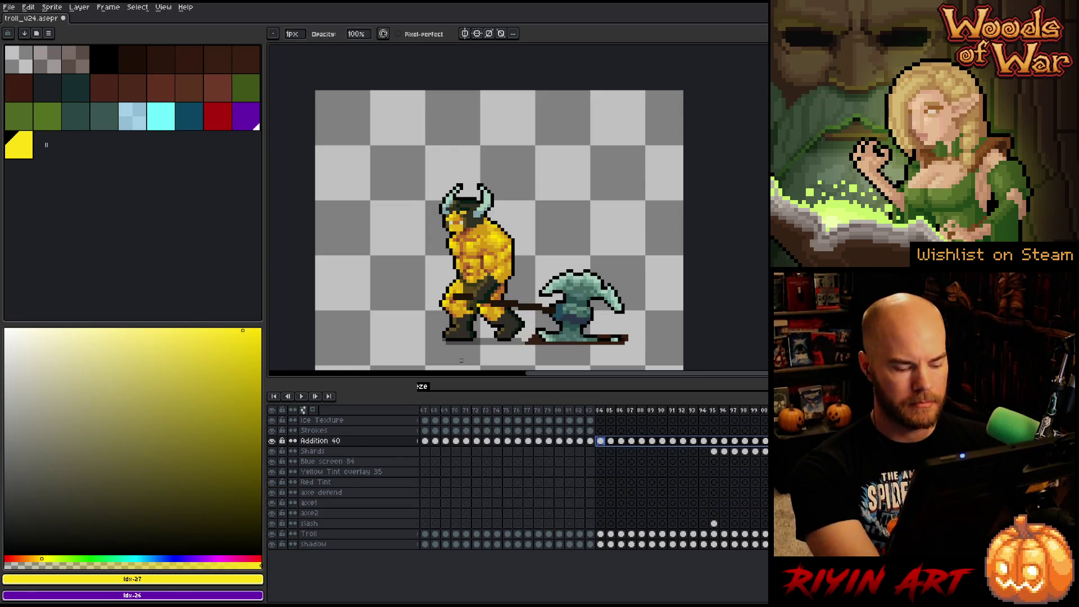
scroll(325, 291, "left", 3)
- Replace the black outlines on Addition 40 with teal using Replace Color
key("bracketleft")
key("bracketleft")
key("bracketleft")
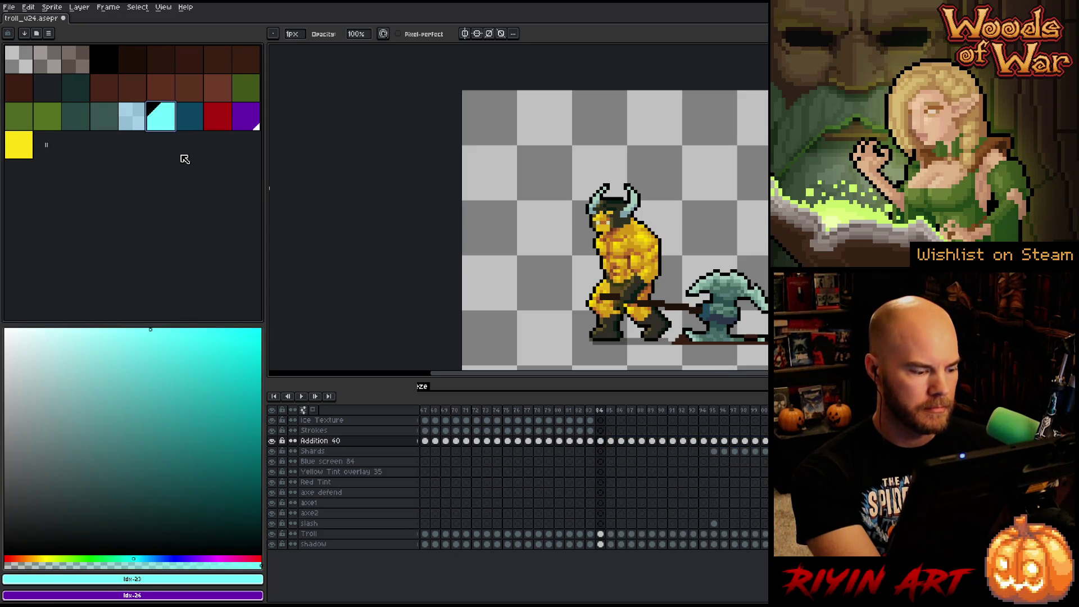
key("x")
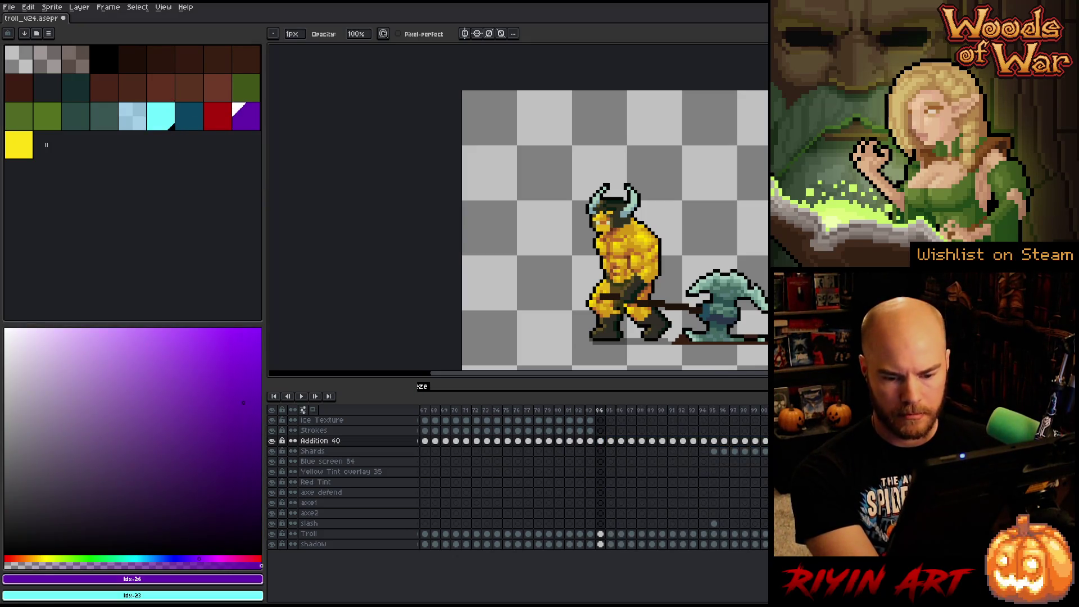
key("Right")
left_click(606, 442)
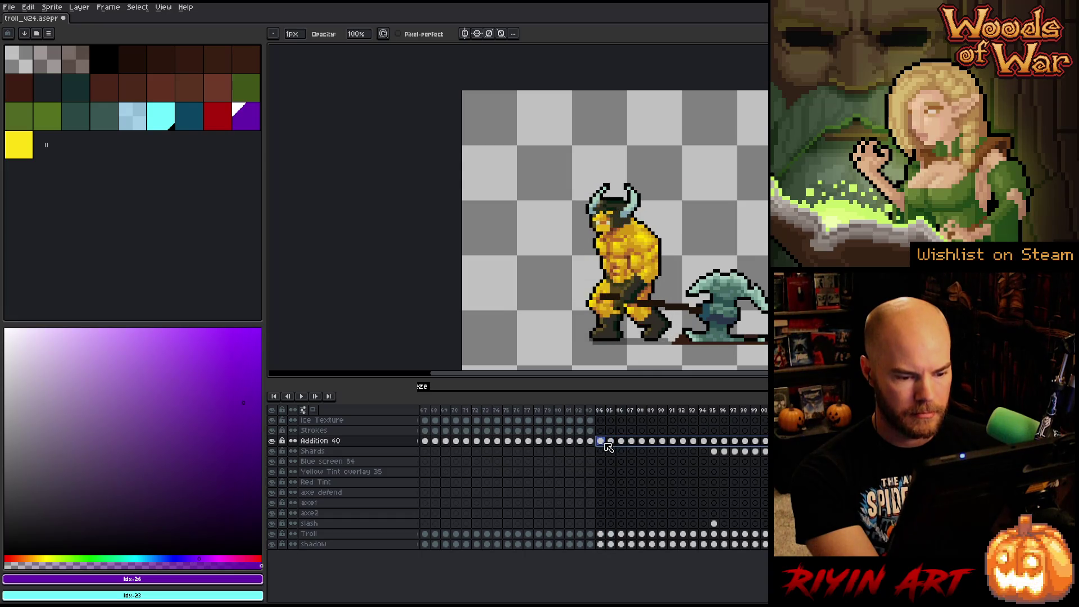
left_click_drag(614, 375, 699, 373)
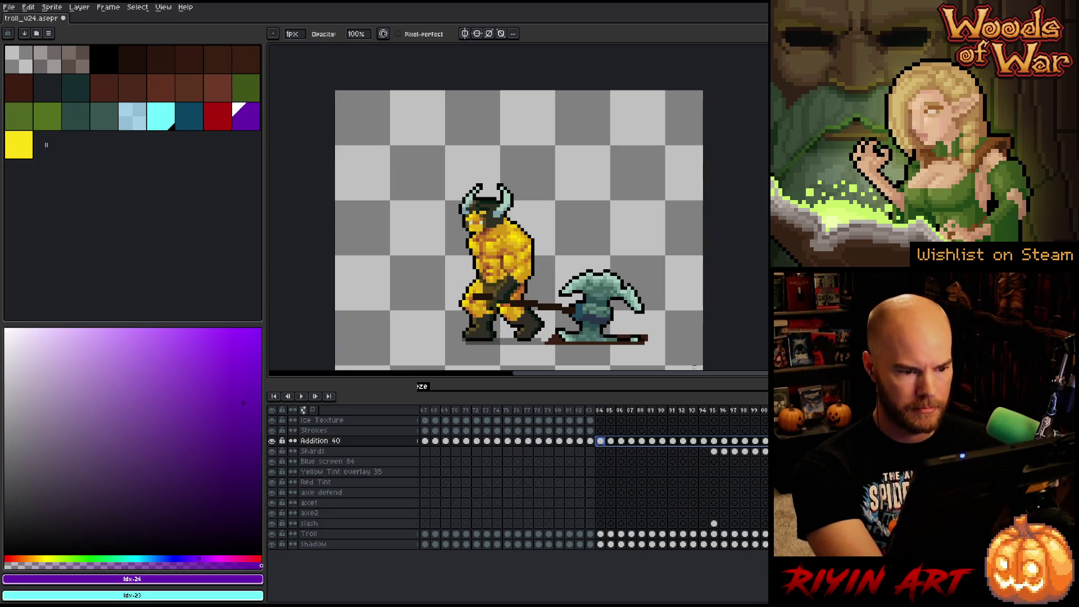
key("shift+r")
left_click(752, 111)
left_click(778, 149)
key("Return")
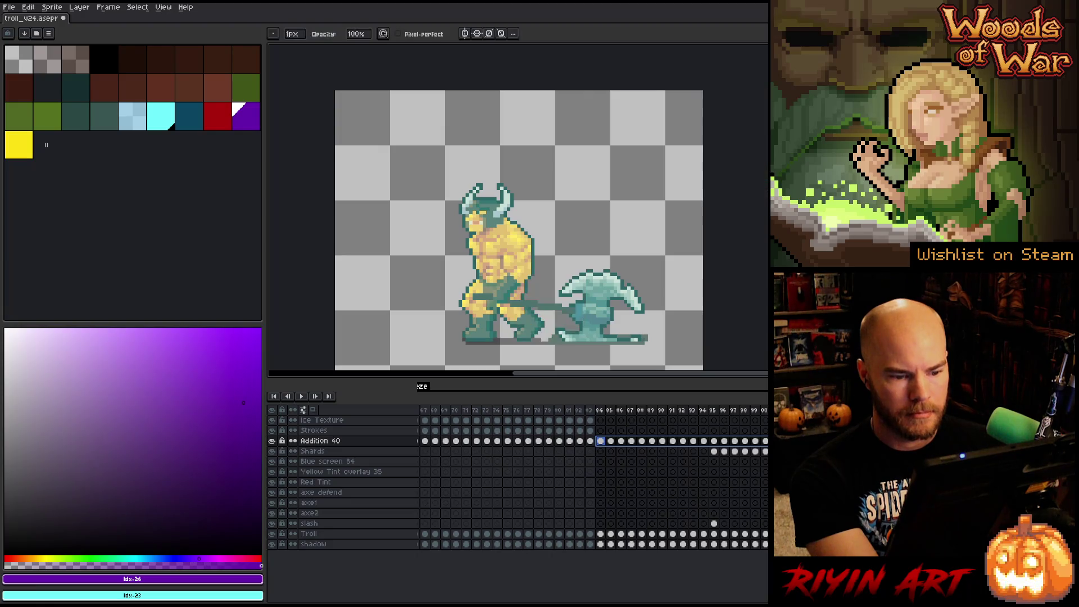
- Paste the troll into Strokes at frame 84 and replace its cyan with black
left_click(600, 431)
key("ctrl+v")
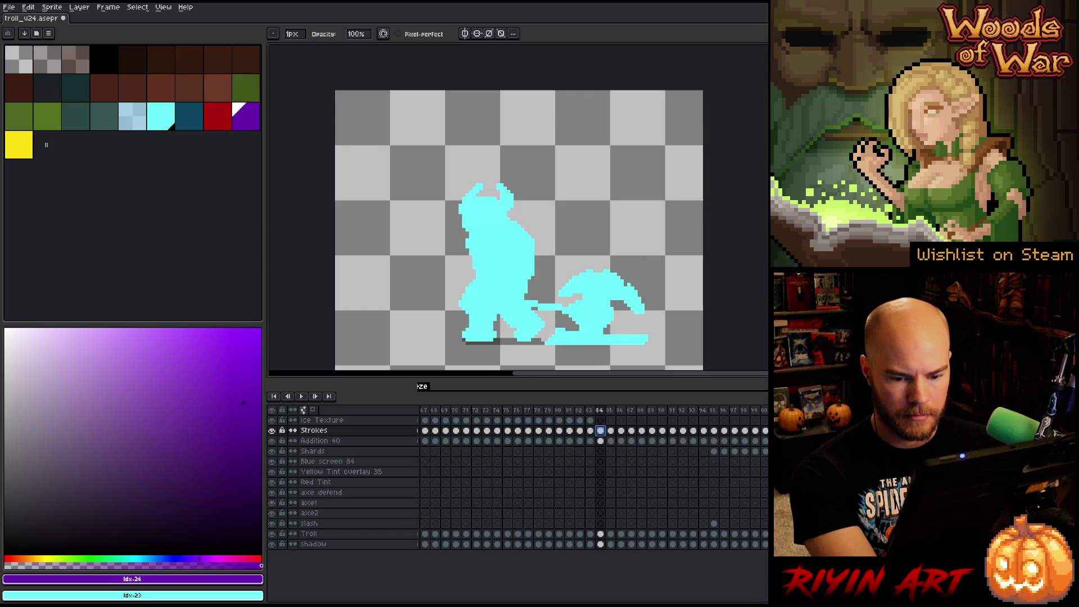
left_click_drag(600, 431, 764, 431)
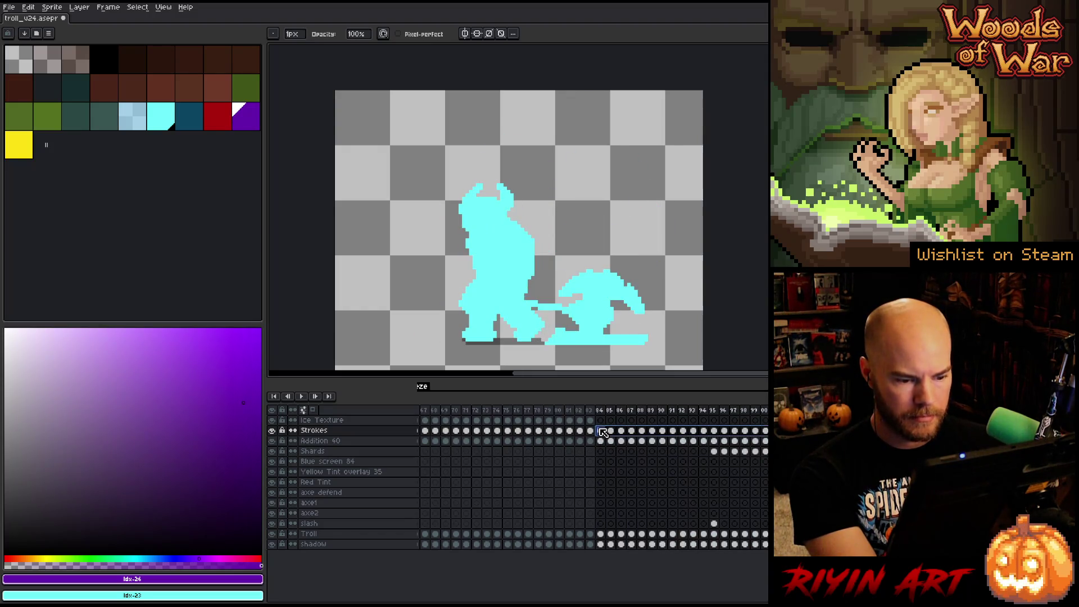
key("shift+r")
left_click(542, 181)
left_click(516, 214)
left_click(752, 127)
left_click(794, 167)
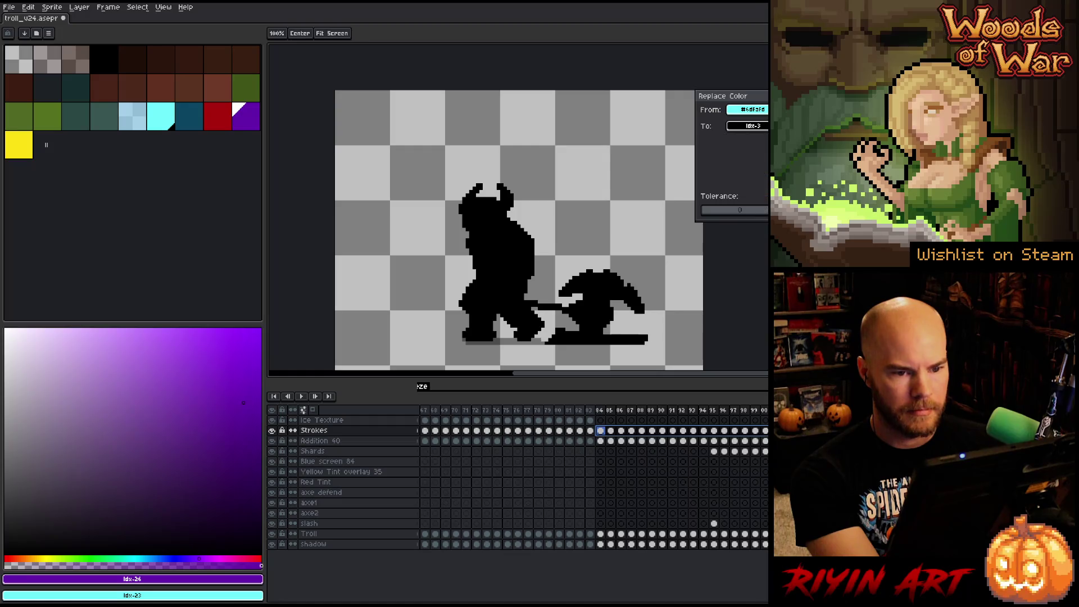
key("Return")
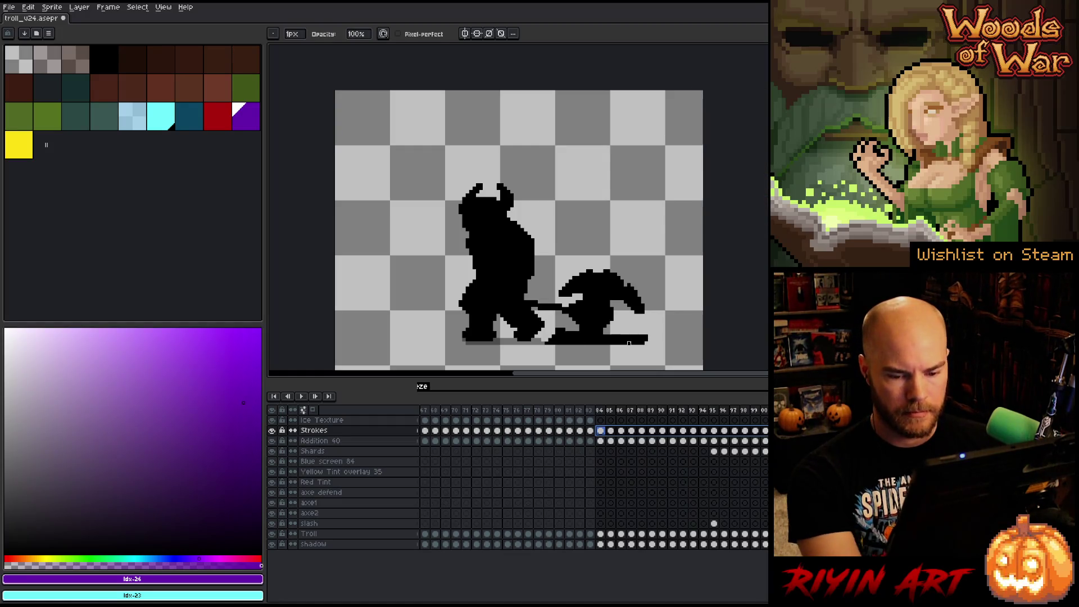
- Add a light-blue outline around the black troll silhouette on Strokes
left_click(133, 116)
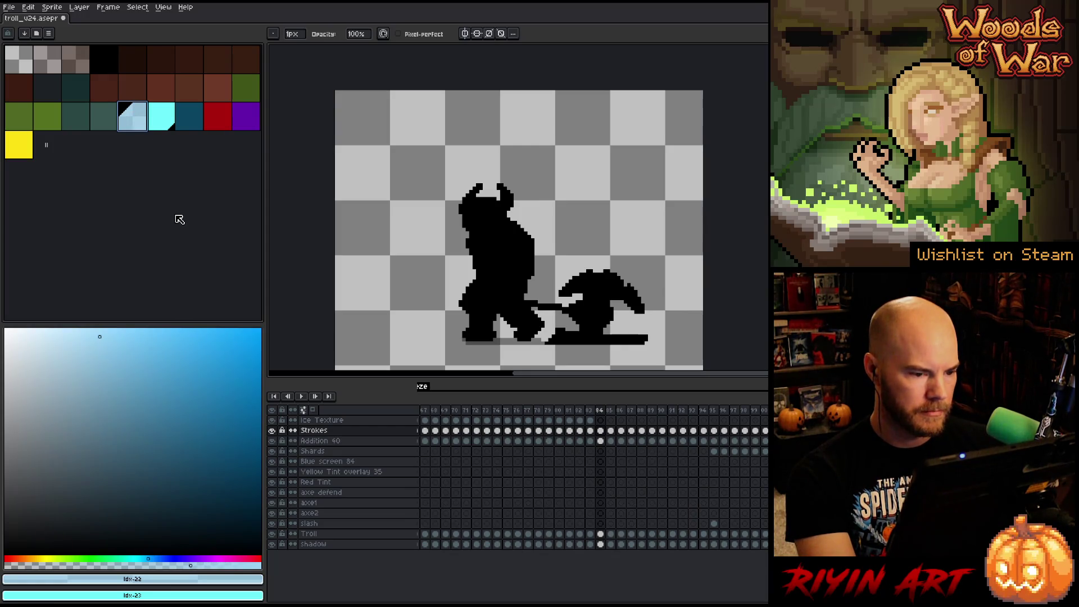
key("shift+o")
key("Return")
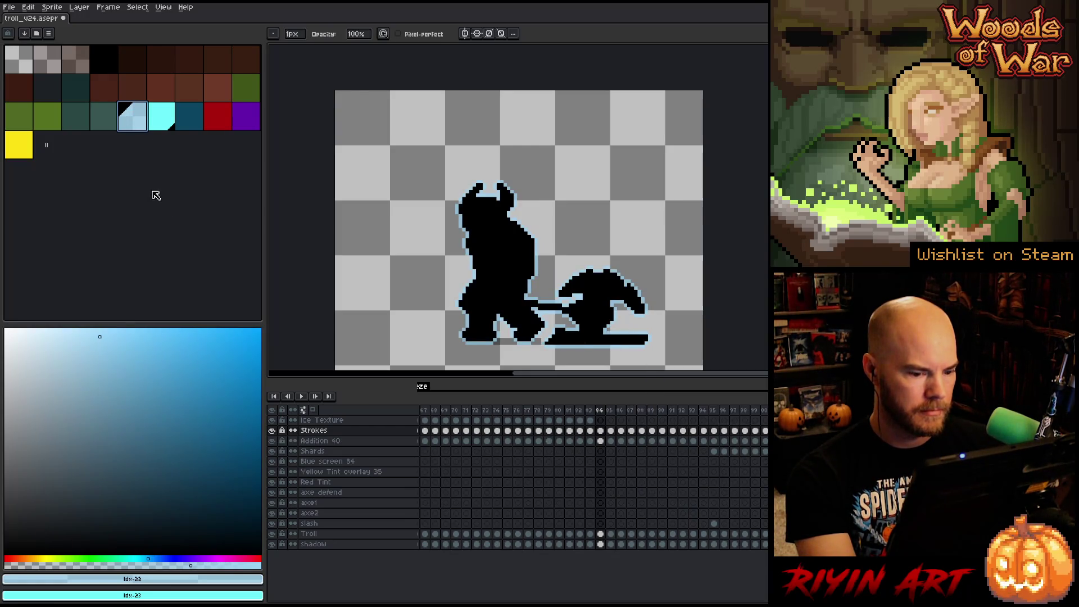
key("ctrl+z")
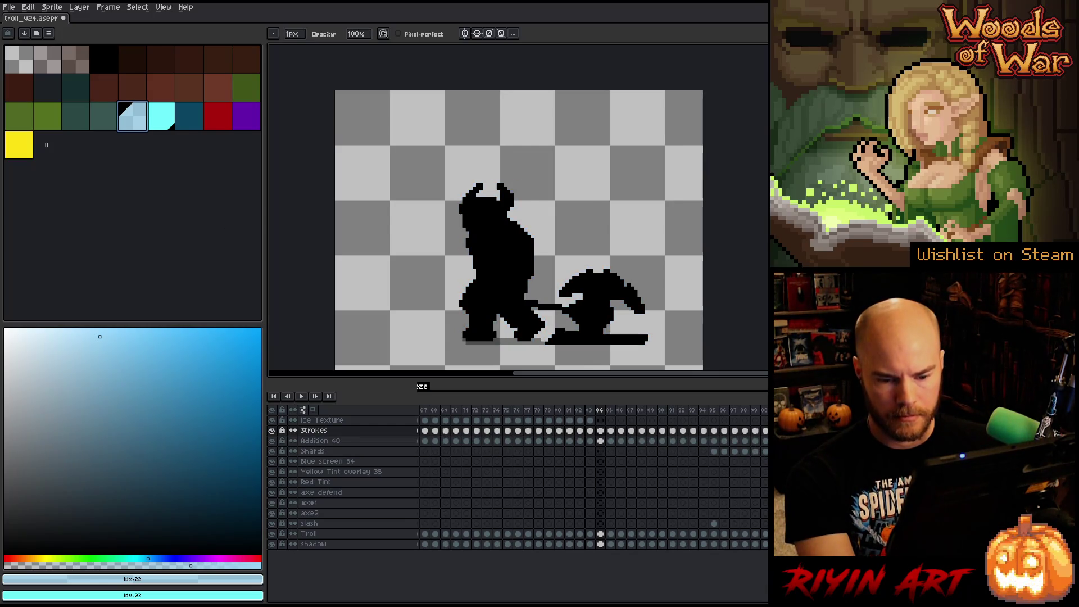
left_click(600, 430)
key("shift+o")
key("Escape")
key("shift+o")
key("Return")
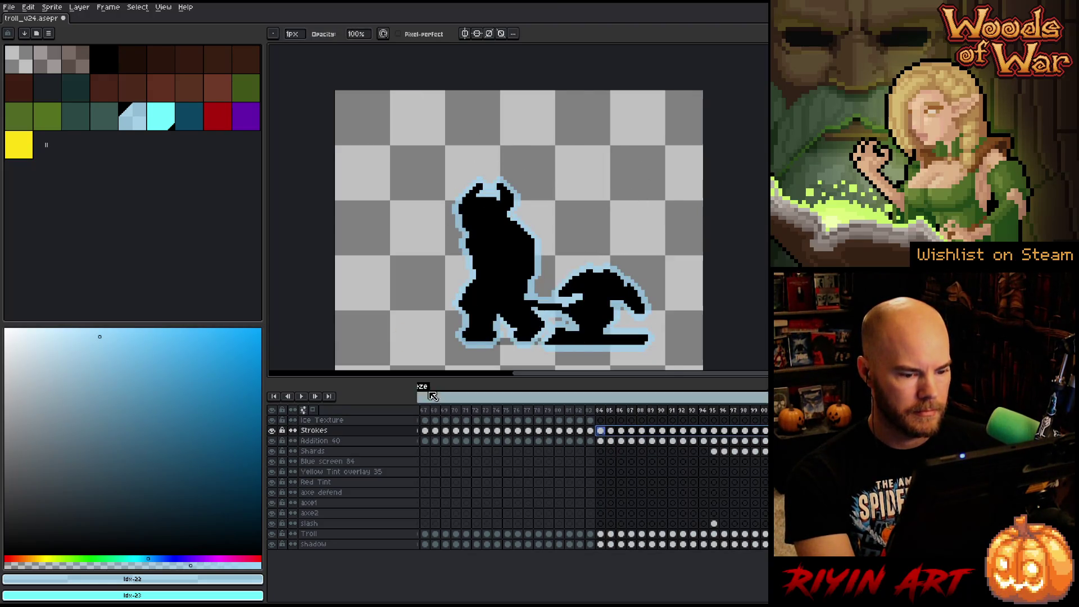
- Add a cyan outline, then a dark teal outline, around the troll on Strokes from frame 84
left_click(160, 125)
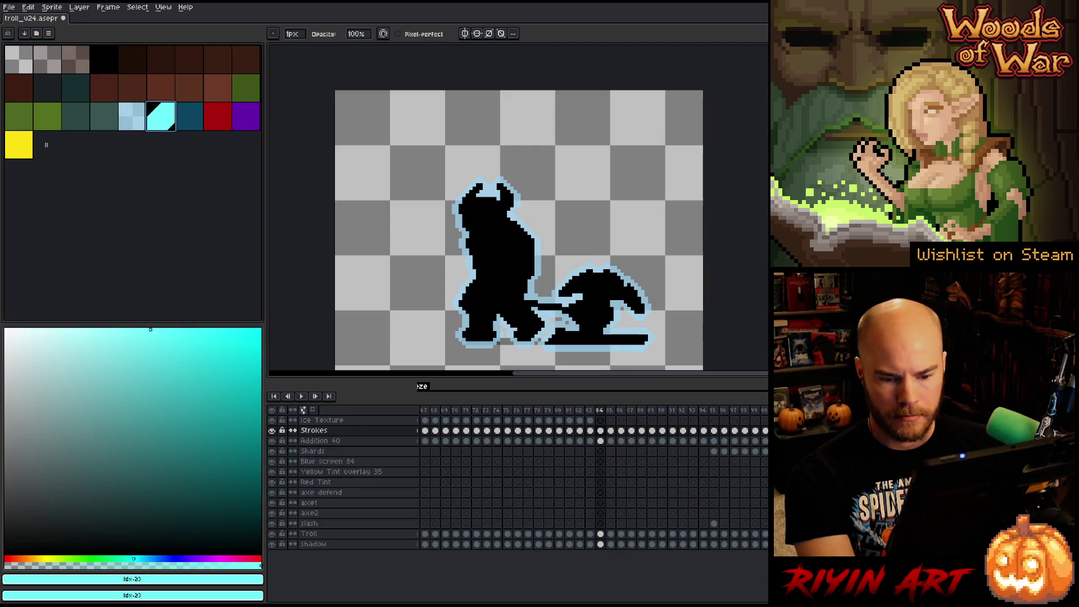
key("Return")
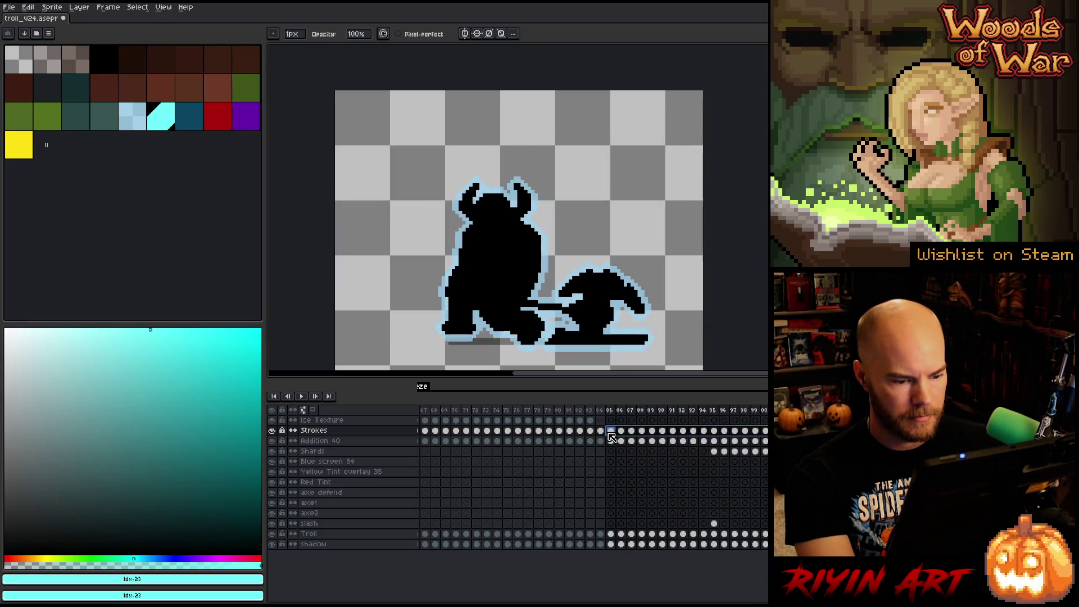
left_click(602, 432)
key("shift+o")
key("Return")
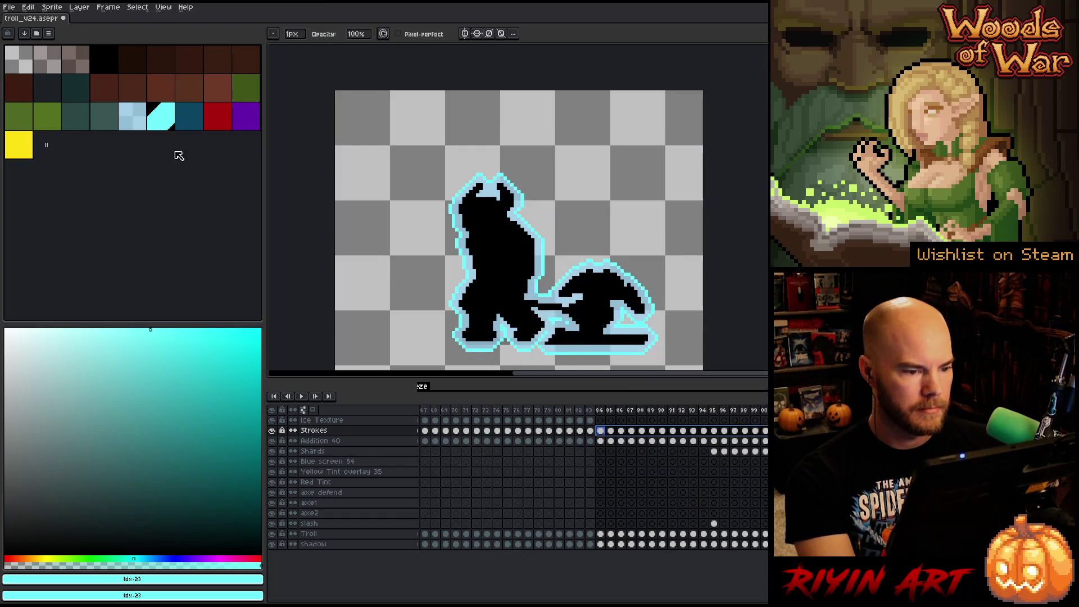
left_click(189, 117)
key("Return")
left_click(600, 431)
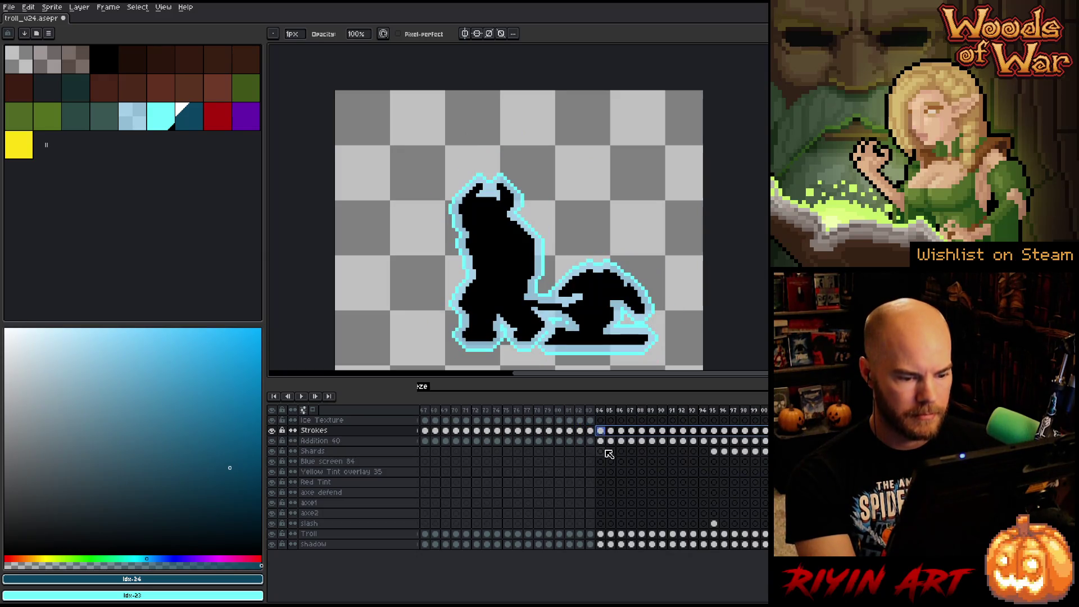
key("shift+o")
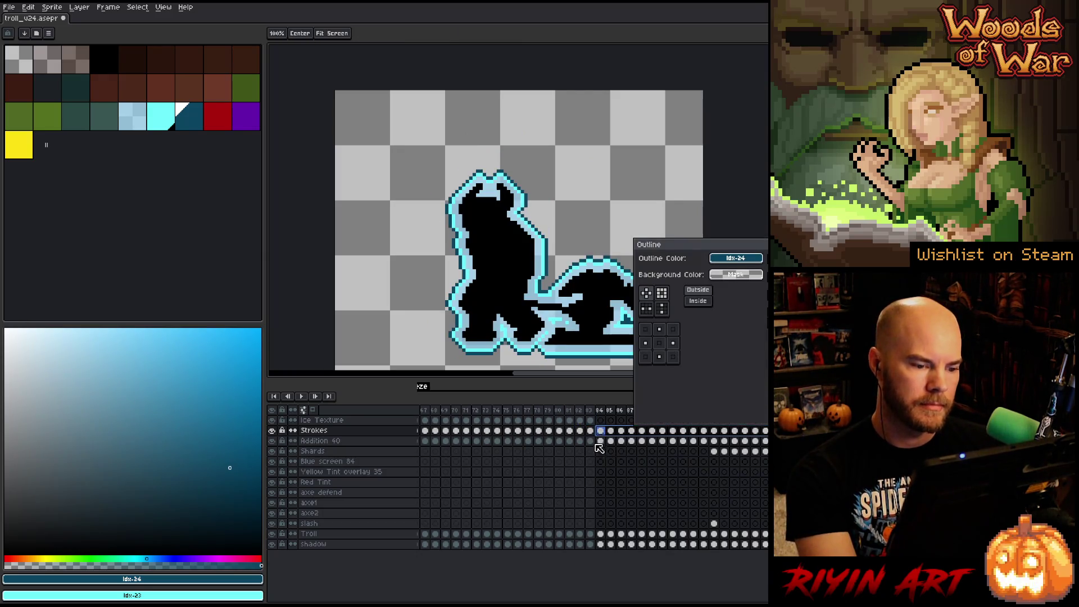
key("Return")
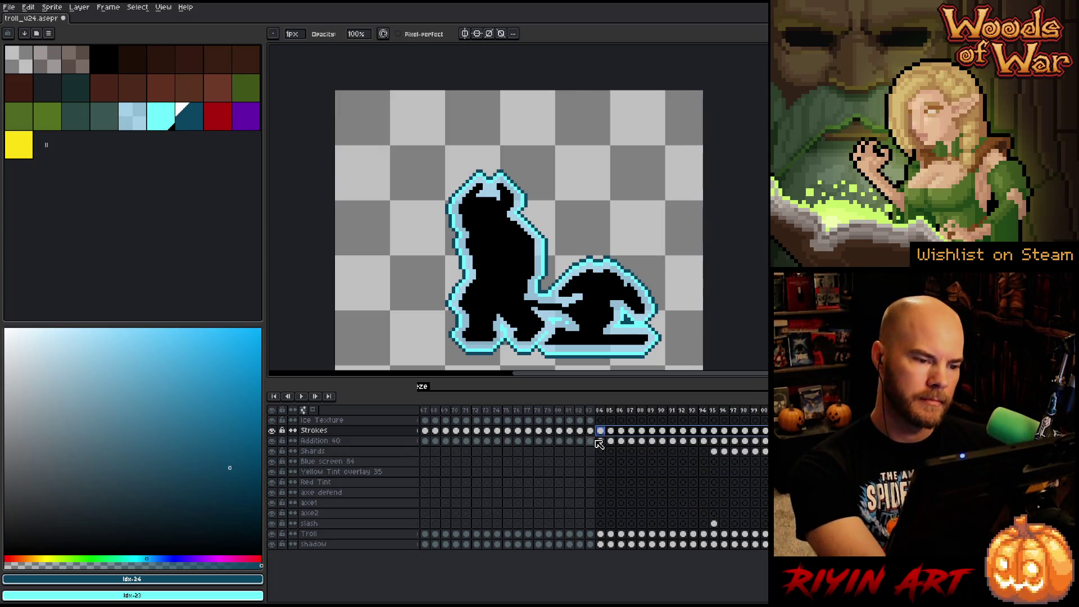
- Replace the troll's black body with transparent using Replace Color
key("shift+r")
left_click(507, 226)
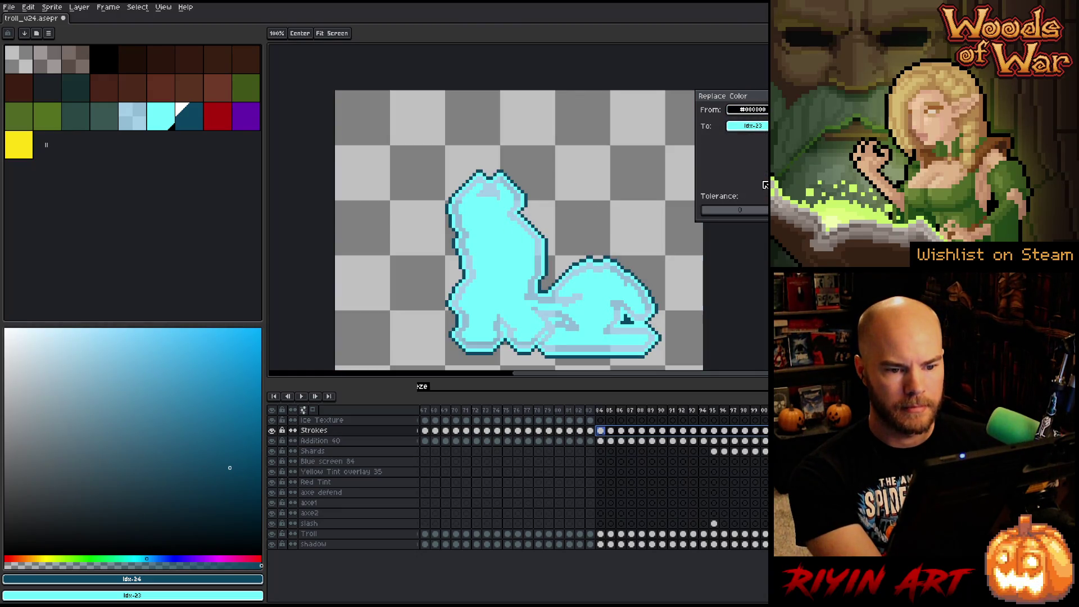
left_click(748, 125)
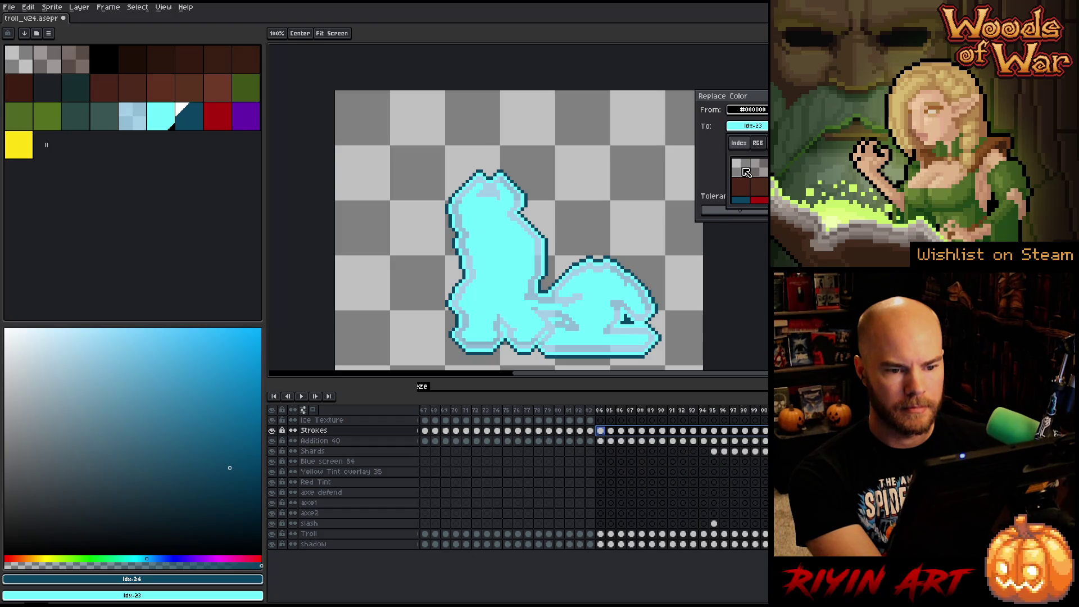
left_click(758, 143)
left_click(737, 200)
key("Return")
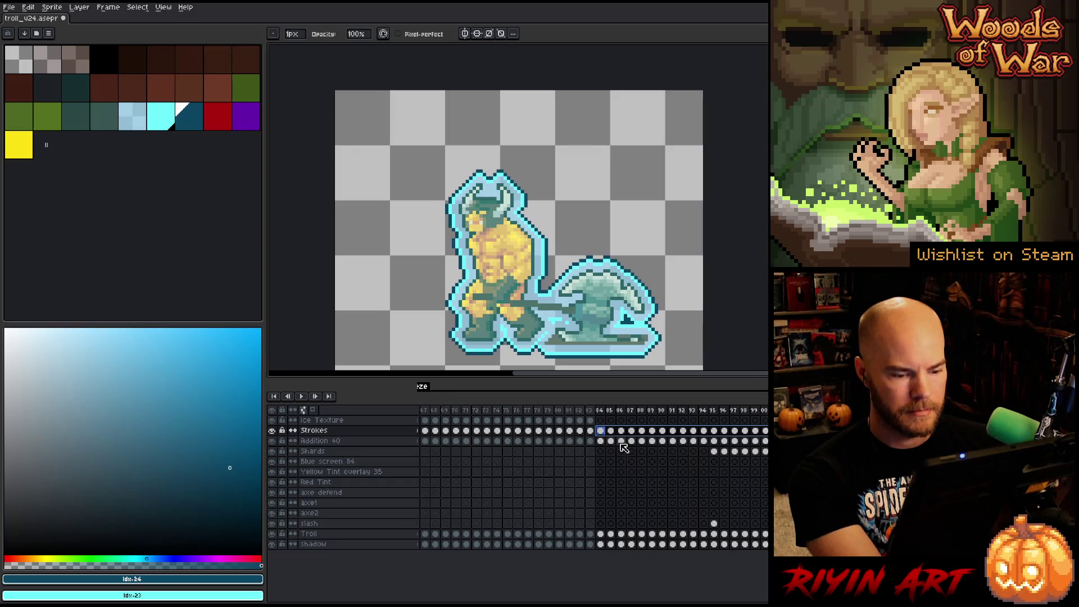
- Select frames 84 onward, save the troll sheet, and add two new layers at the top
mouse_move(600, 409)
left_mouse_down()
mouse_move(766, 410)
mouse_move(602, 426)
left_mouse_up()
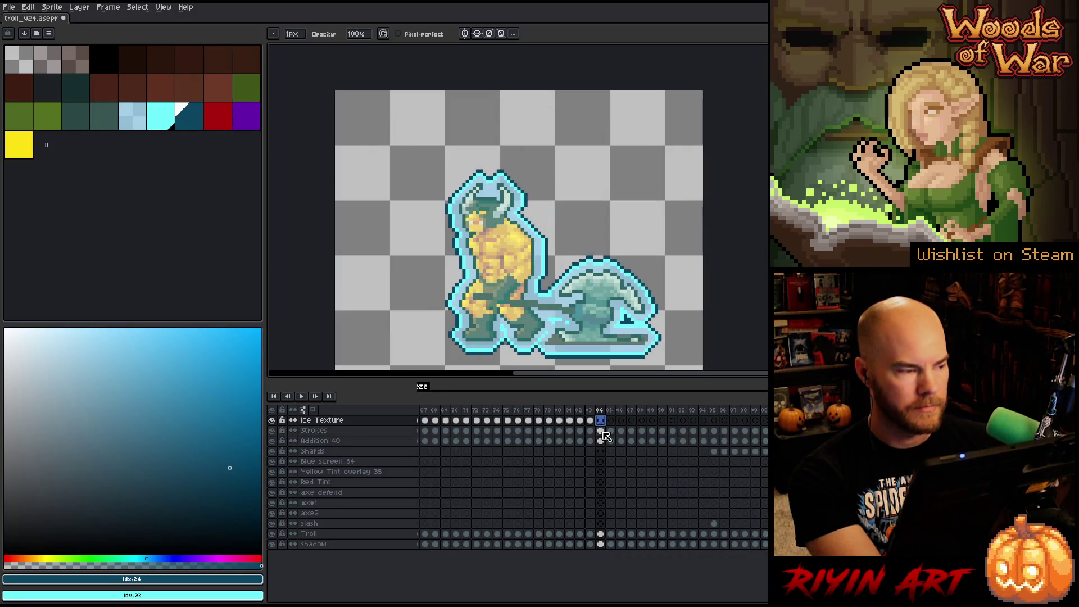
key("v")
key("ctrl+s")
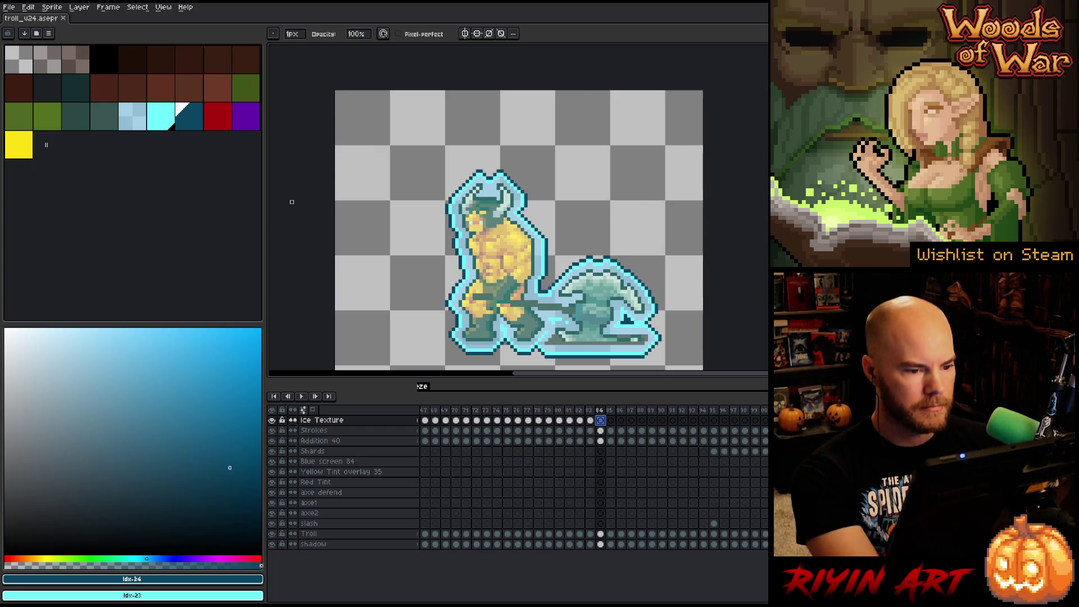
key("shift+n")
key("shift+n")
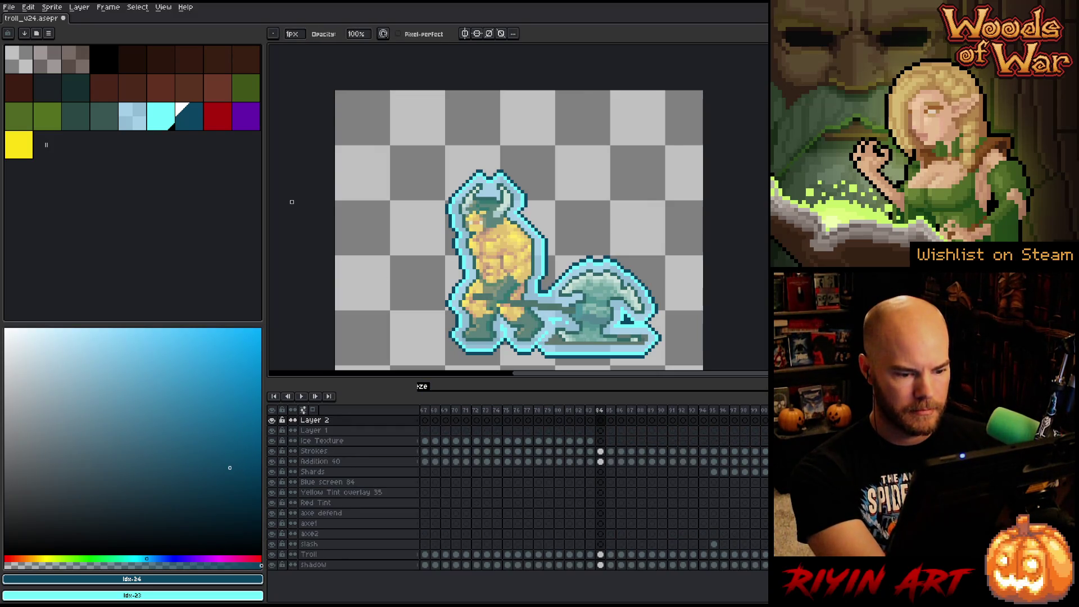
- Open ice_texture.aseprite from the File menu, then return to the troll_v24 tab
left_click(9, 8)
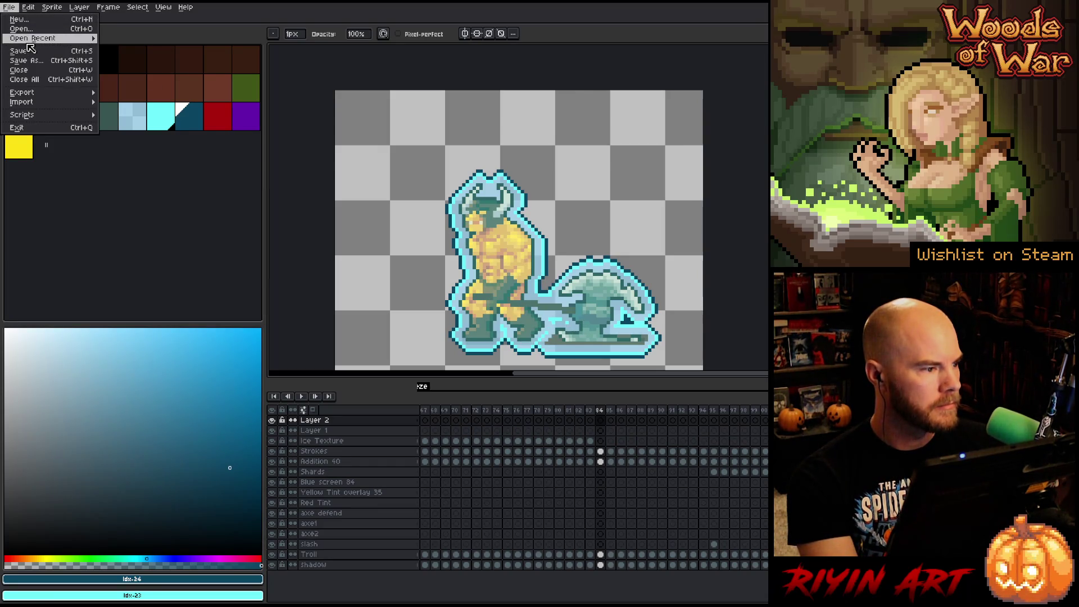
mouse_move(67, 38)
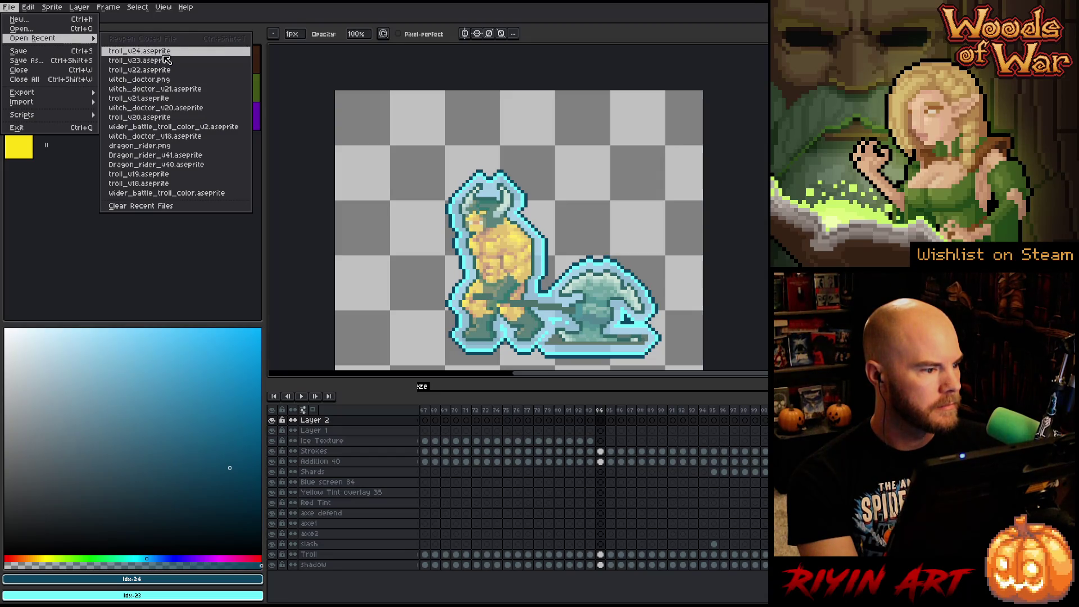
left_click(21, 28)
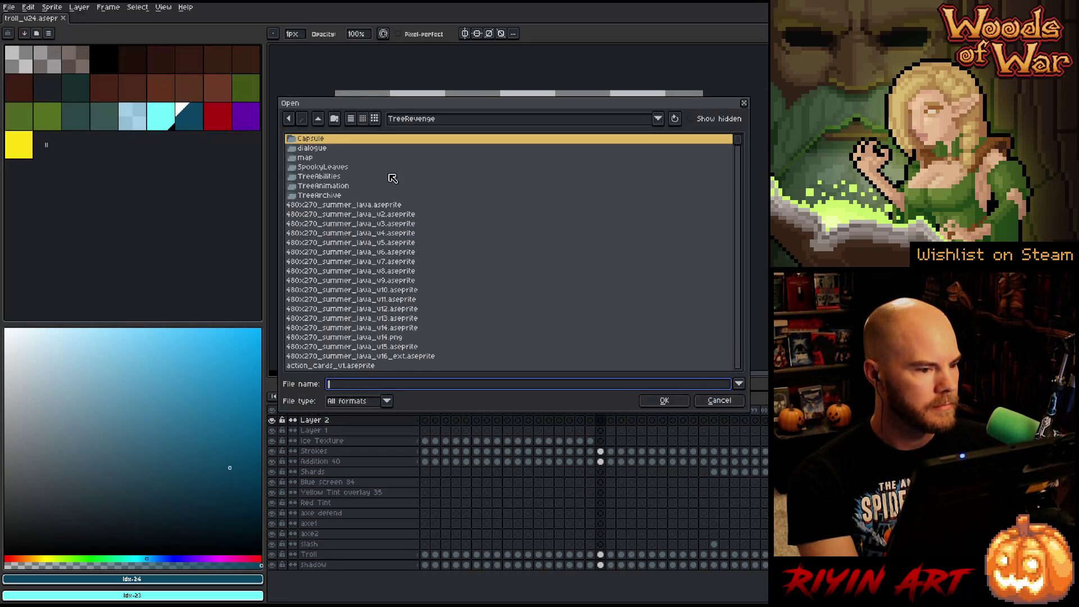
scroll(375, 231, "down", 10)
left_click(375, 230)
key("i")
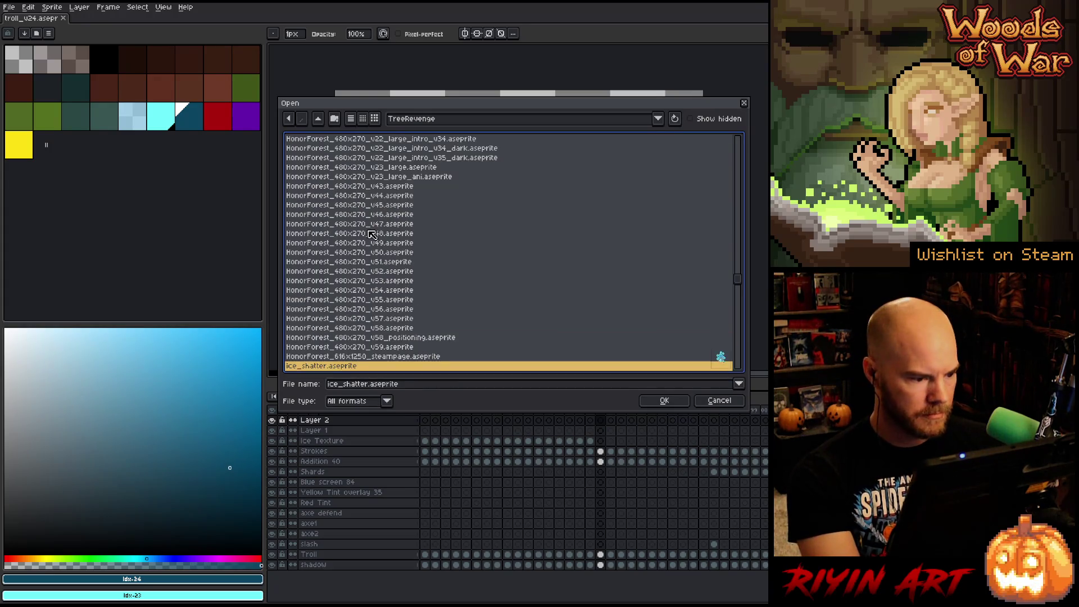
scroll(371, 234, "down", 3)
double_click(324, 291)
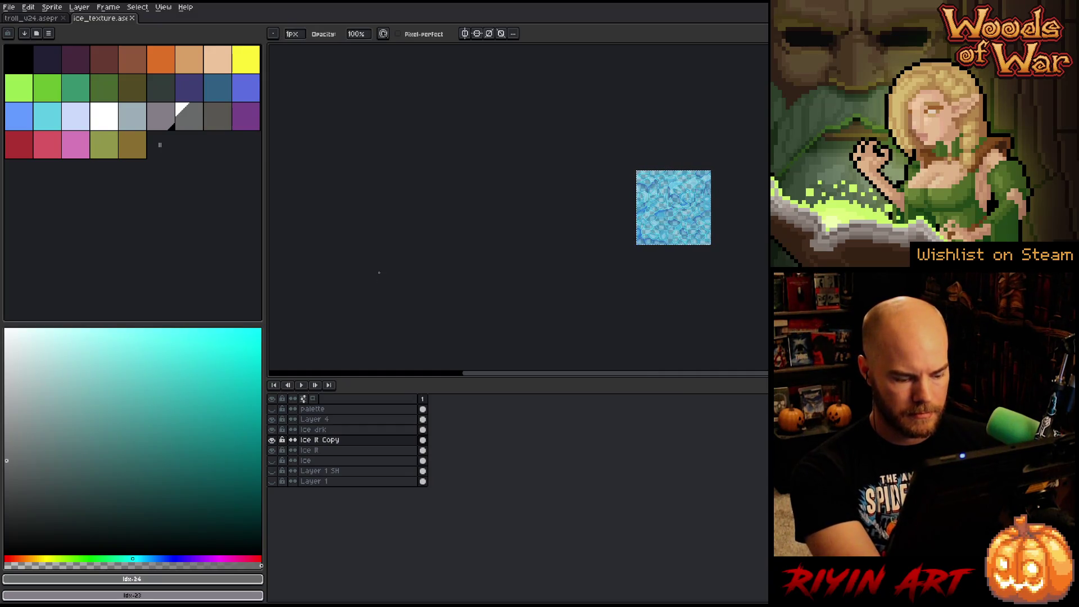
left_click(33, 18)
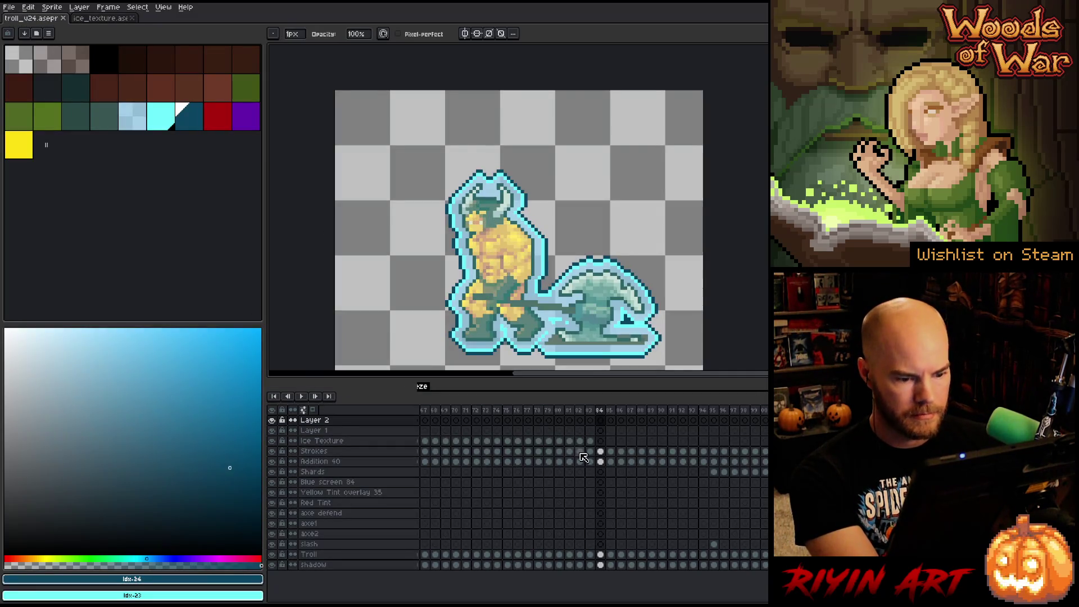
- Paste the ice texture and position it over the troll on the canvas
key("ctrl+v")
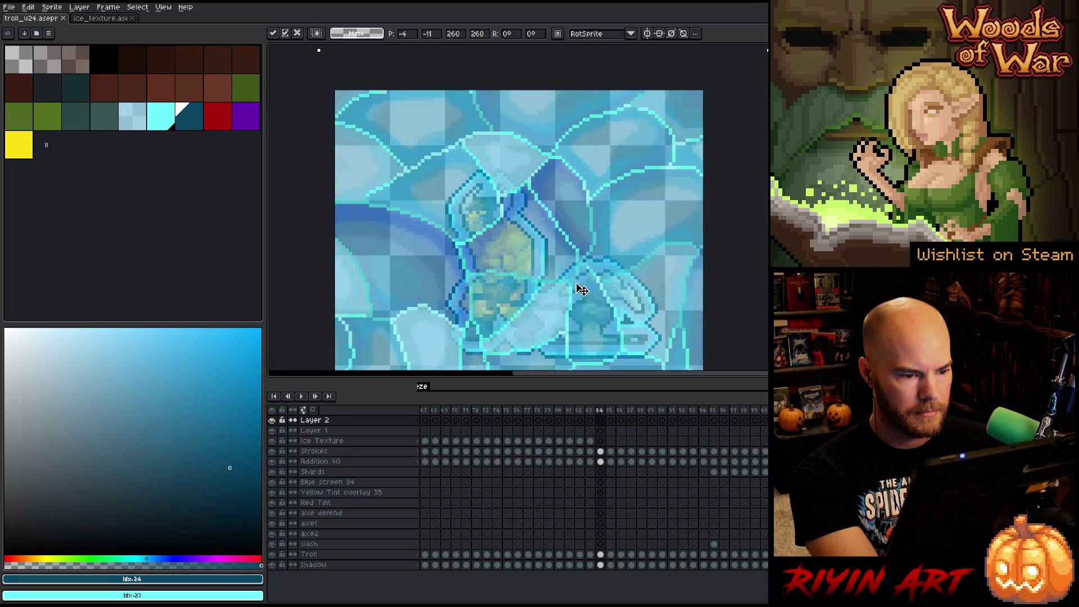
left_click_drag(583, 291, 575, 269)
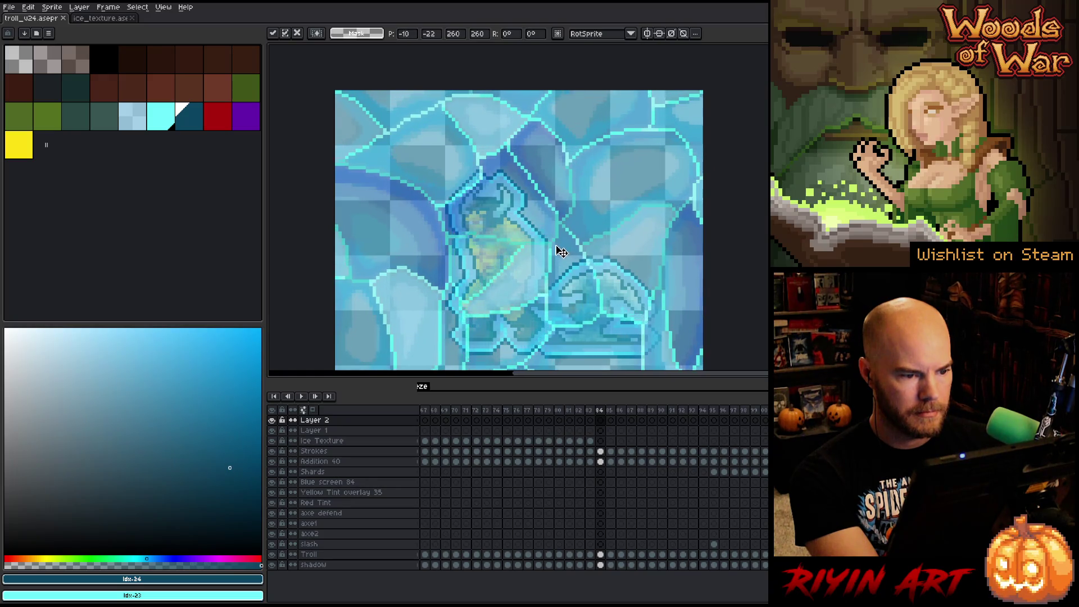
mouse_move(554, 256)
left_mouse_down()
mouse_move(534, 265)
mouse_move(482, 178)
mouse_move(533, 138)
mouse_move(544, 114)
mouse_move(518, 118)
mouse_move(532, 130)
mouse_move(416, 150)
mouse_move(591, 123)
mouse_move(283, 162)
left_mouse_up()
mouse_move(528, 206)
left_mouse_down()
mouse_move(521, 246)
mouse_move(525, 236)
mouse_move(535, 250)
left_mouse_up()
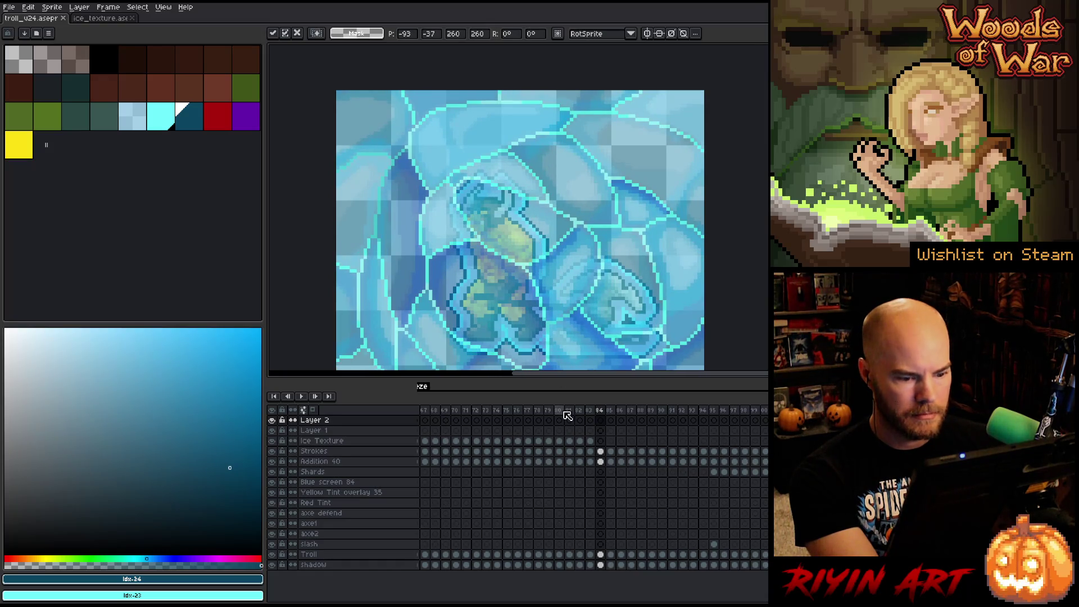
left_click(611, 431)
- Paste the ice texture into Layer 2's frames from 84 onward
left_click(600, 421)
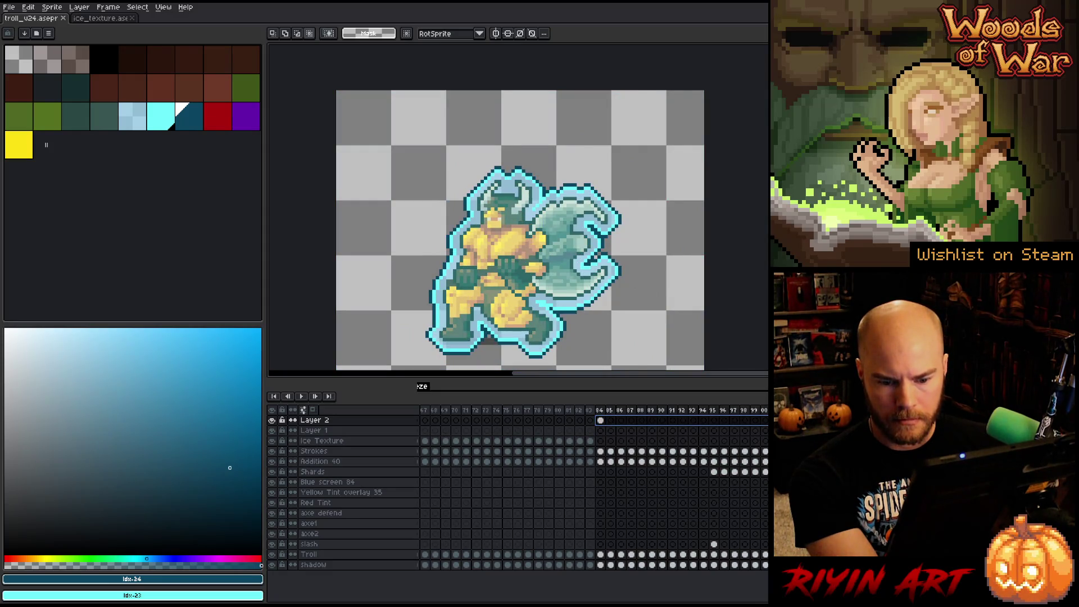
key("ctrl+v")
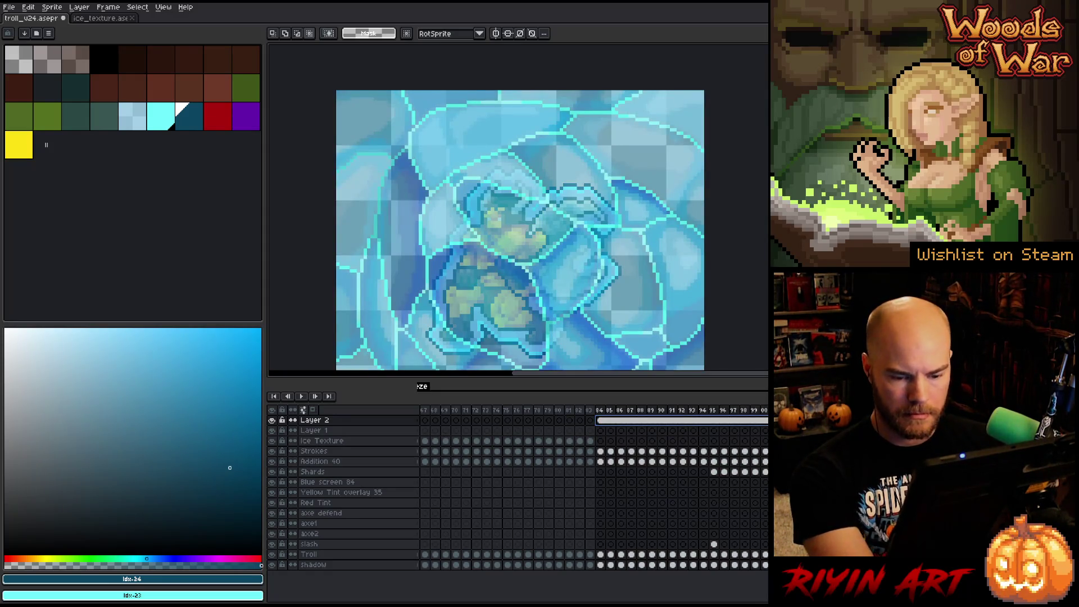
left_click(601, 465)
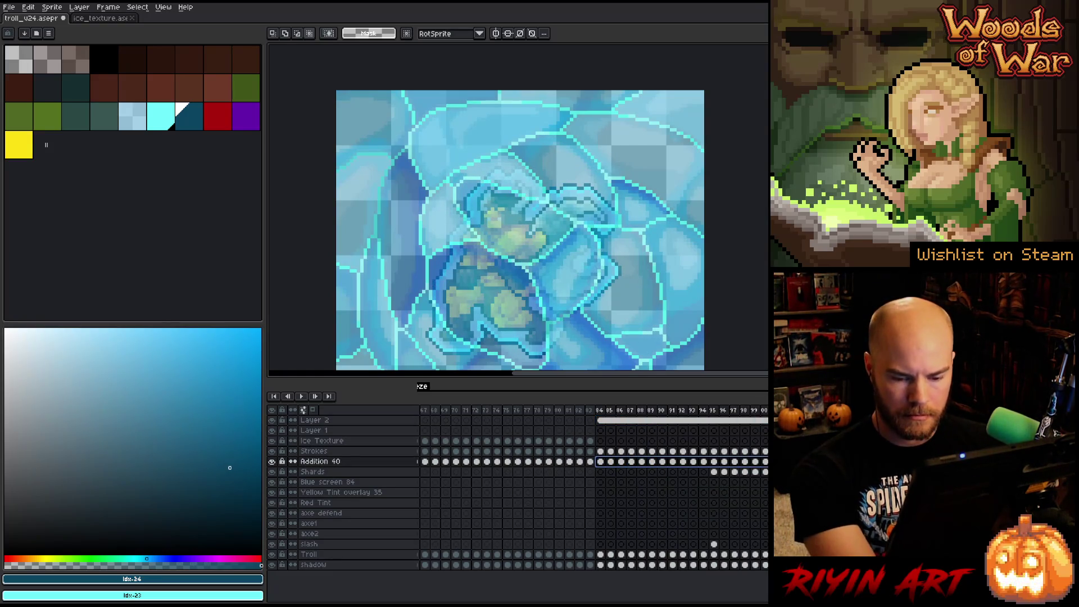
left_click(601, 431)
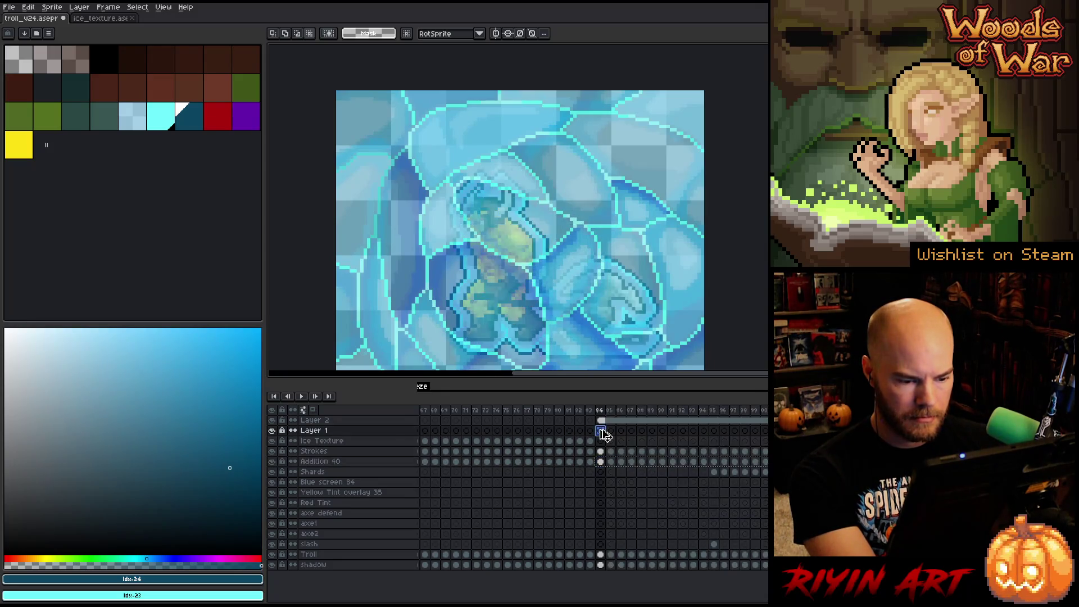
- Select Layer 1's cels for frames 84–100 and pick cyan as the colour
left_click_drag(601, 431, 759, 431)
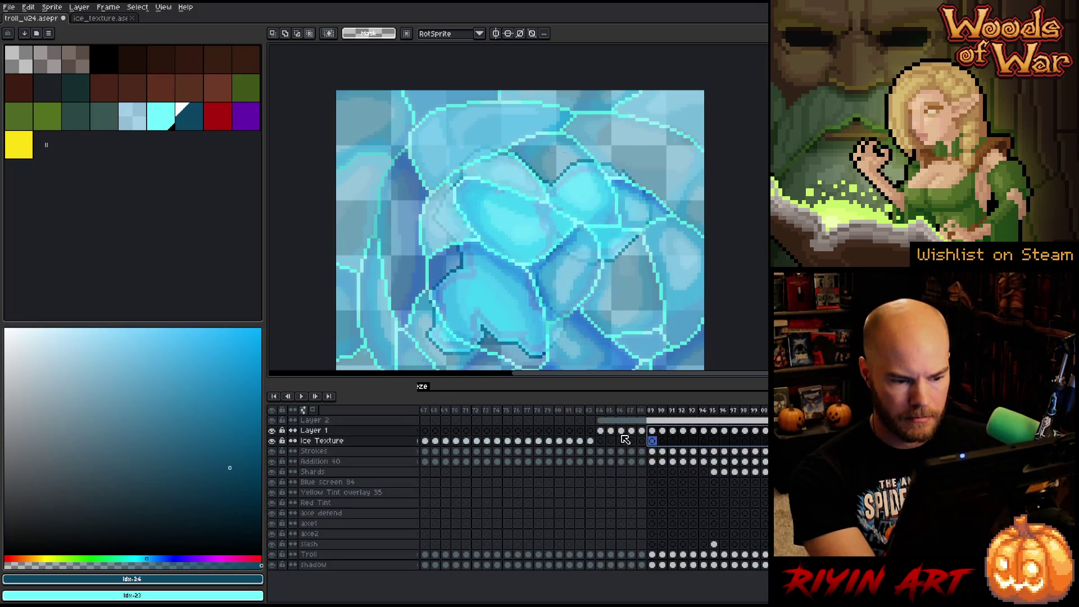
left_click(168, 119)
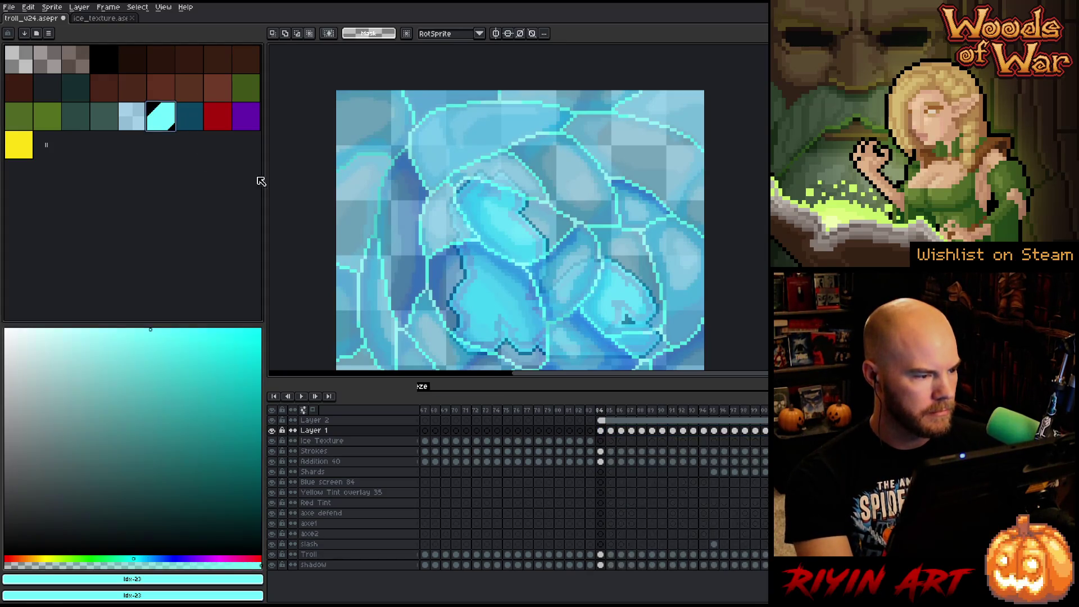
left_click(635, 430)
key("Return")
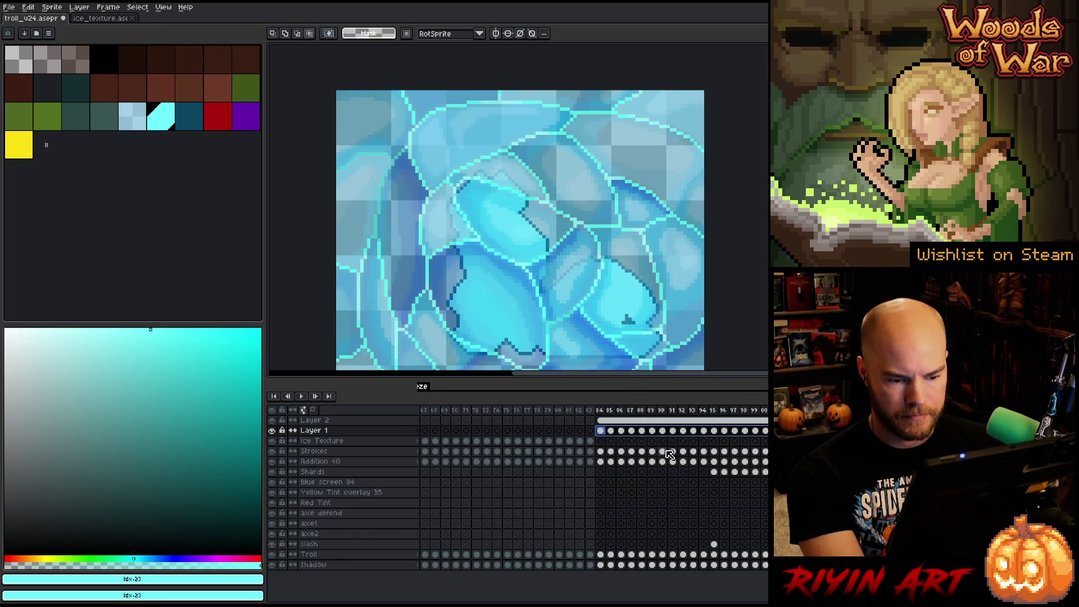
- Add a new Layer 3 and fill its frame 84 canvas with olive green
key("shift+n")
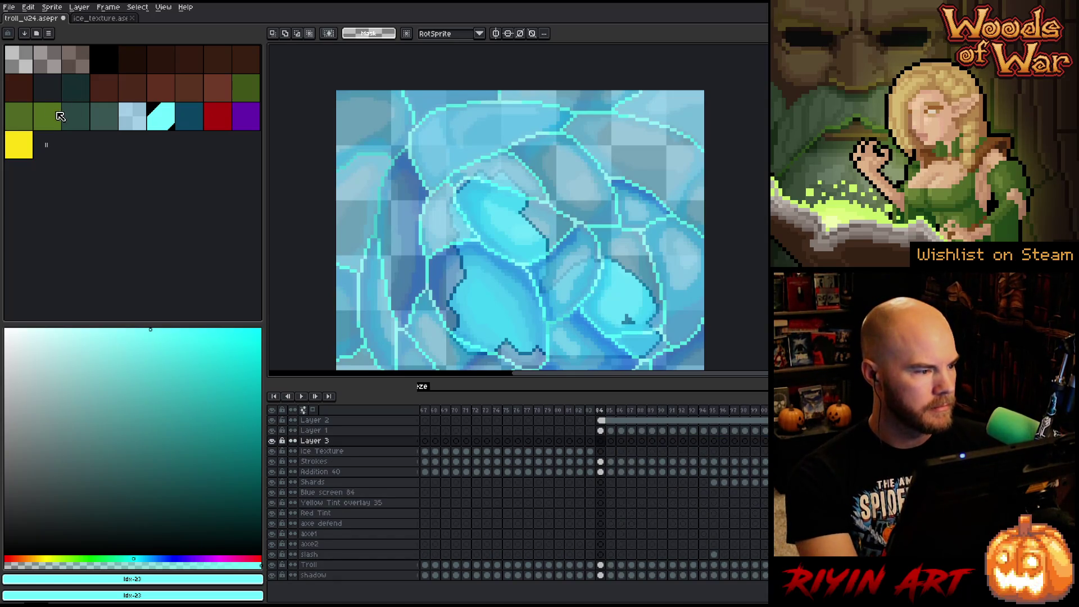
left_click(56, 117)
left_click(600, 442)
key("g")
left_click(520, 269)
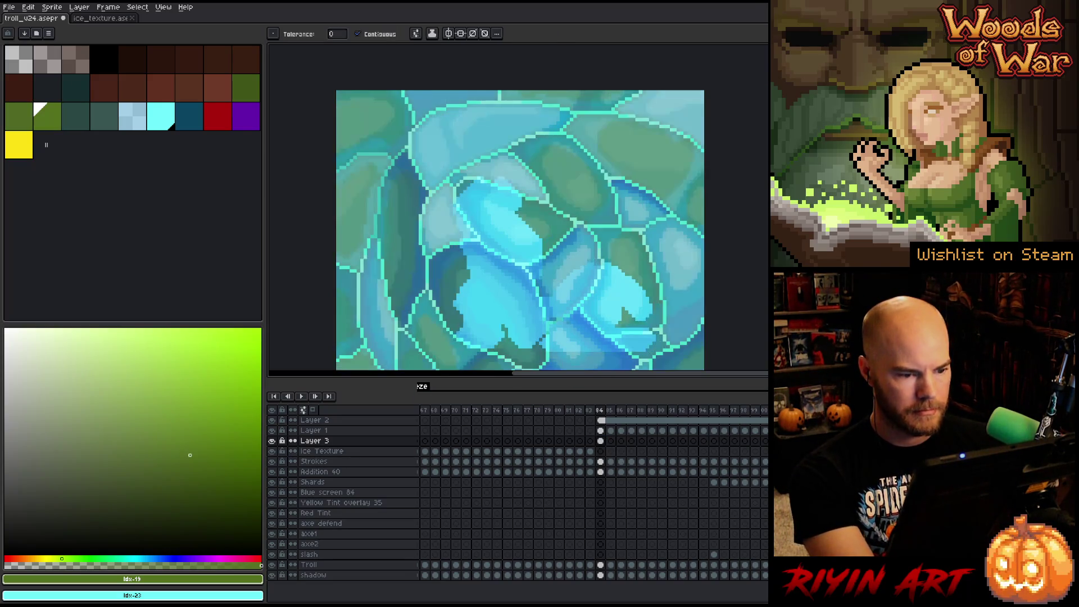
key("ctrl+z")
key("ctrl+z")
key("ctrl+z")
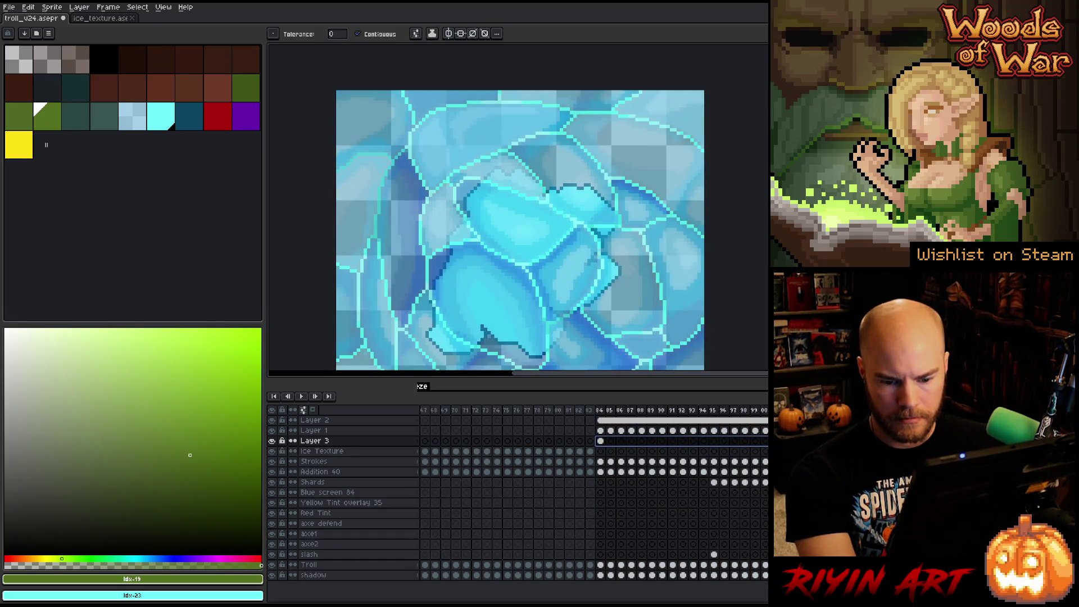
key("ctrl+y")
- Delete Layer 1, select Layer 3's frames from 84, and eyedrop cyan in Replace Color
left_click(348, 432)
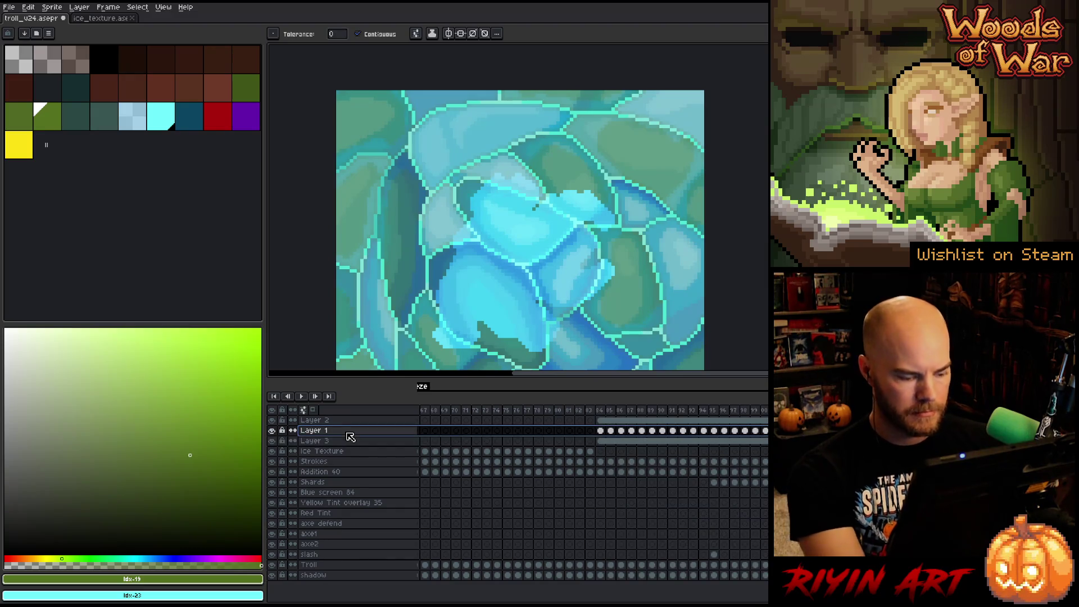
key("ctrl+e")
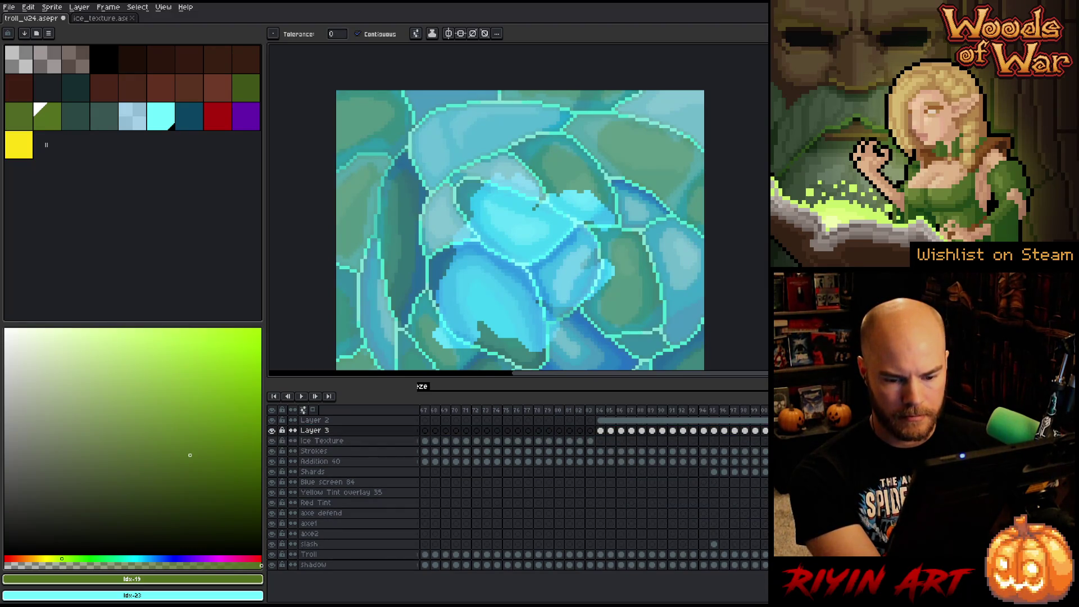
left_click(600, 431)
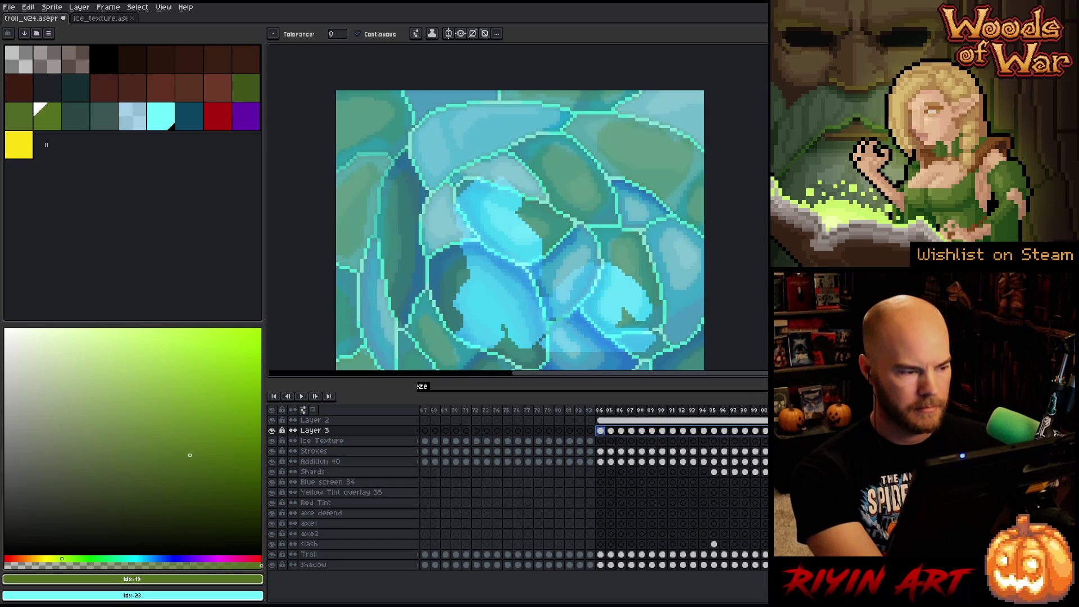
key("shift+r")
left_click_drag(747, 109, 166, 113)
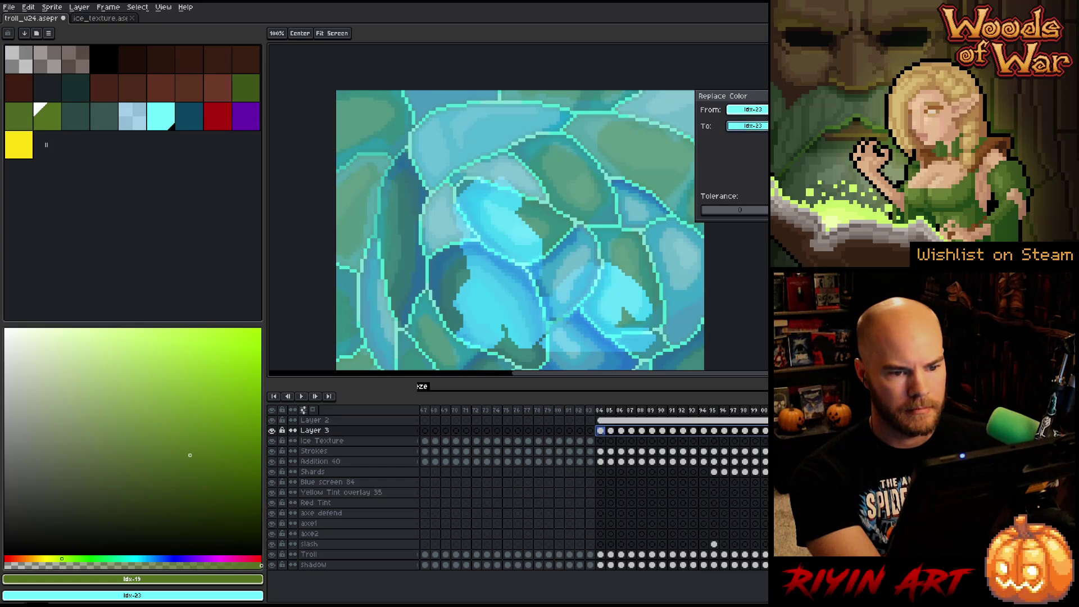
- Replace the cyan with transparent on Layer 3's frames
left_click(747, 125)
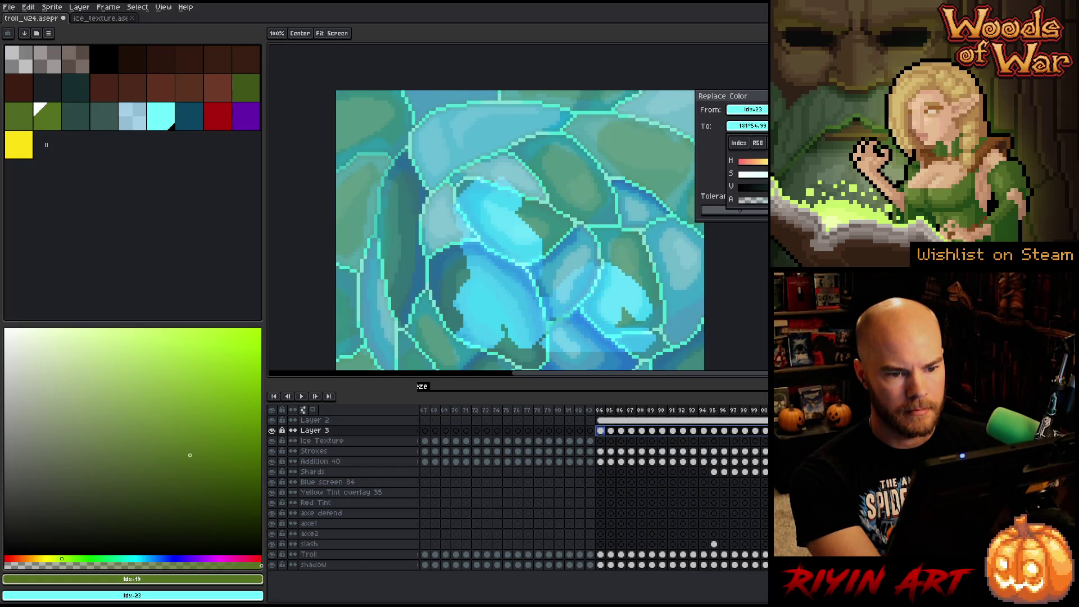
left_click_drag(764, 213, 731, 202)
left_click(652, 142)
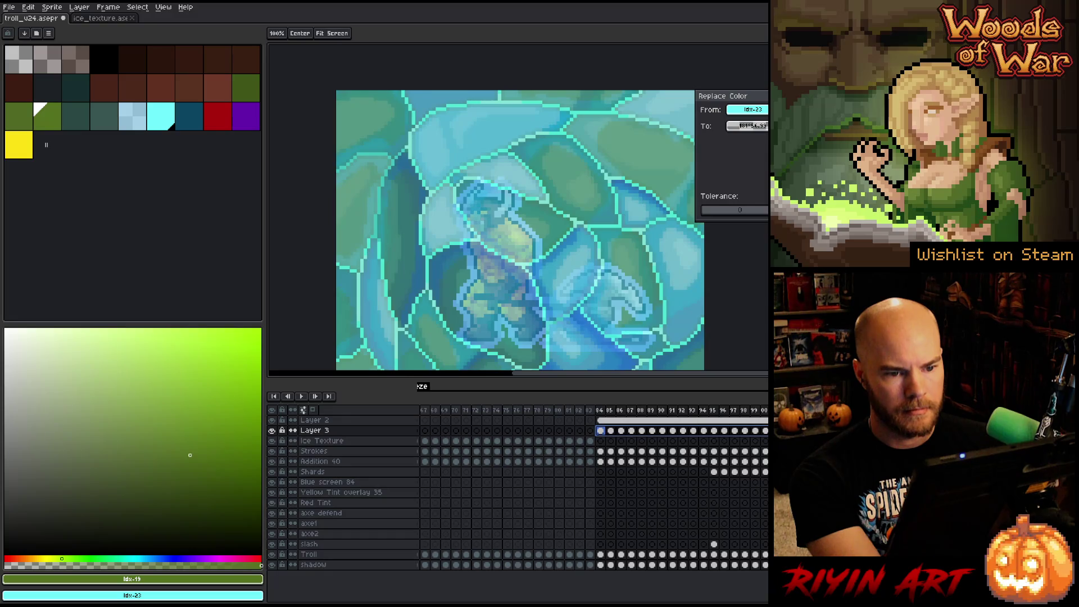
key("Return")
- Move Layer 3 above Layer 2 and merge it down into Layer 2
left_click(377, 430)
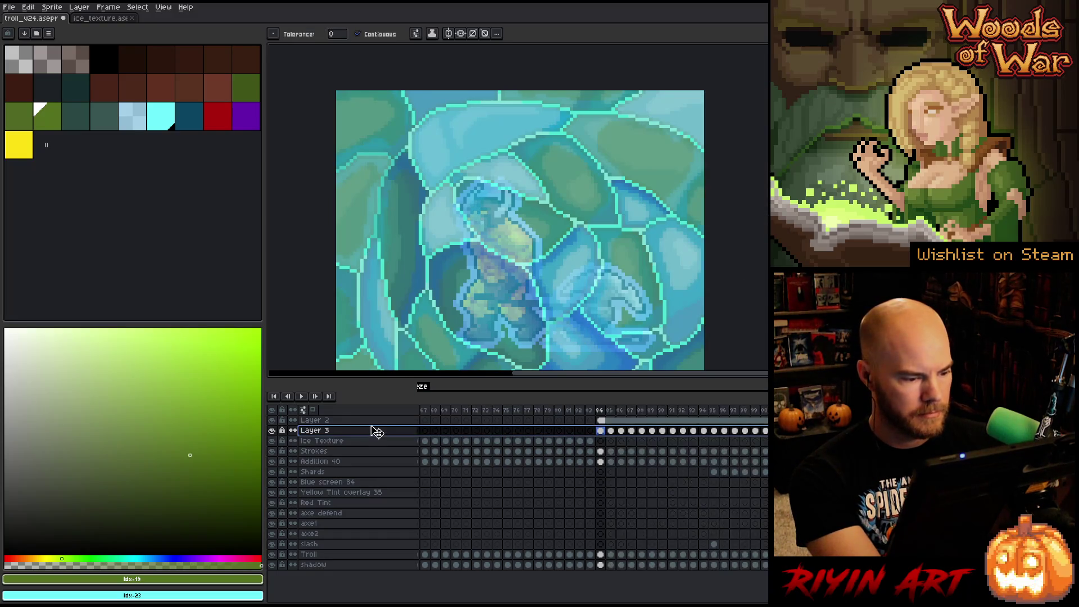
left_click_drag(375, 423, 375, 423)
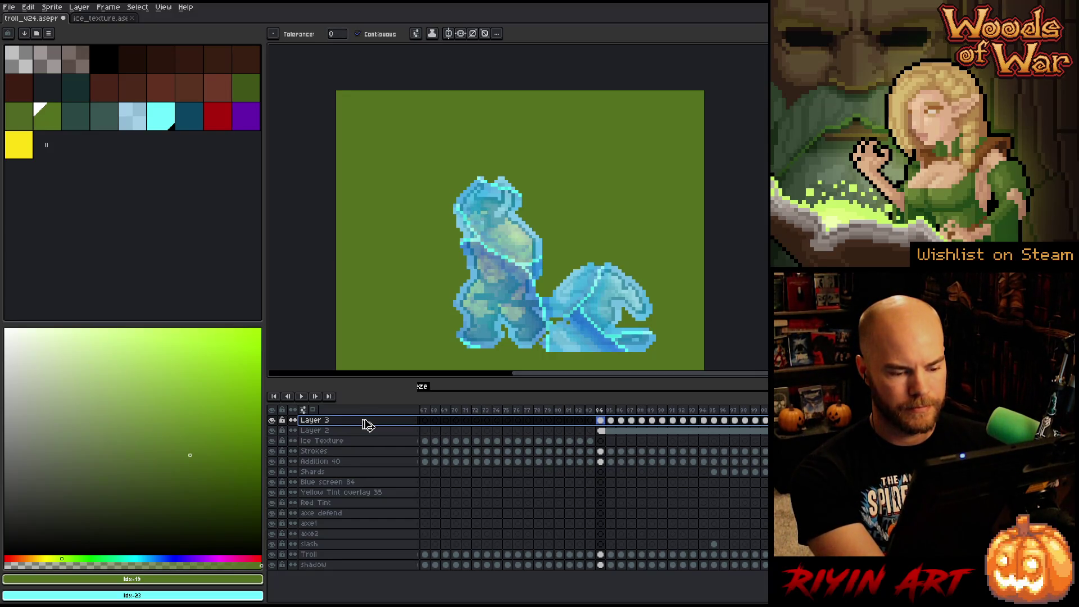
key("ctrl+e")
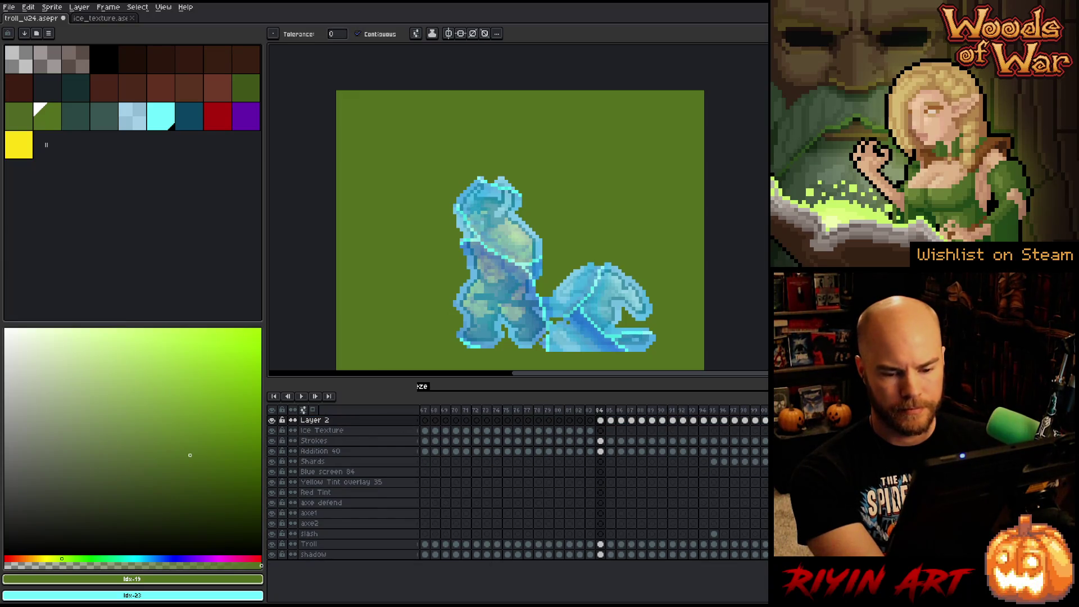
- Make Layer 2's green background transparent with Replace Color at alpha 0
left_click(600, 420)
key("shift+r")
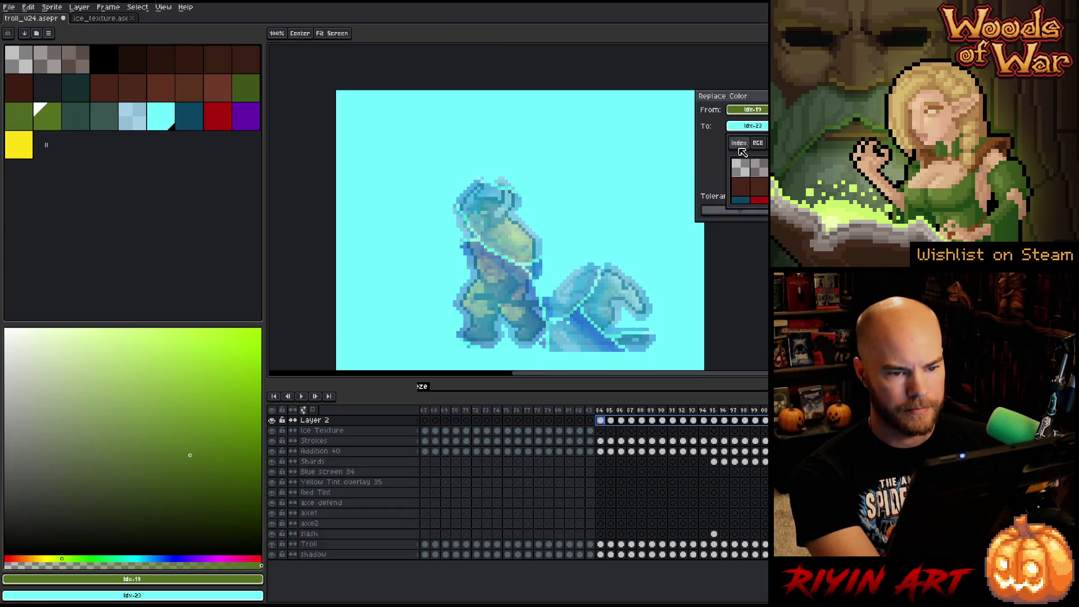
left_click(770, 143)
left_click_drag(758, 200, 738, 199)
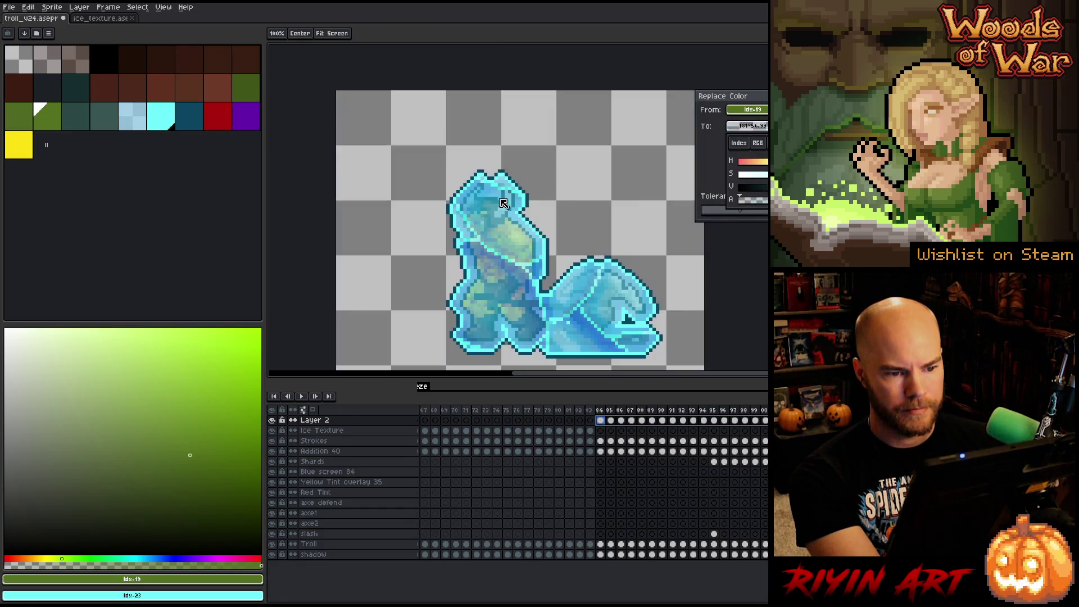
key("Return")
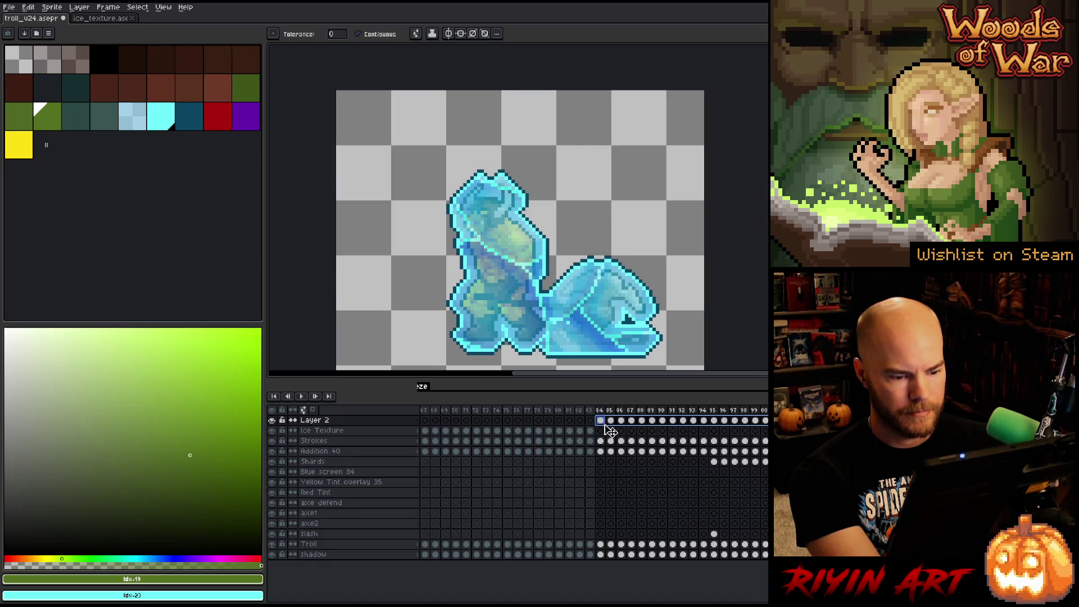
- Try moving Layer 2's frames into Ice Texture, undo it, and reselect frames 84 onward
left_click_drag(607, 431, 607, 434)
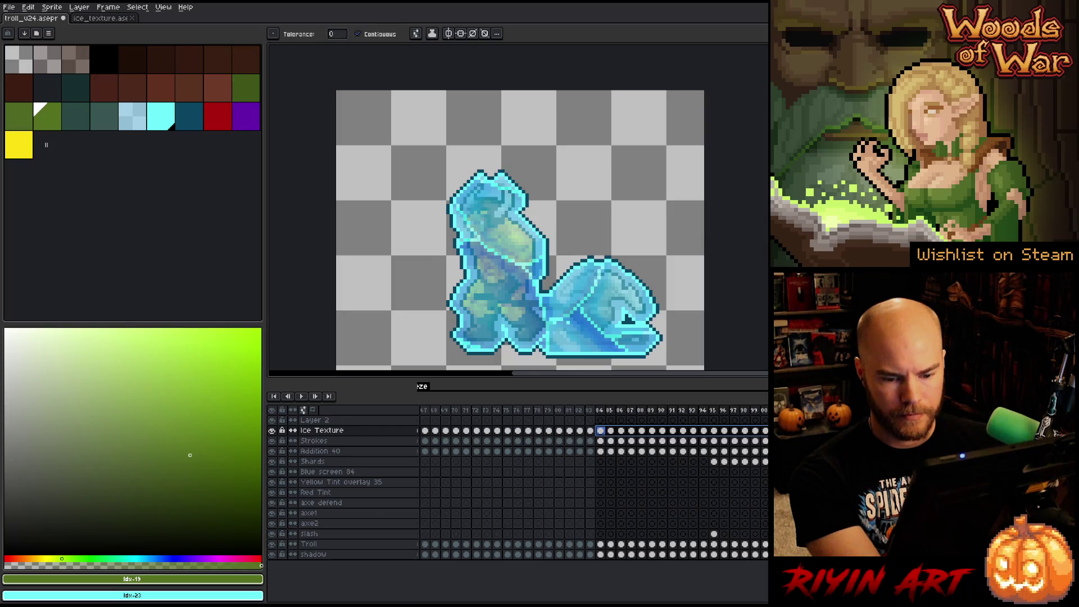
key("Return")
left_click(606, 439)
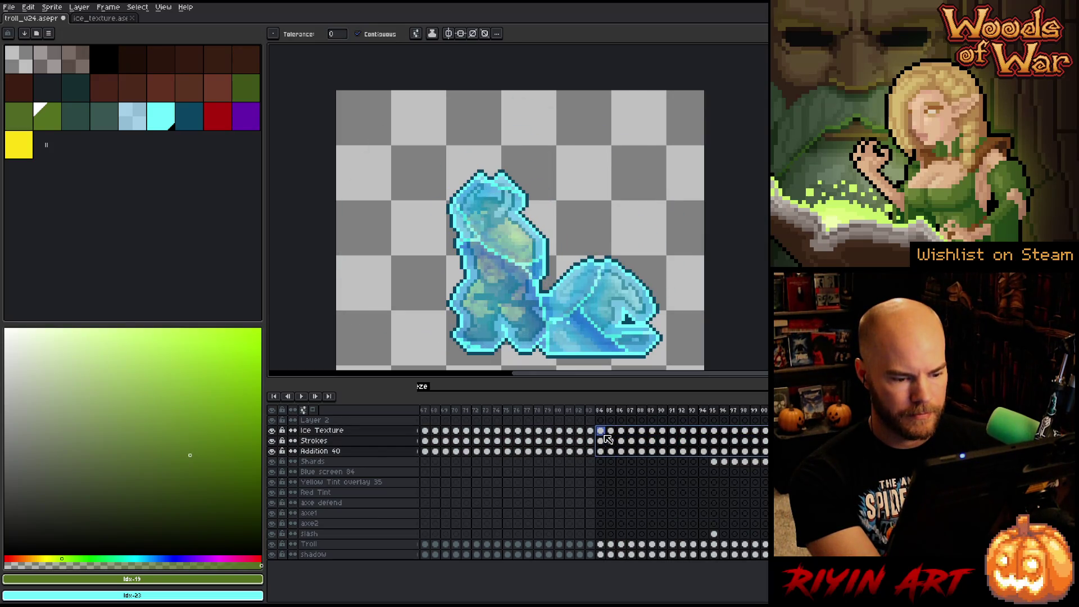
key("ctrl+z")
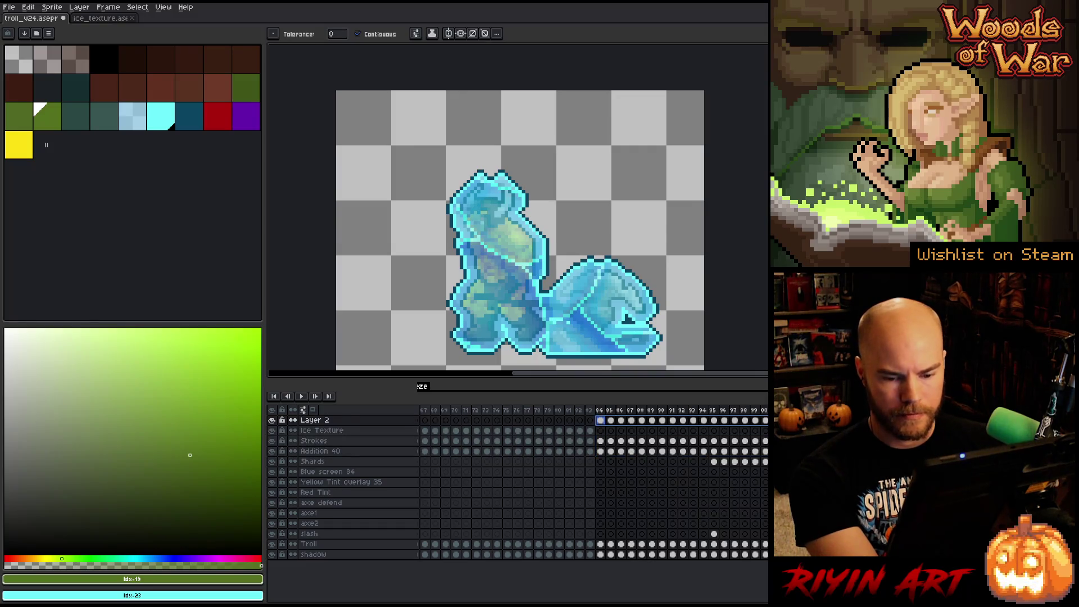
key("Return")
- Move the frozen troll cels from frame 84 so they start at frame 75
left_click_drag(600, 420, 600, 451)
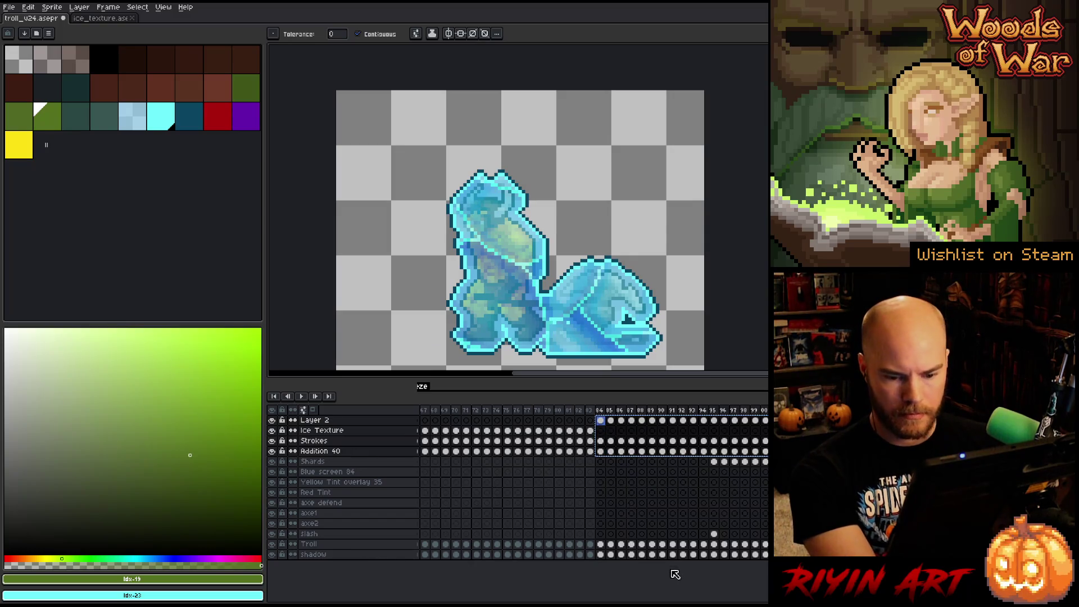
key("Delete")
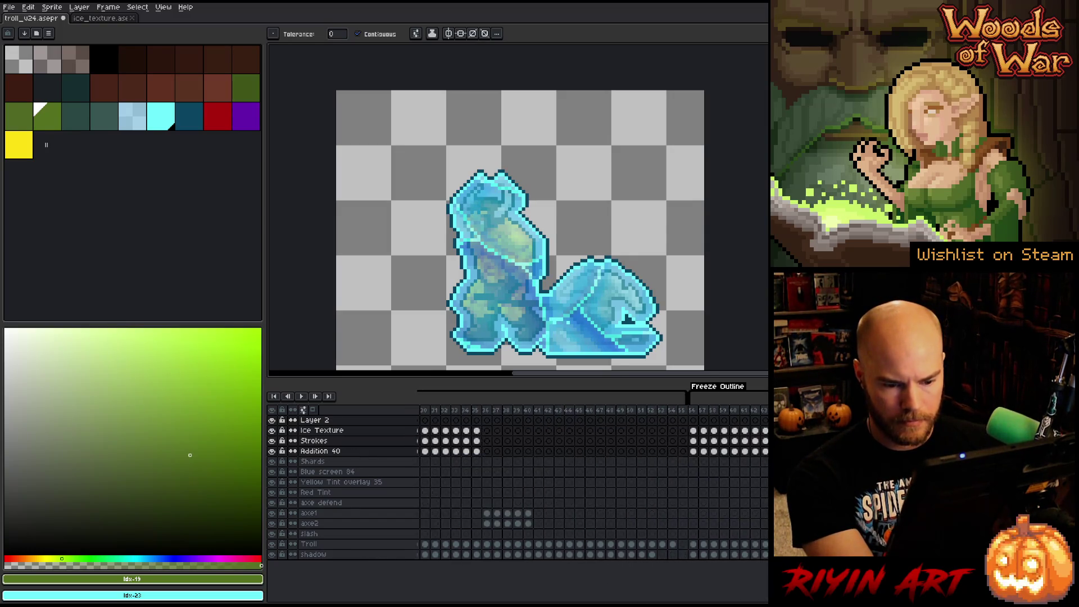
left_click(594, 421)
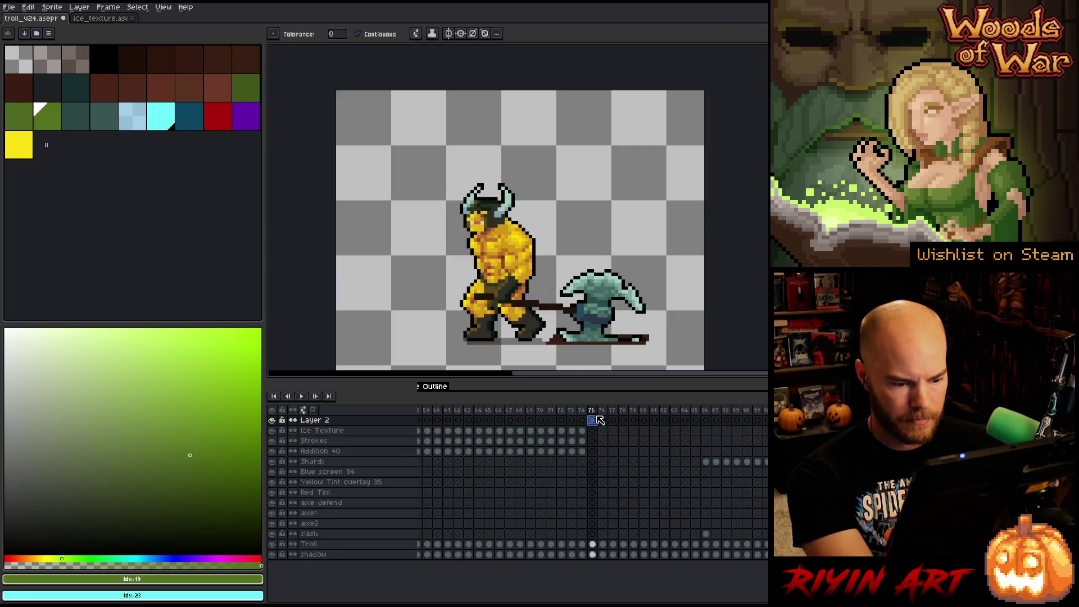
key("ctrl+v")
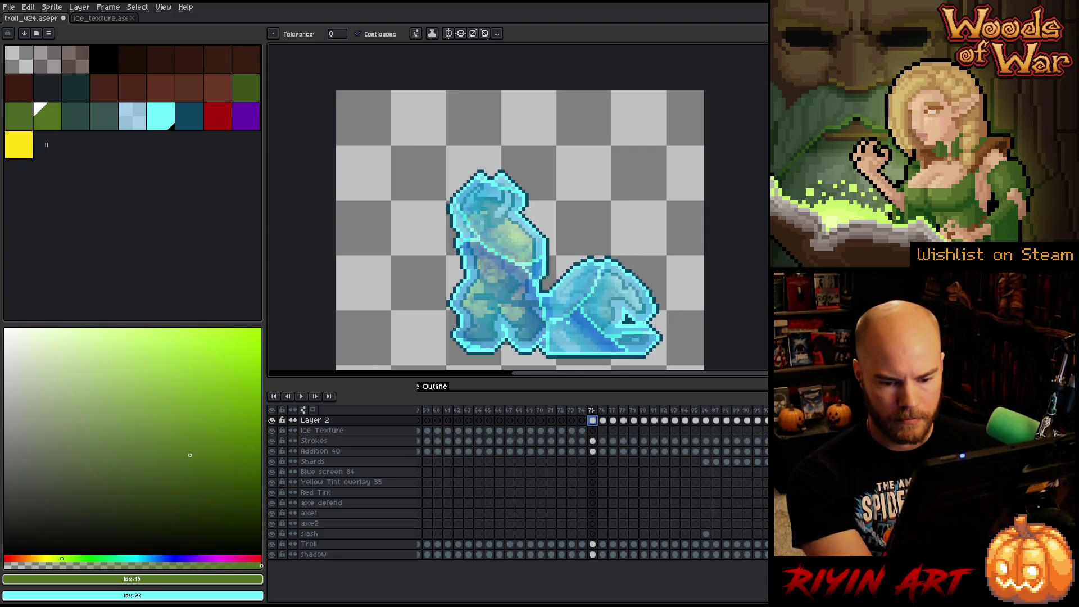
- Recolour the troll's cyan outline red on Strokes, then merge Layer 2 into Ice Texture
left_click(597, 441)
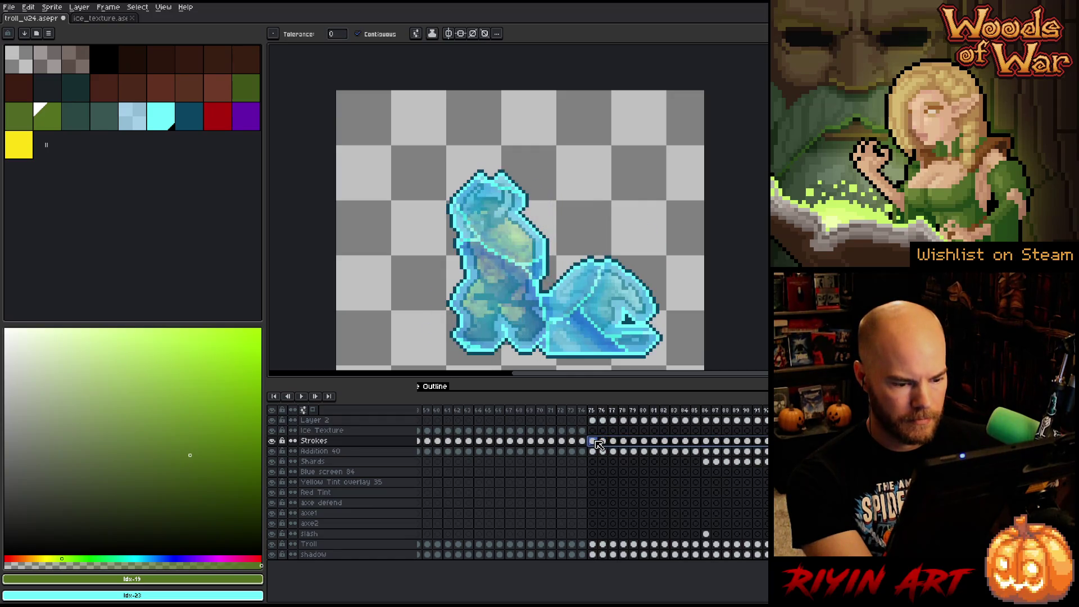
key("shift+r")
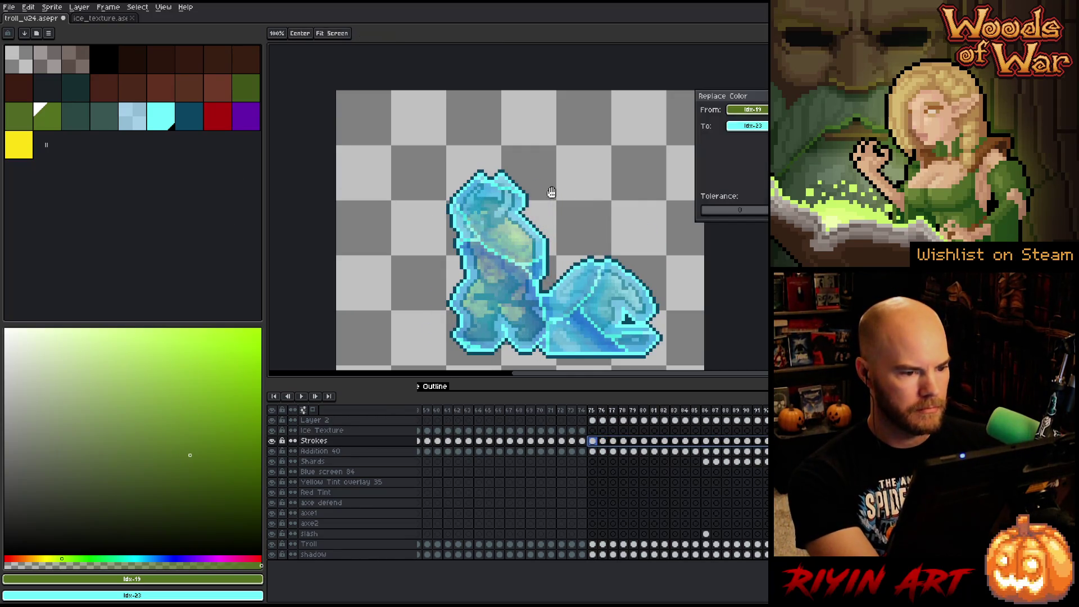
mouse_move(752, 116)
left_mouse_down()
mouse_move(528, 235)
mouse_move(552, 249)
left_mouse_up()
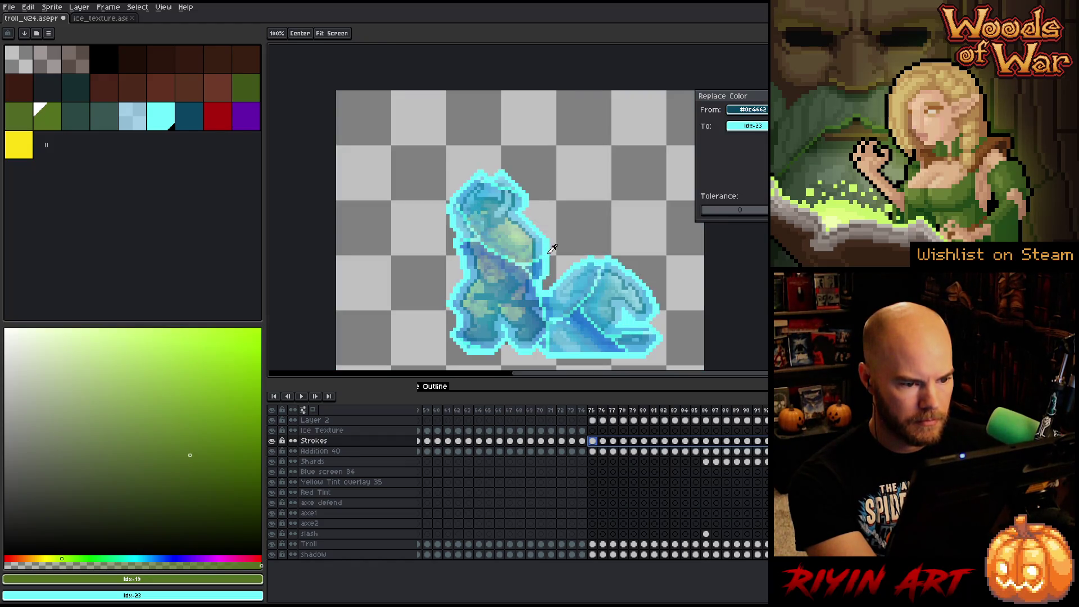
mouse_move(748, 126)
left_mouse_down()
mouse_move(240, 130)
mouse_move(229, 116)
left_mouse_up()
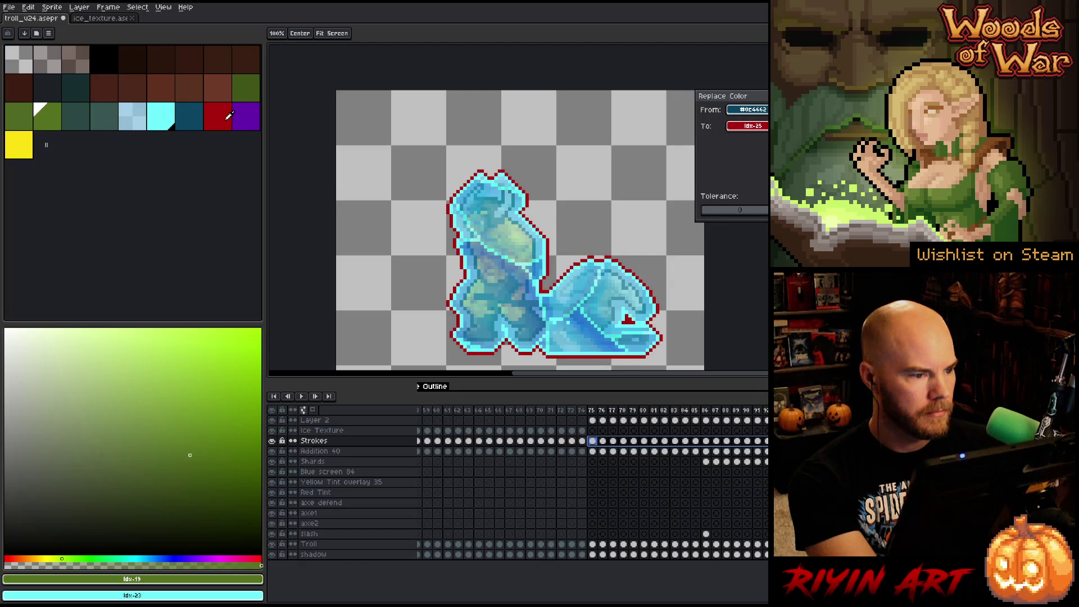
key("Return")
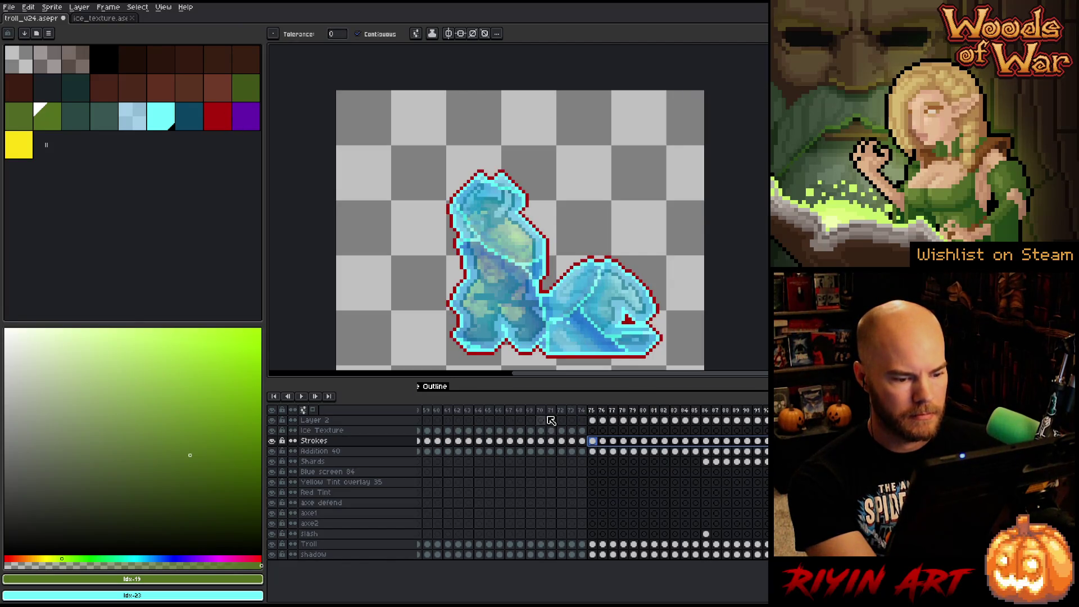
left_click(353, 421)
key("ctrl+e")
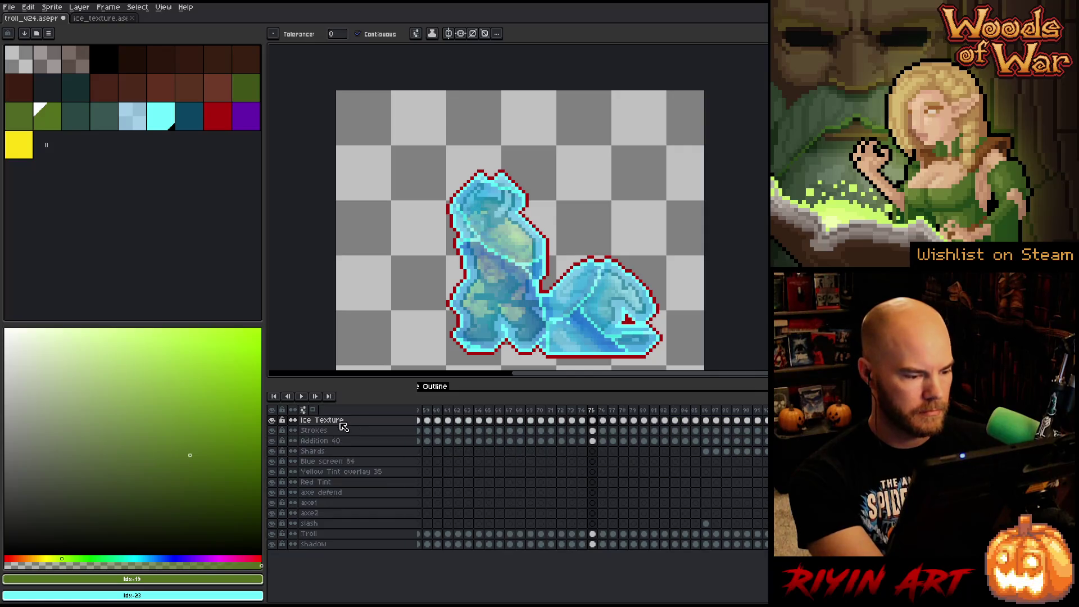
mouse_move(601, 420)
left_mouse_down()
mouse_move(640, 543)
mouse_move(767, 544)
left_mouse_up()
key("Delete")
key("Home")
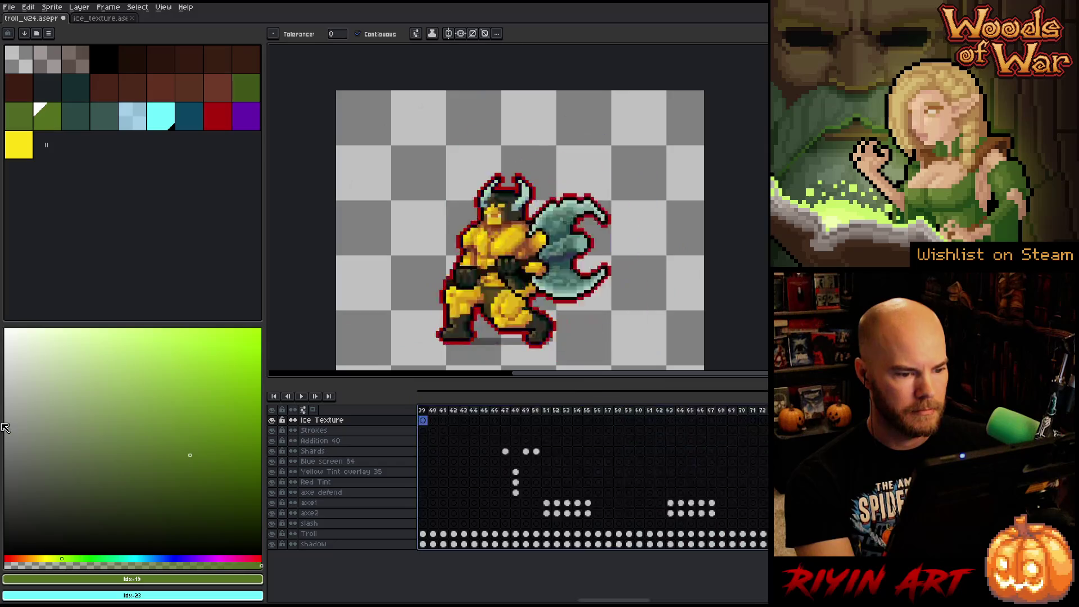
key("Return")
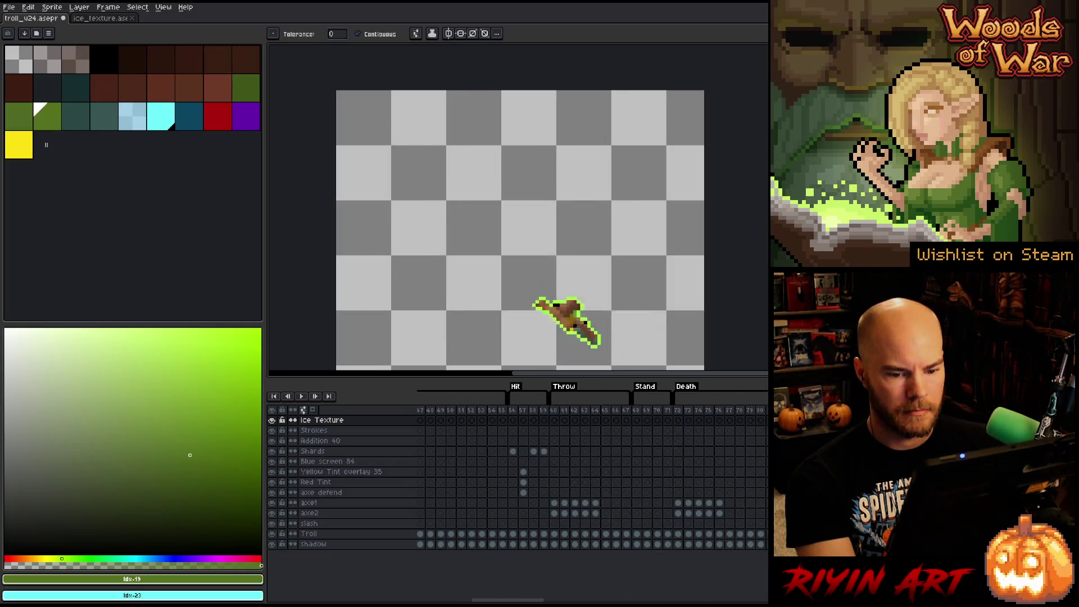
key("Return")
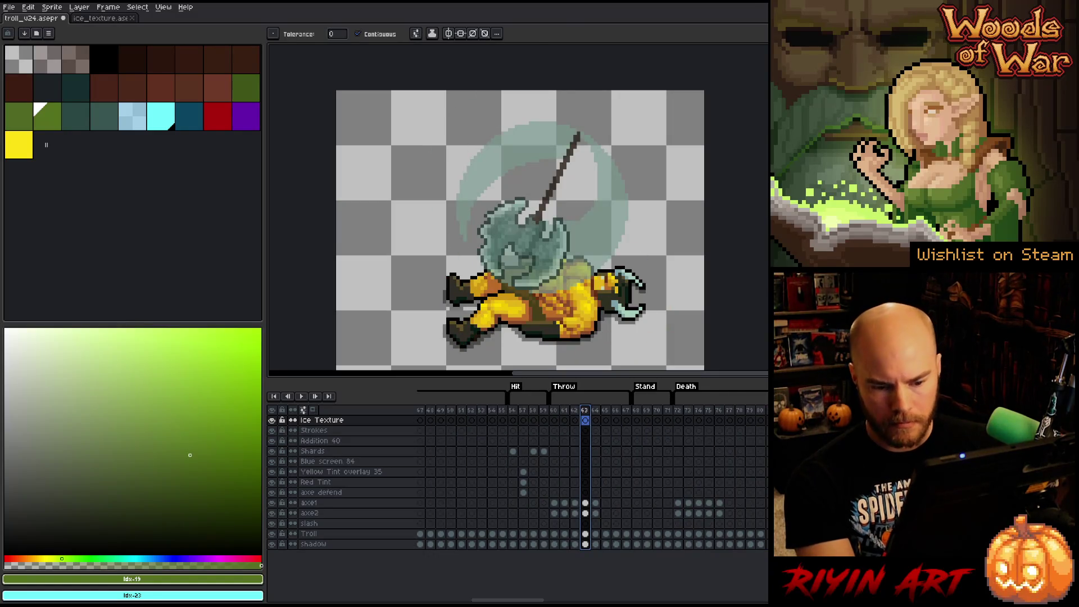
key("Return")
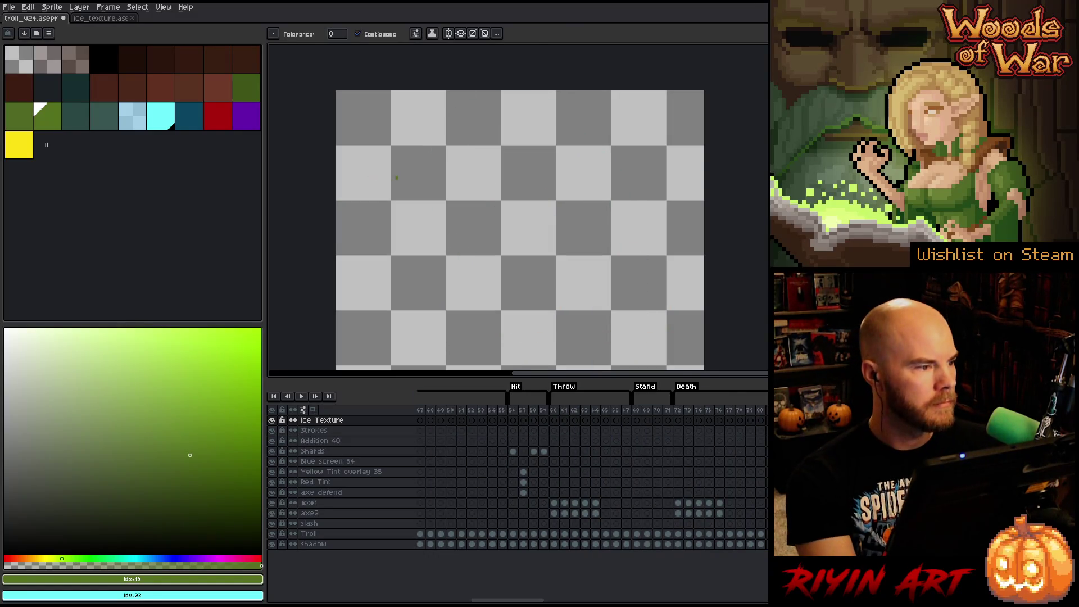
right_click(519, 273)
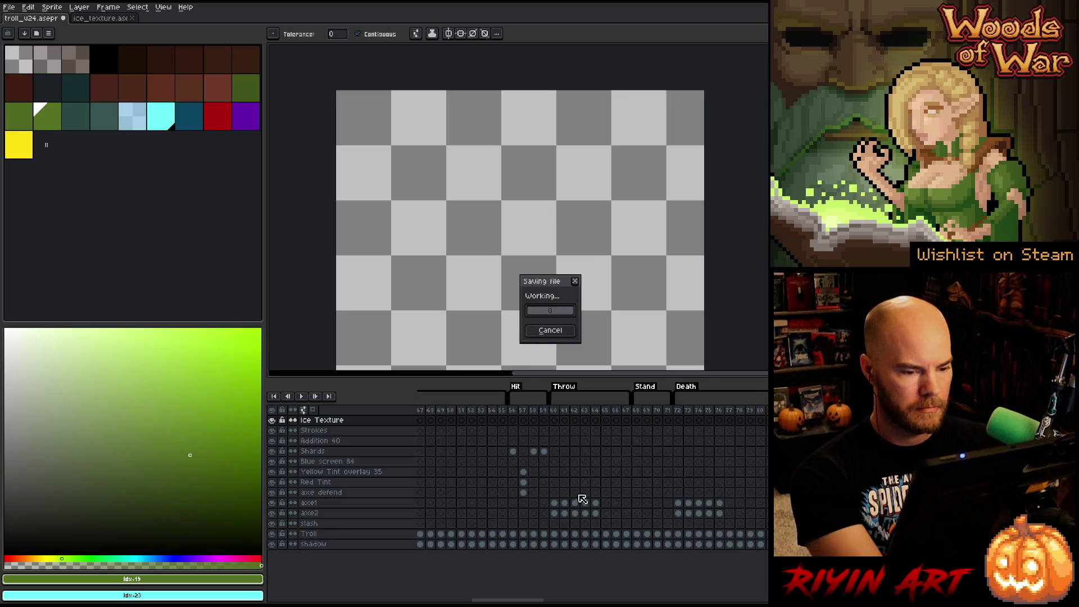
left_click(481, 413)
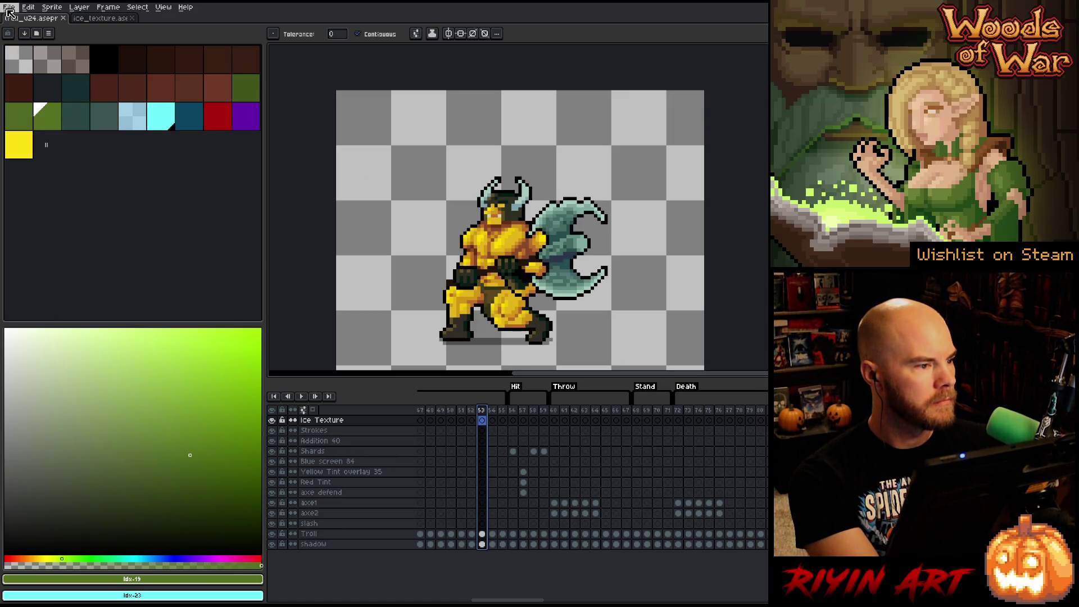
- Close the ice texture file and start a sprite sheet export with 91 columns
left_click(132, 18)
left_click(9, 6)
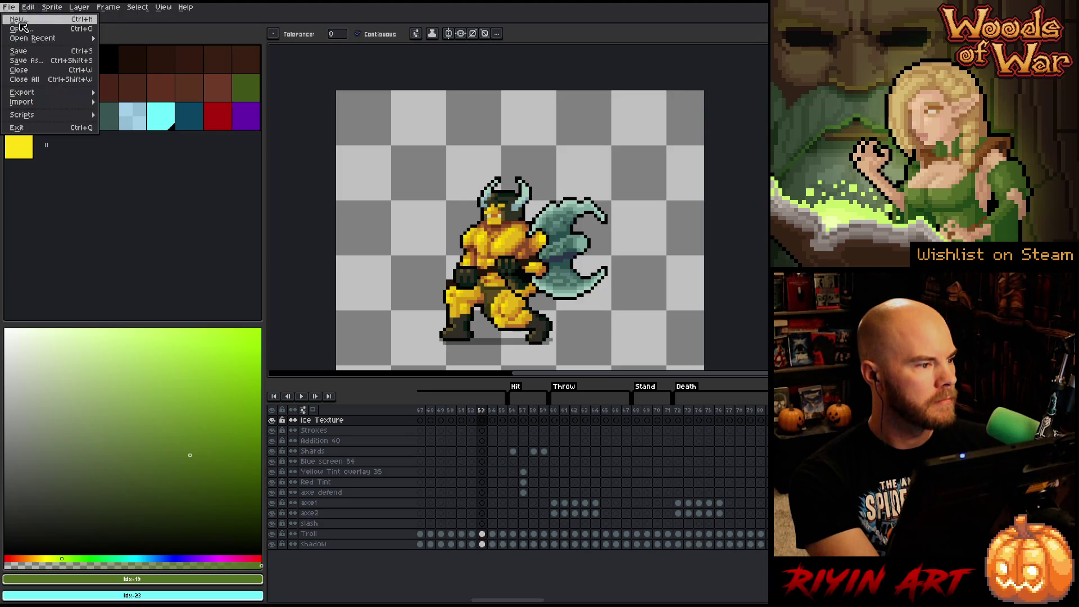
mouse_move(34, 92)
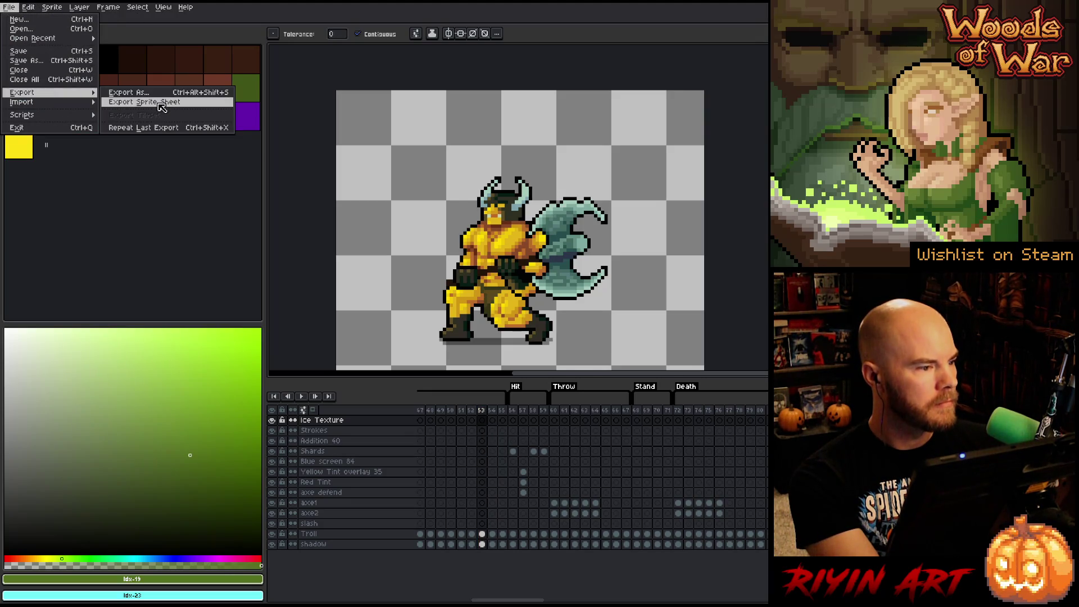
left_click(121, 101)
left_click(502, 369)
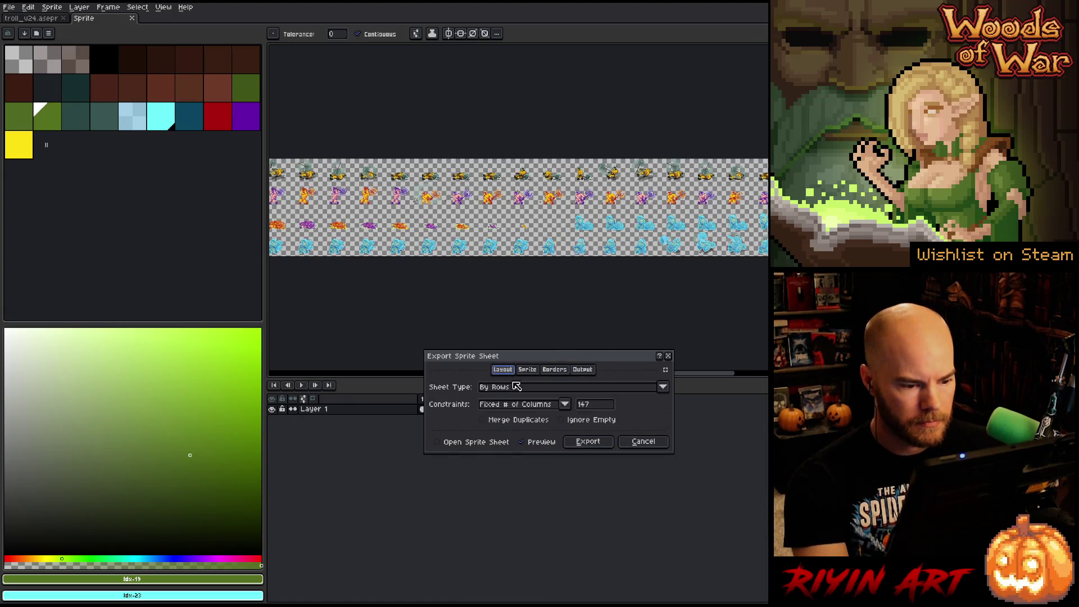
left_click(596, 405)
type("91")
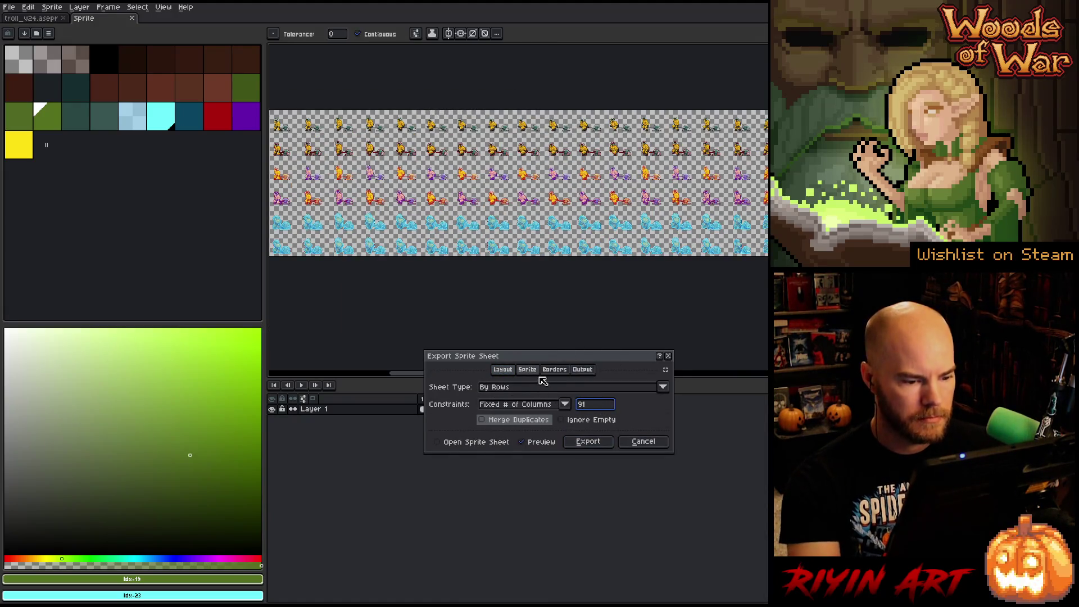
- Set the sheet's output file to enemy/troll.png, overwrite the existing file, and export
left_click(585, 369)
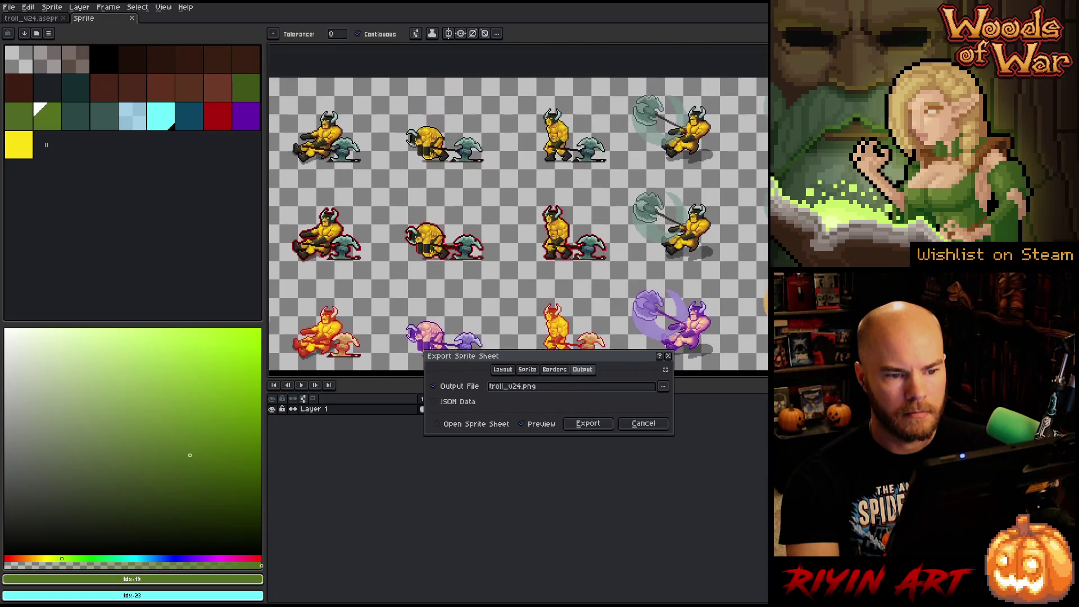
left_click(663, 387)
left_click(688, 397)
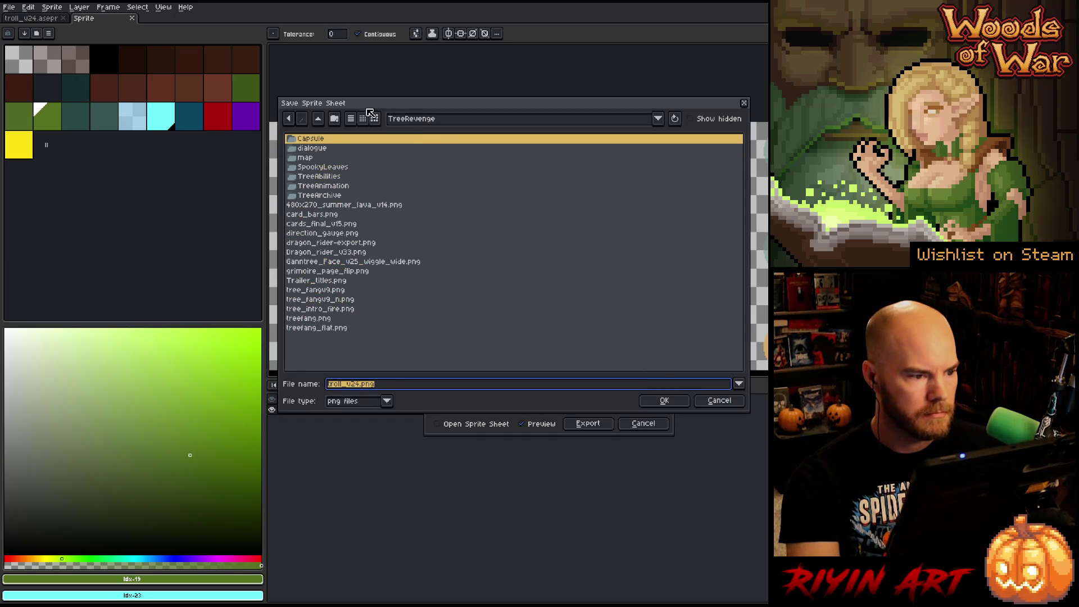
left_click(403, 122)
left_click(443, 221)
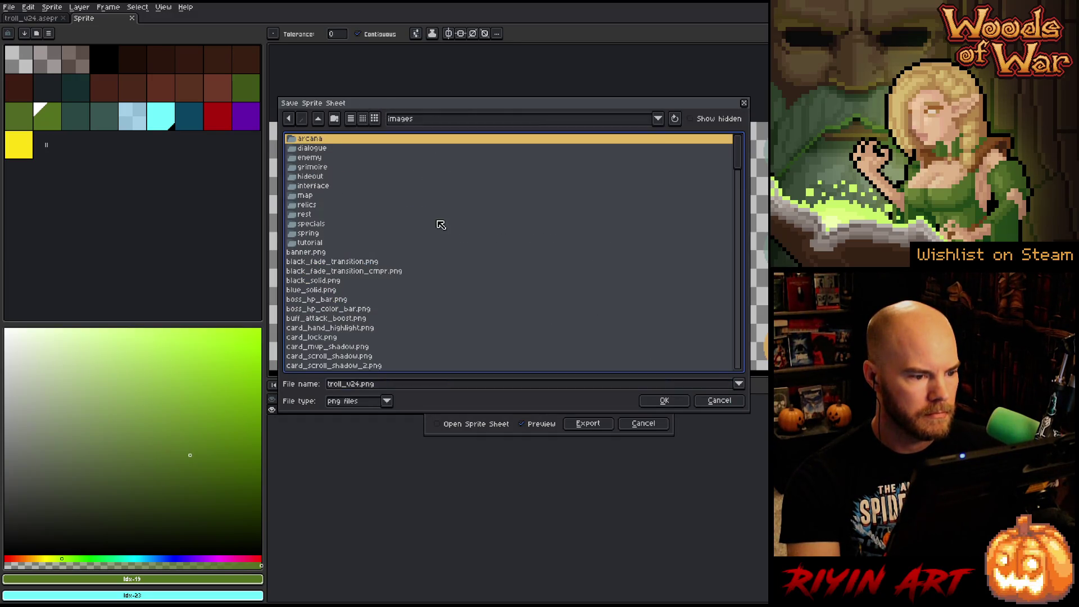
double_click(318, 159)
scroll(328, 191, "down", 2)
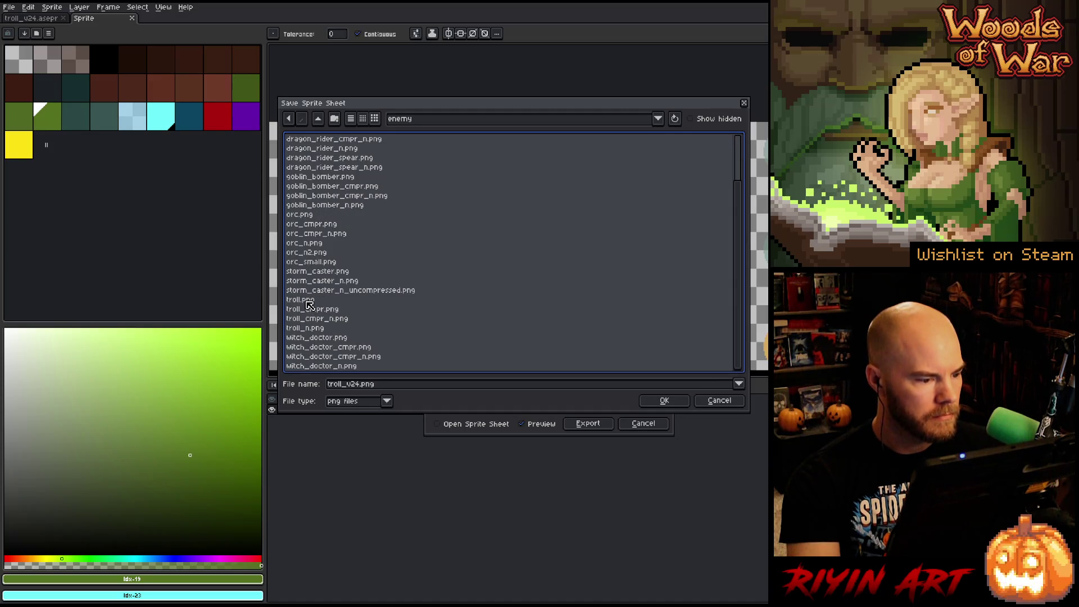
left_click(308, 301)
left_click(664, 401)
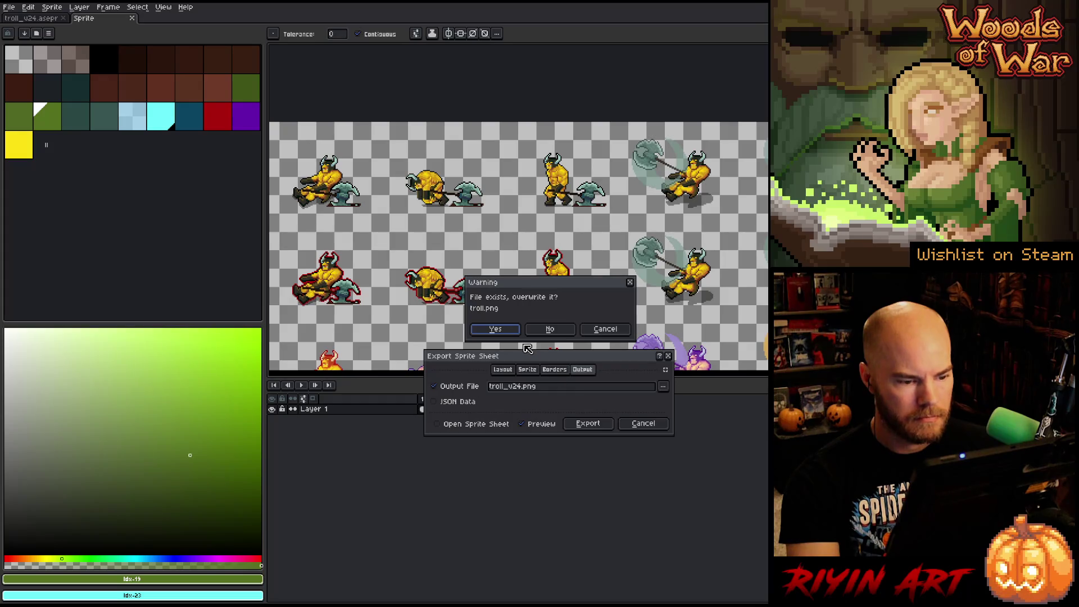
left_click(511, 332)
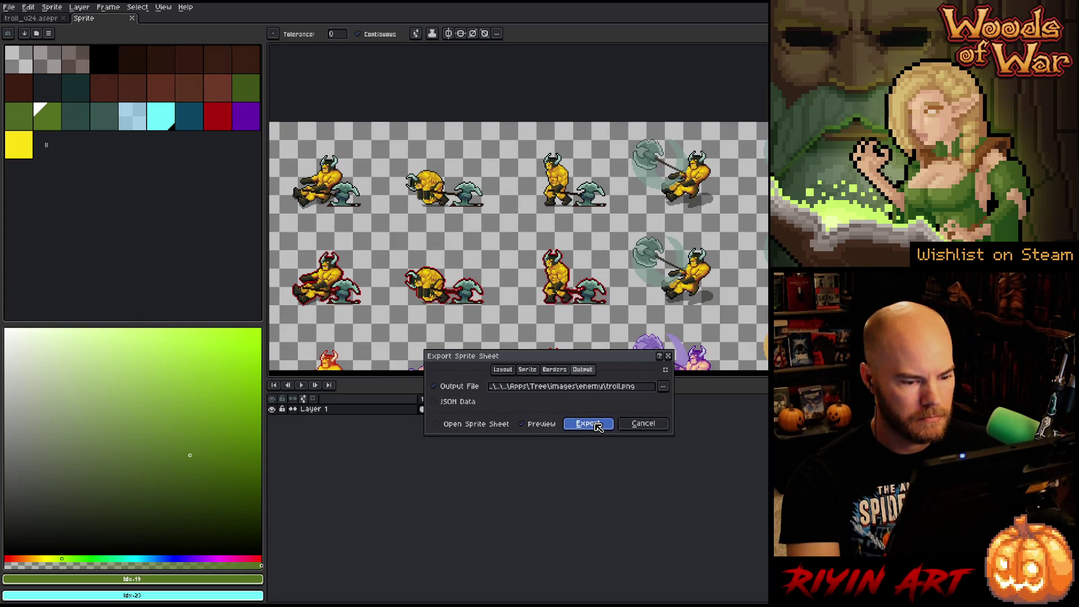
left_click(596, 425)
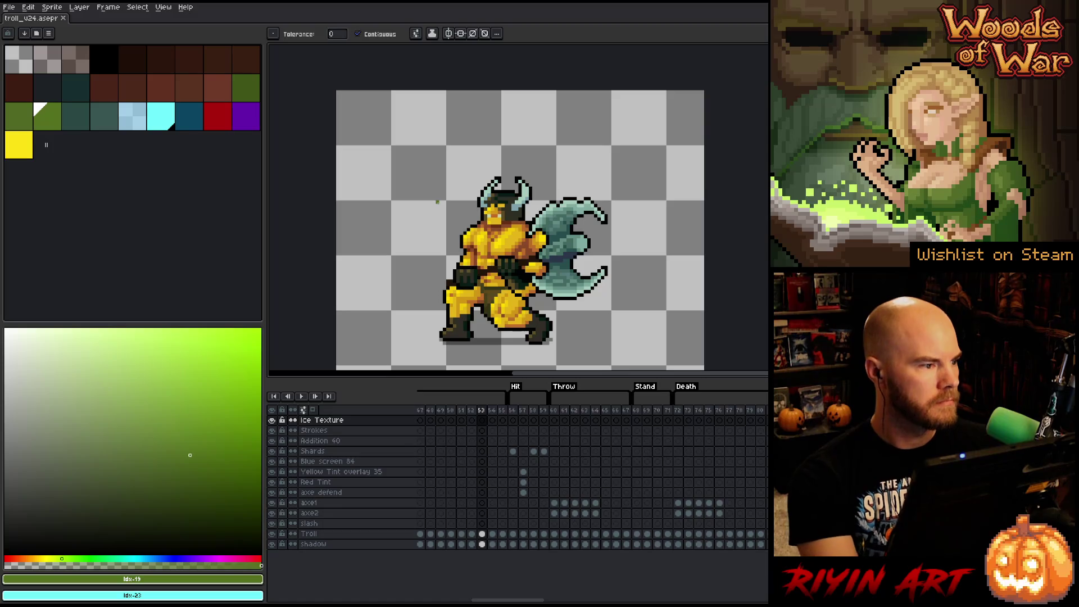
- Pan the Aseprite canvas to recentre the troll sprite sheet
scroll(534, 256, "down", 1)
scroll(555, 281, "up", 1)
left_click_drag(513, 258, 491, 249)
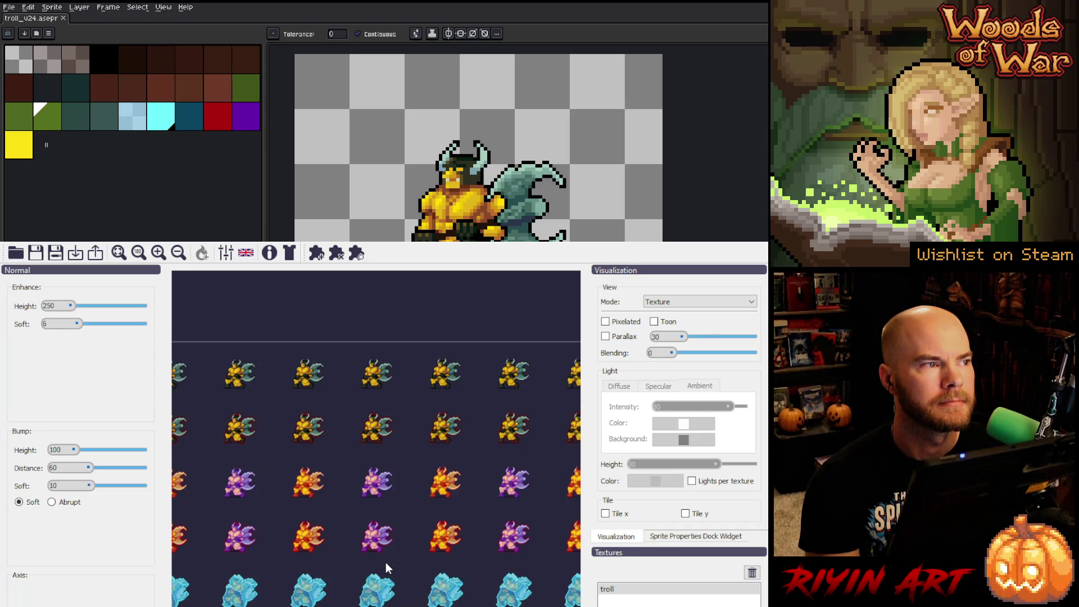
- Zoom in on the troll preview, enable Pixelated rendering, and switch to Normal Map mode
scroll(369, 358, "up", 4)
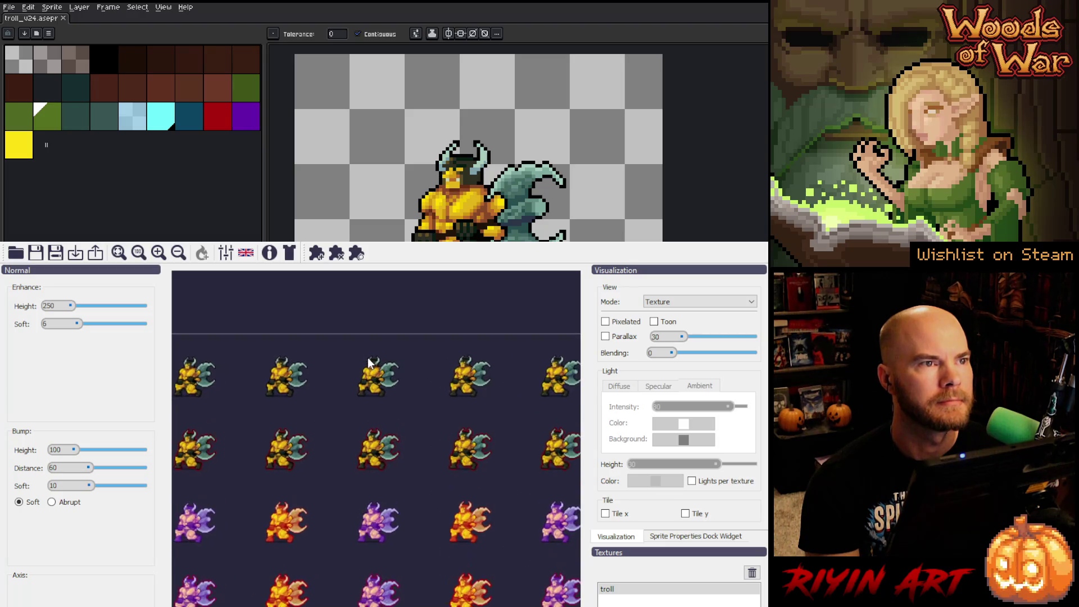
scroll(382, 370, "up", 5)
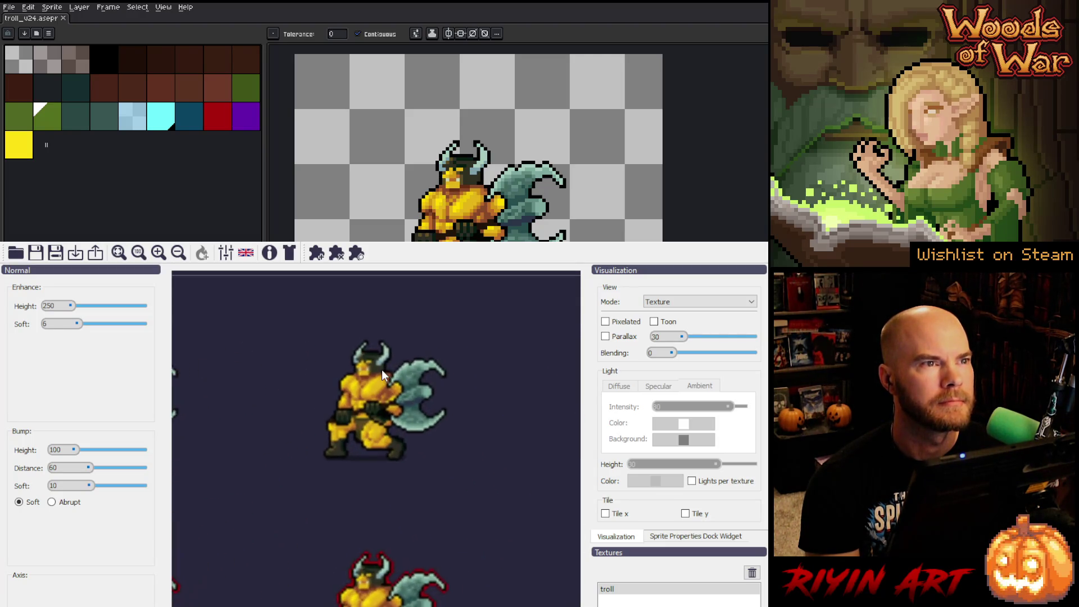
scroll(381, 369, "up", 3)
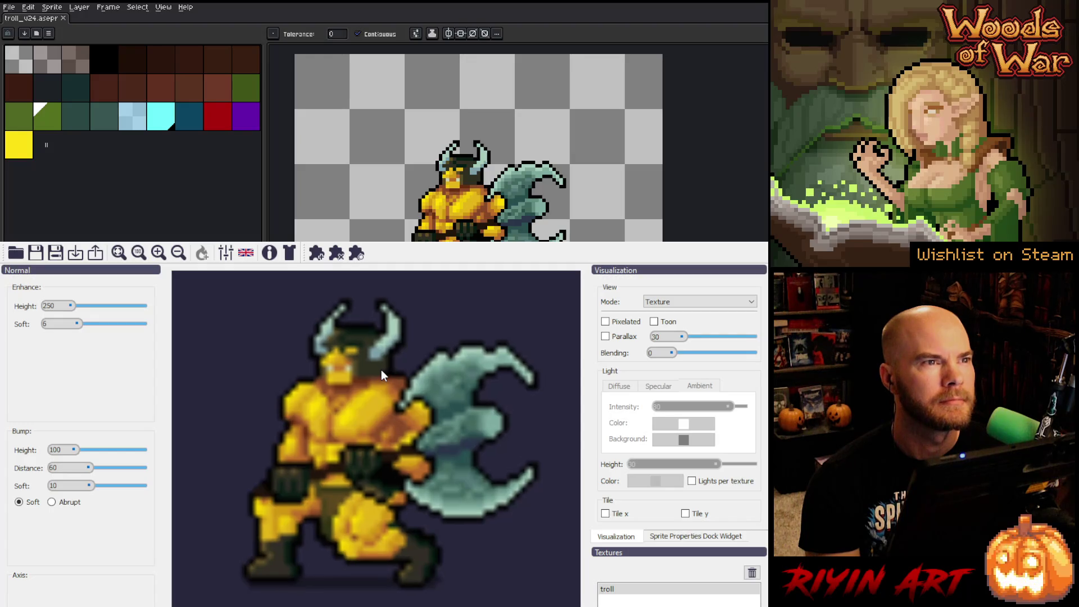
left_click_drag(380, 364, 376, 420)
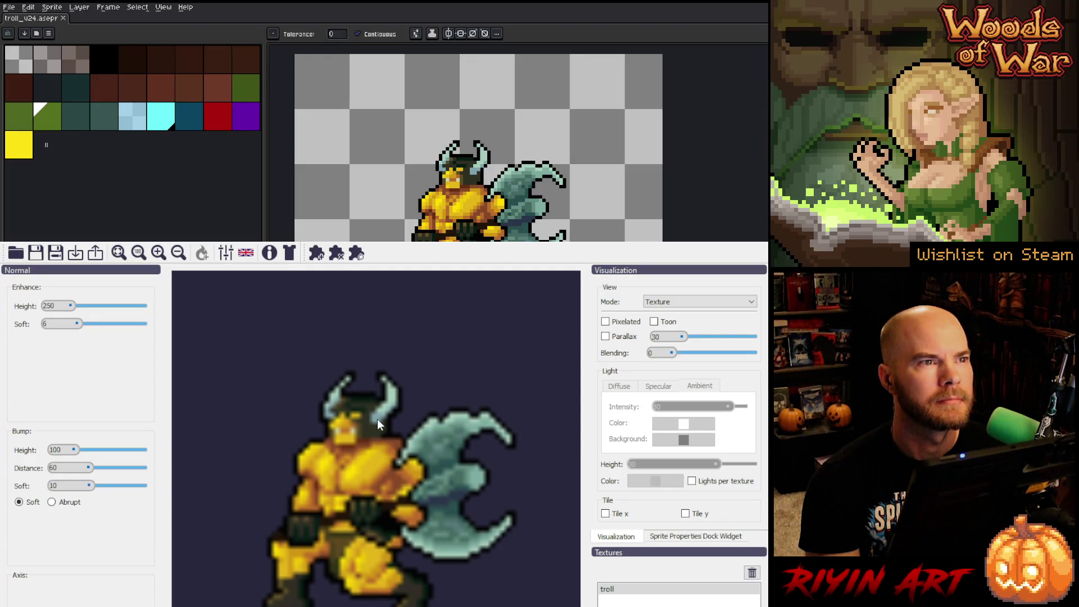
left_click(622, 324)
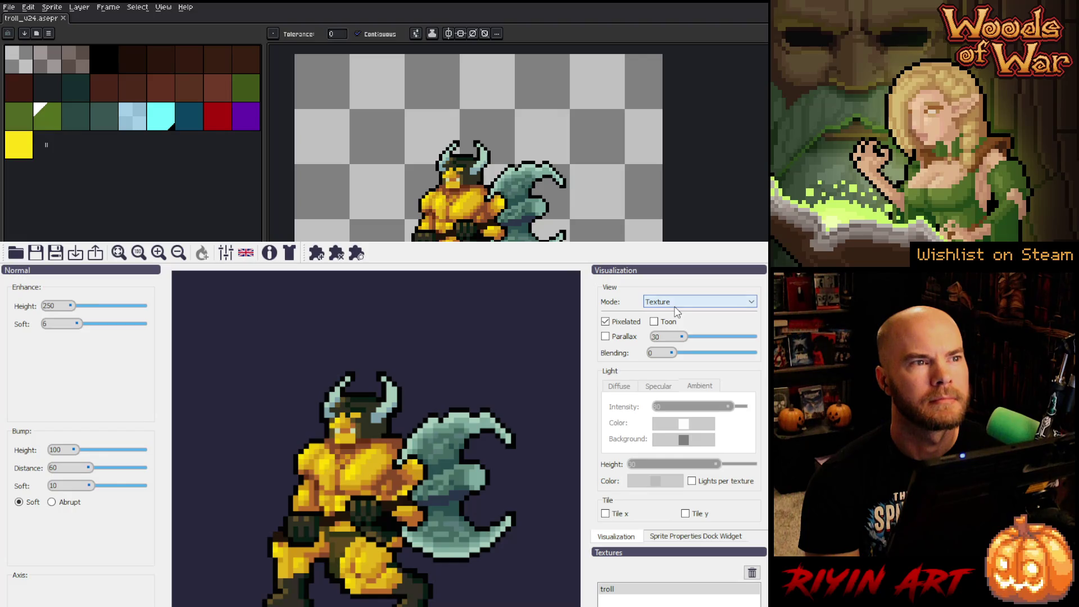
left_click(667, 325)
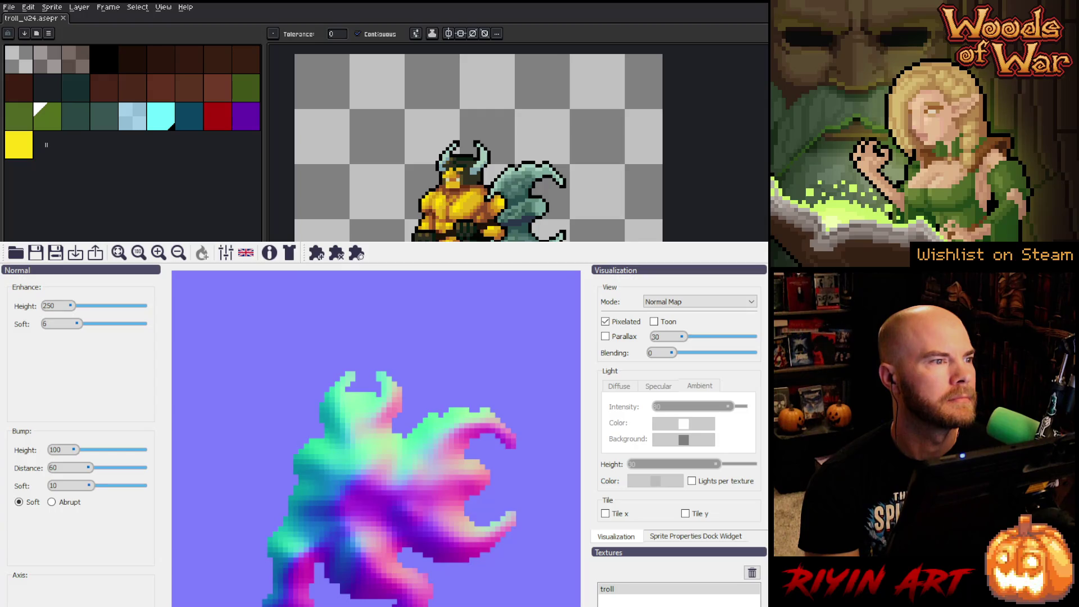
- Set enhance height to 200 and bump softness to 20, then return to Aseprite
double_click(52, 305)
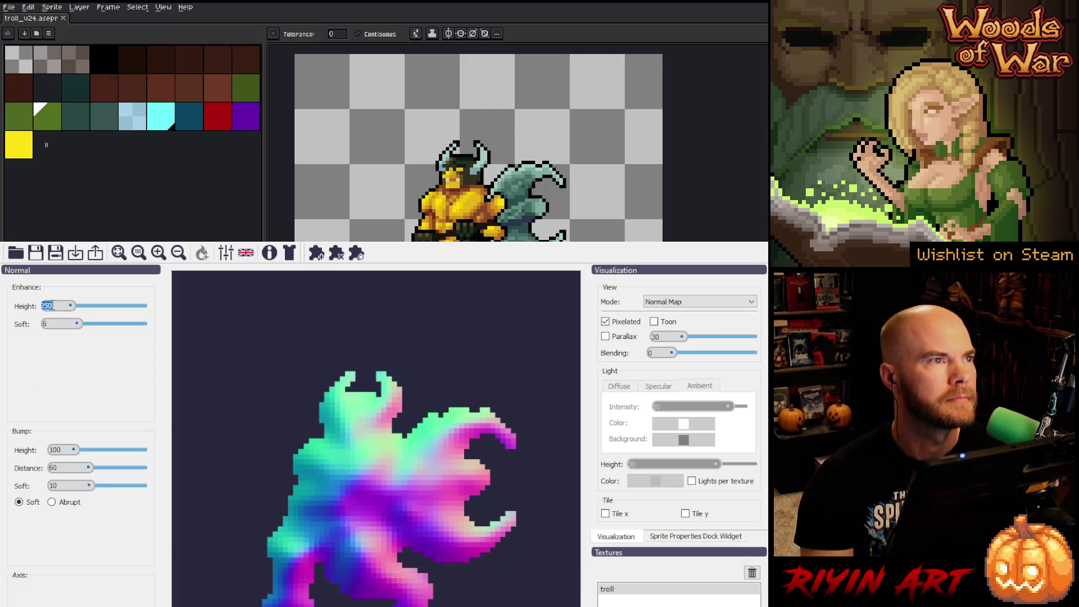
type("200")
scroll(55, 324, "down", 6)
scroll(61, 471, "down", 10)
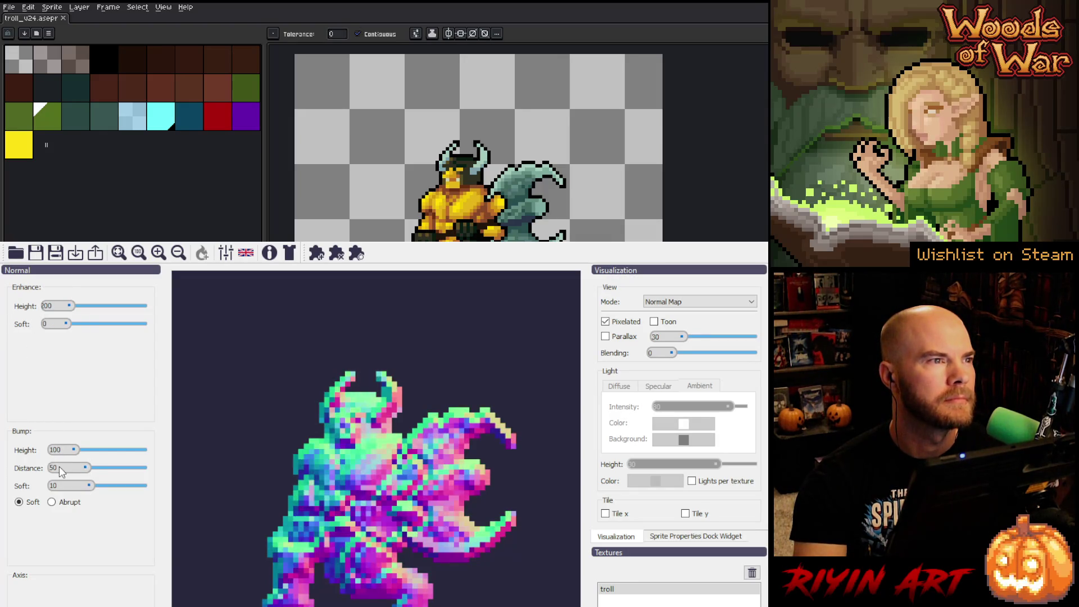
scroll(55, 470, "down", 10)
scroll(60, 487, "down", 5)
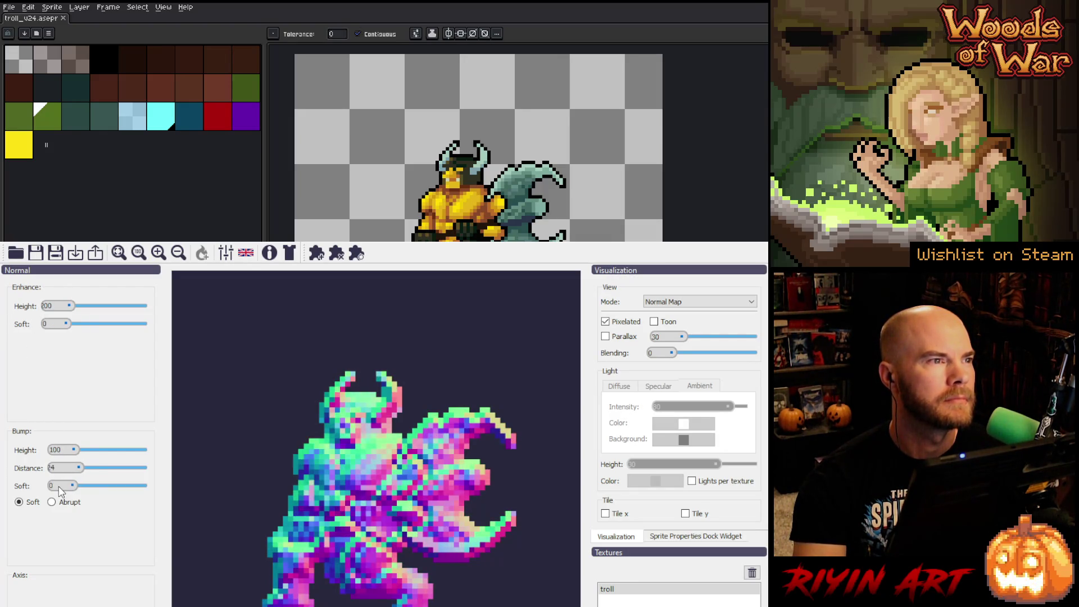
left_click_drag(61, 491, 105, 492)
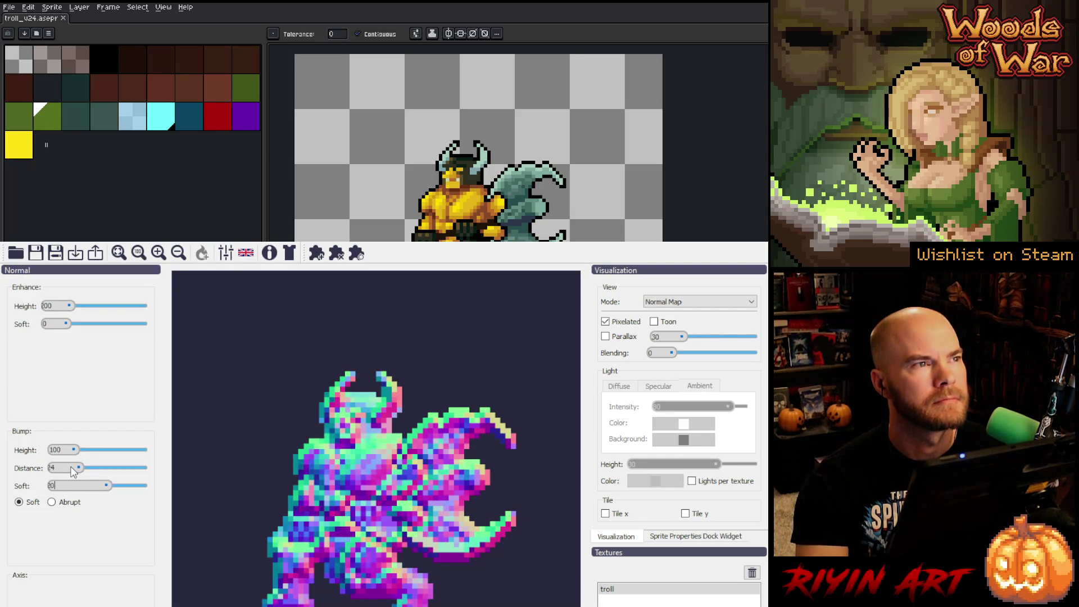
scroll(57, 448, "up", 10)
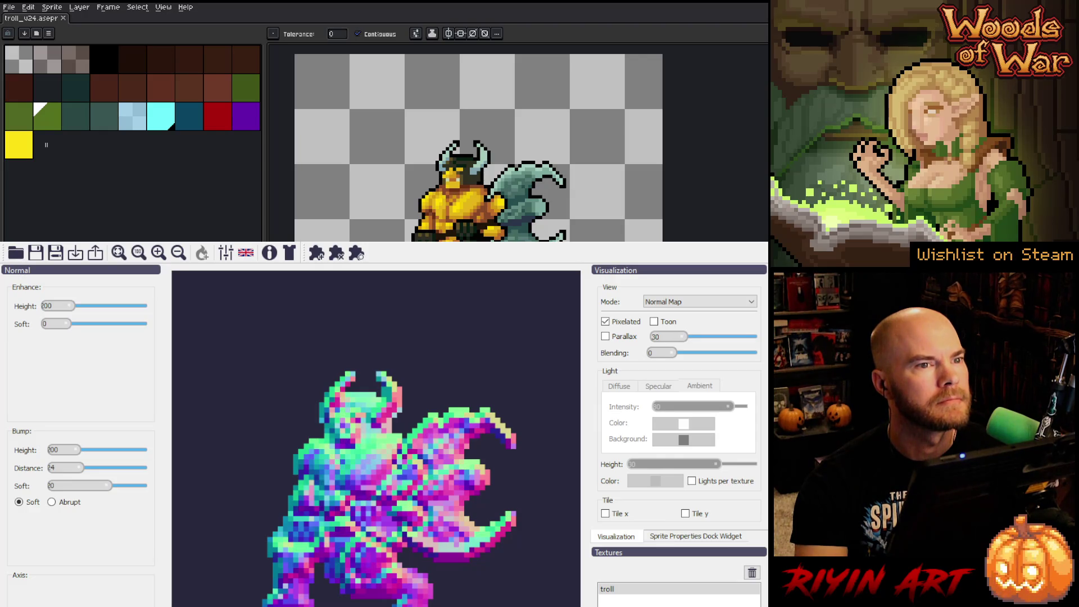
left_click(758, 233)
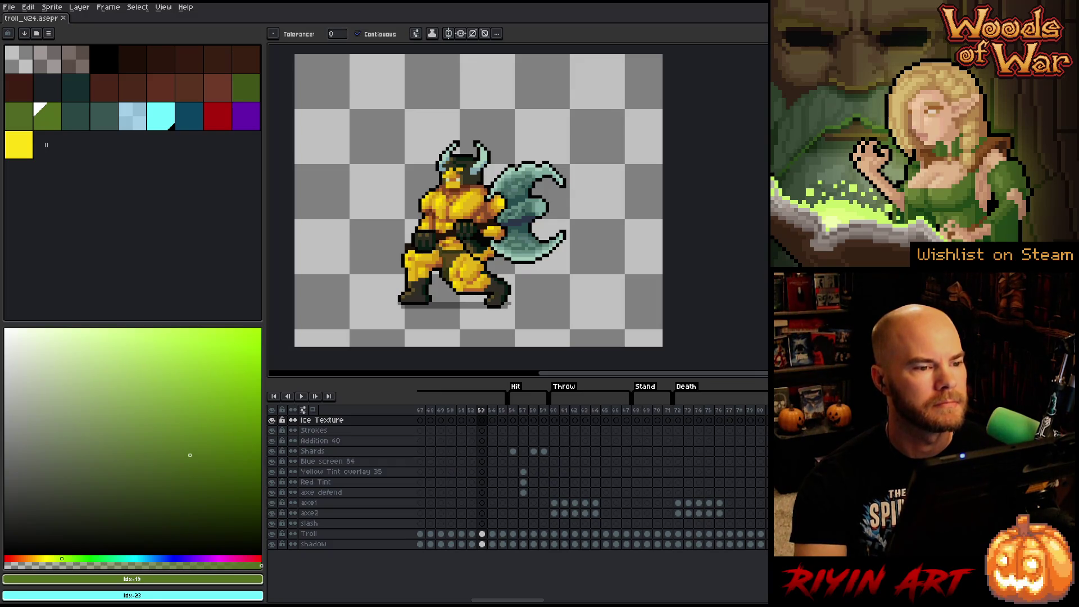
- Pan the troll canvas and close the troll_v24 file
scroll(576, 234, "down", 1)
left_click_drag(635, 251, 549, 250)
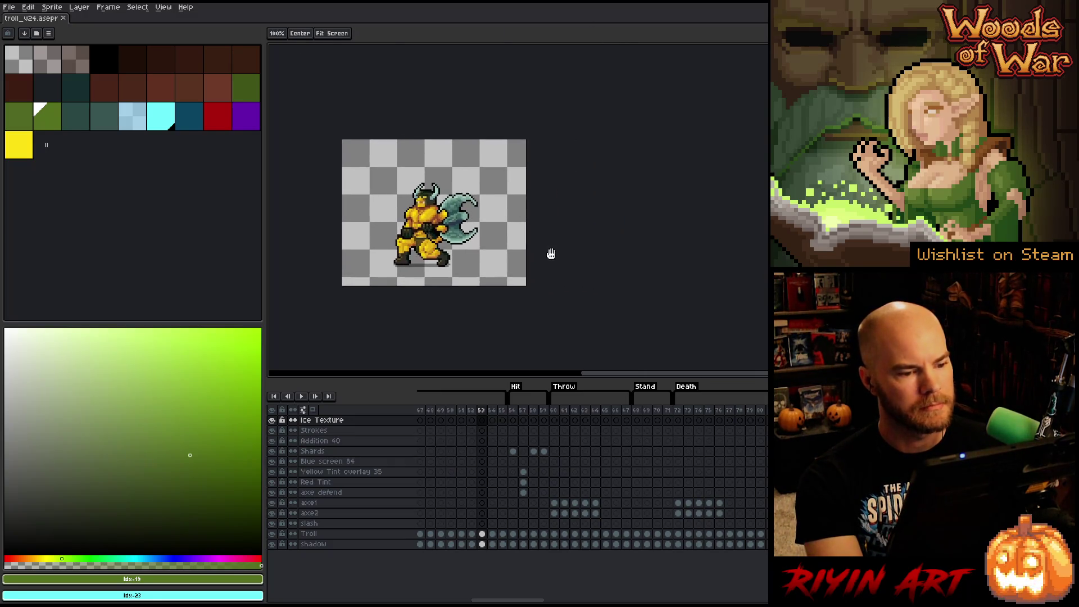
scroll(549, 251, "up", 1)
left_click(64, 19)
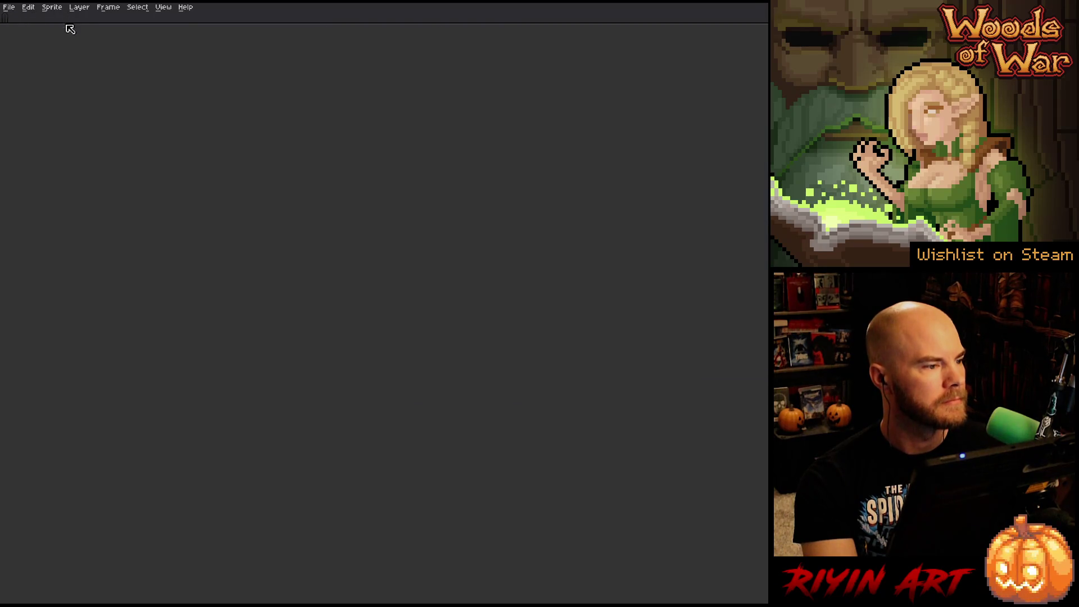
- Open Goblin_bomber_v17 from the pinned TreeRevenge folder
left_click(9, 7)
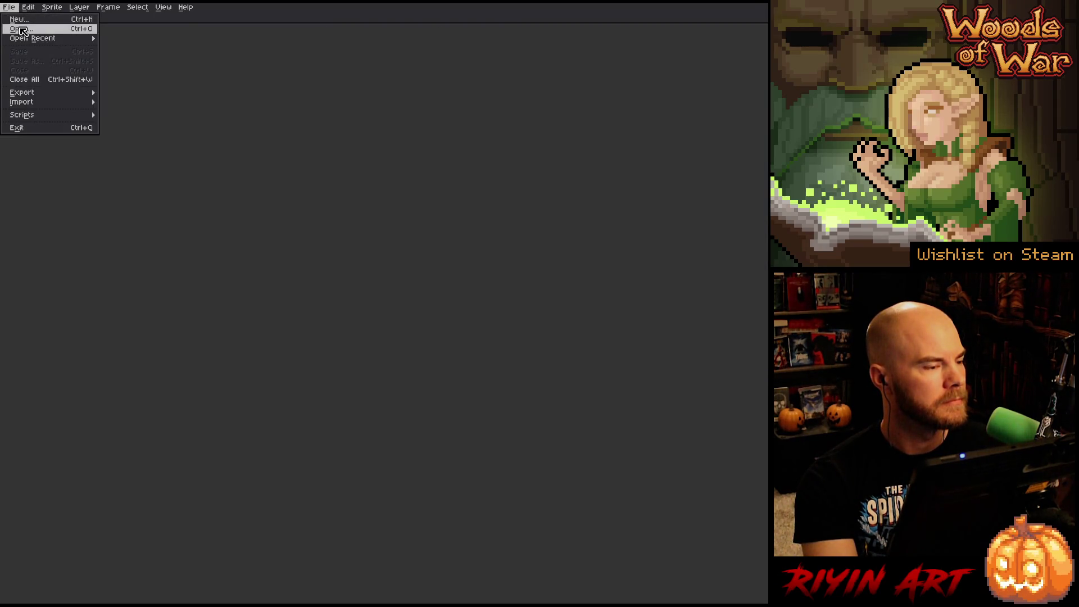
left_click(22, 31)
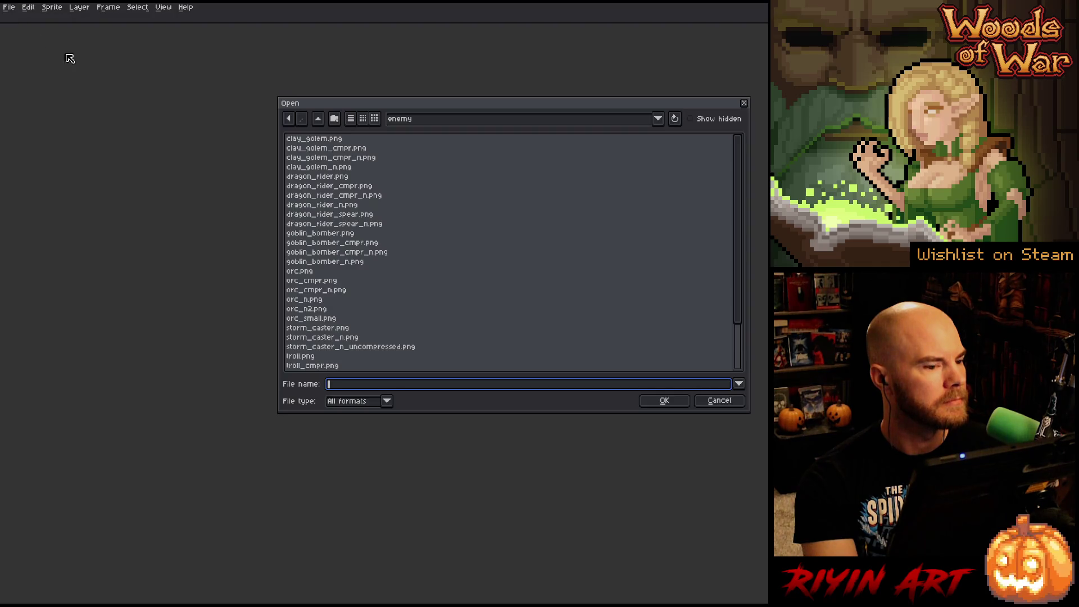
left_click(408, 120)
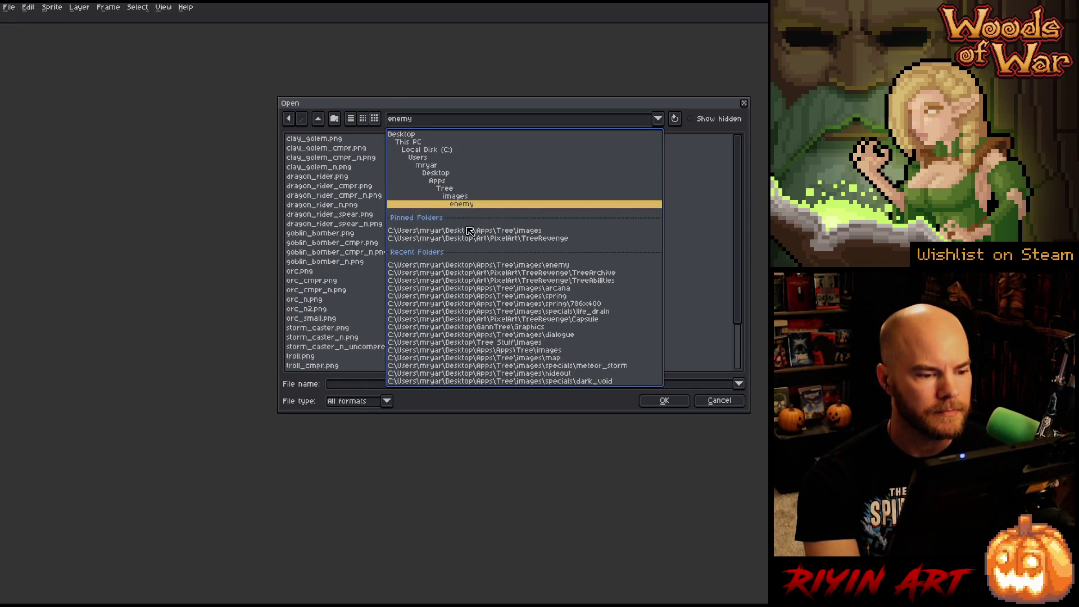
left_click(477, 240)
scroll(371, 261, "down", 5)
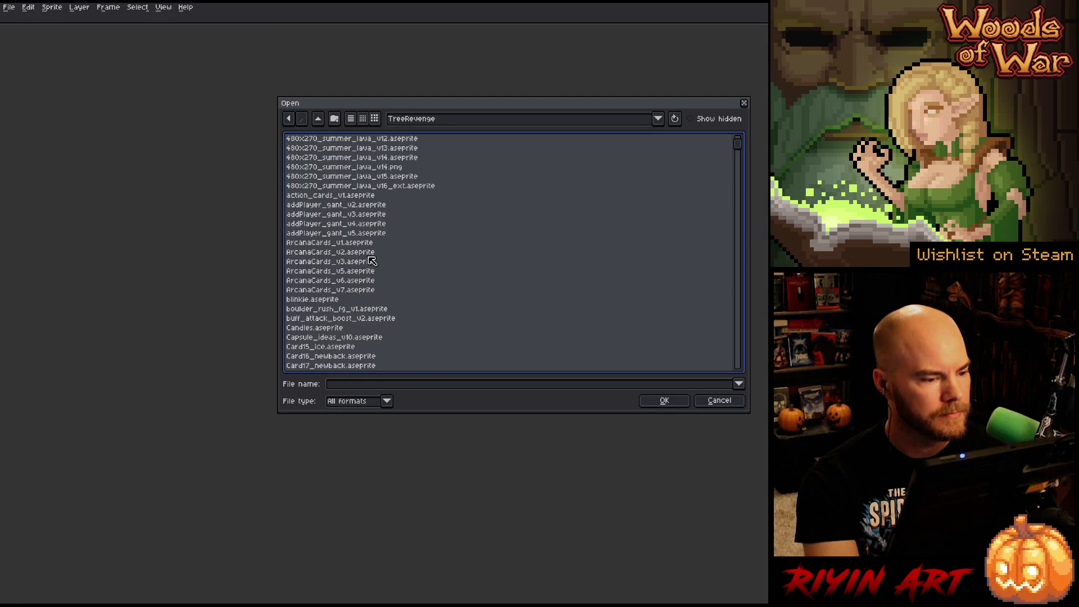
left_click(356, 254)
key("g")
scroll(360, 261, "down", 10)
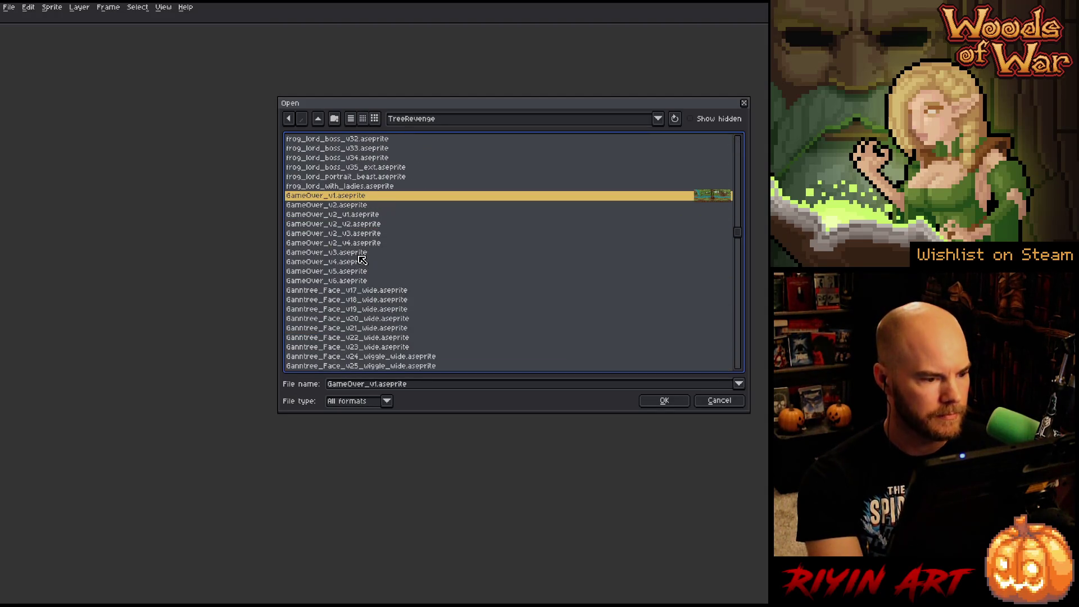
scroll(362, 260, "down", 5)
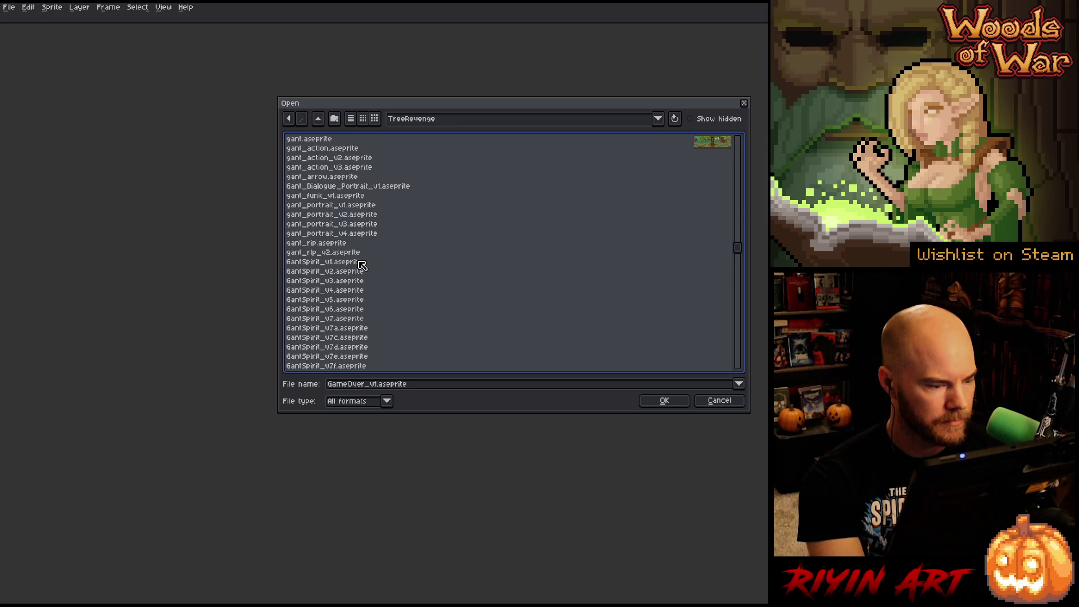
scroll(362, 265, "down", 12)
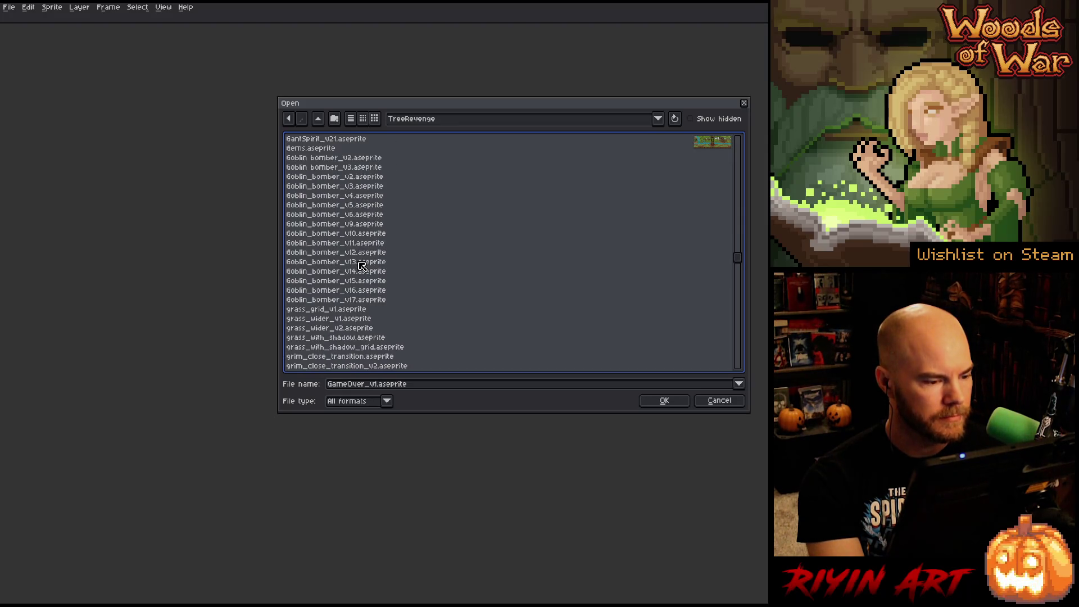
double_click(359, 302)
- Save the sprite as Goblin_bomber_v18
left_click(8, 7)
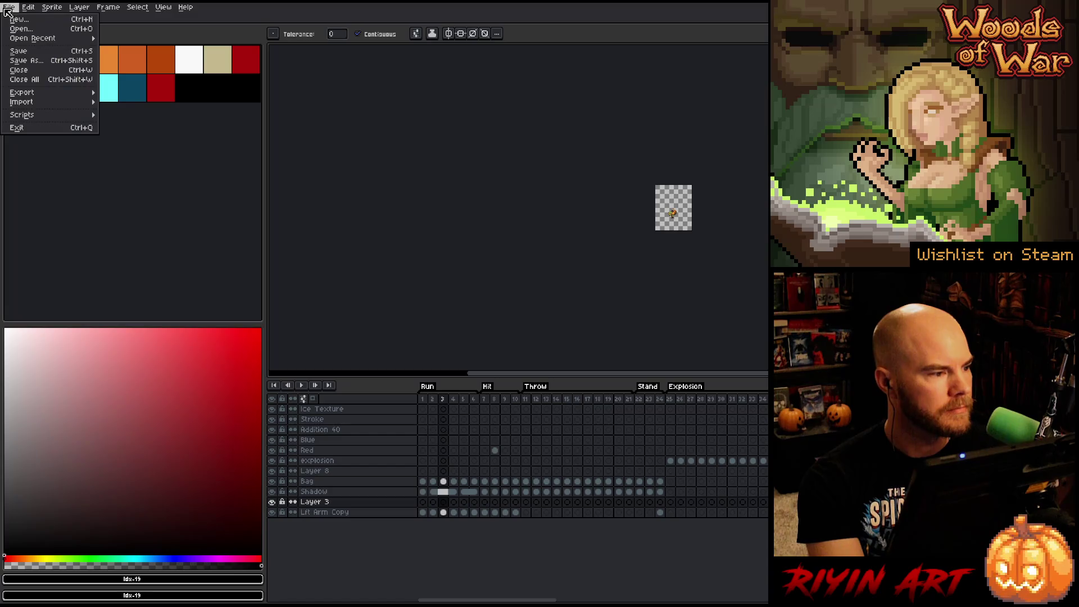
left_click(25, 60)
left_click(397, 385)
key("BackSpace")
type("8")
key("Return")
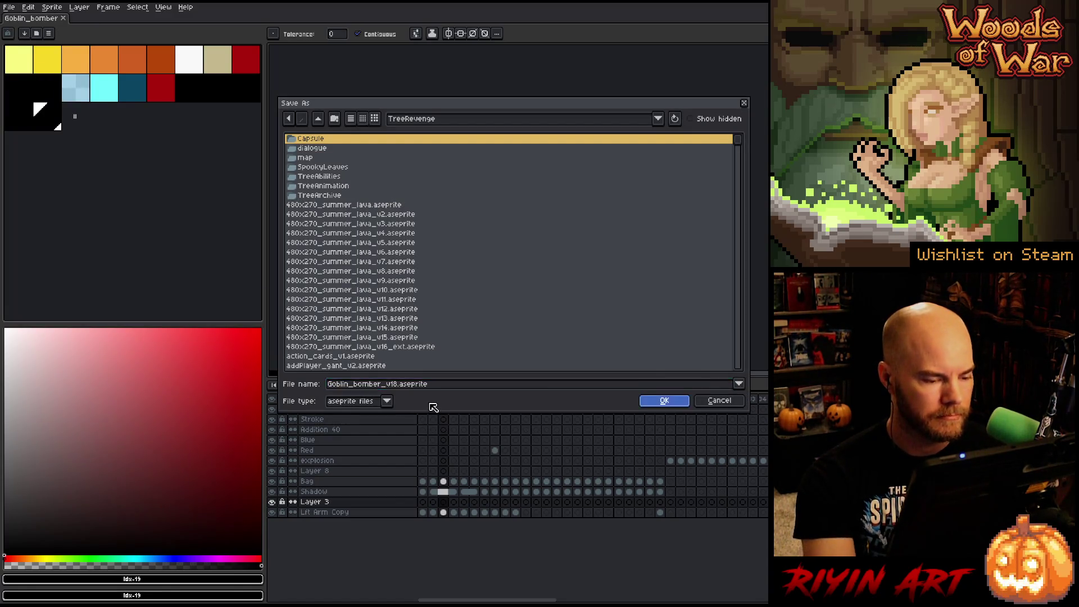
scroll(645, 245, "up", 3)
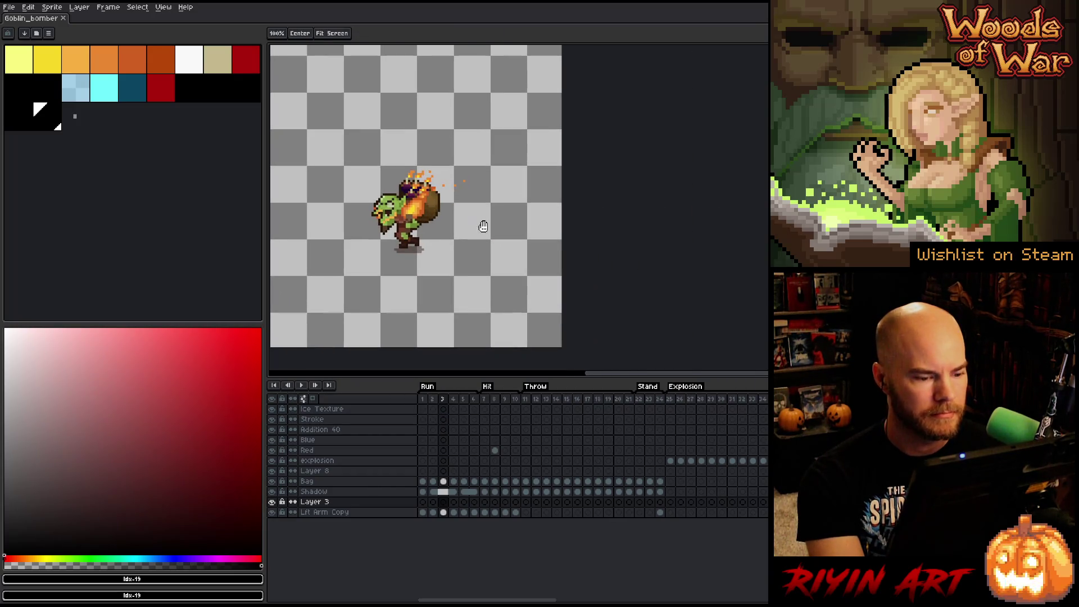
scroll(359, 243, "up", 3)
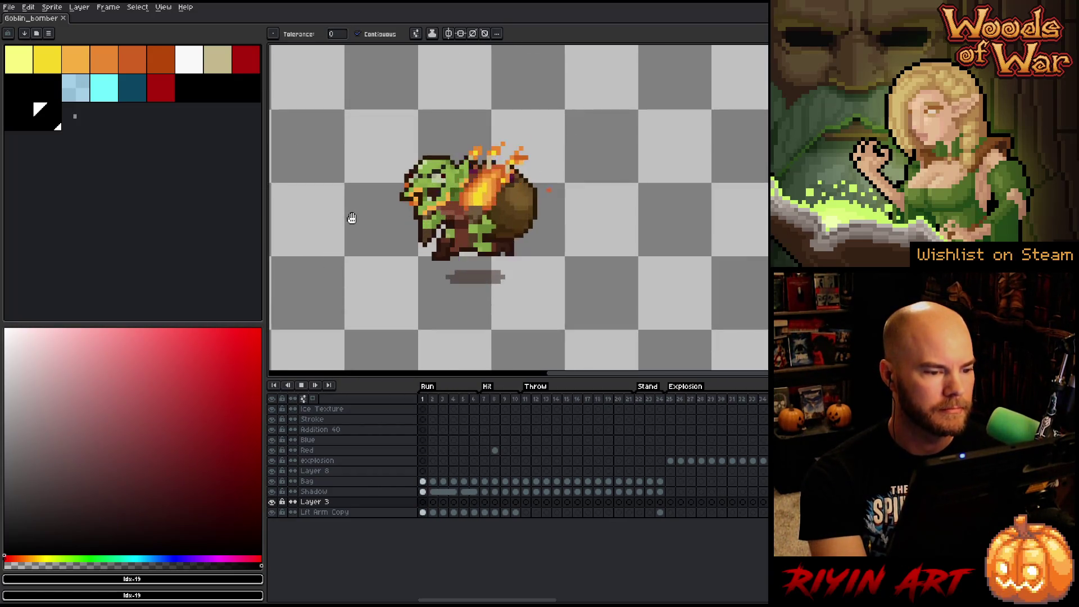
scroll(368, 208, "up", 1)
scroll(348, 232, "down", 2)
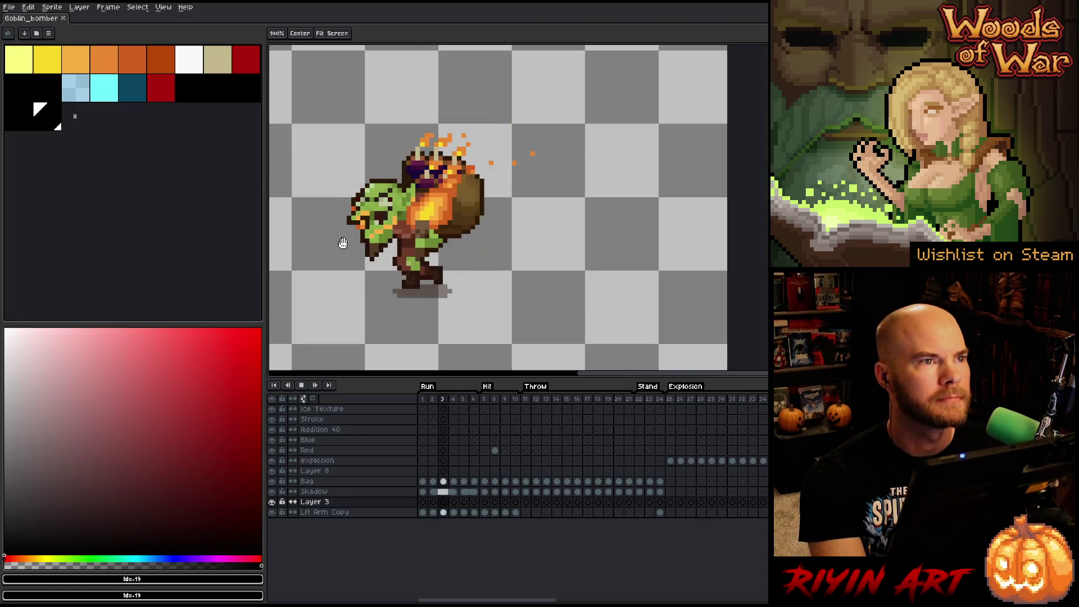
scroll(440, 226, "up", 3)
left_click_drag(435, 230, 402, 232)
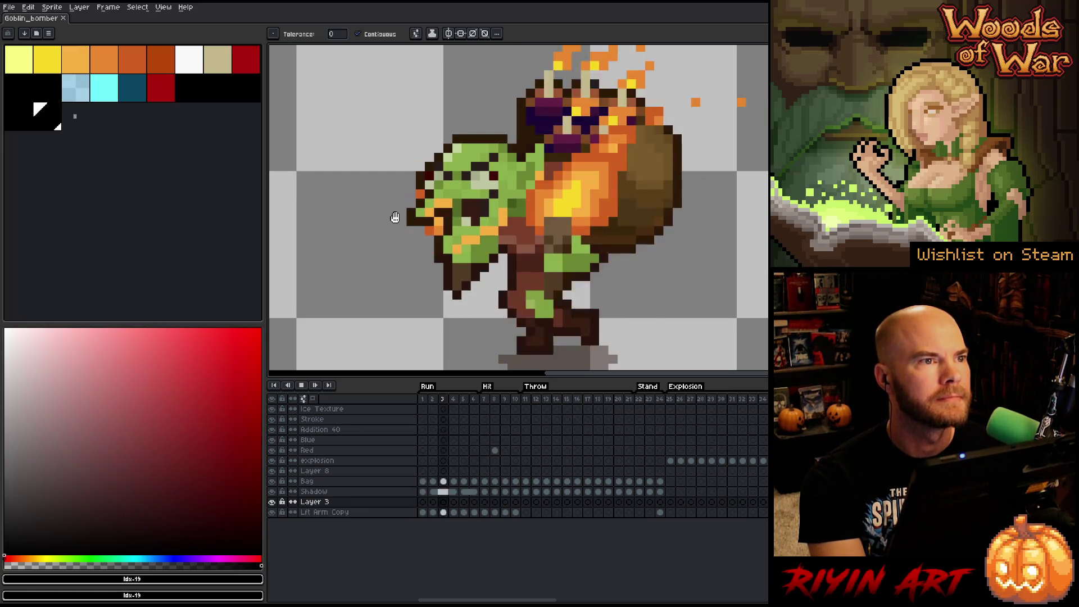
scroll(668, 247, "down", 1)
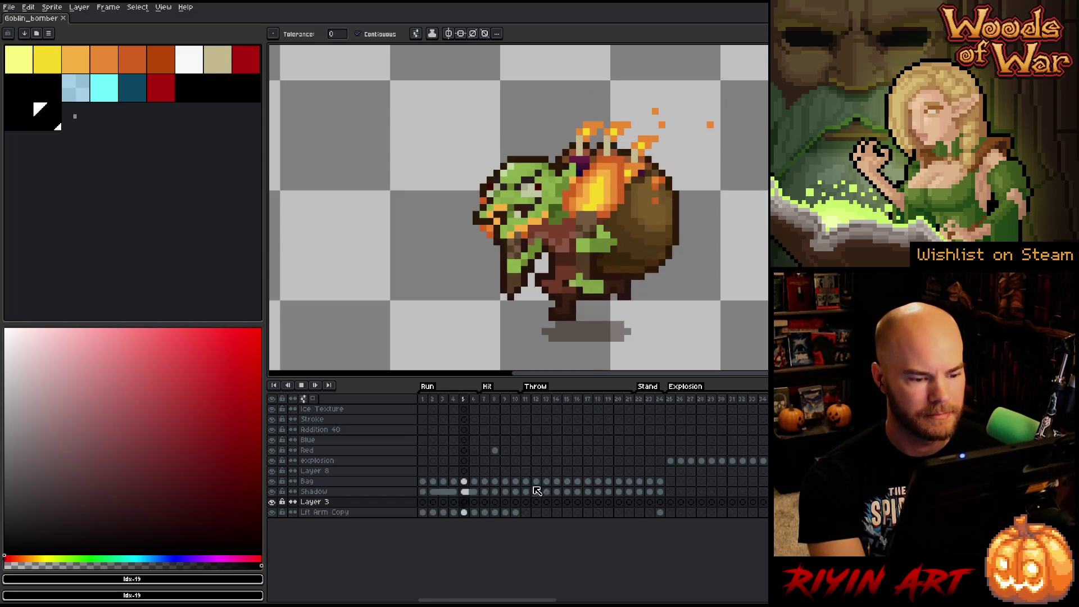
left_click(641, 400)
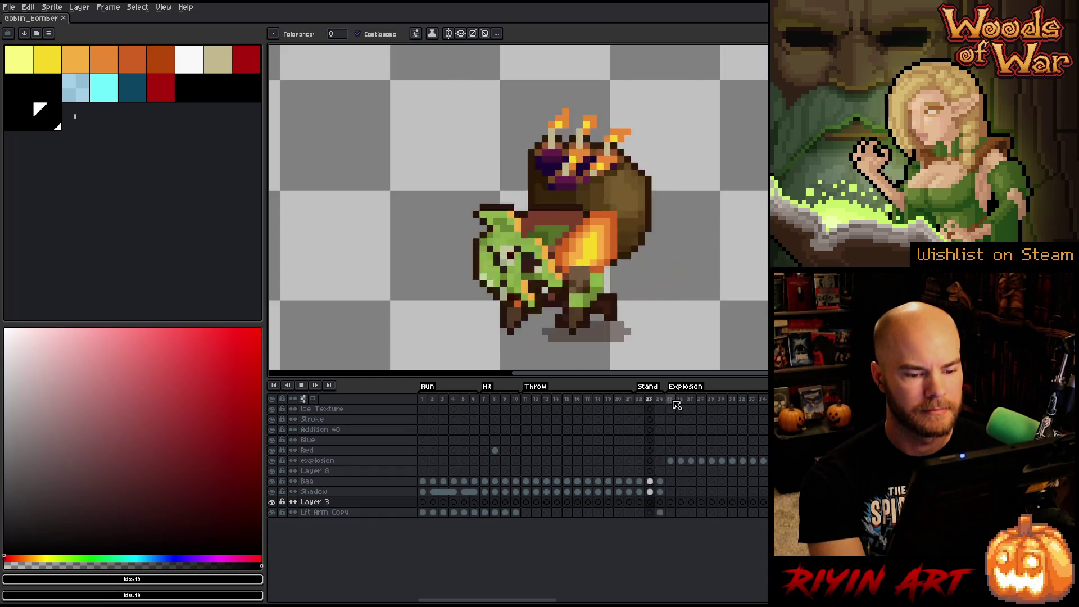
scroll(605, 224, "down", 3)
mouse_move(604, 223)
left_mouse_down()
mouse_move(546, 265)
mouse_move(493, 259)
left_mouse_up()
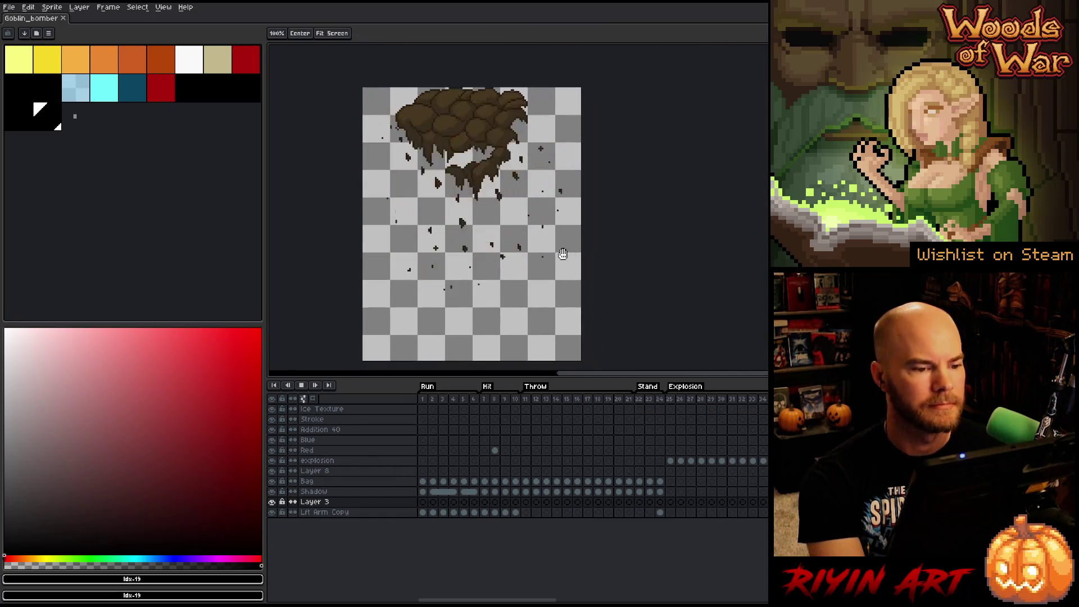
scroll(513, 204, "up", 1)
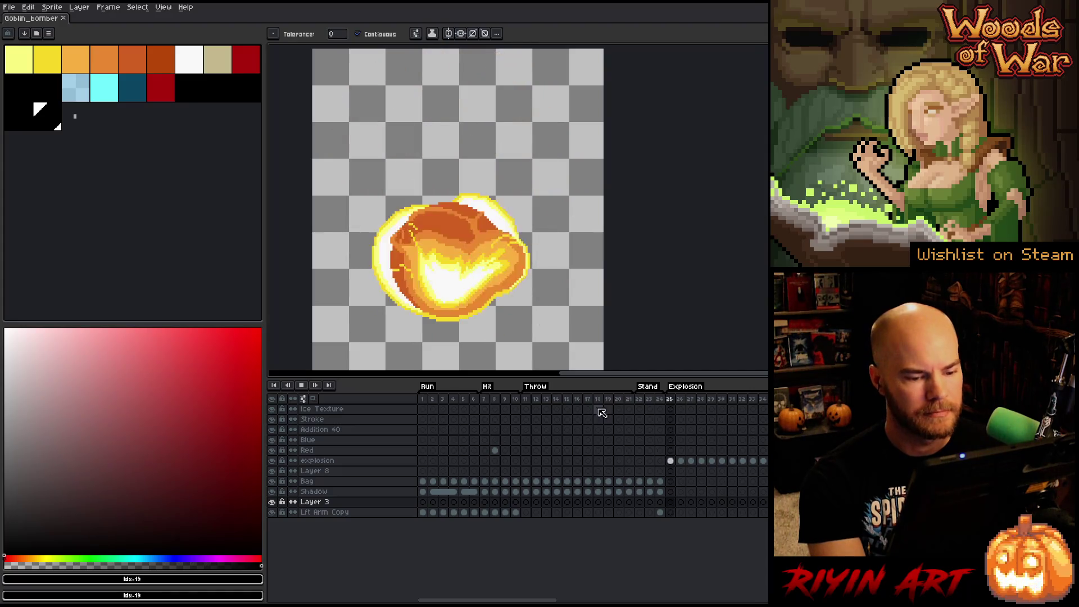
left_click(524, 399)
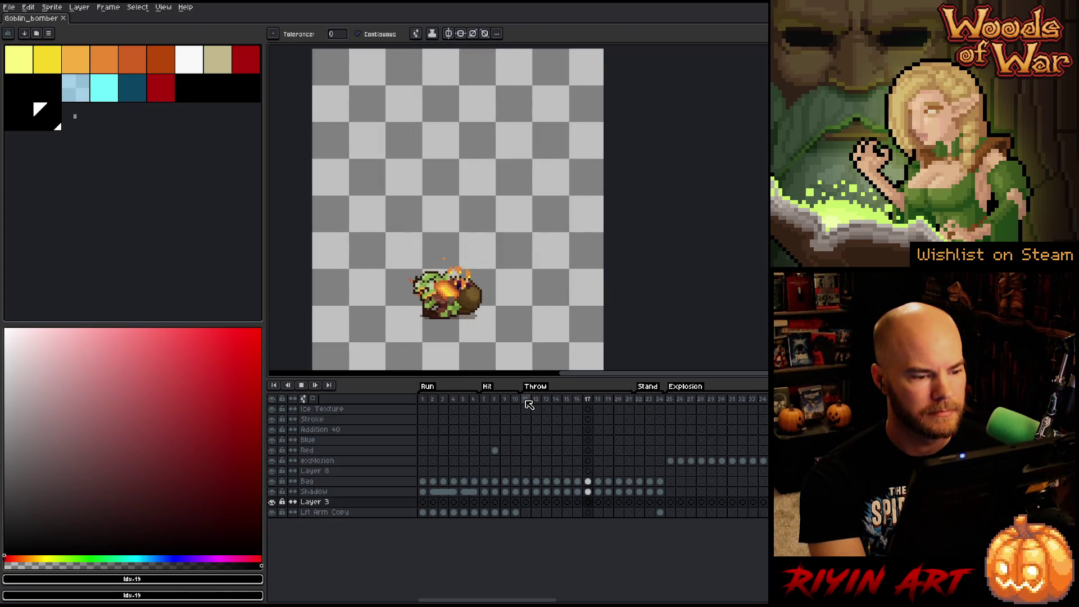
left_click(485, 399)
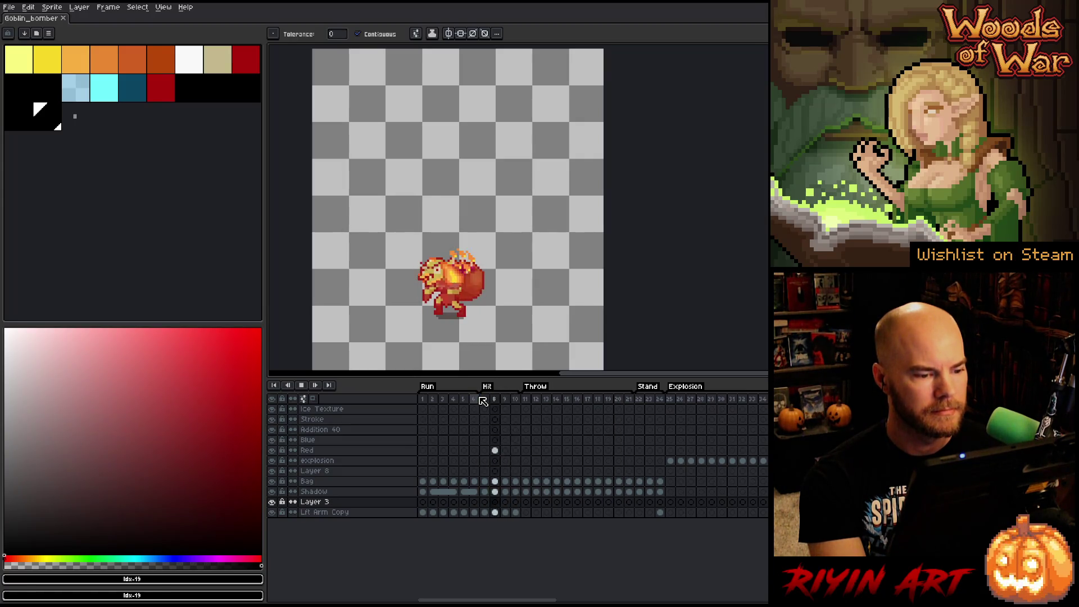
left_click(487, 401)
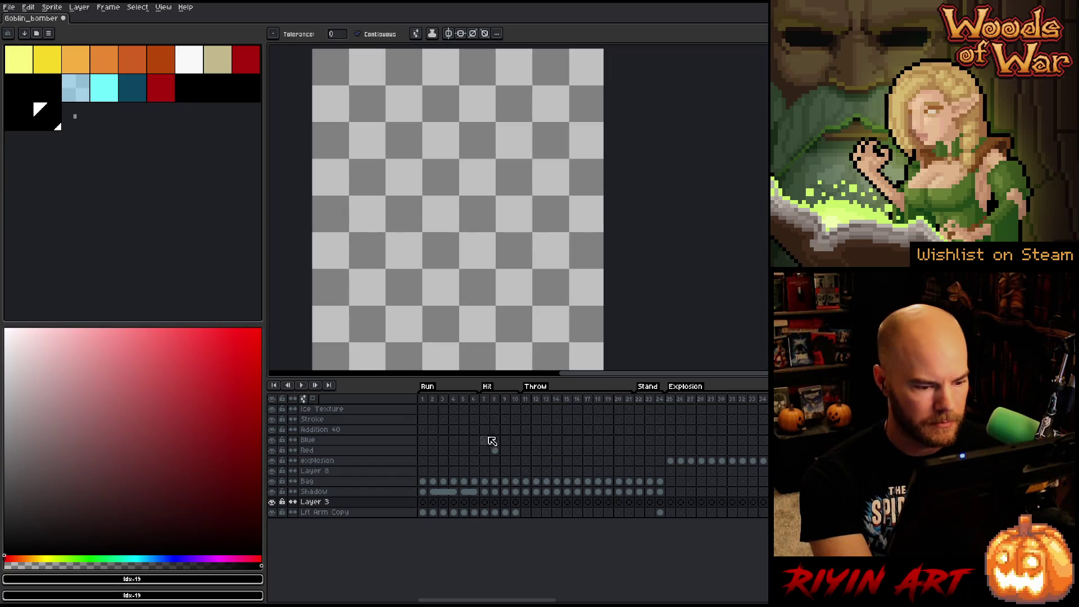
left_click(485, 481)
- Clear frame 7's cels down to Lft Arm Copy, undo it, and play the animation
left_click_drag(490, 488, 487, 515)
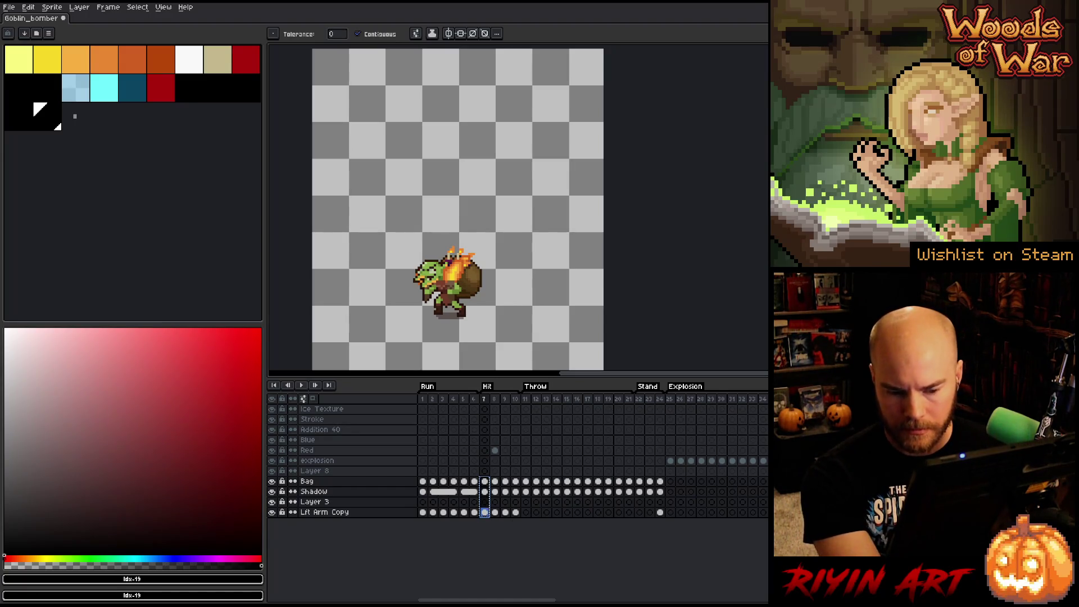
key("Delete")
key("ctrl+z")
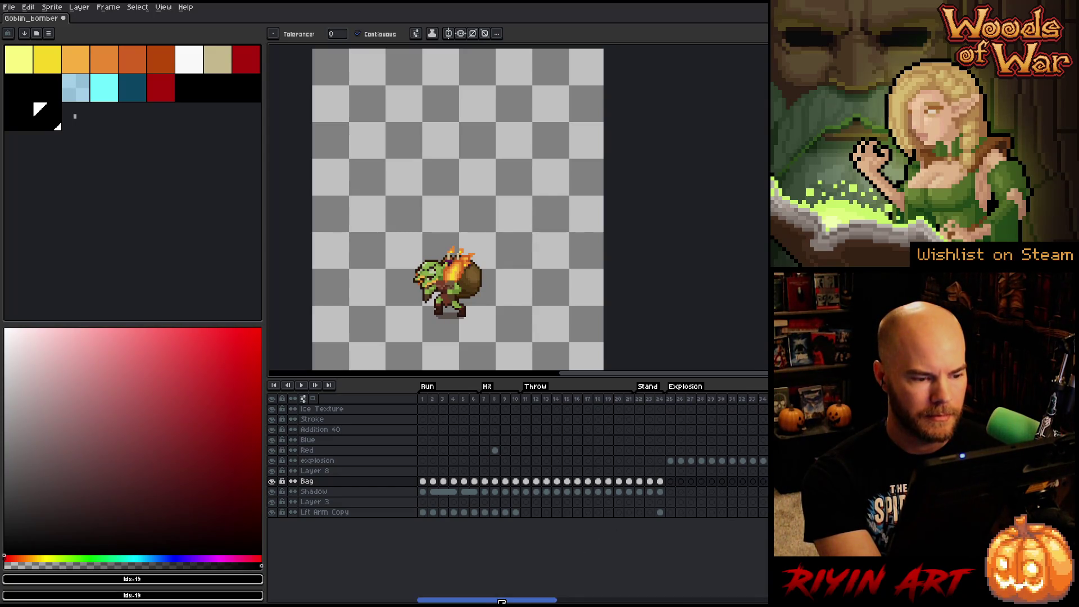
key("Return")
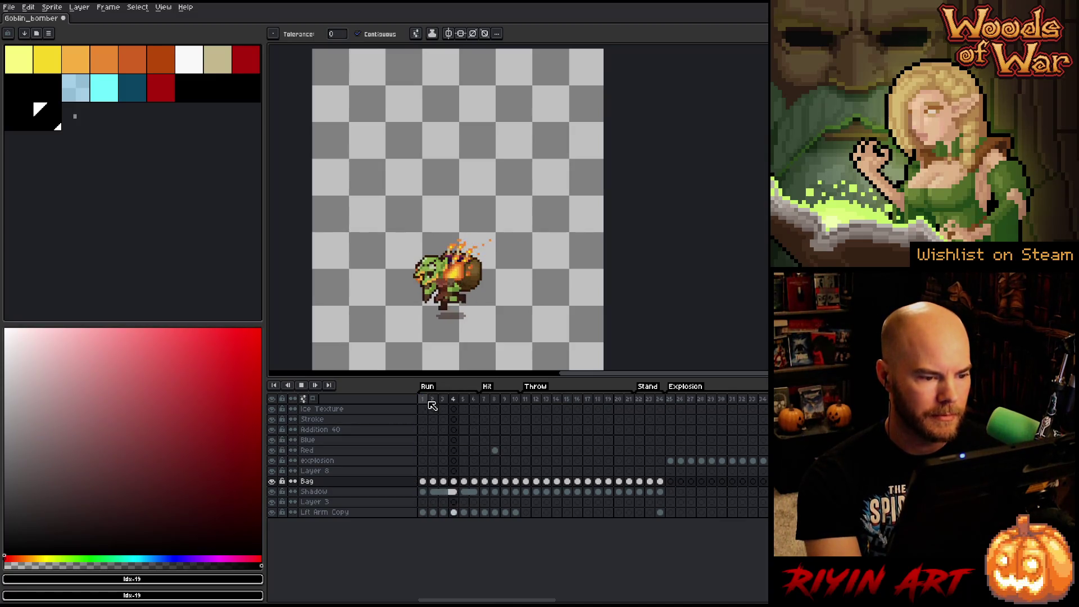
key("Return")
- Scroll the timeline to frame 47 and select frames 47 through 50
mouse_move(461, 601)
left_mouse_down()
mouse_move(505, 600)
mouse_move(514, 501)
left_mouse_up()
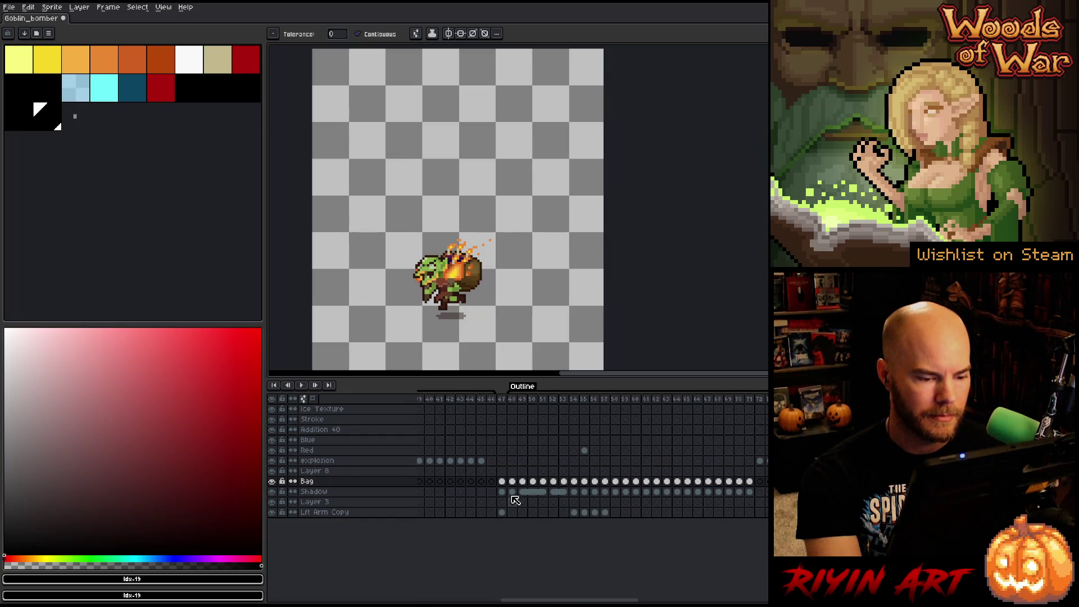
left_click(502, 399)
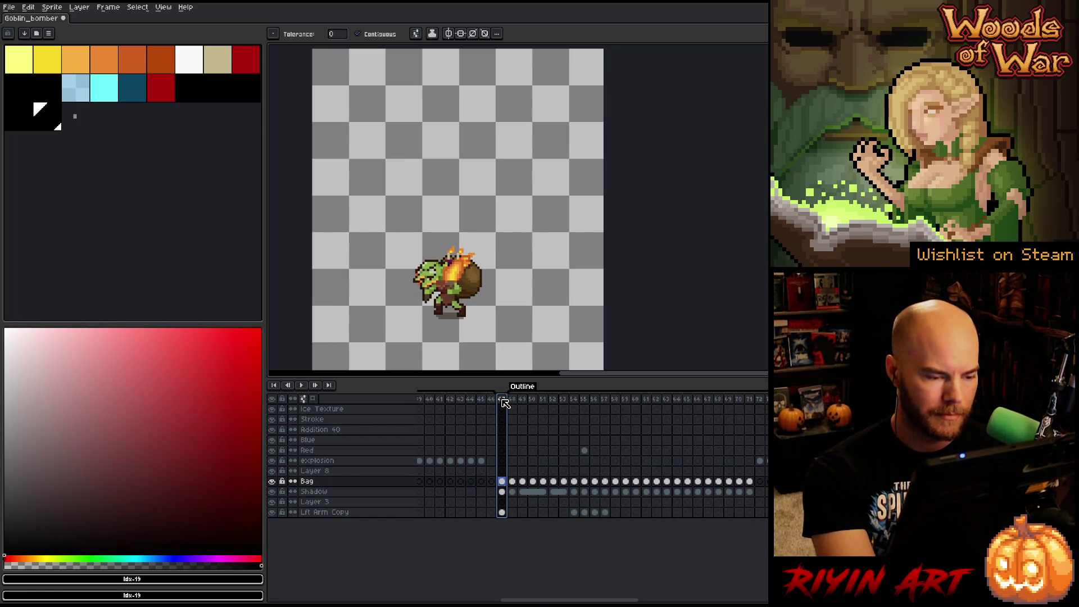
scroll(432, 187, "up", 3)
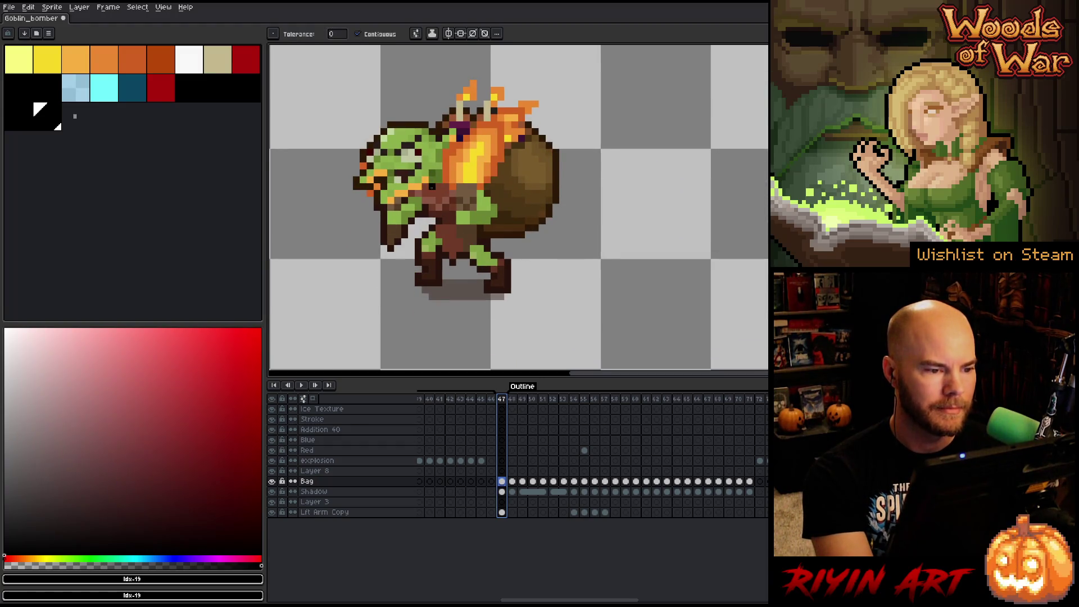
scroll(431, 187, "up", 3)
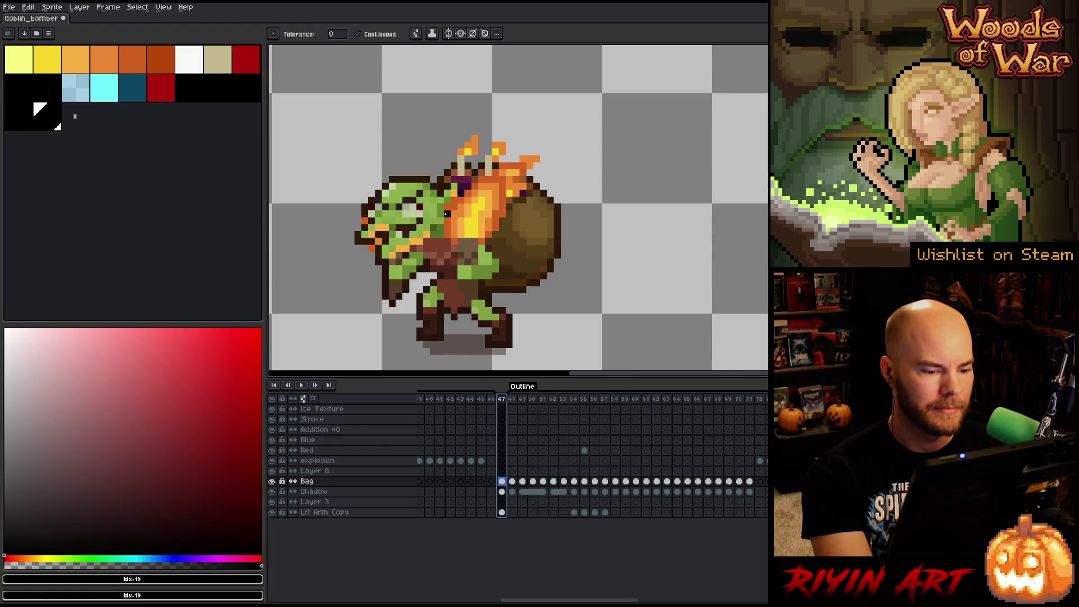
scroll(446, 214, "down", 2)
scroll(446, 213, "up", 1)
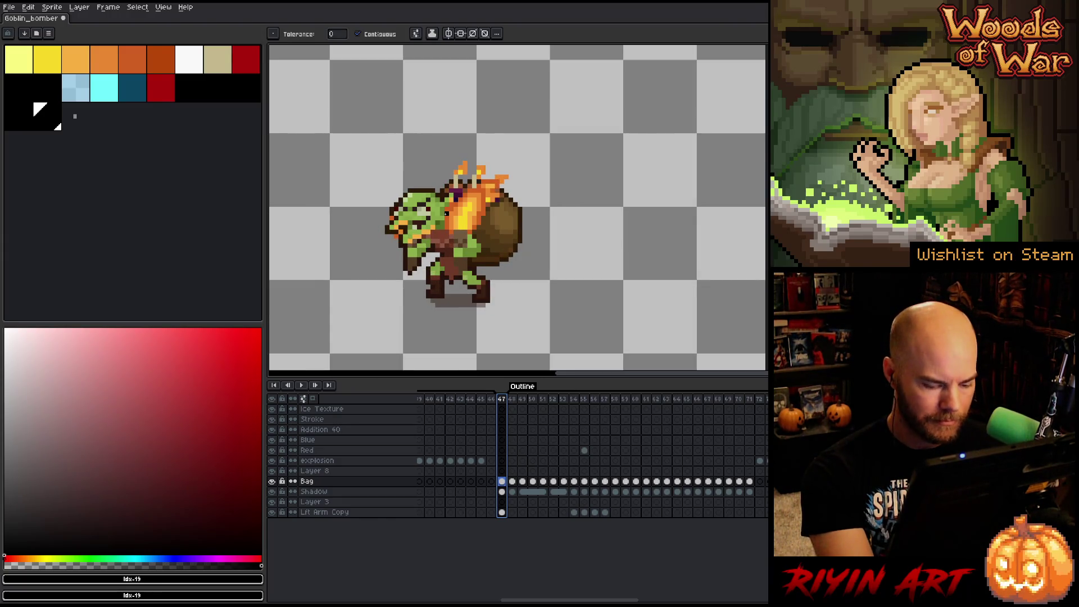
key("Right")
key("Right")
key("Right")
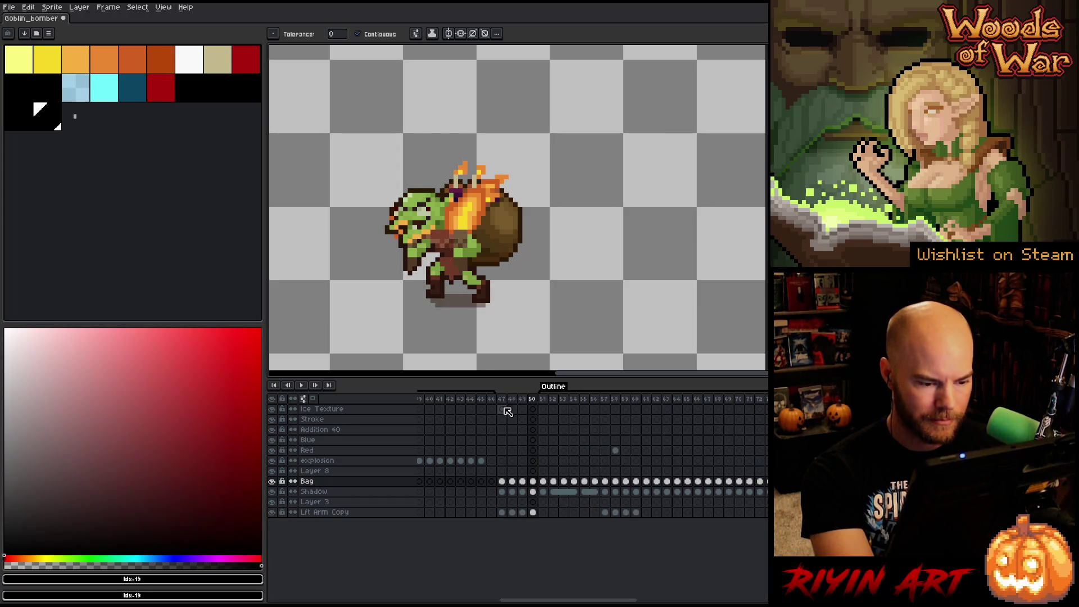
left_click_drag(502, 399, 533, 399)
right_click(532, 399)
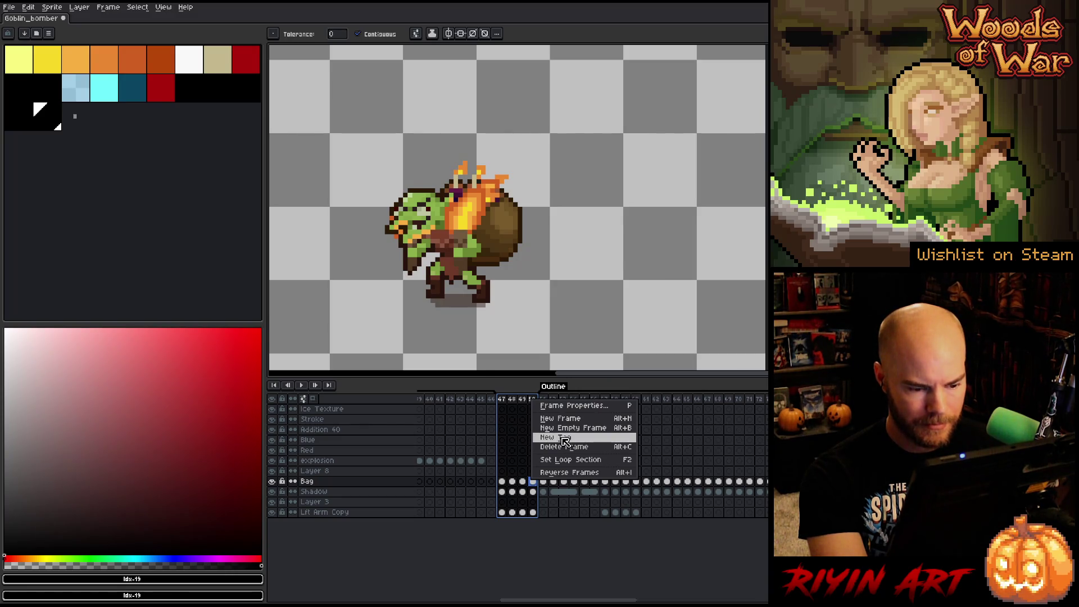
- Tag frames 47–50 as 'Attack Idle', save the sprite, and replay the animation
left_click(564, 438)
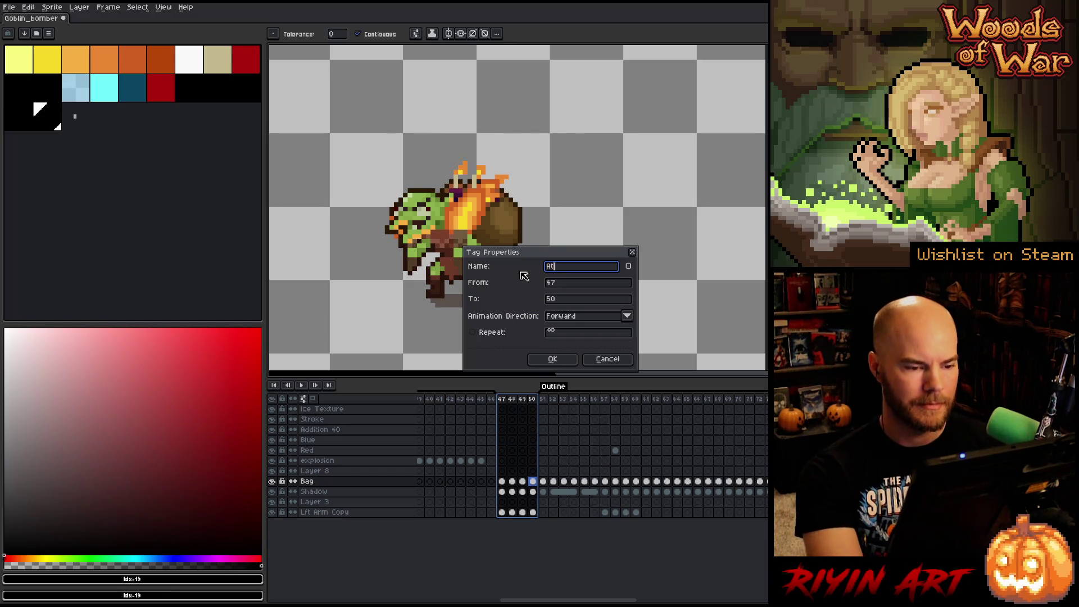
type("Attack Idle")
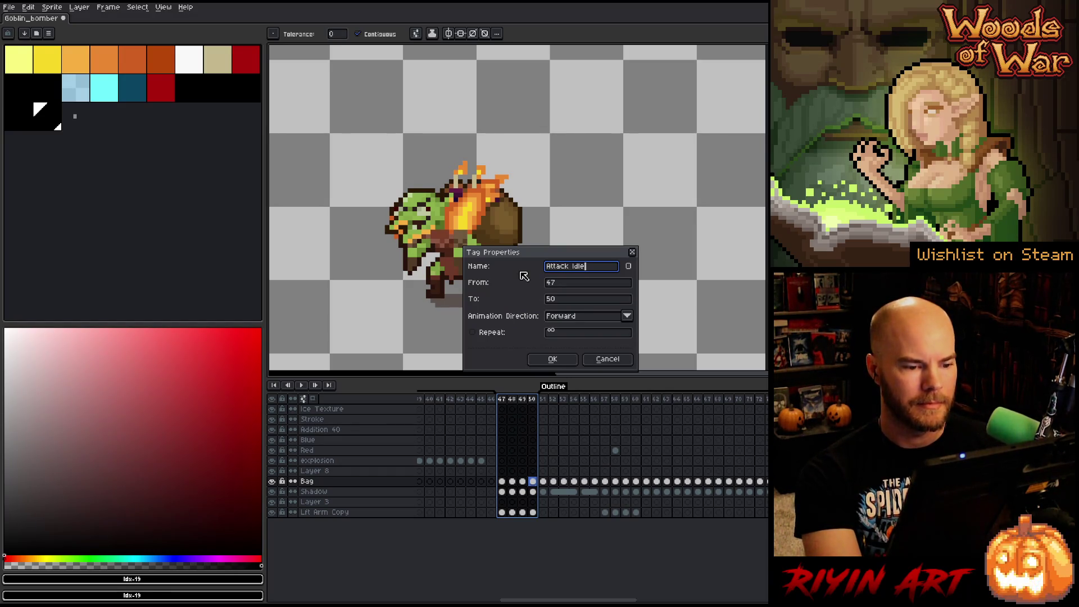
key("Return")
key("ctrl+s")
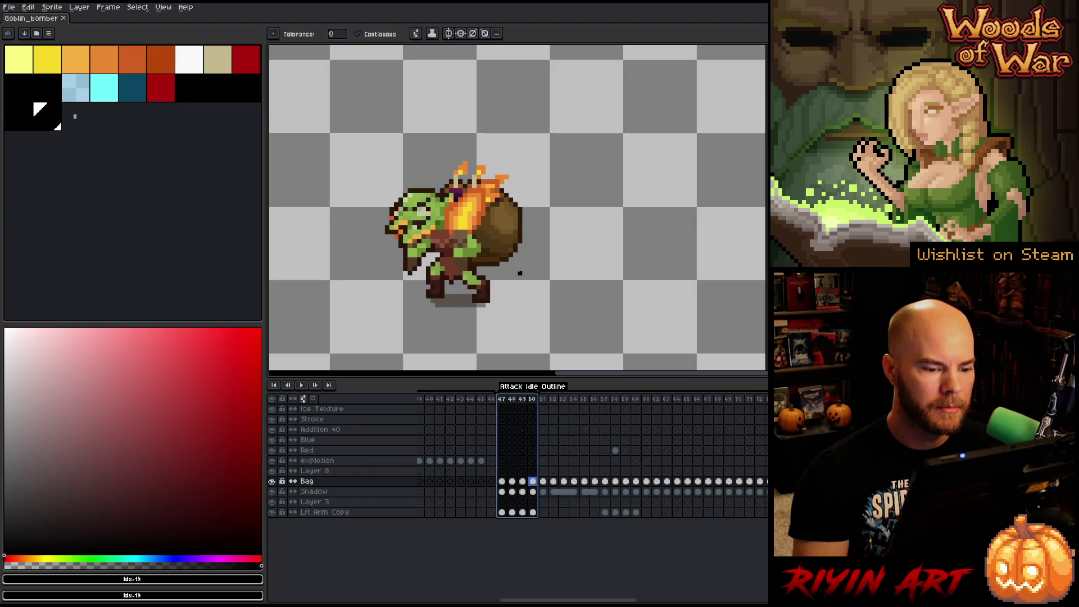
left_click_drag(567, 600, 486, 599)
key("Return")
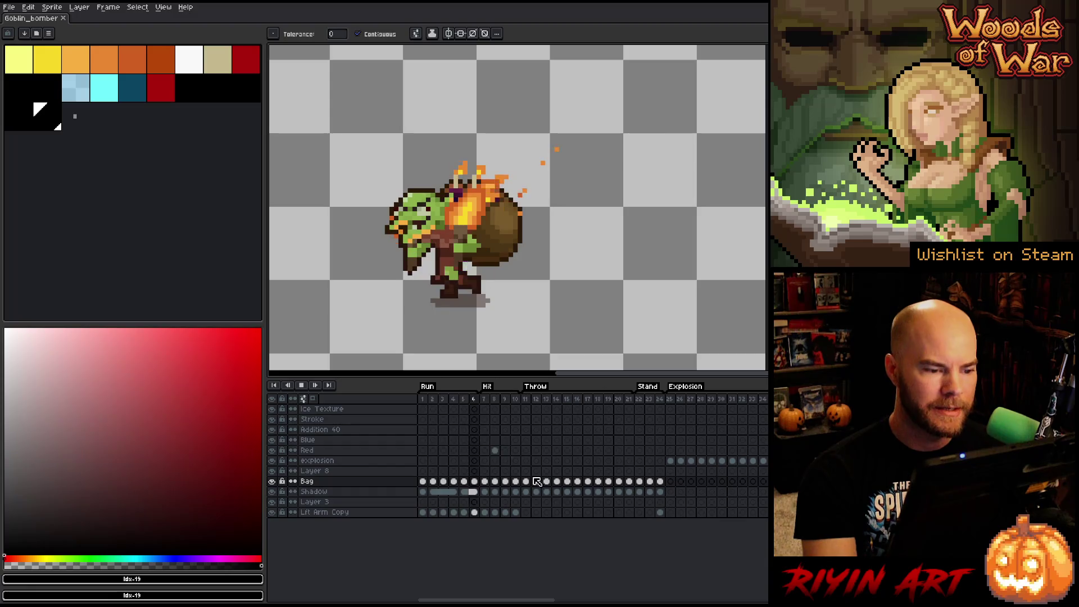